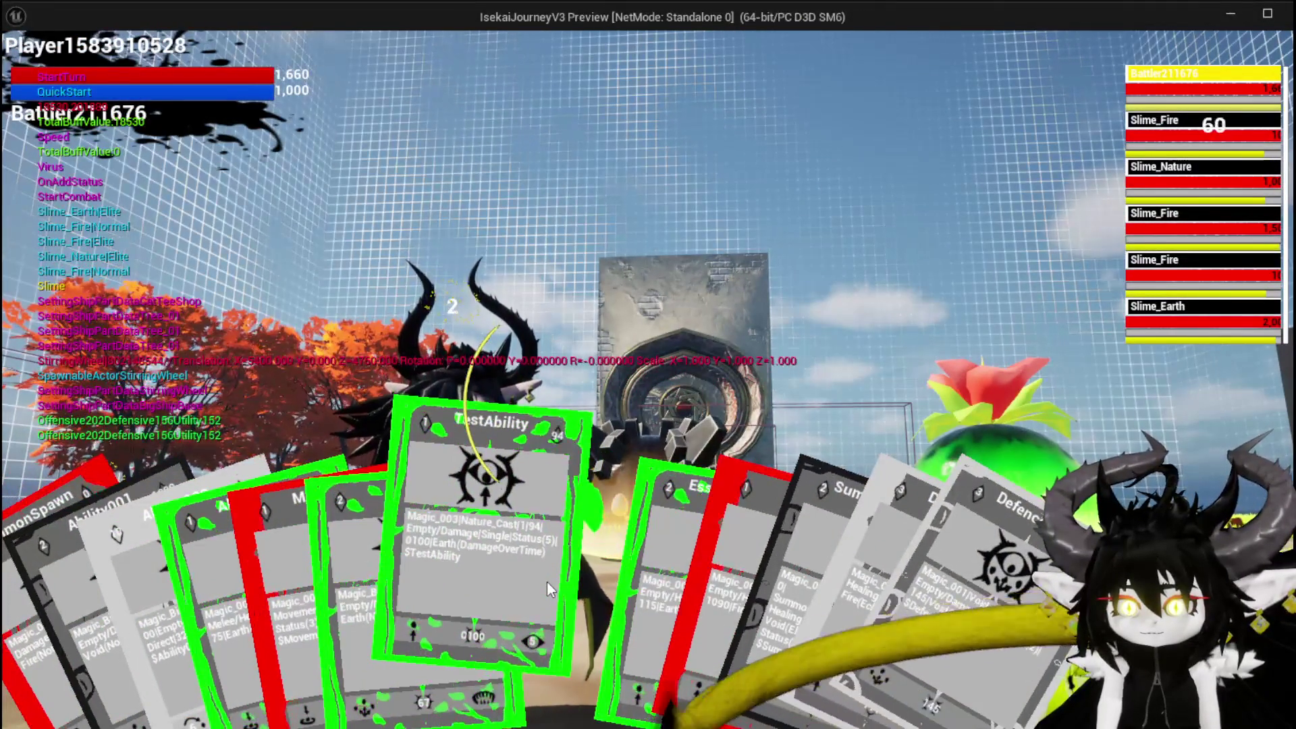
- Play the EssenceDrain card and resume through the seven AddStatus and UpdateStacks breakpoint pauses
{"action": "left_click", "coordinate": [529, 581]}
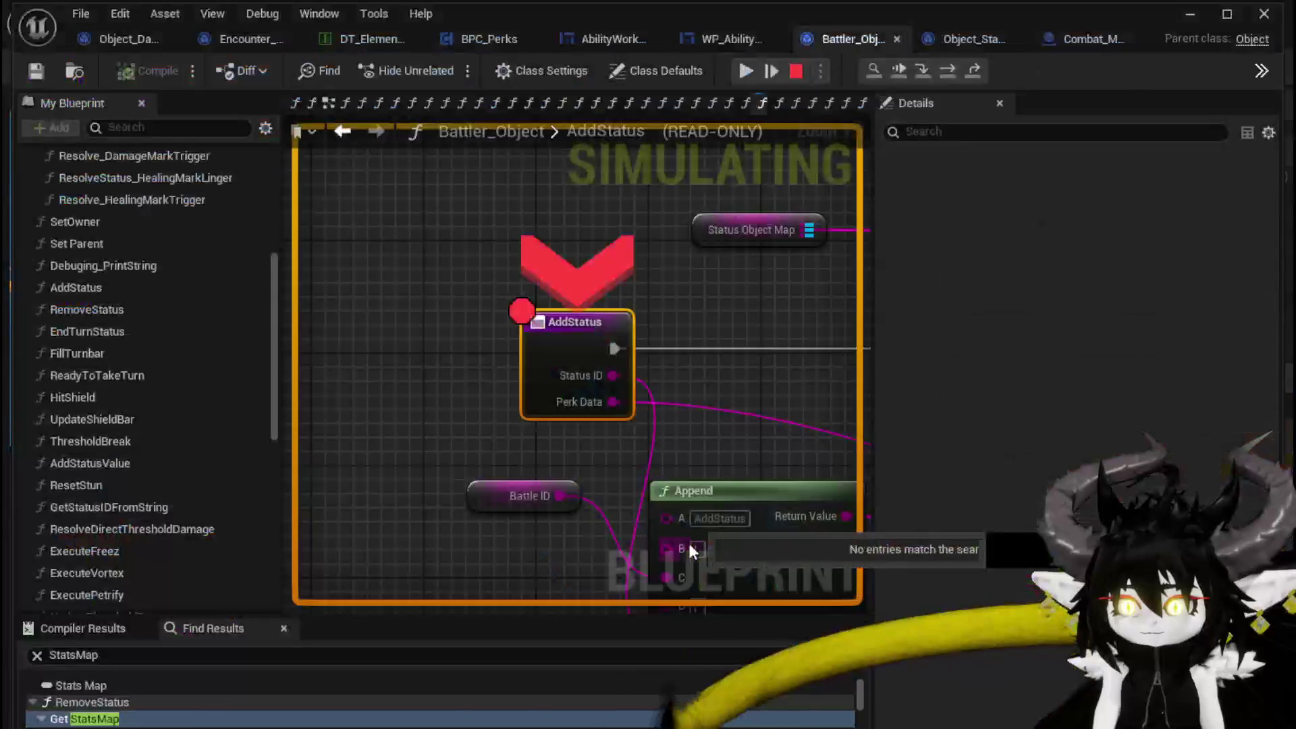
{"action": "left_click", "coordinate": [746, 71]}
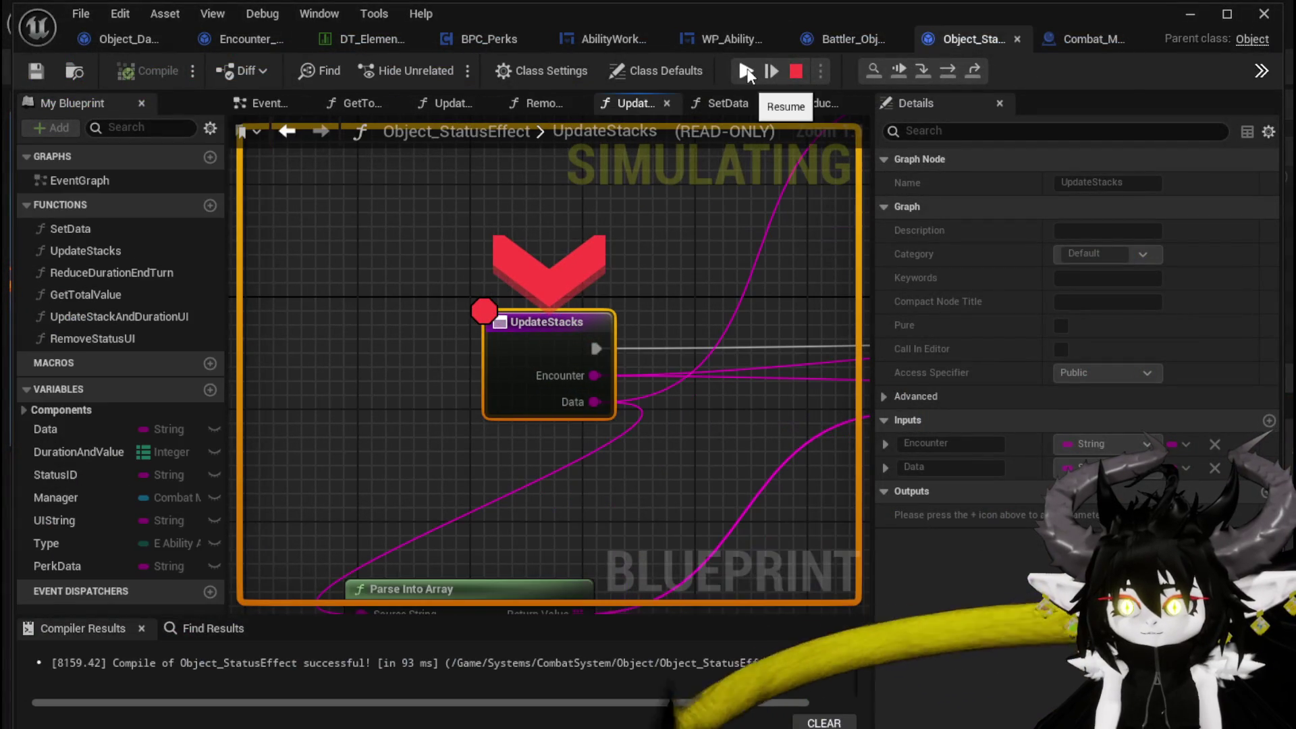
{"action": "left_click", "coordinate": [747, 71]}
{"action": "left_click", "coordinate": [746, 71]}
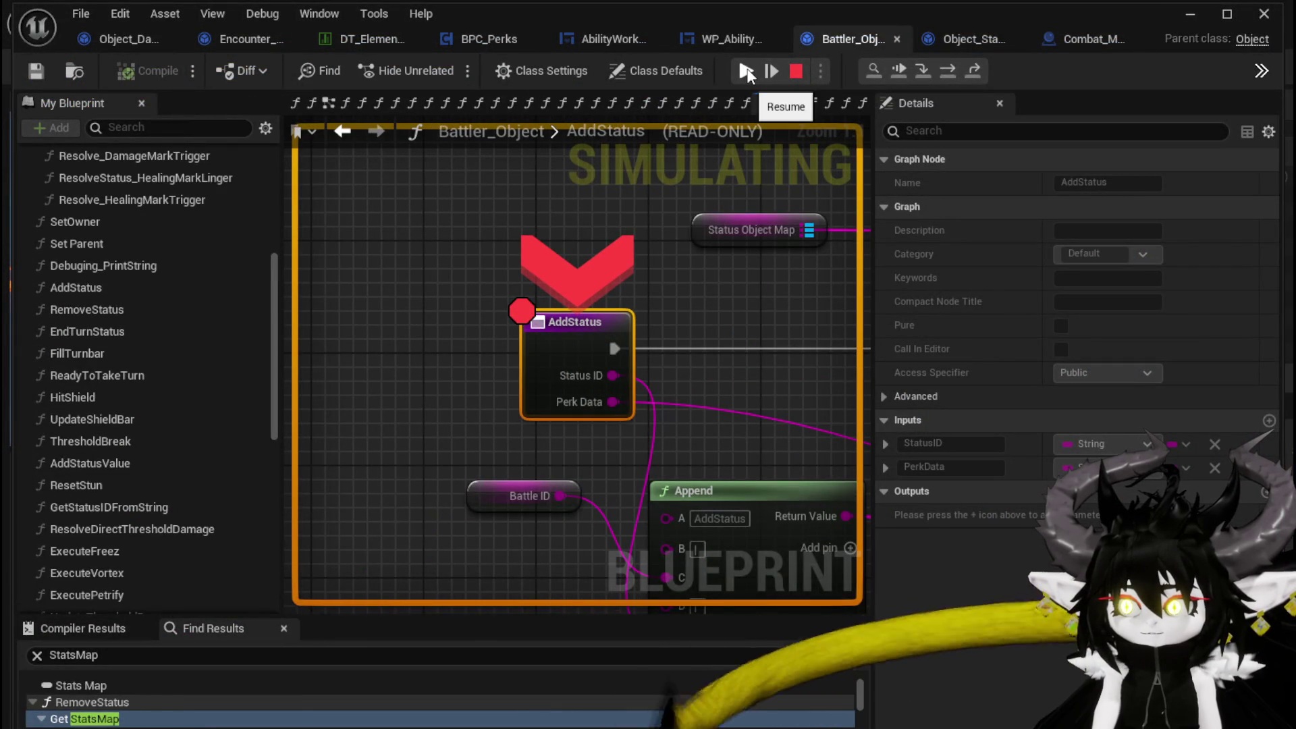
{"action": "left_click", "coordinate": [746, 70]}
{"action": "left_click", "coordinate": [747, 71]}
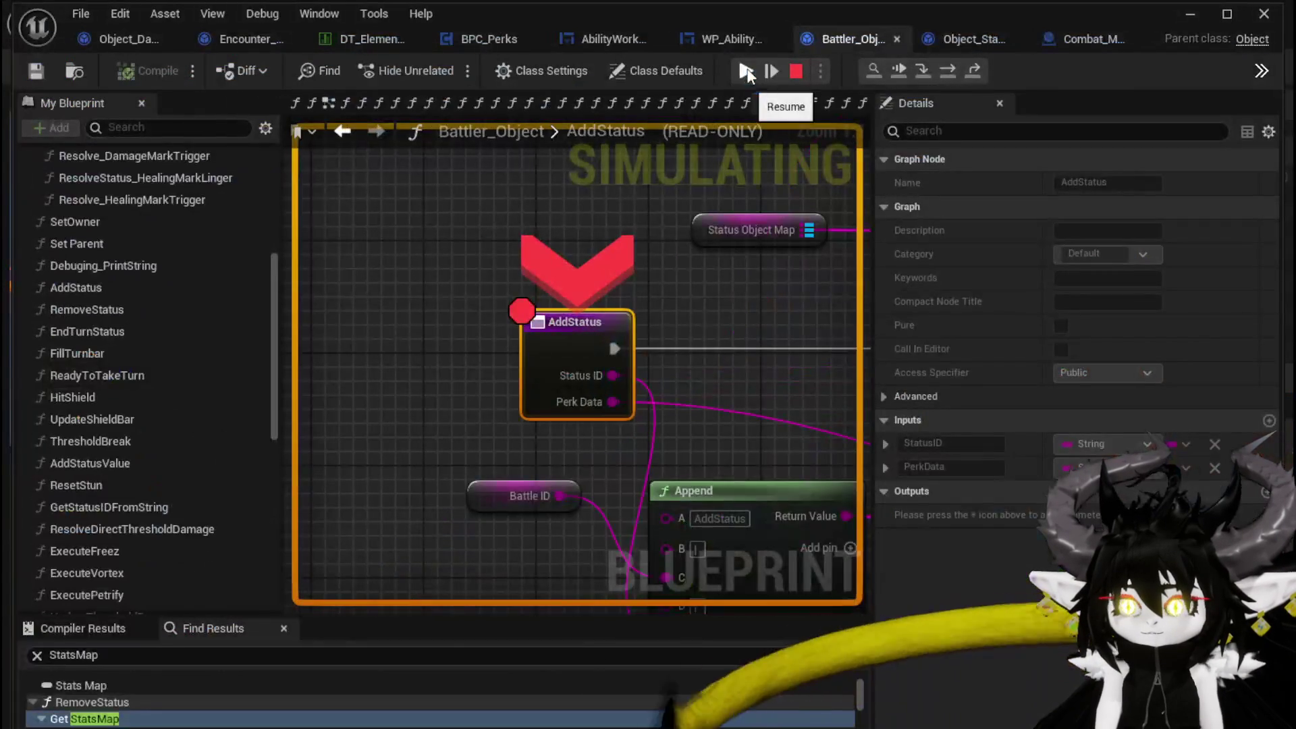
{"action": "left_click", "coordinate": [746, 70]}
{"action": "left_click", "coordinate": [747, 71]}
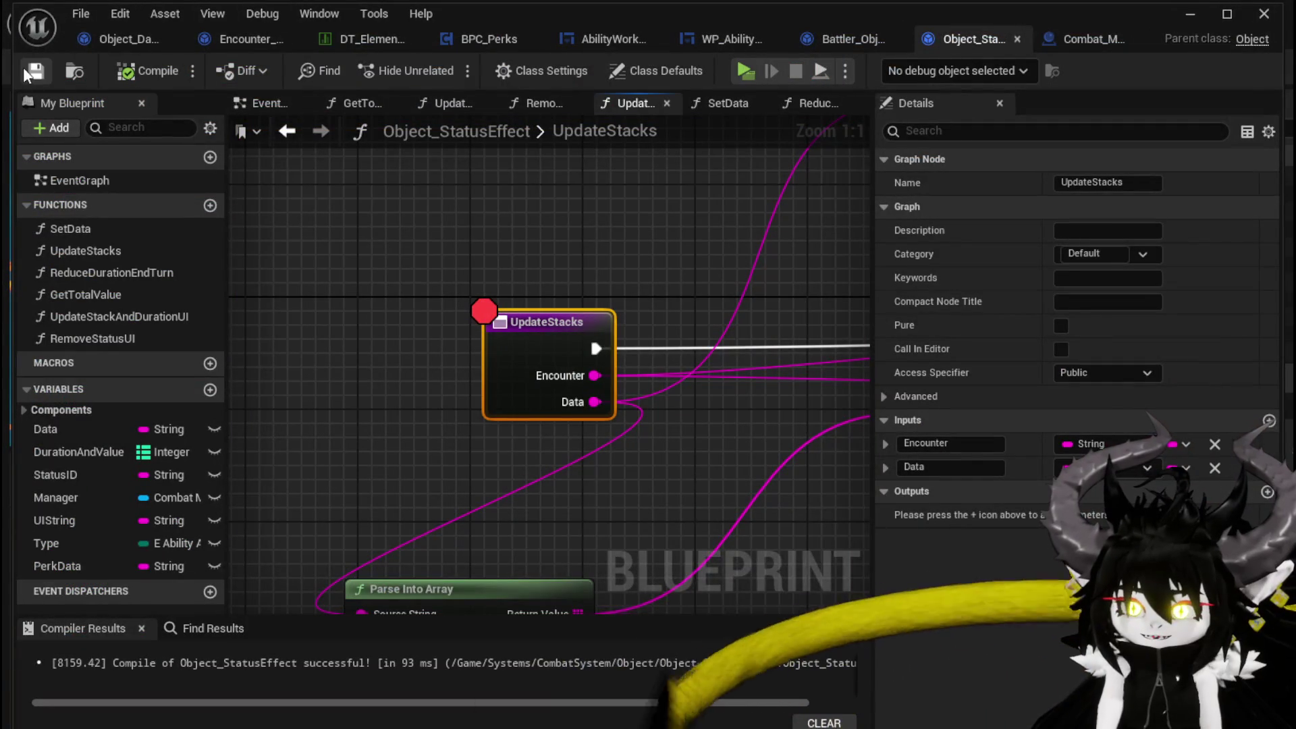
- Remove the breakpoint from the UpdateStacks entry node, then put it back
{"action": "scroll", "coordinate": [577, 236], "scroll_direction": "down", "scroll_amount": 3}
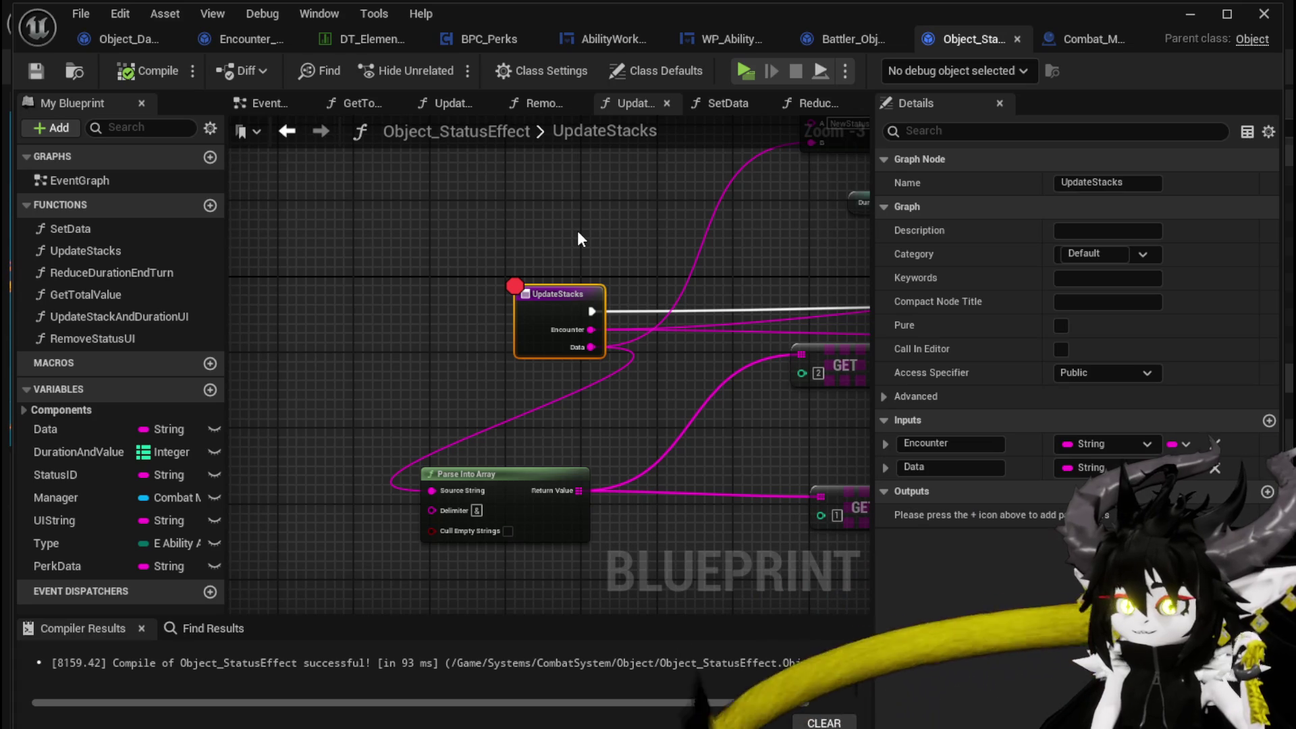
{"action": "mouse_move", "coordinate": [621, 238]}
{"action": "left_mouse_down"}
{"action": "mouse_move", "coordinate": [361, 247]}
{"action": "mouse_move", "coordinate": [488, 255]}
{"action": "mouse_move", "coordinate": [436, 321]}
{"action": "left_mouse_up"}
{"action": "right_click", "coordinate": [436, 321]}
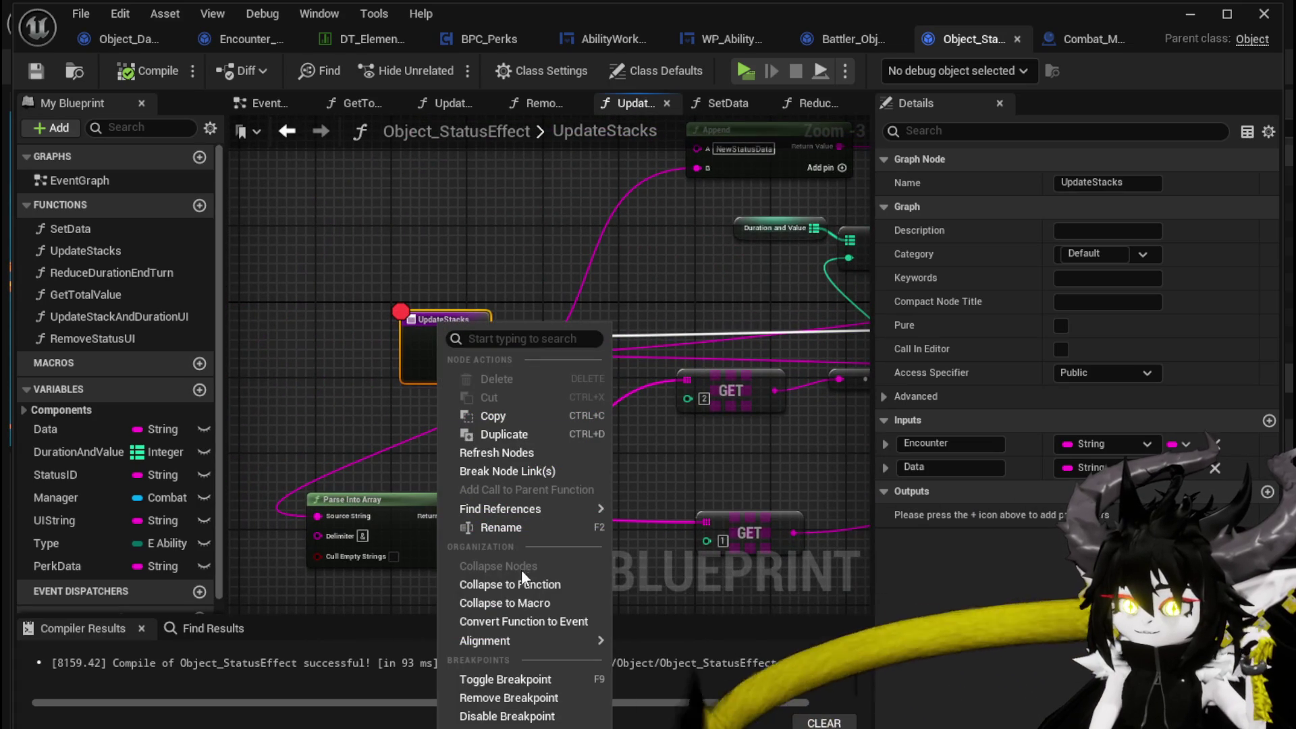
{"action": "left_click", "coordinate": [521, 694]}
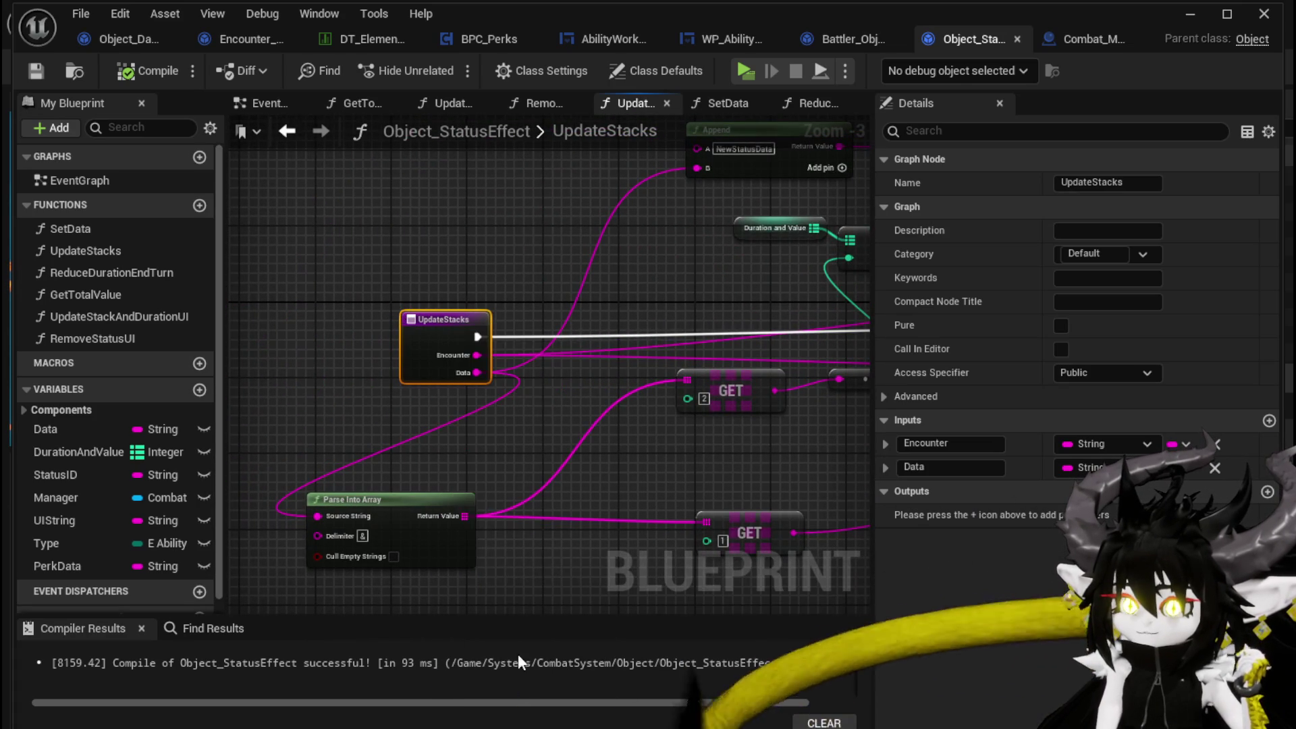
{"action": "right_click", "coordinate": [428, 358]}
{"action": "left_click", "coordinate": [513, 718]}
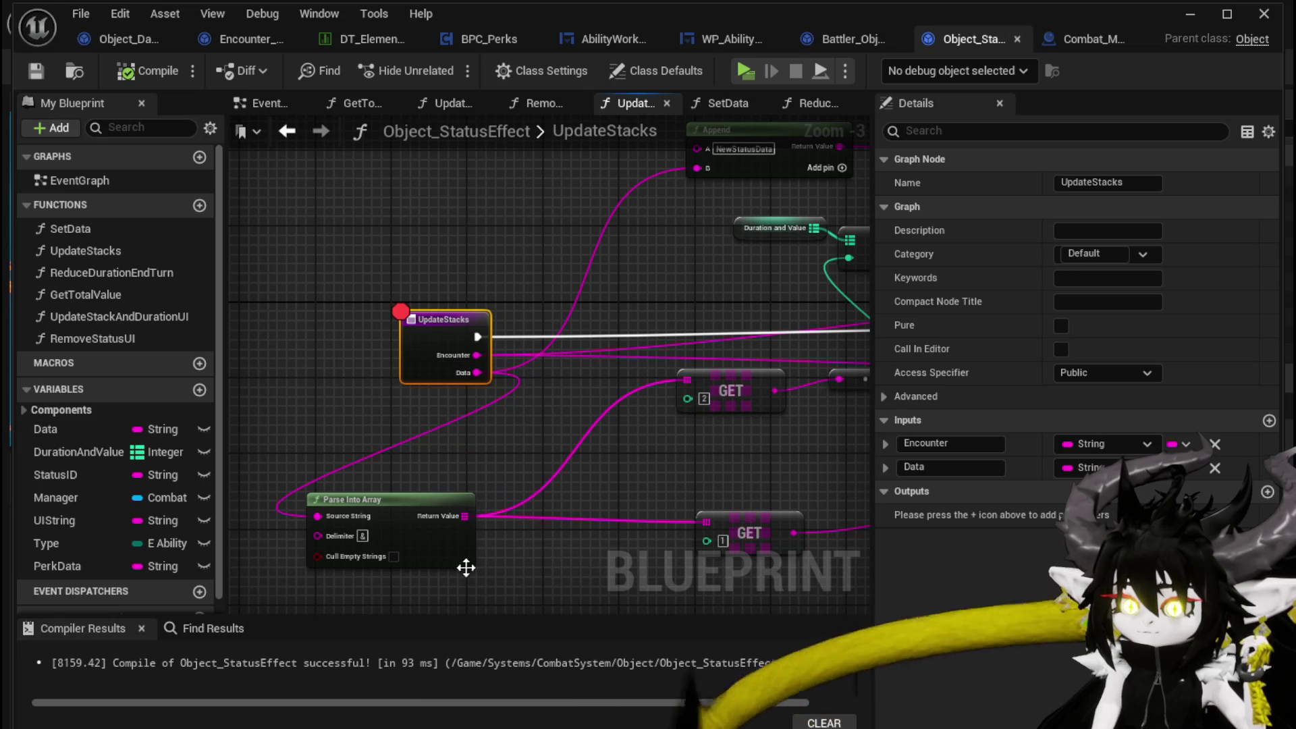
- Remove the UpdateStacks breakpoint for good and recenter the graph view
{"action": "right_click", "coordinate": [419, 321]}
{"action": "mouse_move", "coordinate": [451, 645]}
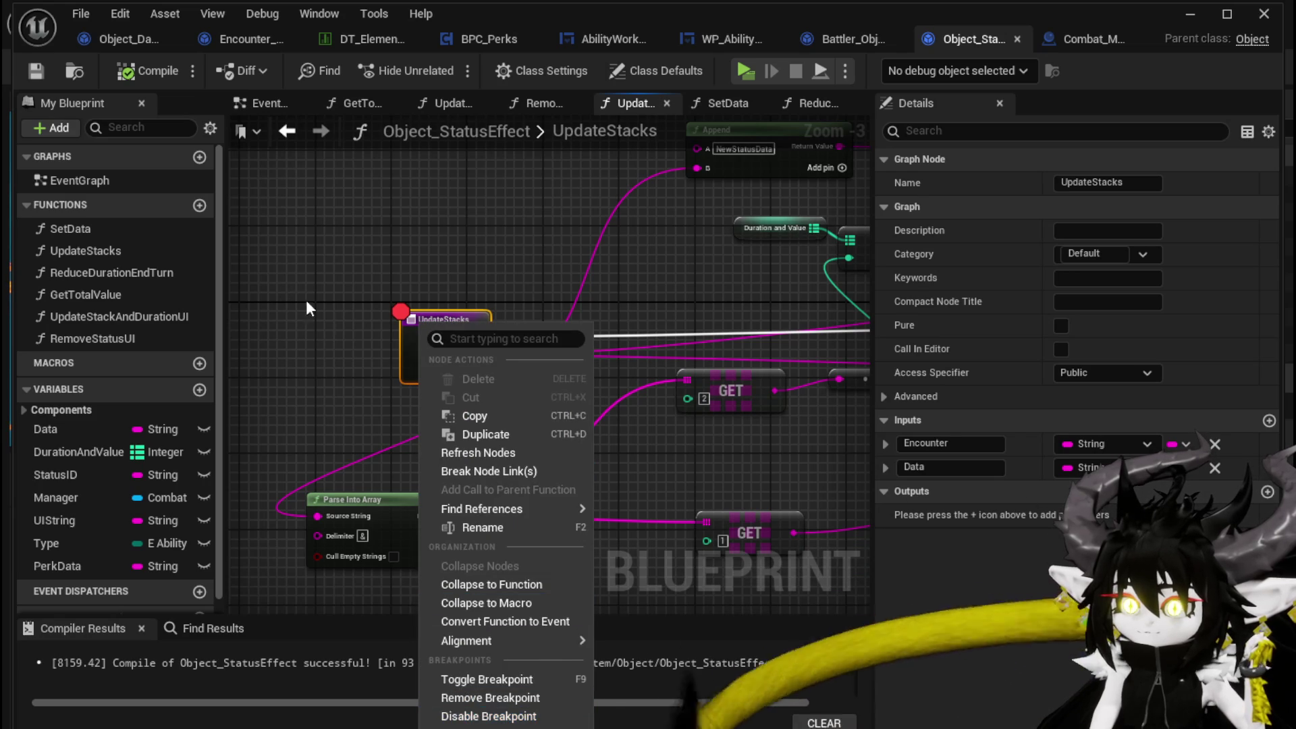
{"action": "left_click", "coordinate": [490, 697]}
{"action": "left_click", "coordinate": [363, 375]}
{"action": "scroll", "coordinate": [363, 376], "scroll_direction": "down", "scroll_amount": 3}
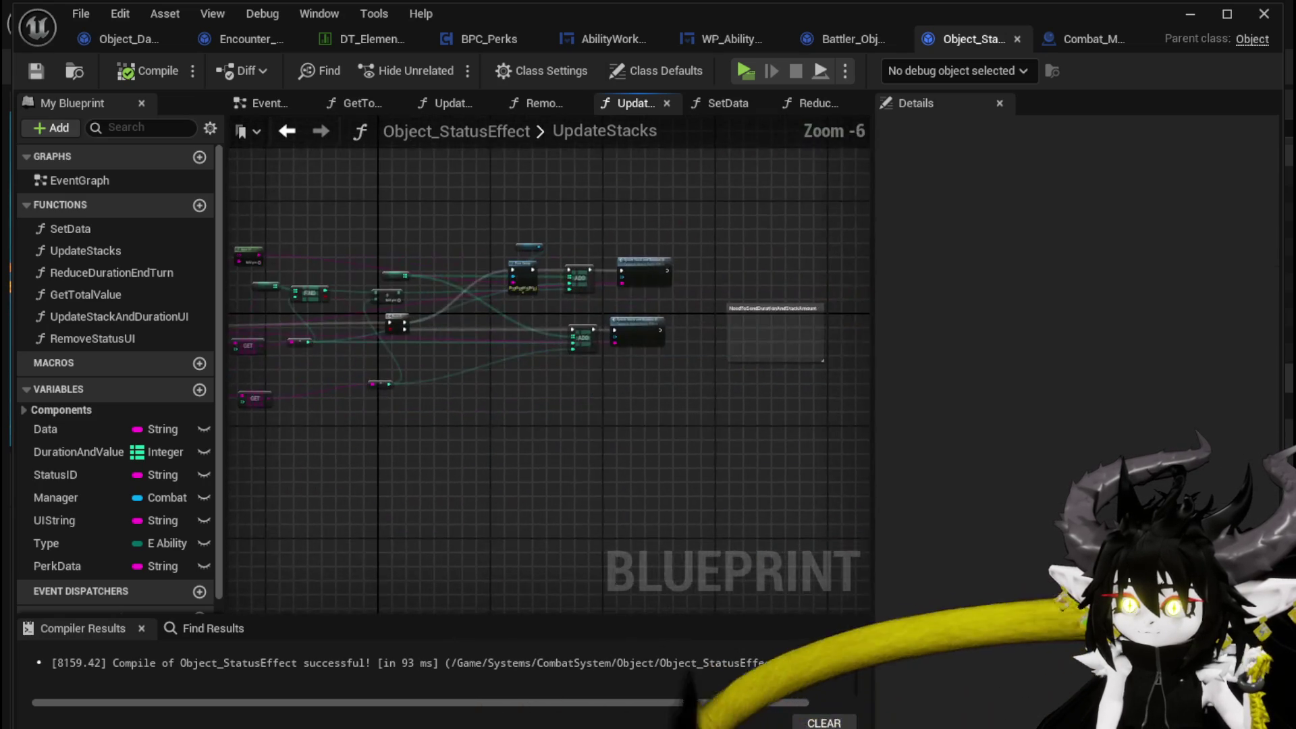
{"action": "left_click_drag", "start_coordinate": [120, 335], "coordinate": [328, 353]}
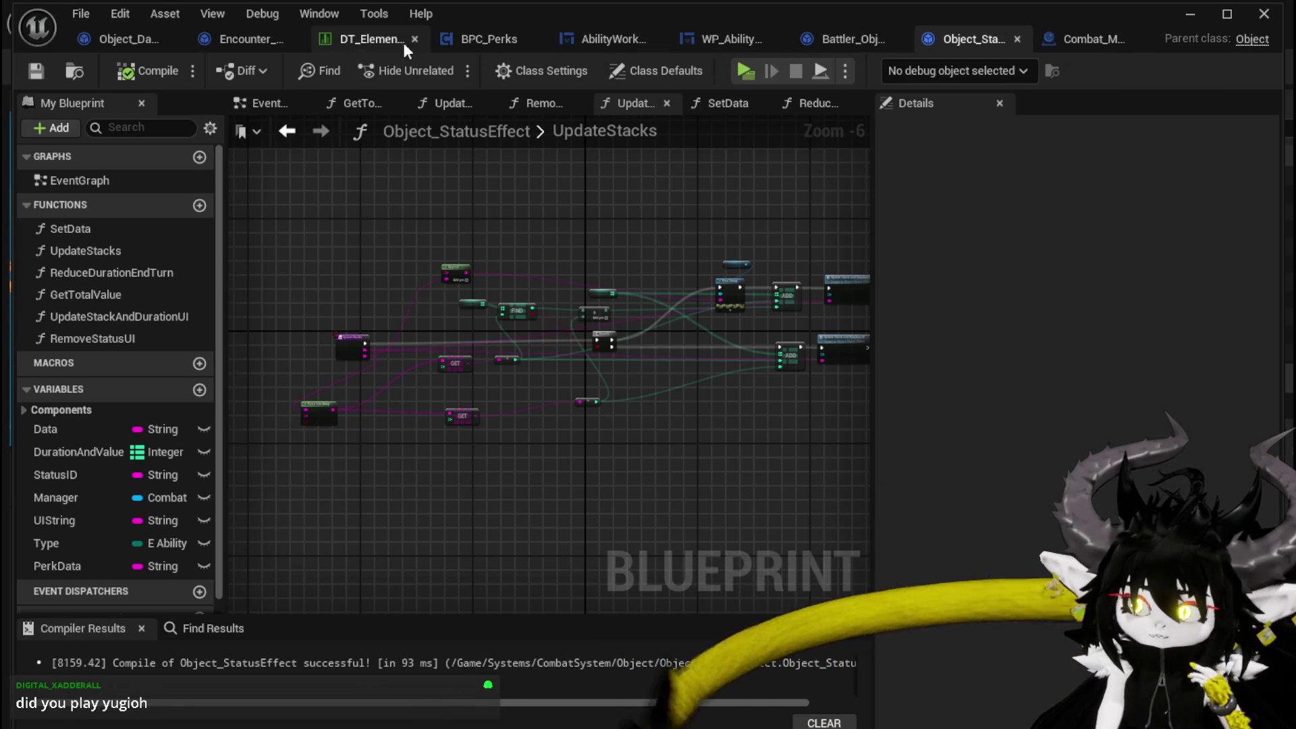
- Switch to Encounter_Object and inspect the Calculate Value, Type Check, Print String and Trigger Damage nodes
{"action": "left_click", "coordinate": [265, 38]}
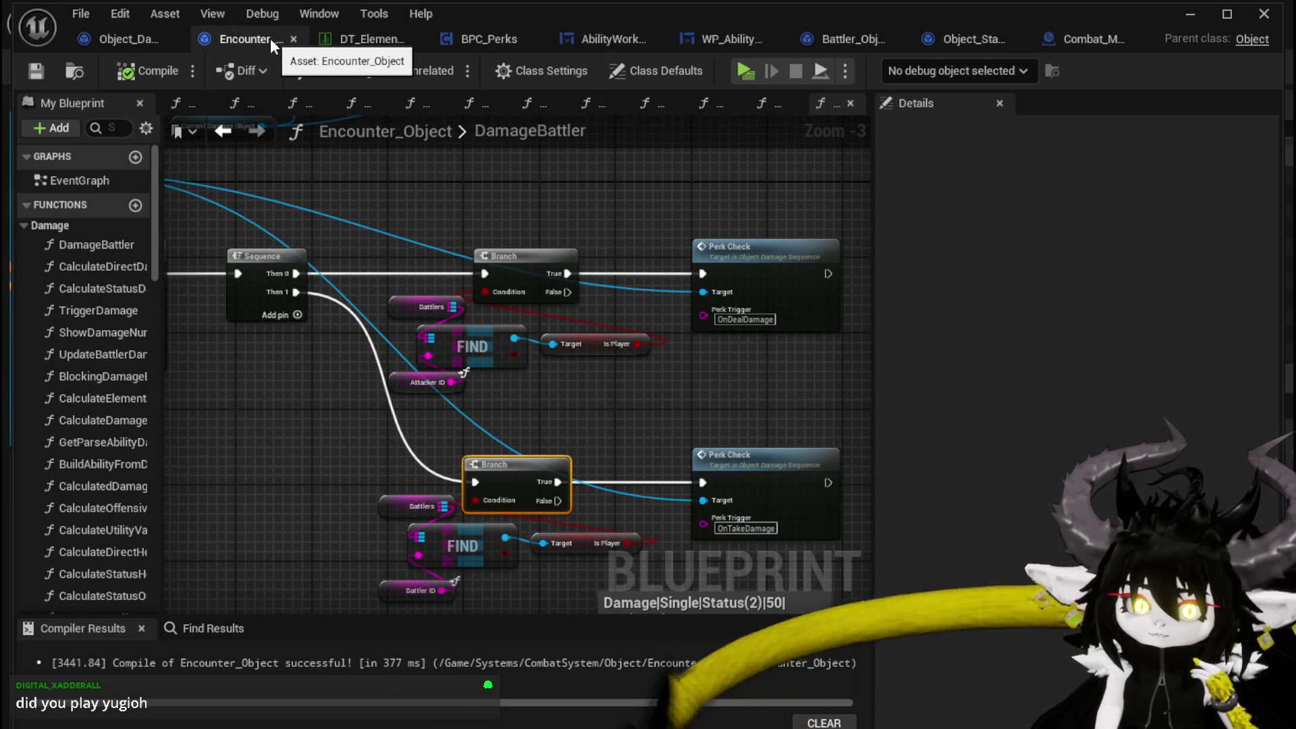
{"action": "scroll", "coordinate": [501, 211], "scroll_direction": "down", "scroll_amount": 1}
{"action": "mouse_move", "coordinate": [501, 211]}
{"action": "left_mouse_down"}
{"action": "mouse_move", "coordinate": [638, 243]}
{"action": "mouse_move", "coordinate": [747, 411]}
{"action": "left_mouse_up"}
{"action": "mouse_move", "coordinate": [351, 289]}
{"action": "left_mouse_down"}
{"action": "mouse_move", "coordinate": [454, 329]}
{"action": "mouse_move", "coordinate": [638, 329]}
{"action": "left_mouse_up"}
{"action": "left_click_drag", "start_coordinate": [417, 228], "coordinate": [168, 227]}
{"action": "left_click_drag", "start_coordinate": [473, 236], "coordinate": [236, 237]}
{"action": "left_click_drag", "start_coordinate": [623, 246], "coordinate": [337, 243]}
{"action": "mouse_move", "coordinate": [526, 249]}
{"action": "left_mouse_down"}
{"action": "mouse_move", "coordinate": [411, 243]}
{"action": "mouse_move", "coordinate": [501, 237]}
{"action": "mouse_move", "coordinate": [449, 236]}
{"action": "mouse_move", "coordinate": [511, 259]}
{"action": "left_mouse_up"}
- Pan across the converging Branch, Switch on String, Construct, Set Data and Sequence nodes
{"action": "scroll", "coordinate": [525, 256], "scroll_direction": "up", "scroll_amount": 2}
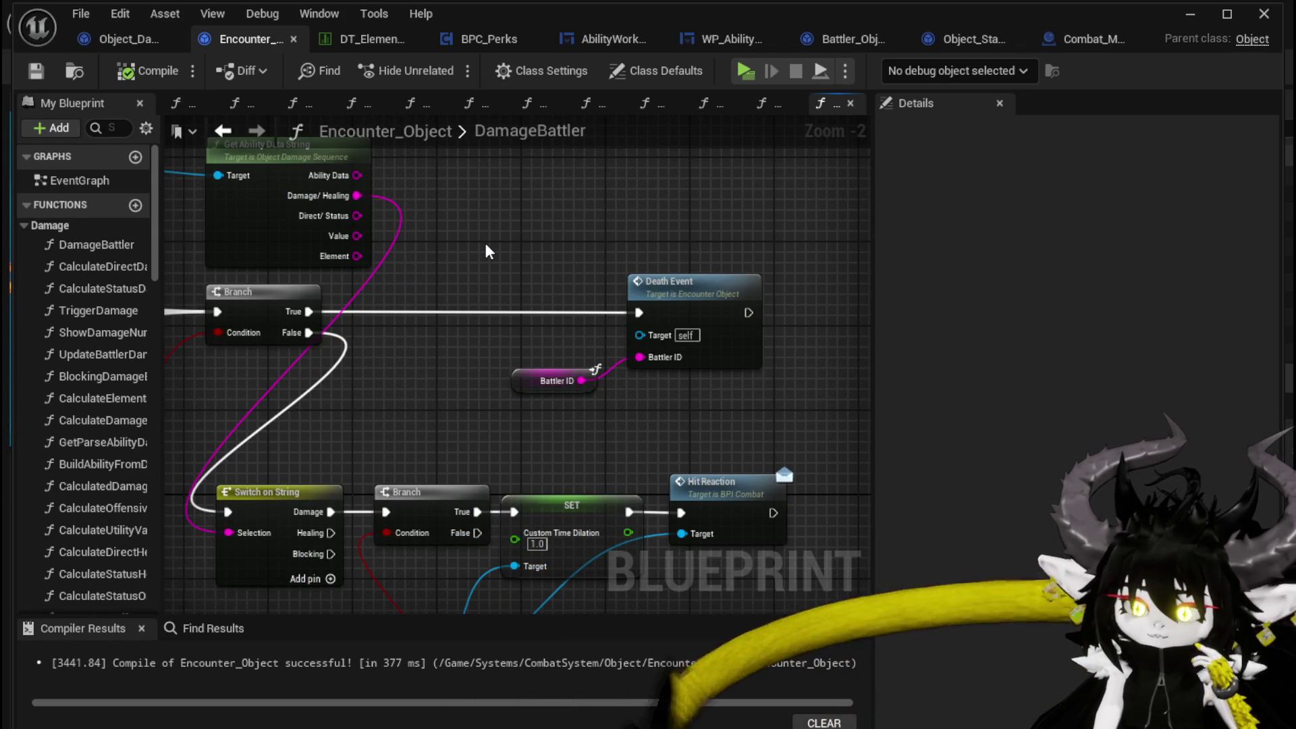
{"action": "scroll", "coordinate": [485, 247], "scroll_direction": "down", "scroll_amount": 2}
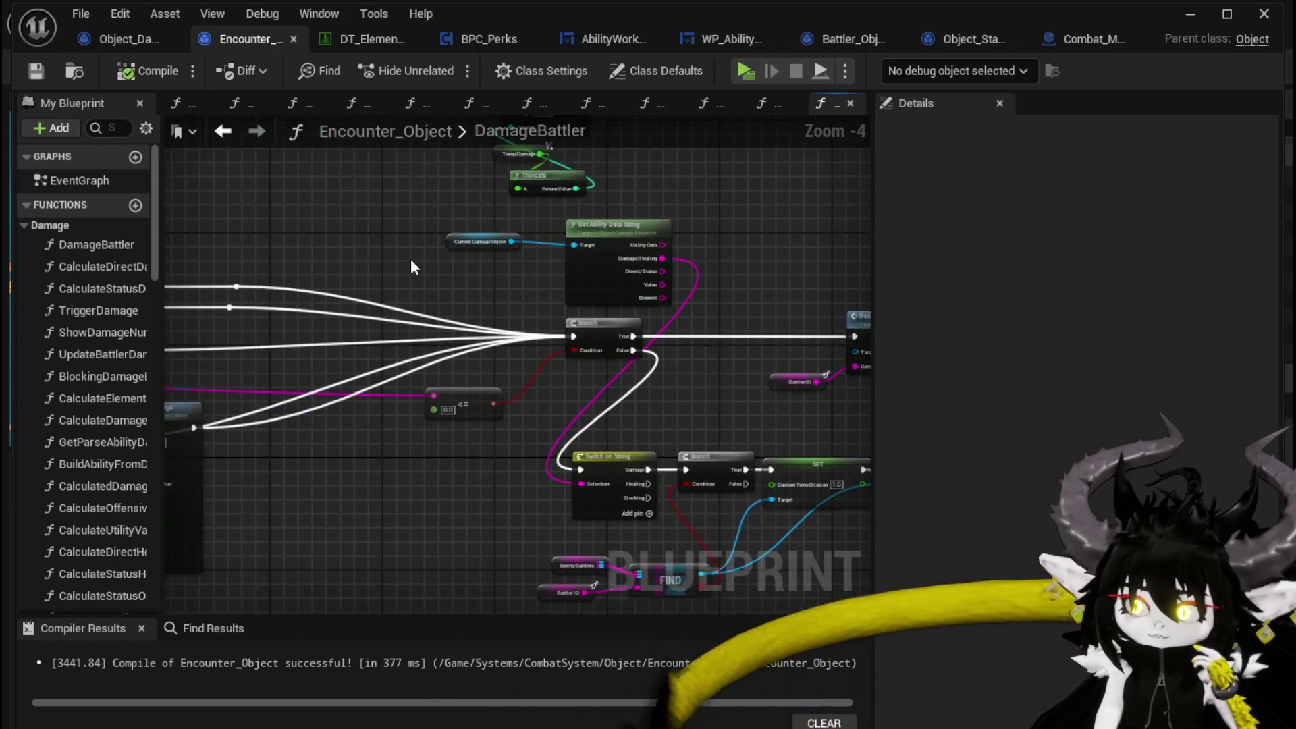
{"action": "left_click_drag", "start_coordinate": [406, 257], "coordinate": [668, 276]}
{"action": "left_click_drag", "start_coordinate": [203, 270], "coordinate": [510, 292]}
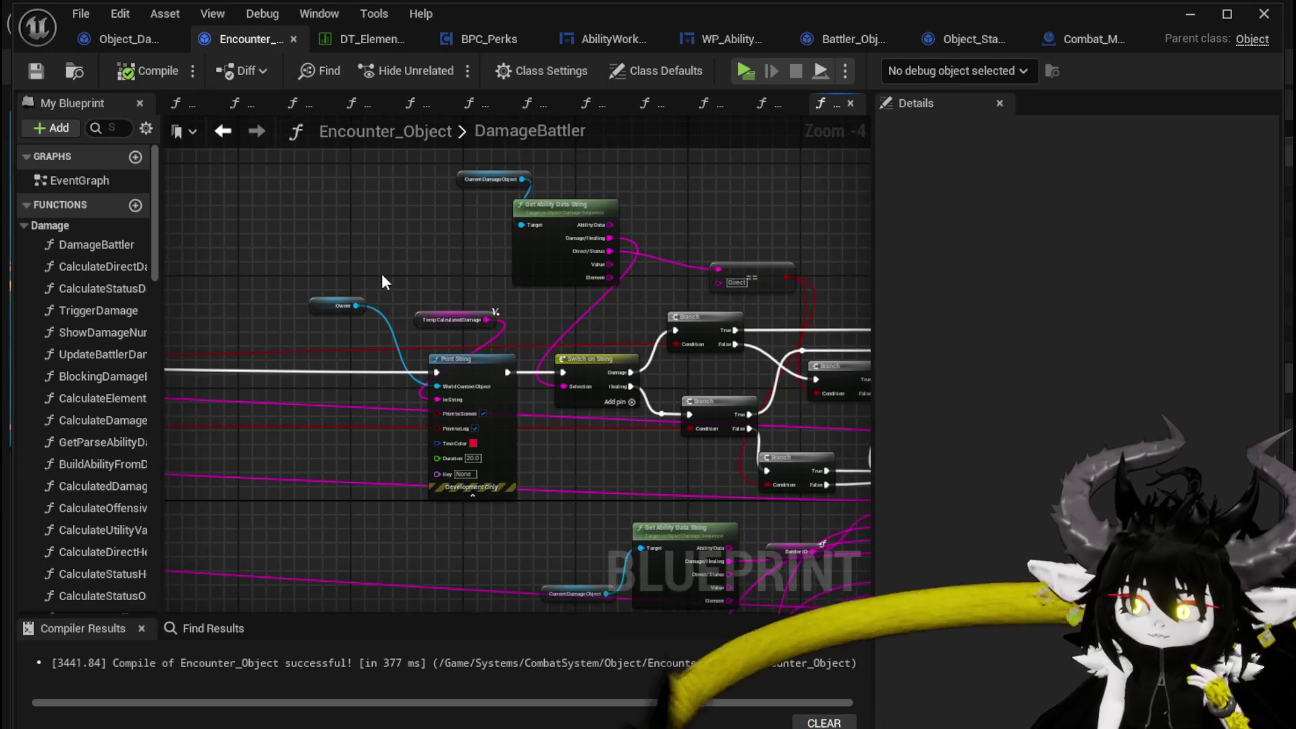
{"action": "left_click_drag", "start_coordinate": [381, 273], "coordinate": [613, 265]}
{"action": "scroll", "coordinate": [613, 264], "scroll_direction": "up", "scroll_amount": 2}
{"action": "scroll", "coordinate": [612, 265], "scroll_direction": "down", "scroll_amount": 3}
{"action": "left_click_drag", "start_coordinate": [451, 261], "coordinate": [748, 299]}
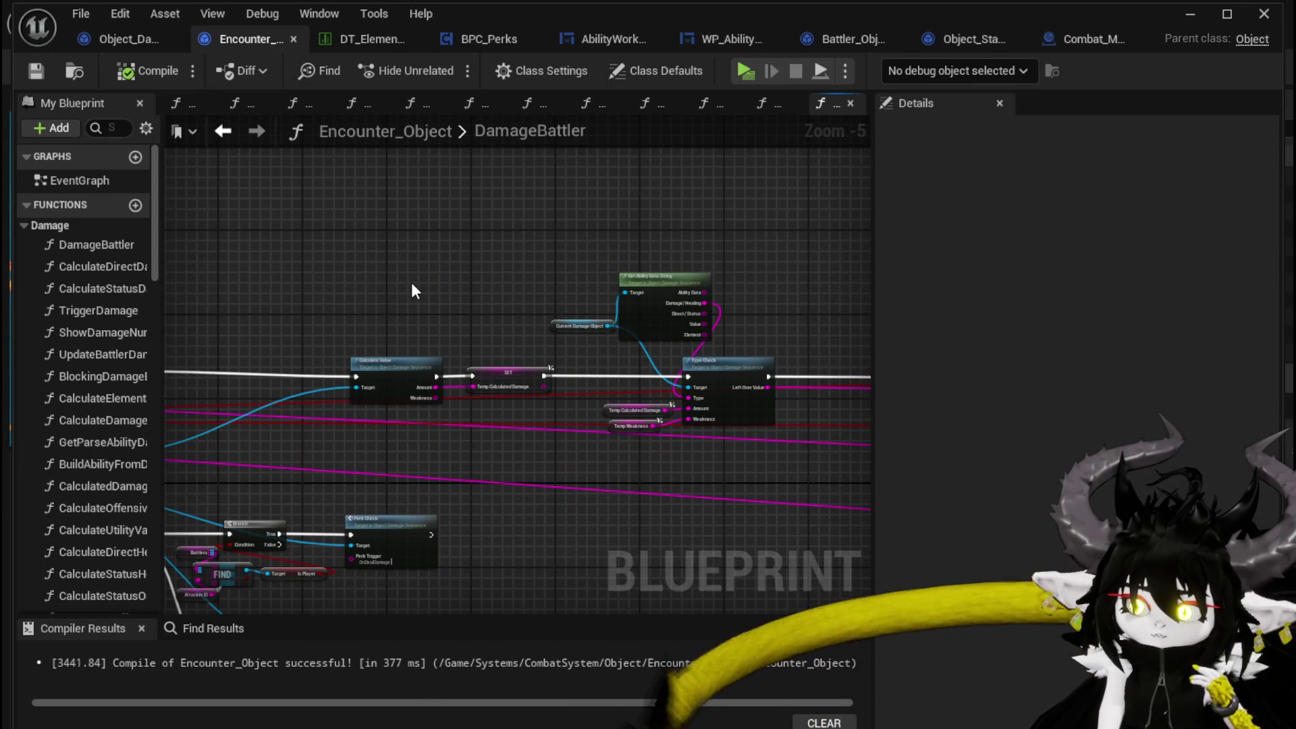
{"action": "left_click_drag", "start_coordinate": [413, 290], "coordinate": [689, 260]}
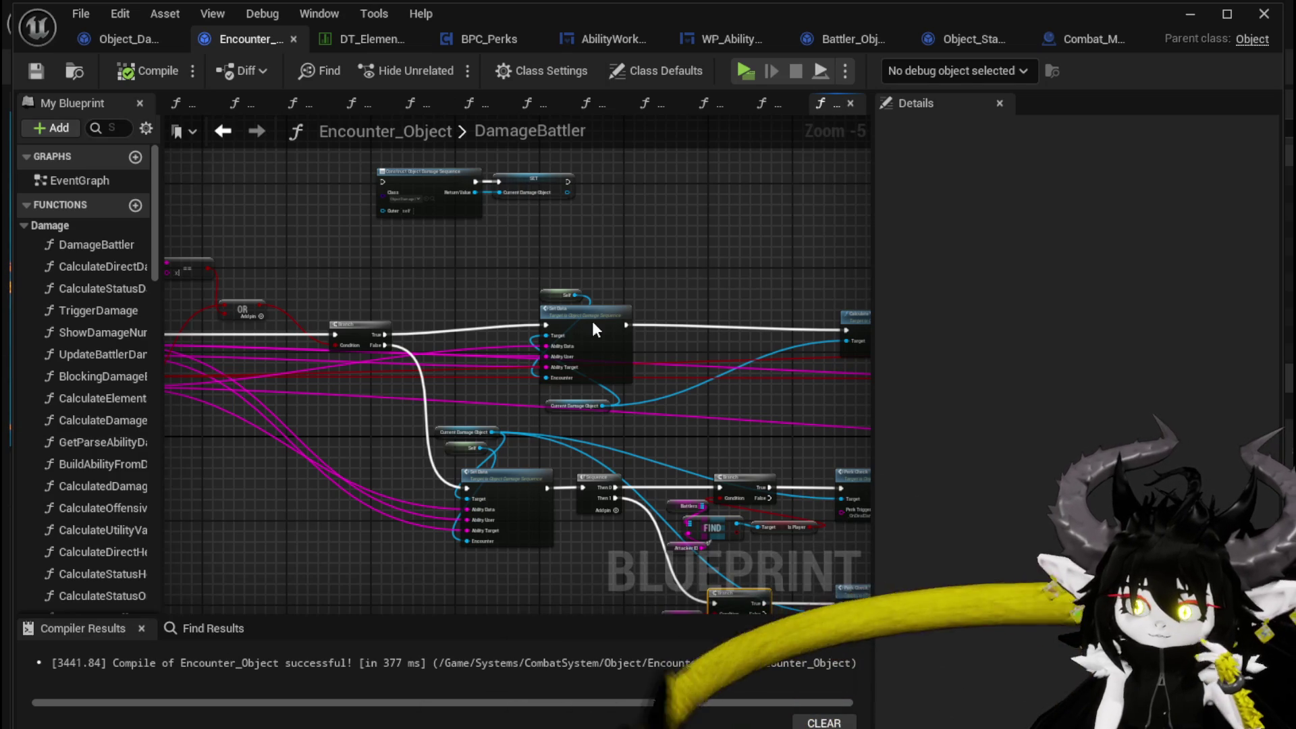
{"action": "left_click", "coordinate": [225, 634]}
- Search the blueprint for 'add status' and open the ADDStatusEffect function graph
{"action": "type", "text": "add status"}
{"action": "key", "text": "Return"}
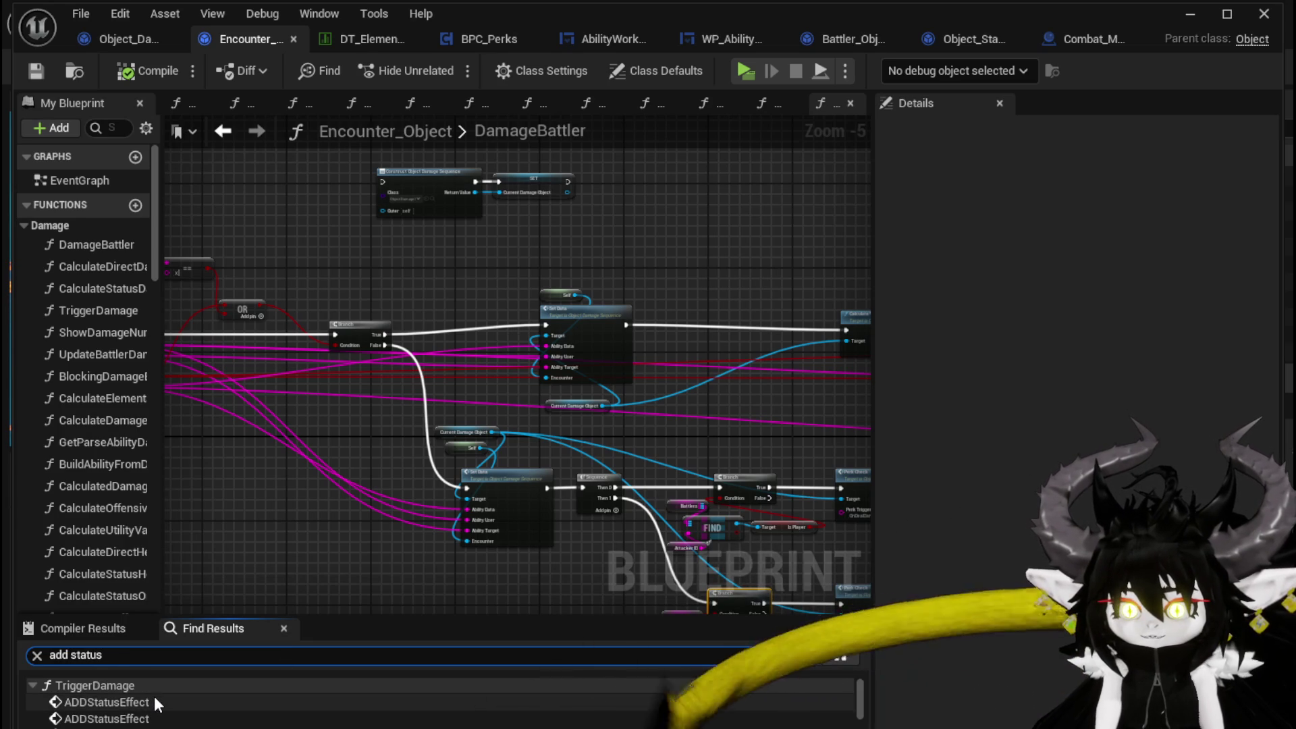
{"action": "scroll", "coordinate": [154, 702], "scroll_direction": "down", "scroll_amount": 1}
{"action": "scroll", "coordinate": [142, 709], "scroll_direction": "down", "scroll_amount": 1}
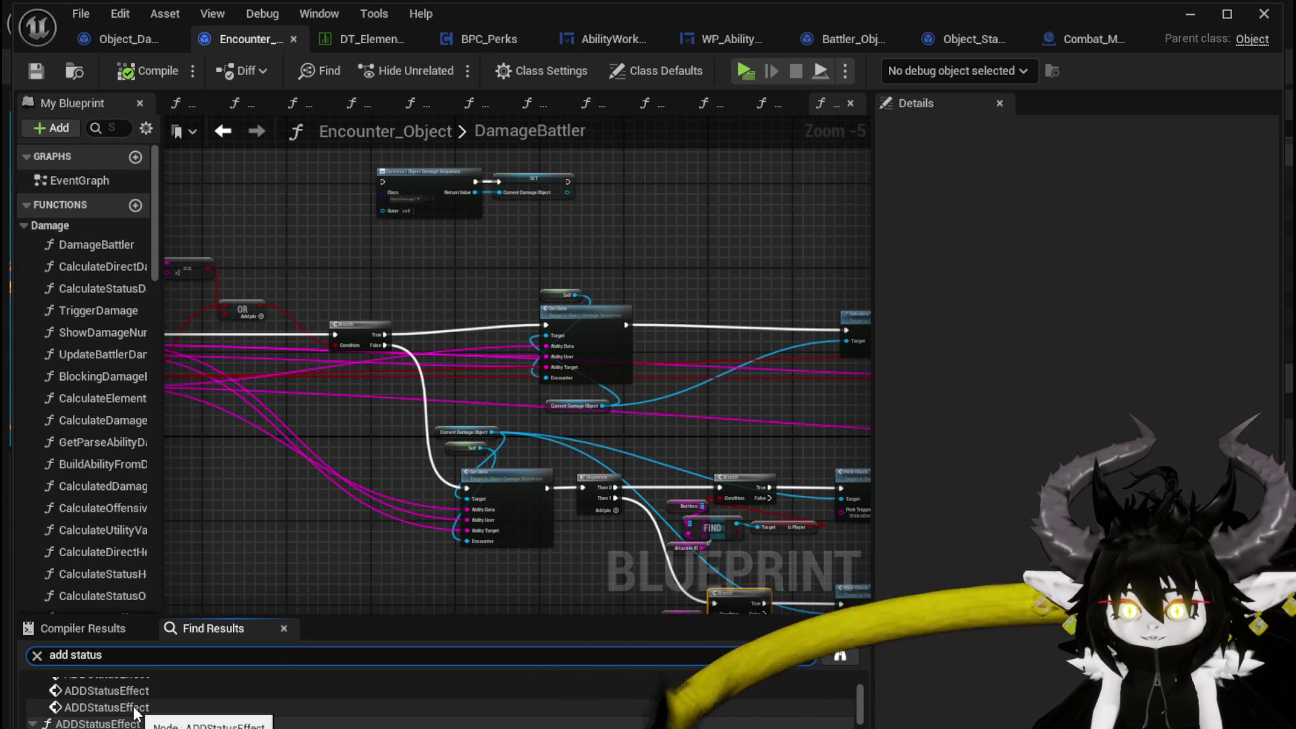
{"action": "scroll", "coordinate": [135, 712], "scroll_direction": "down", "scroll_amount": 1}
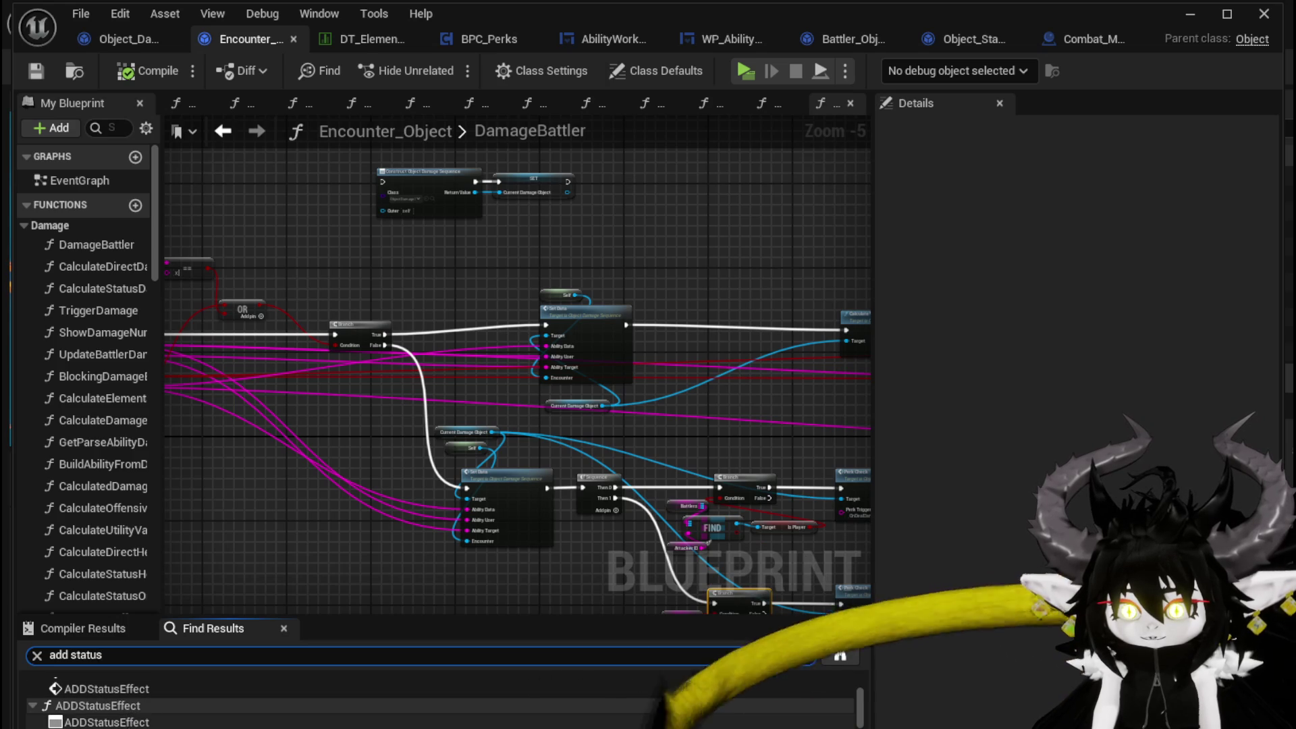
{"action": "left_click", "coordinate": [106, 722]}
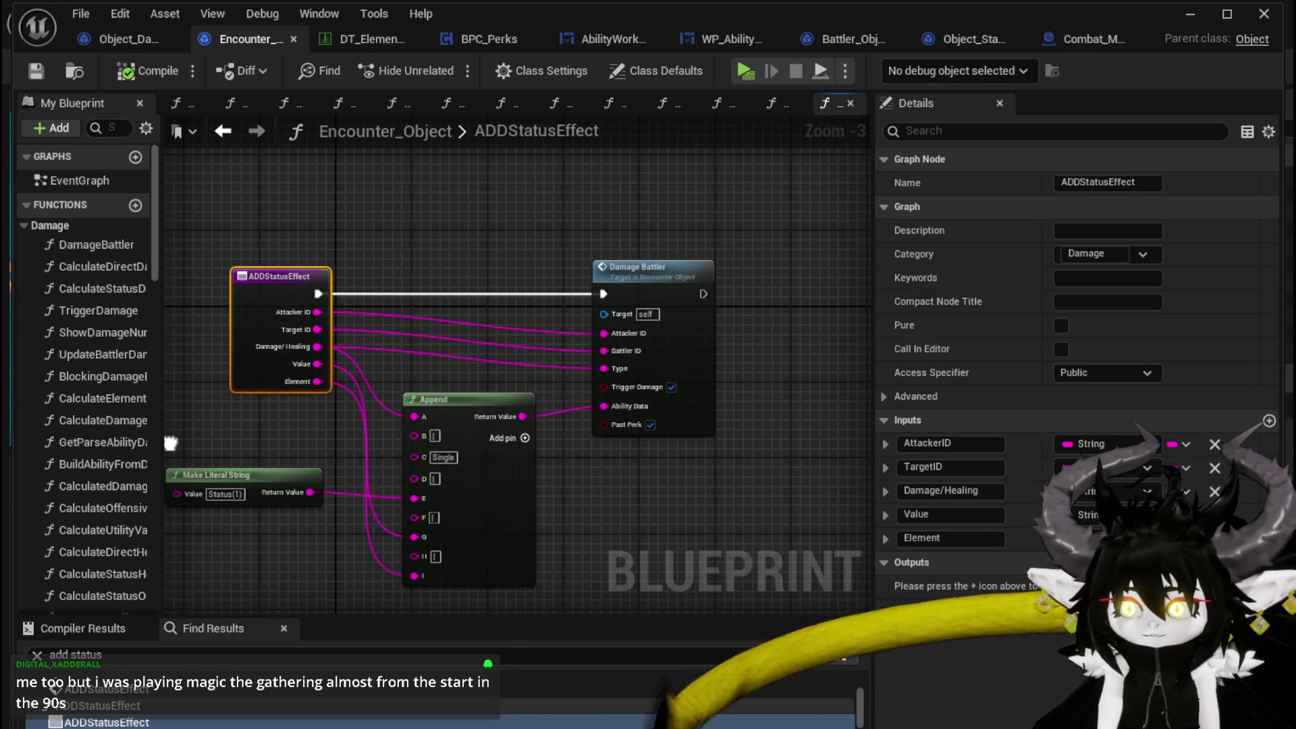
- Widen the My Blueprint function list so full function names show
{"action": "left_click_drag", "start_coordinate": [269, 233], "coordinate": [721, 544]}
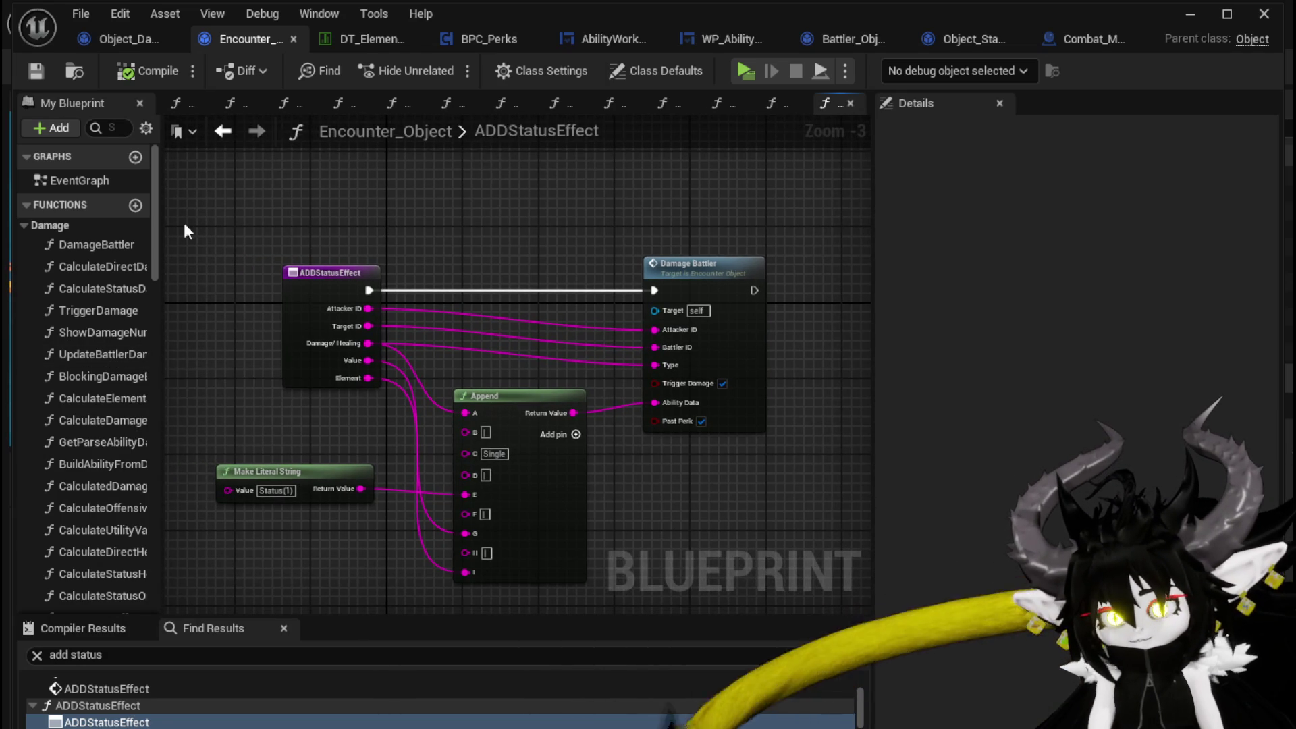
{"action": "left_click_drag", "start_coordinate": [163, 229], "coordinate": [247, 228]}
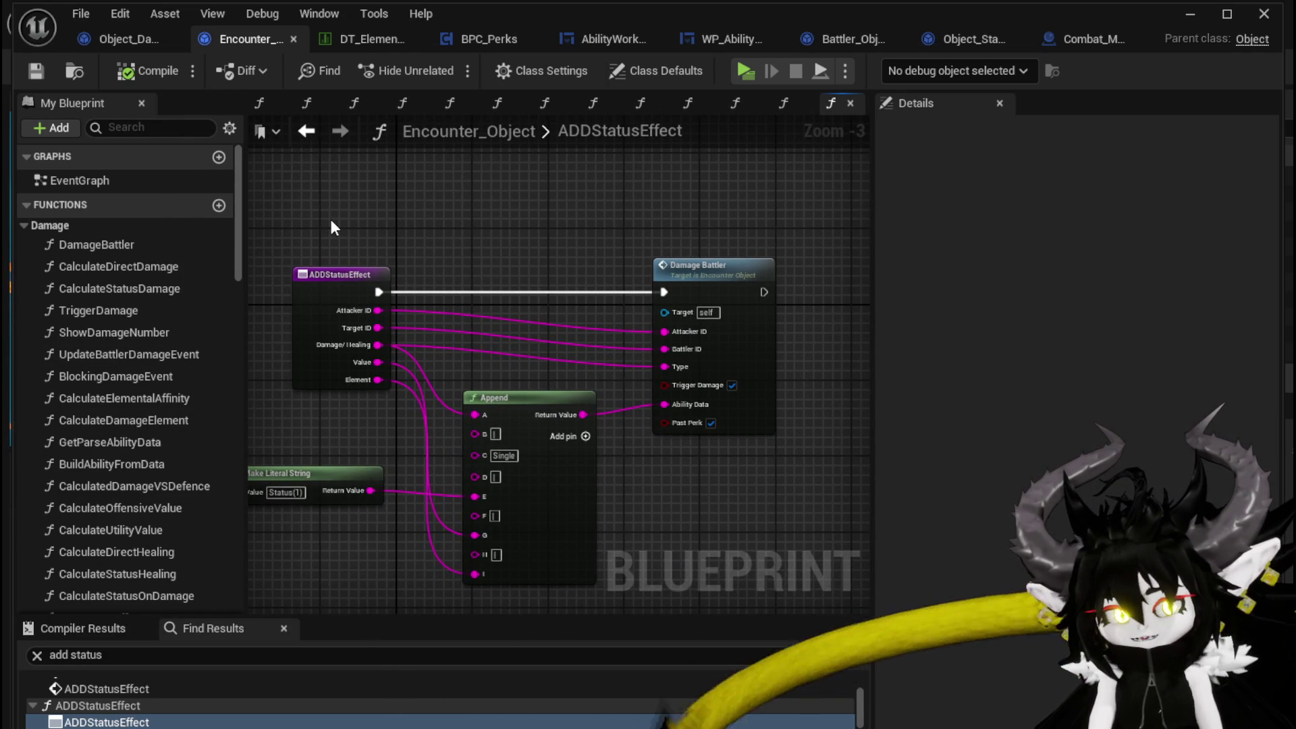
{"action": "left_click_drag", "start_coordinate": [331, 221], "coordinate": [385, 230]}
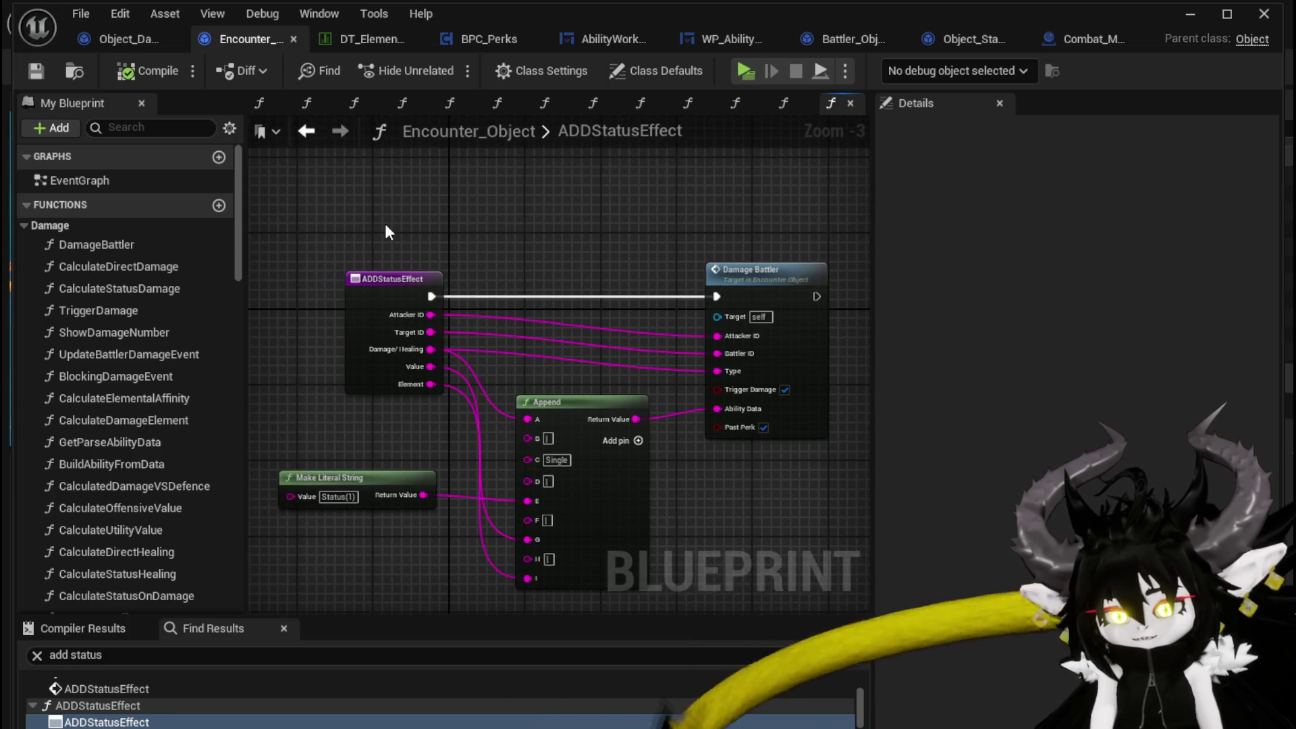
- Delete the ADDStatusEffect function, cancelling once, then confirming despite it being in use
{"action": "scroll", "coordinate": [175, 389], "scroll_direction": "down", "scroll_amount": 3}
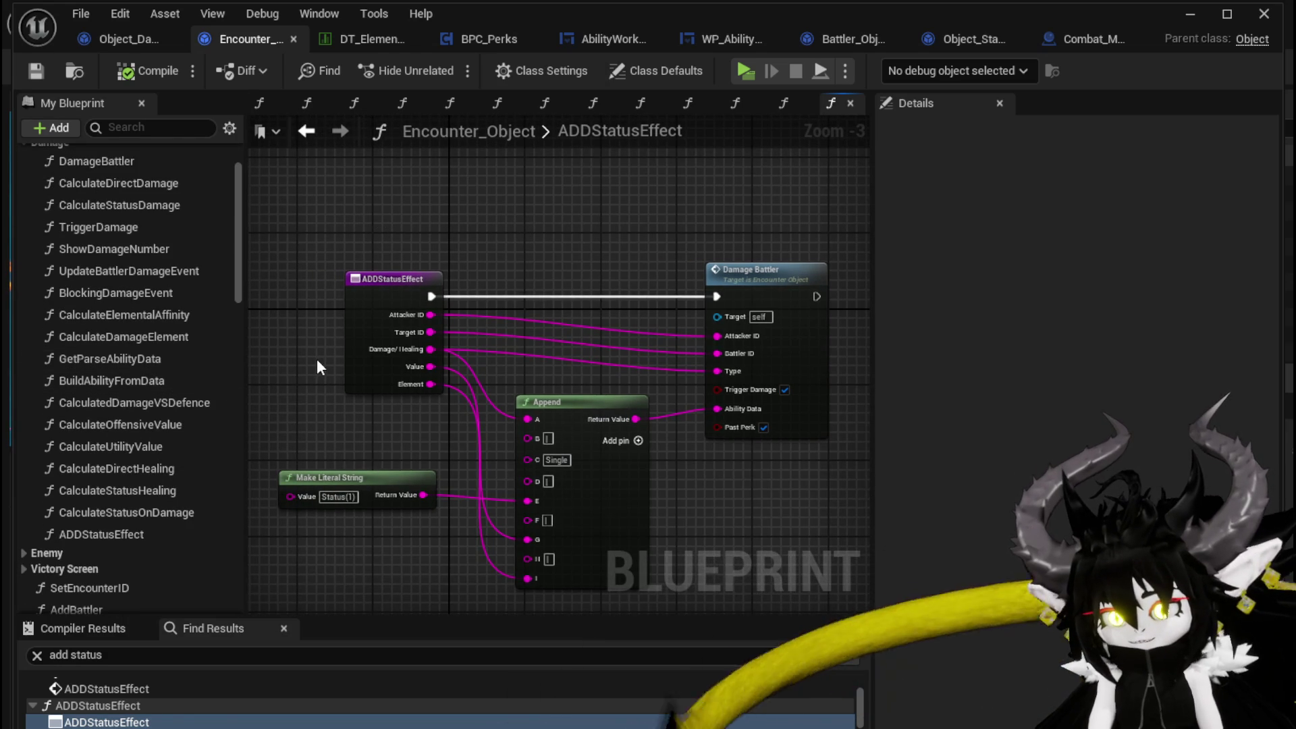
{"action": "left_click", "coordinate": [176, 540]}
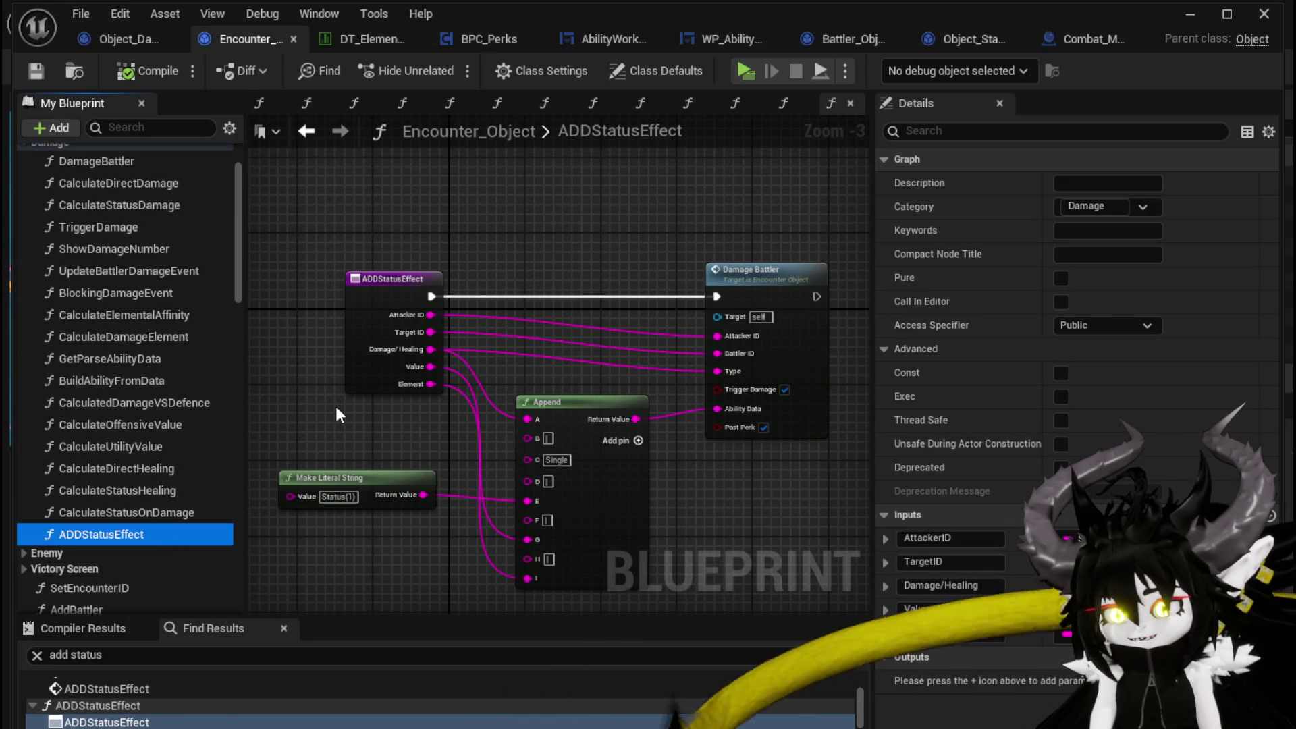
{"action": "key", "text": "Delete"}
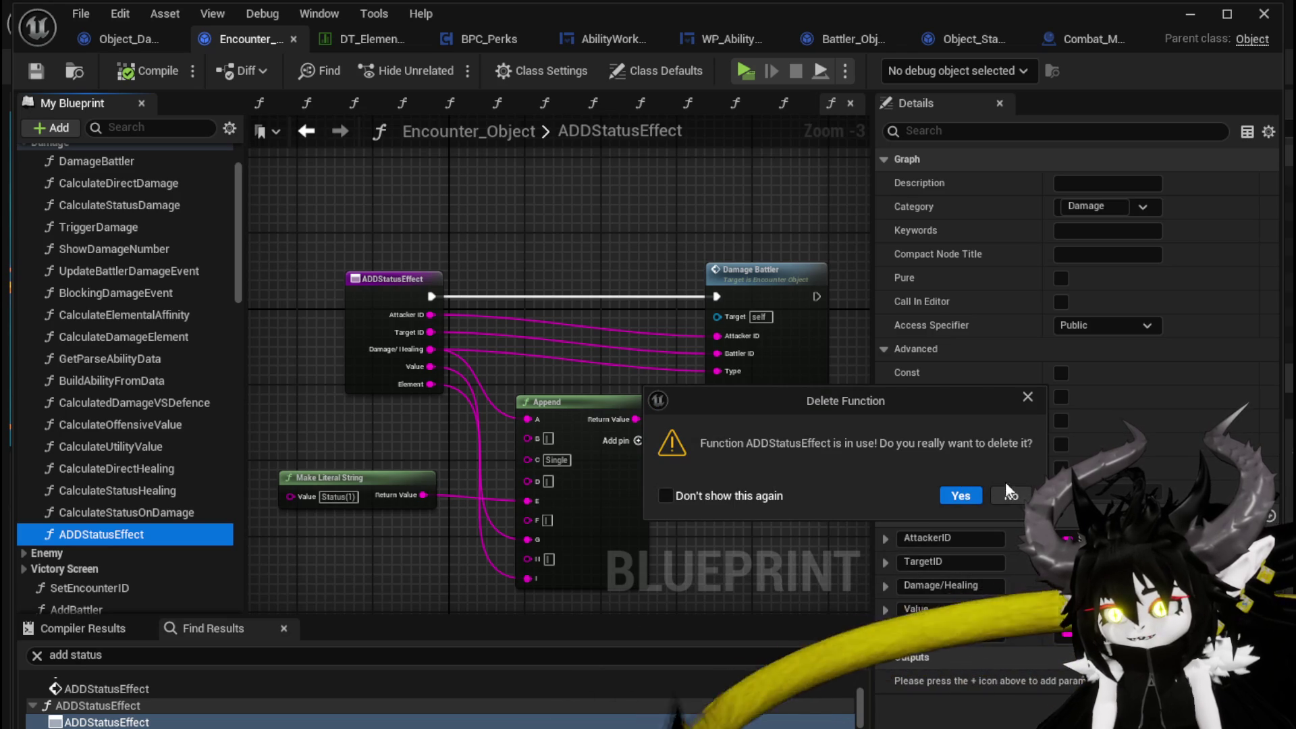
{"action": "left_click", "coordinate": [1009, 495]}
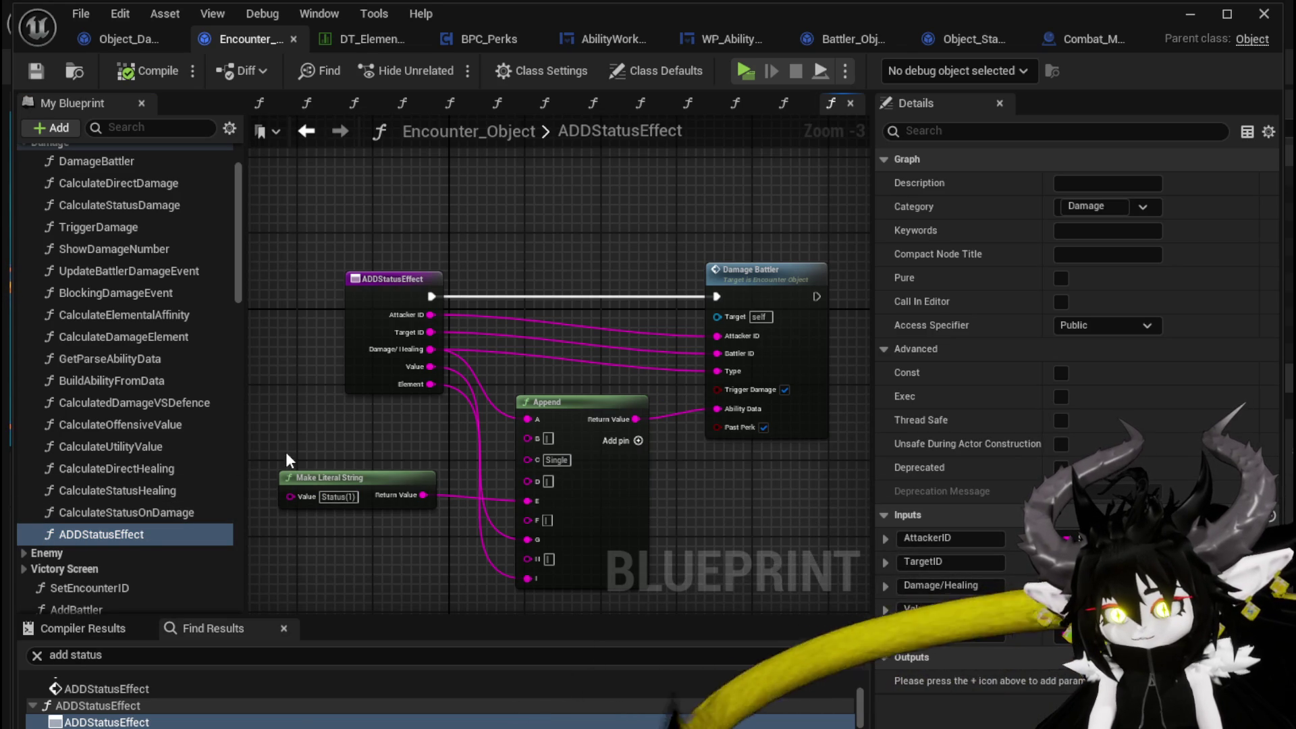
{"action": "key", "text": "Delete"}
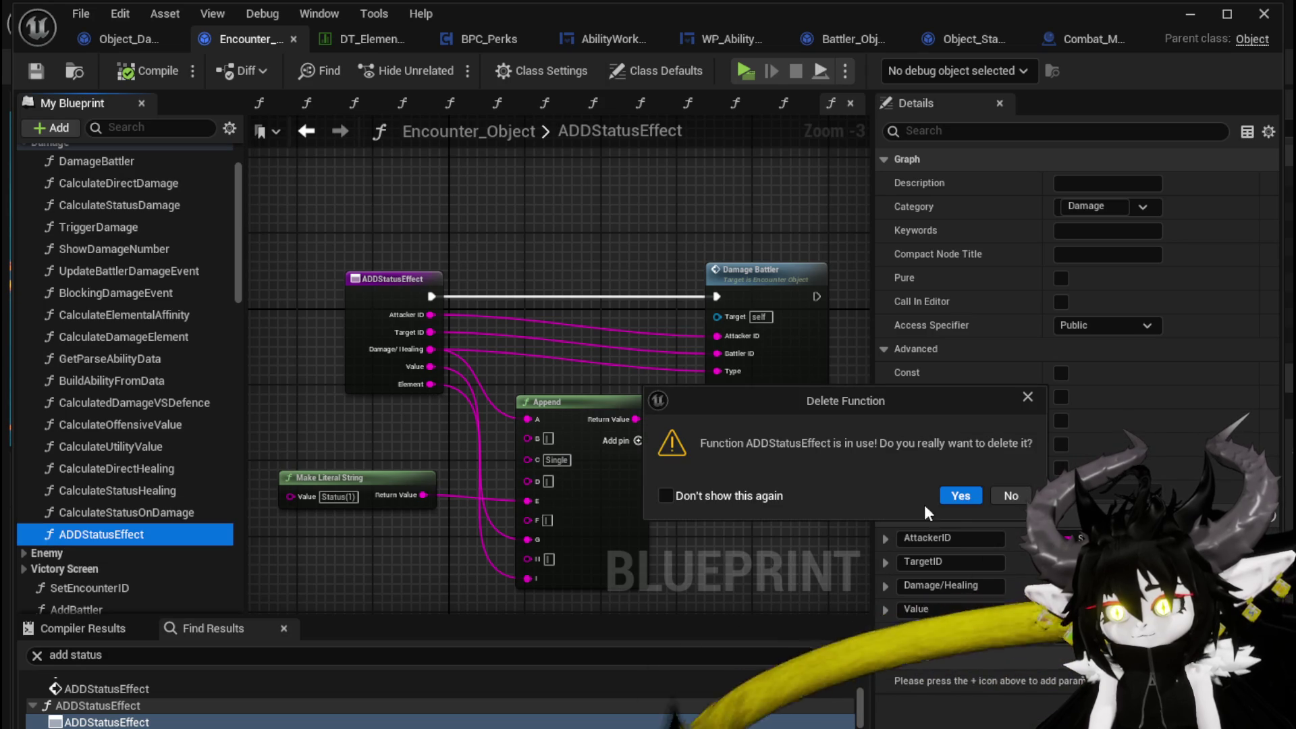
{"action": "left_click", "coordinate": [961, 496]}
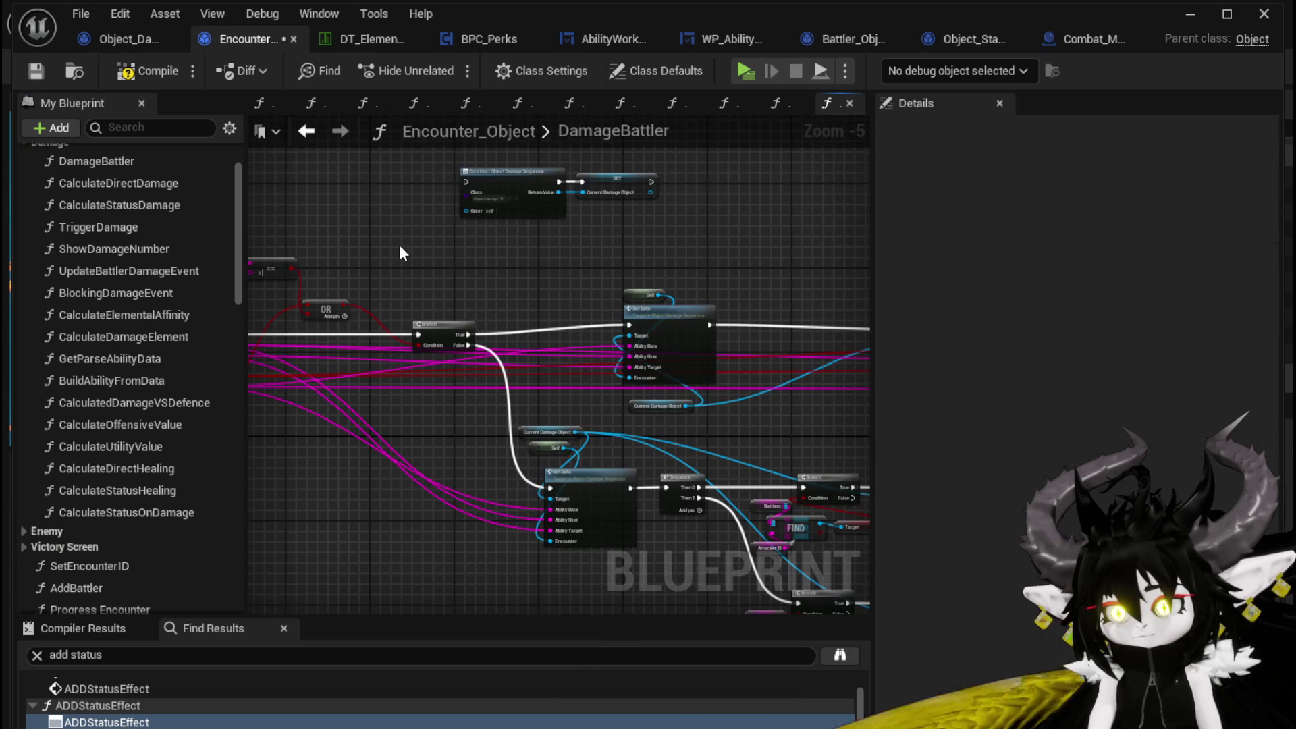
- Compile Encounter_Object and jump to the missing-function error in TriggerDamage
{"action": "left_click", "coordinate": [142, 71]}
{"action": "left_click", "coordinate": [37, 71]}
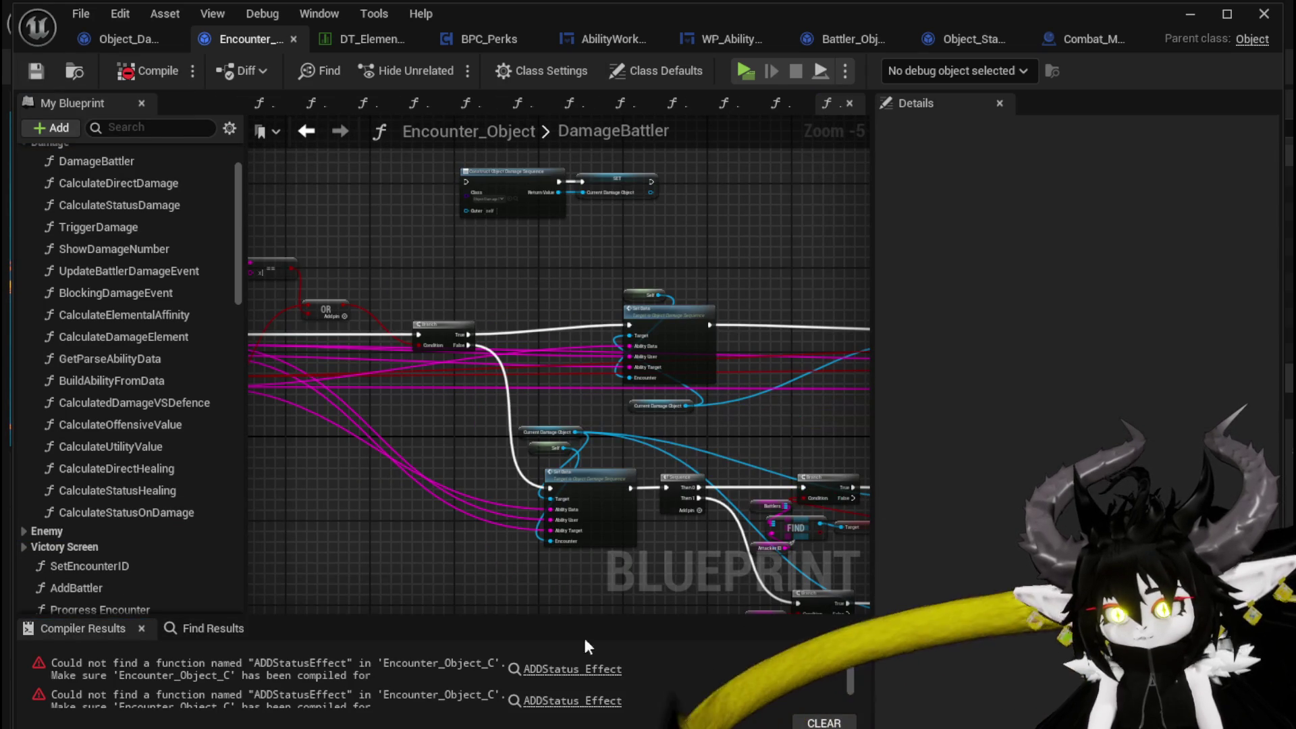
{"action": "left_click", "coordinate": [572, 669]}
{"action": "scroll", "coordinate": [580, 483], "scroll_direction": "down", "scroll_amount": 3}
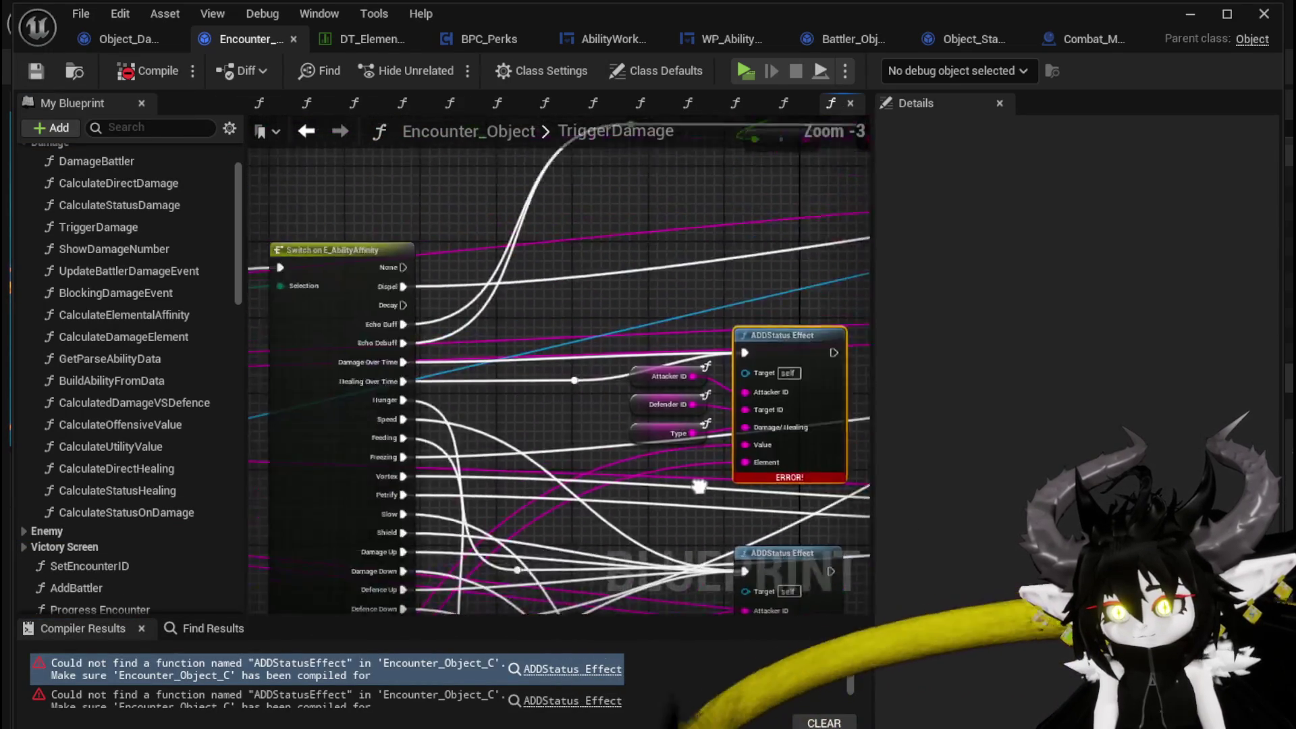
{"action": "scroll", "coordinate": [560, 425], "scroll_direction": "down", "scroll_amount": 1}
{"action": "mouse_move", "coordinate": [564, 425]}
{"action": "left_mouse_down"}
{"action": "mouse_move", "coordinate": [332, 431]}
{"action": "mouse_move", "coordinate": [448, 425]}
{"action": "mouse_move", "coordinate": [374, 423]}
{"action": "mouse_move", "coordinate": [286, 471]}
{"action": "mouse_move", "coordinate": [27, 466]}
{"action": "mouse_move", "coordinate": [0, 422]}
{"action": "left_mouse_up"}
{"action": "mouse_move", "coordinate": [743, 608]}
{"action": "left_mouse_down"}
{"action": "mouse_move", "coordinate": [779, 469]}
{"action": "mouse_move", "coordinate": [846, 444]}
{"action": "mouse_move", "coordinate": [589, 479]}
{"action": "mouse_move", "coordinate": [661, 574]}
{"action": "mouse_move", "coordinate": [549, 434]}
{"action": "mouse_move", "coordinate": [870, 457]}
{"action": "mouse_move", "coordinate": [532, 528]}
{"action": "mouse_move", "coordinate": [619, 459]}
{"action": "left_mouse_up"}
- Break the Resolve Healing Mark Trigger exec link, then compile and save successfully
{"action": "left_click", "coordinate": [505, 506], "text": "alt"}
{"action": "left_click_drag", "start_coordinate": [350, 212], "coordinate": [463, 305]}
{"action": "scroll", "coordinate": [575, 256], "scroll_direction": "down", "scroll_amount": 2}
{"action": "left_click_drag", "start_coordinate": [575, 256], "coordinate": [675, 246]}
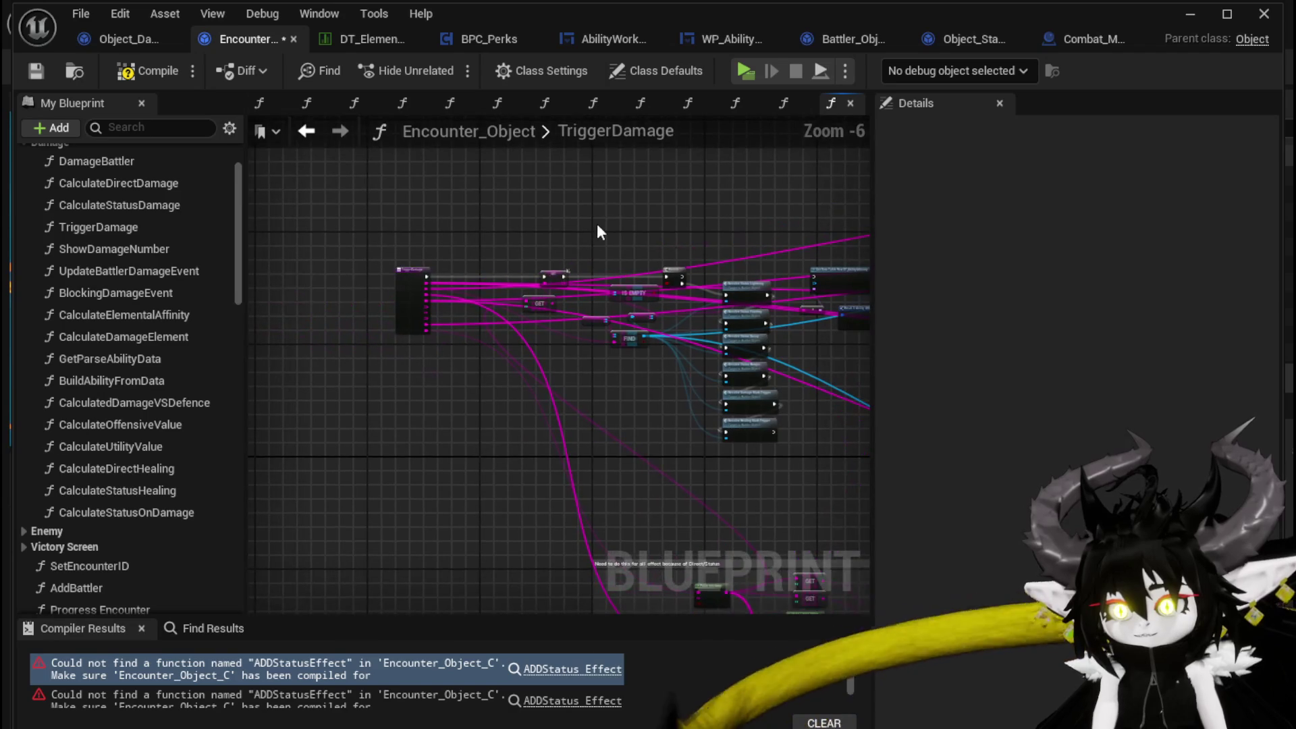
{"action": "left_click", "coordinate": [31, 72]}
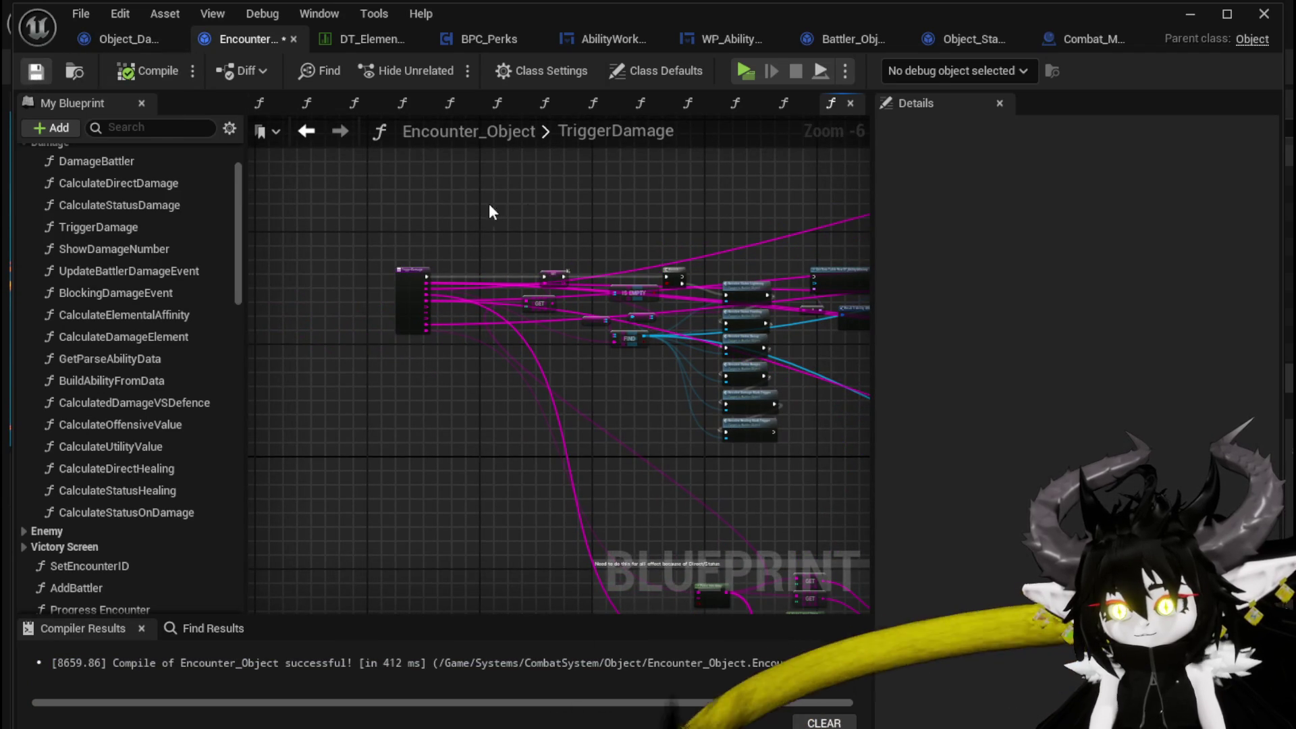
{"action": "scroll", "coordinate": [435, 201], "scroll_direction": "up", "scroll_amount": 3}
{"action": "left_click_drag", "start_coordinate": [284, 202], "coordinate": [413, 230]}
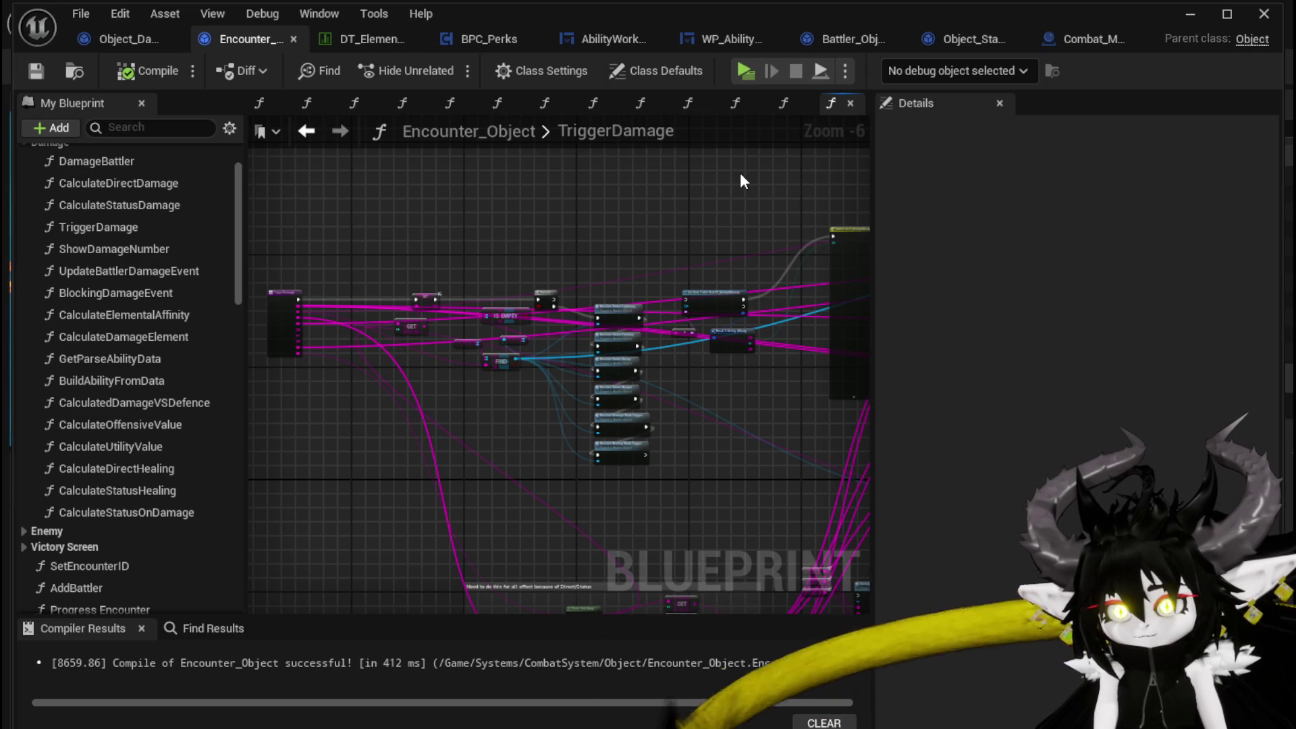
{"action": "left_click", "coordinate": [1203, 21]}
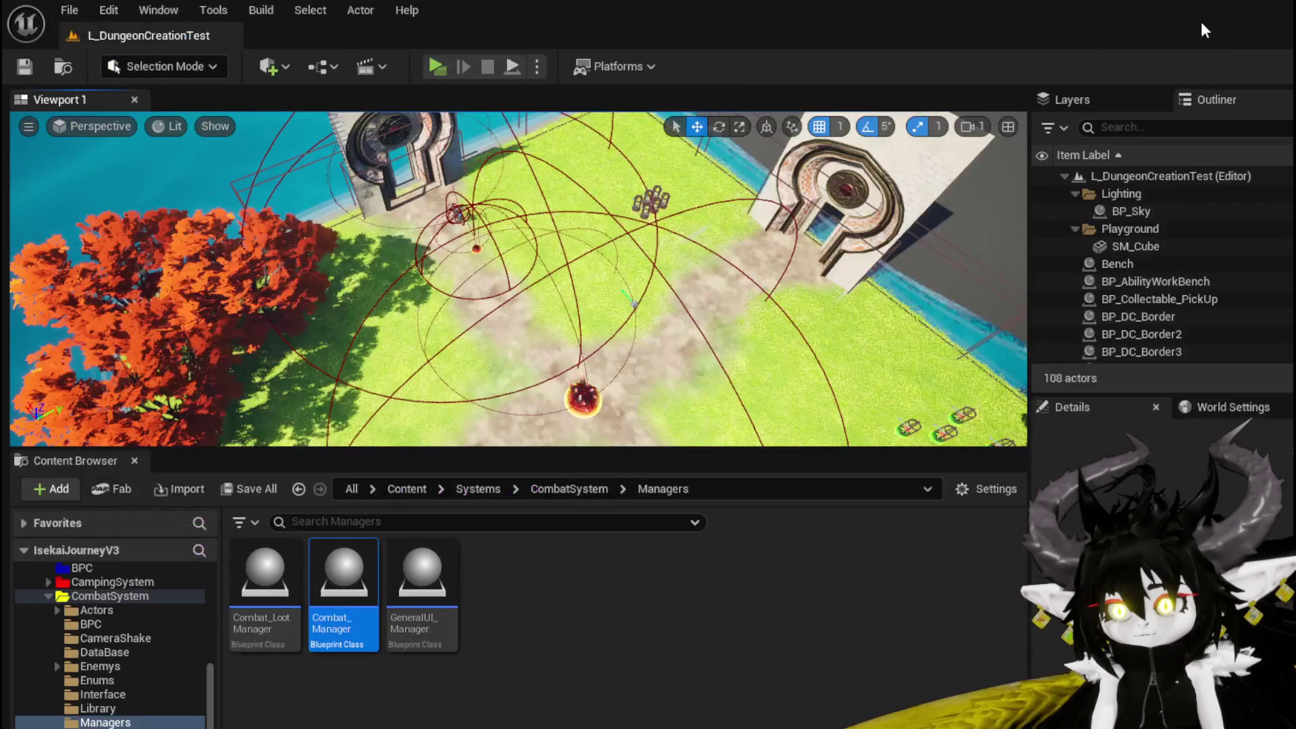
- Start a play test, resume past AddStatus, and cast the Movement card
{"action": "left_click", "coordinate": [439, 67]}
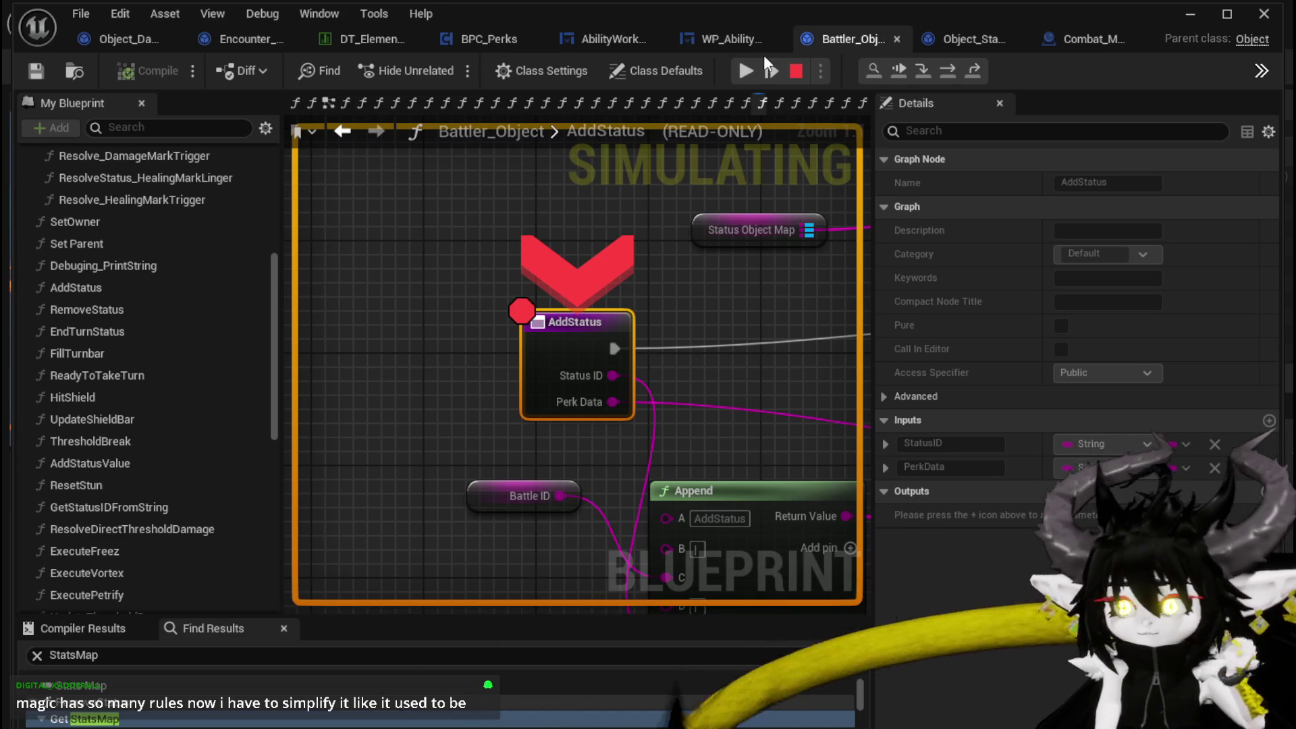
{"action": "left_click", "coordinate": [748, 69]}
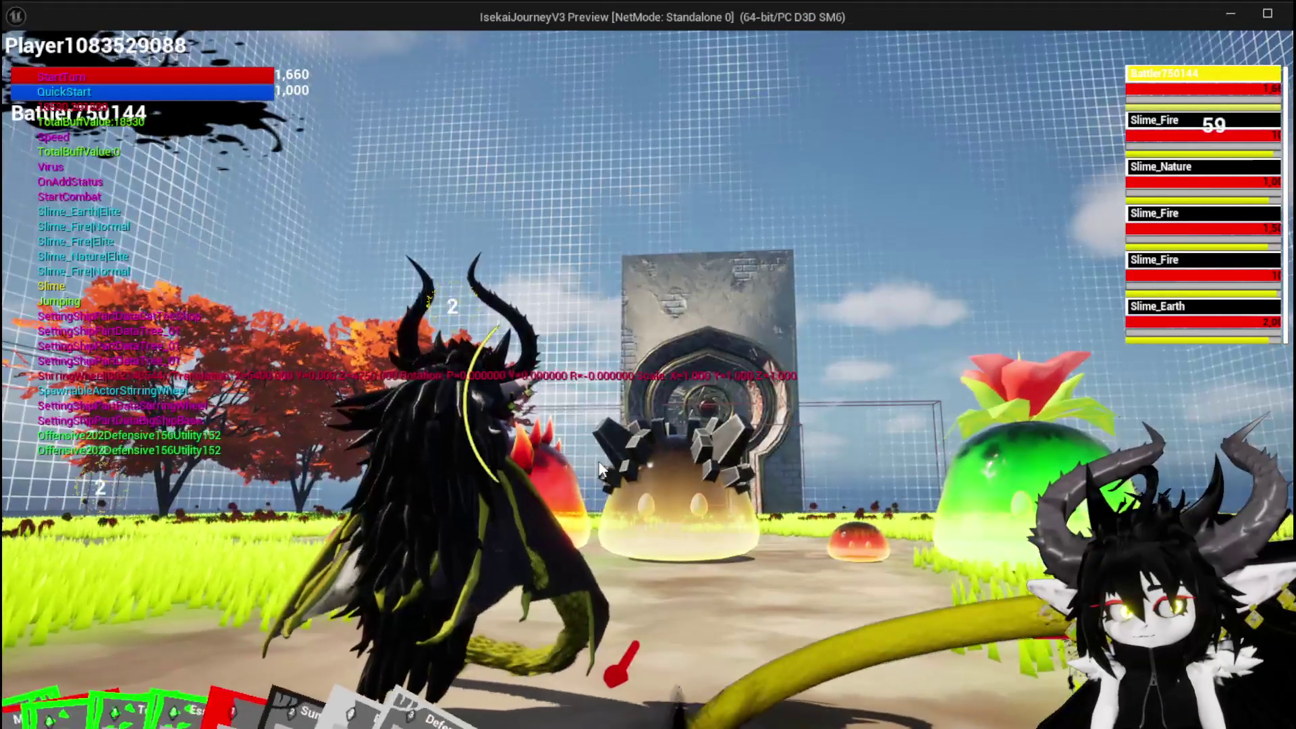
{"action": "mouse_move", "coordinate": [255, 626]}
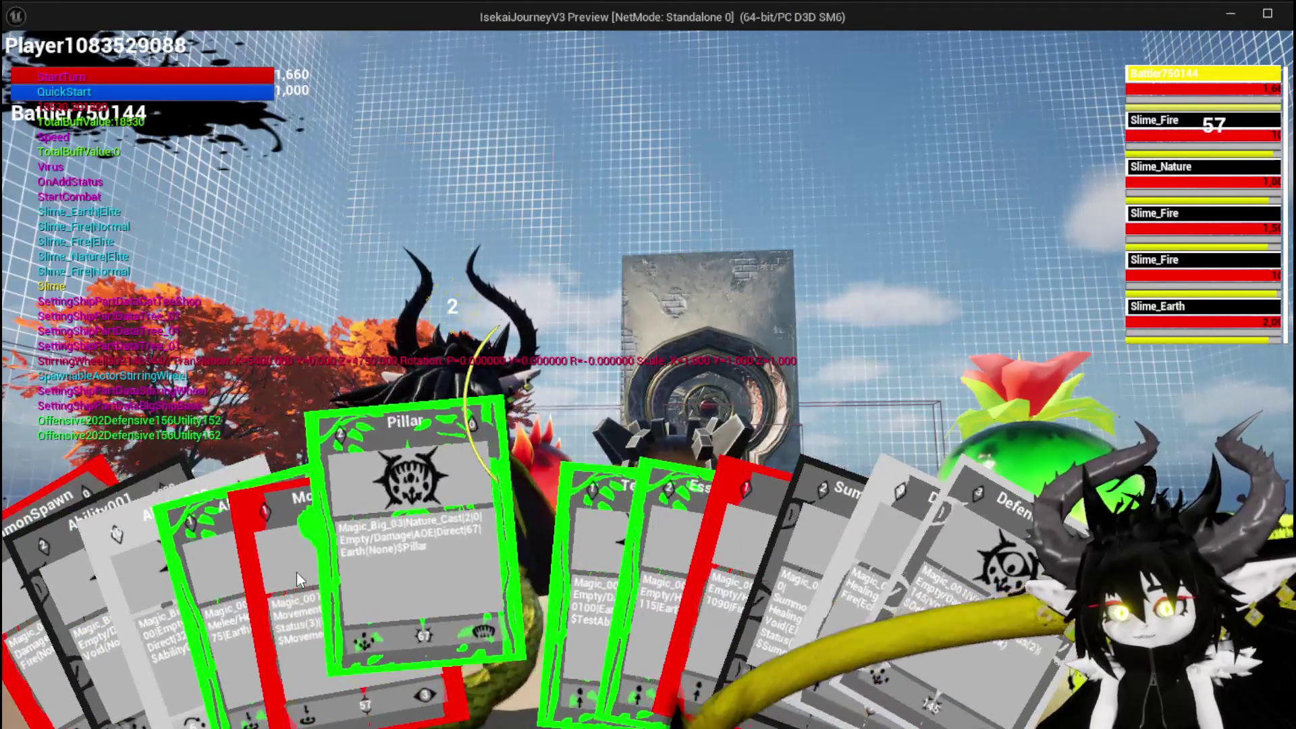
{"action": "left_click", "coordinate": [331, 572]}
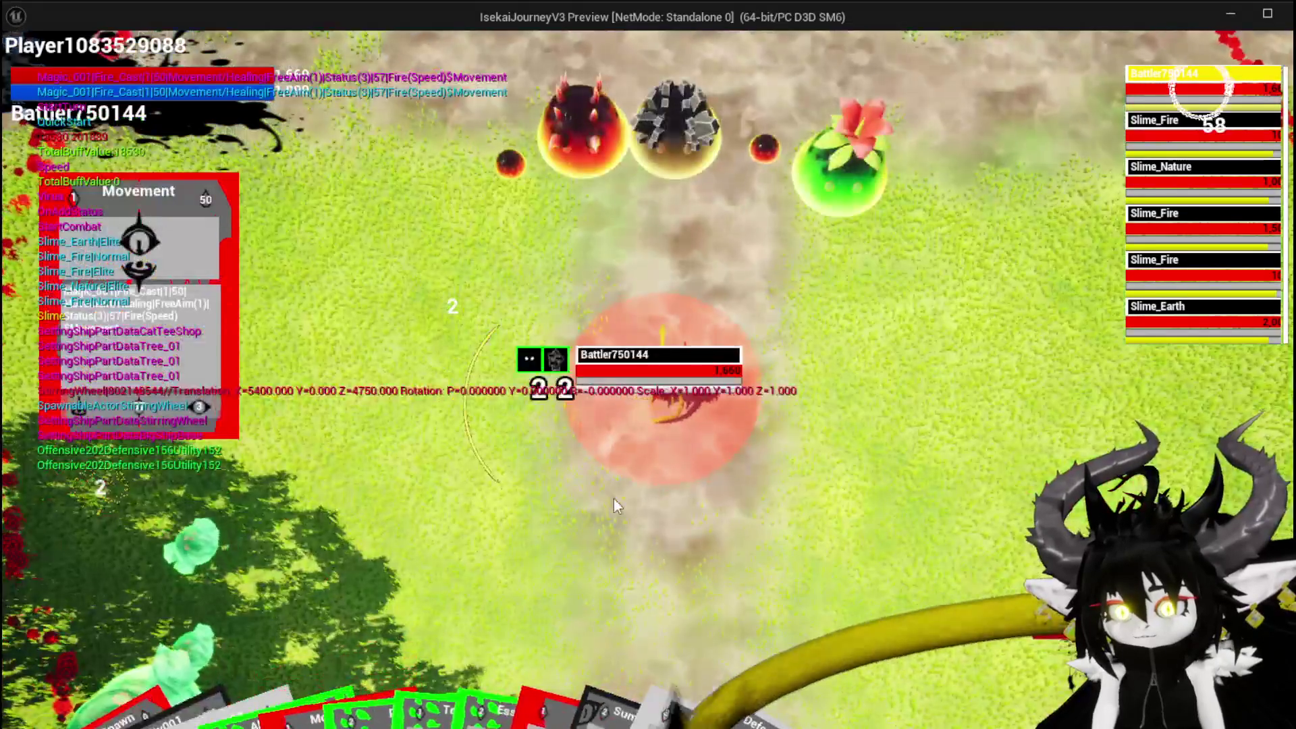
{"action": "left_click", "coordinate": [610, 496]}
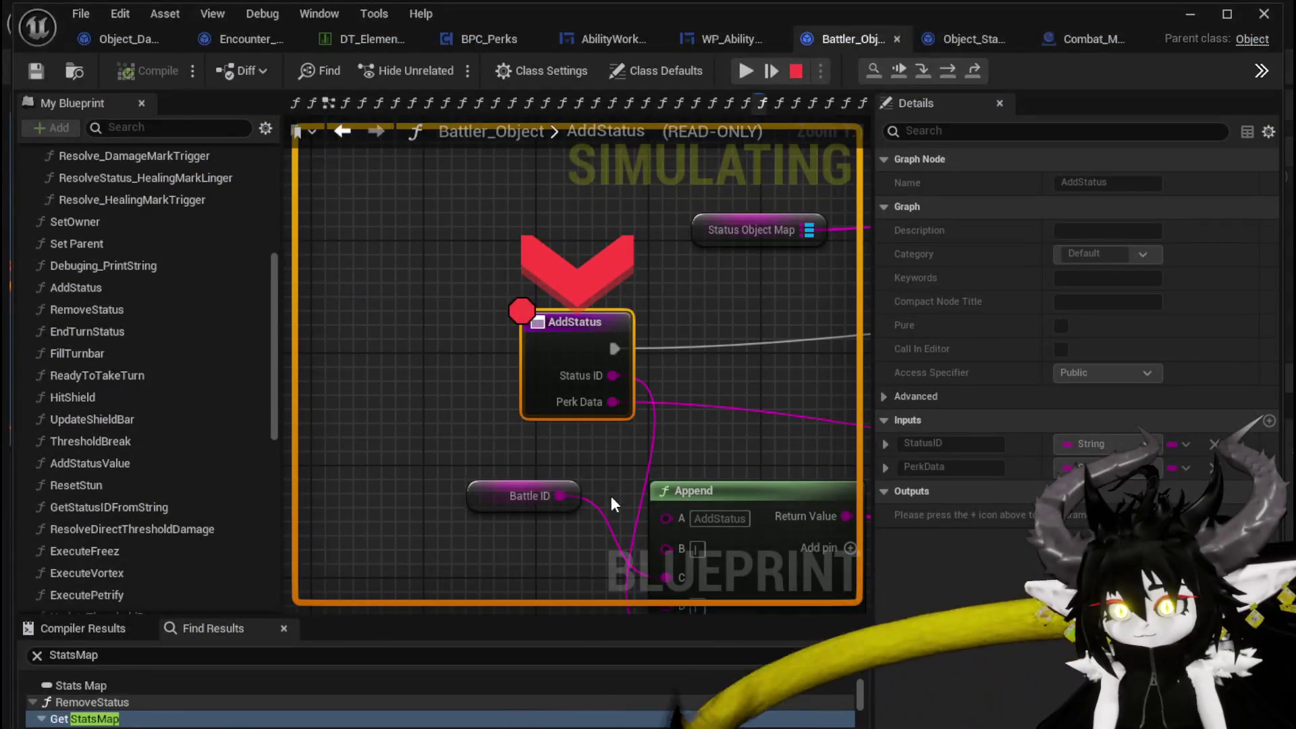
{"action": "left_click", "coordinate": [739, 70]}
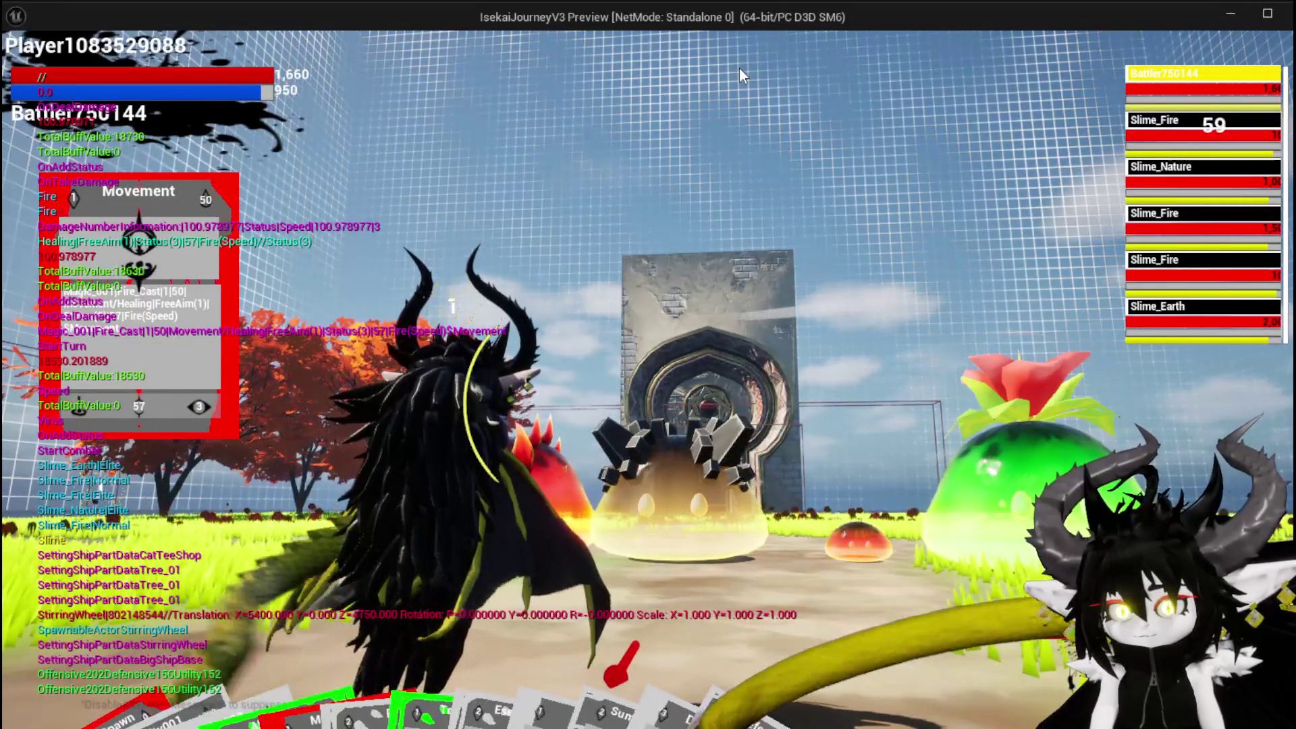
- Cast the EssenceDrain card and resume past the AddStatus breakpoint
{"action": "mouse_move", "coordinate": [475, 648]}
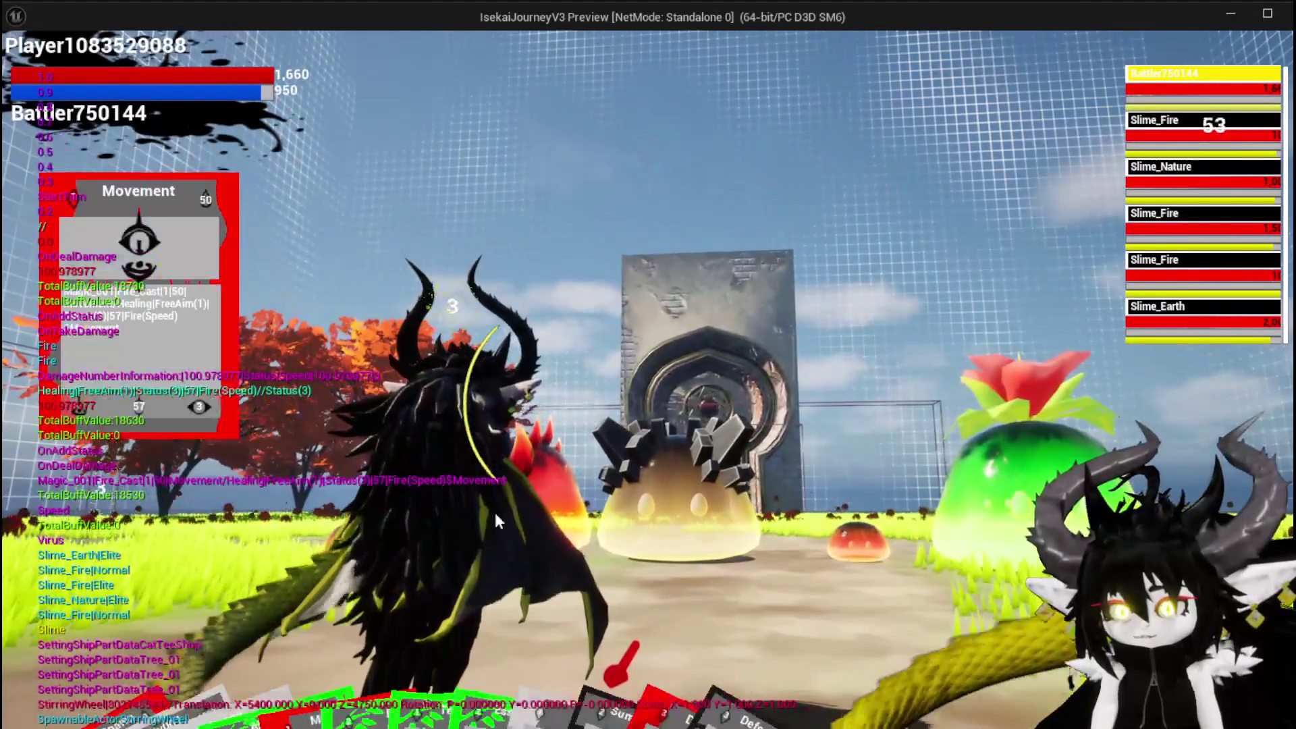
{"action": "mouse_move", "coordinate": [547, 554]}
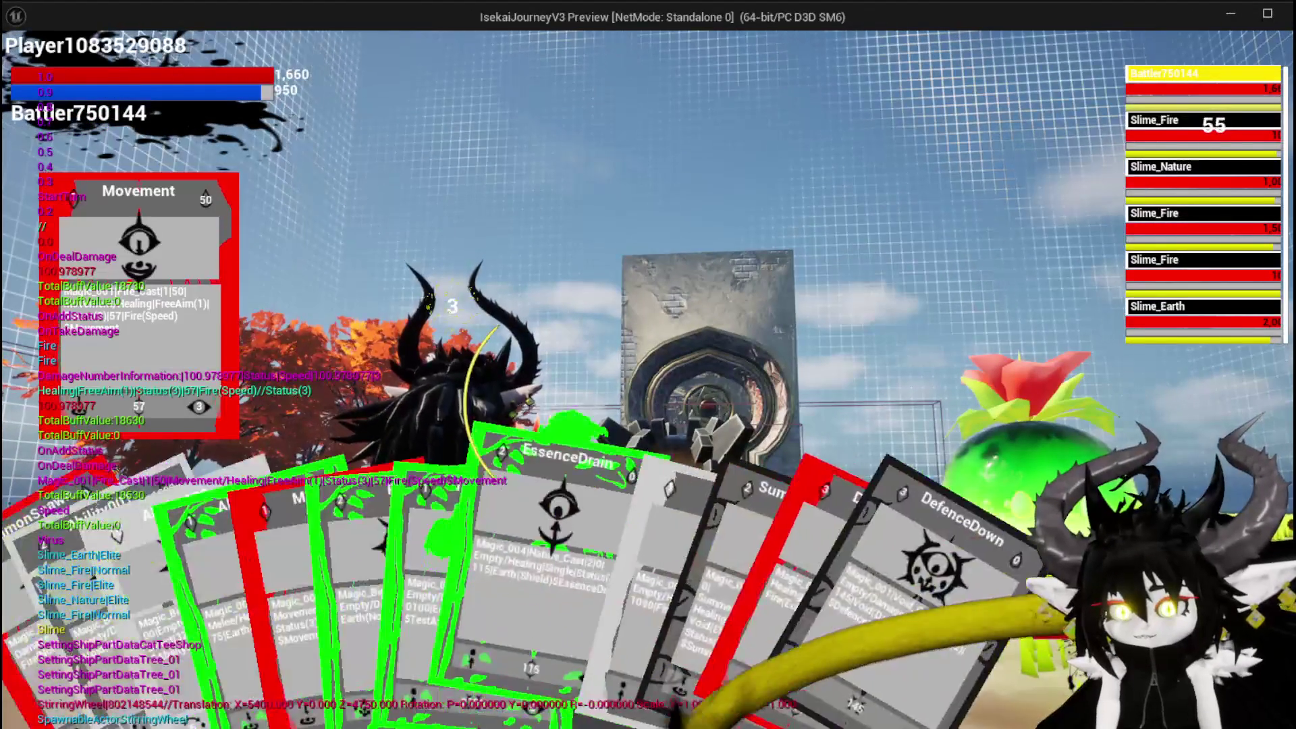
{"action": "left_click", "coordinate": [597, 579]}
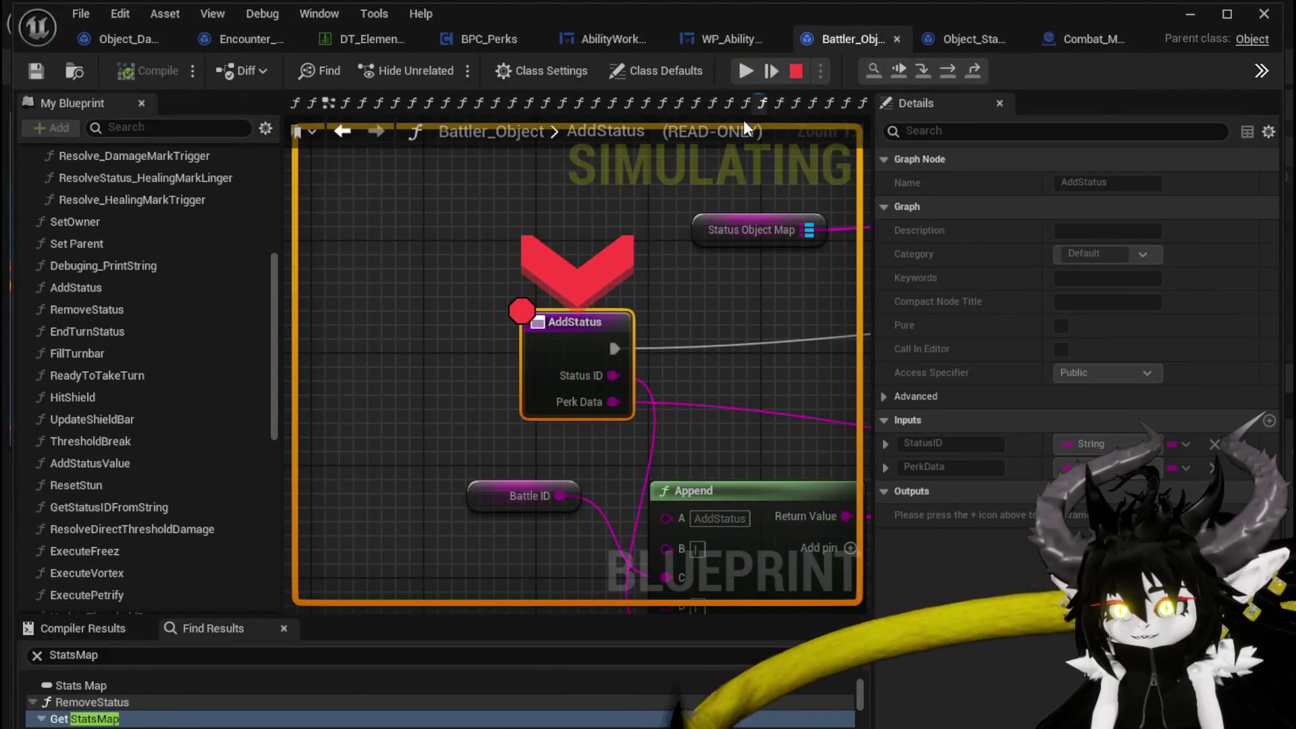
{"action": "left_click", "coordinate": [745, 70]}
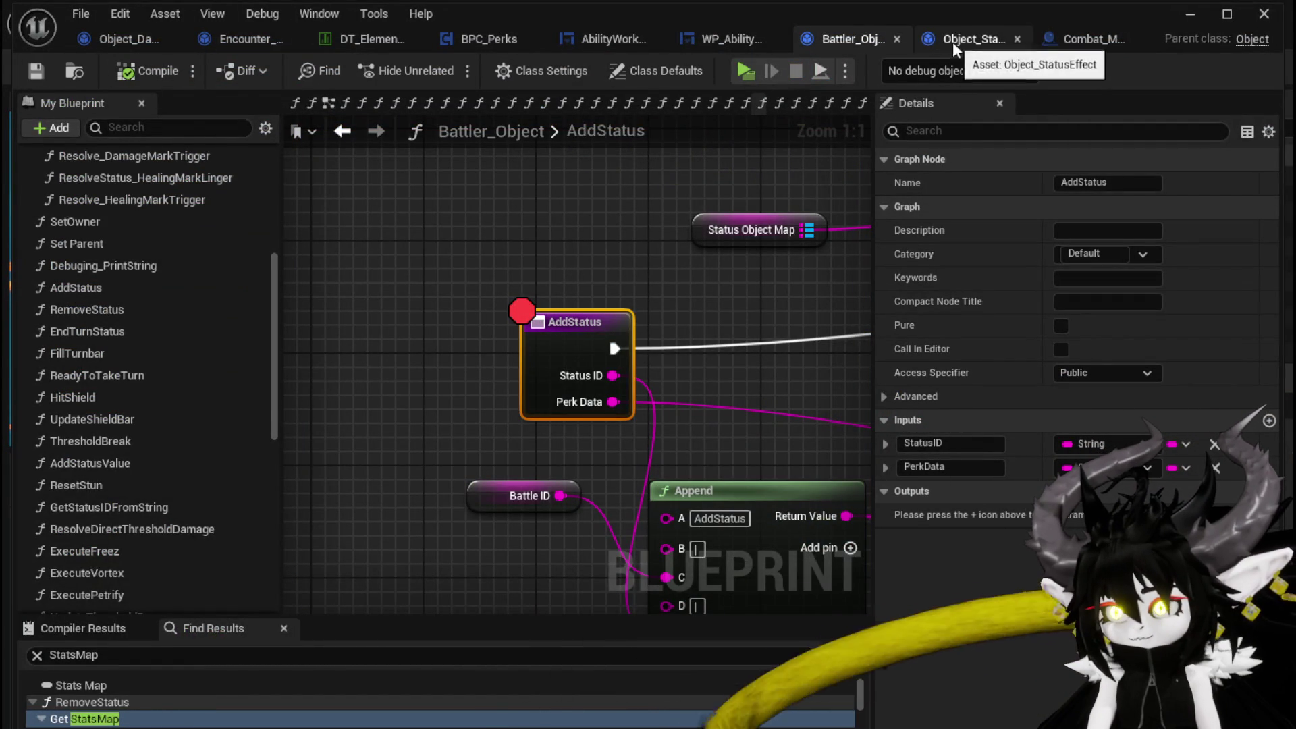
- In BPC_Perks, search 'Status' and inspect the AddStatus call within OnAddStatus
{"action": "left_click", "coordinate": [473, 39]}
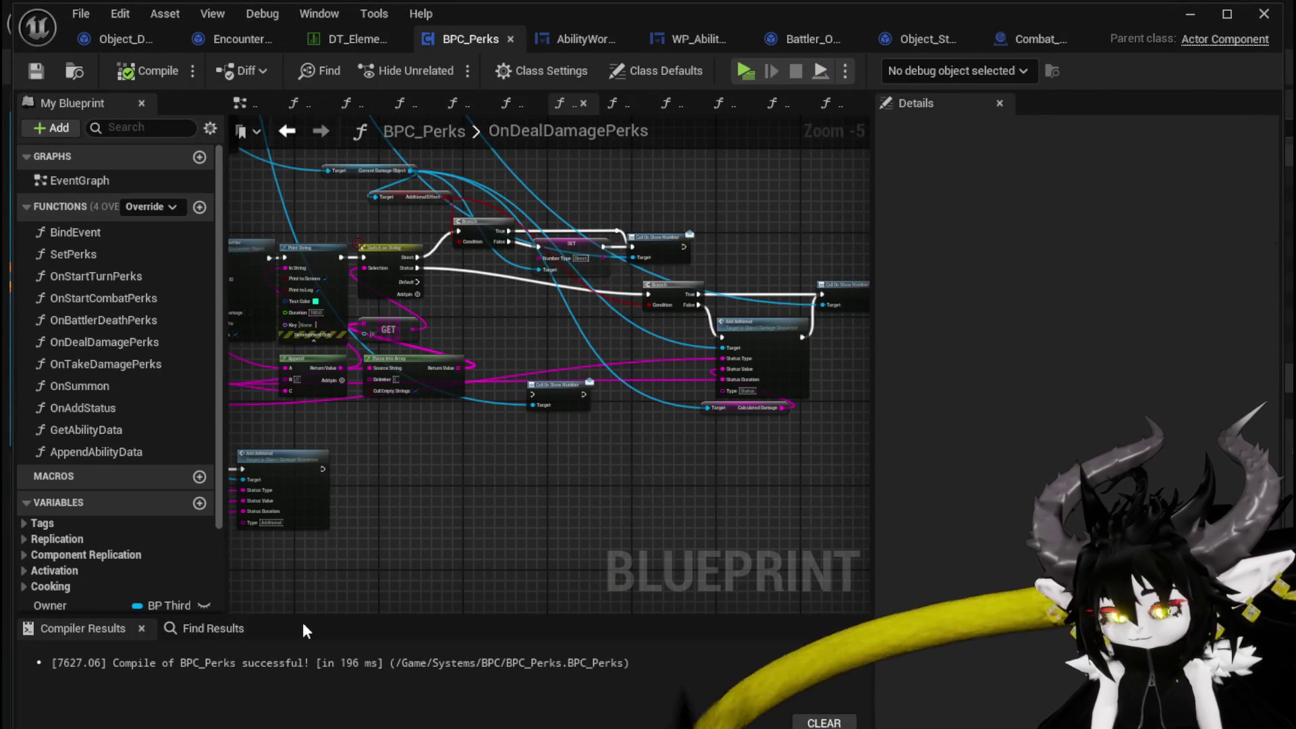
{"action": "left_click", "coordinate": [212, 631]}
{"action": "type", "text": "Add"}
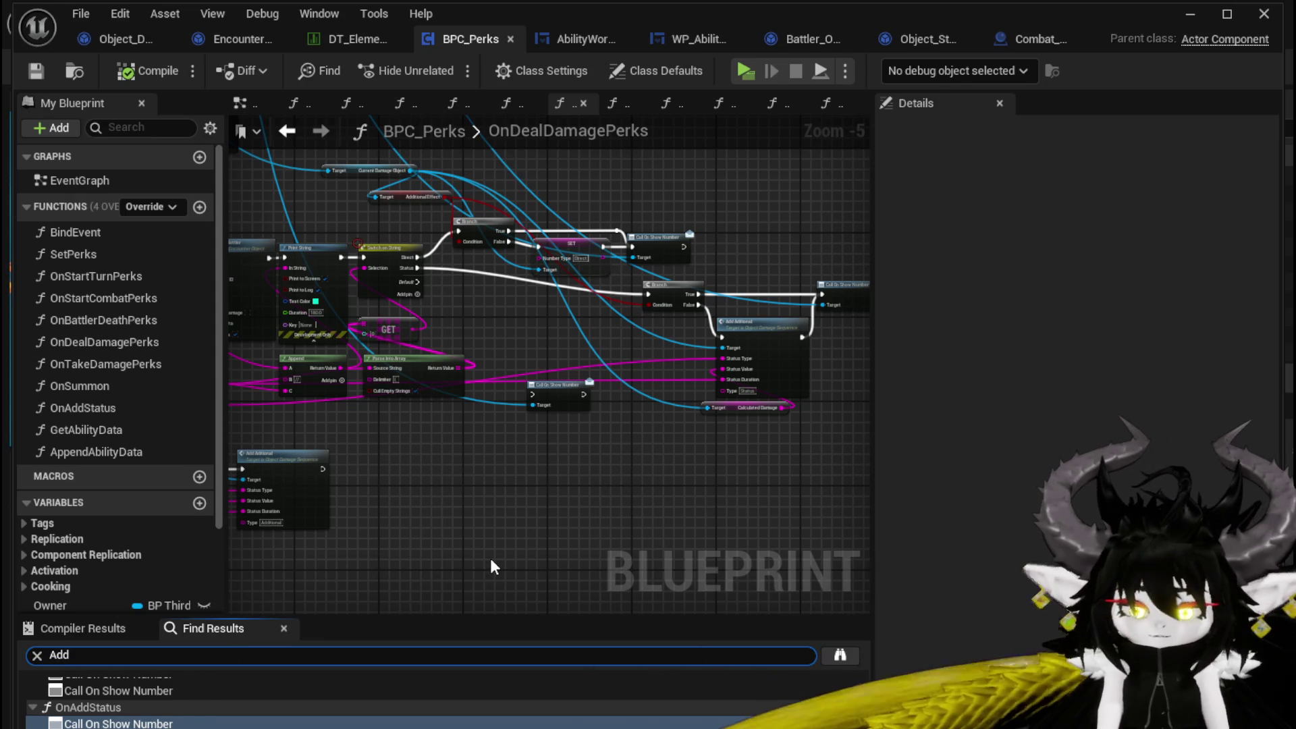
{"action": "type", "text": "Status"}
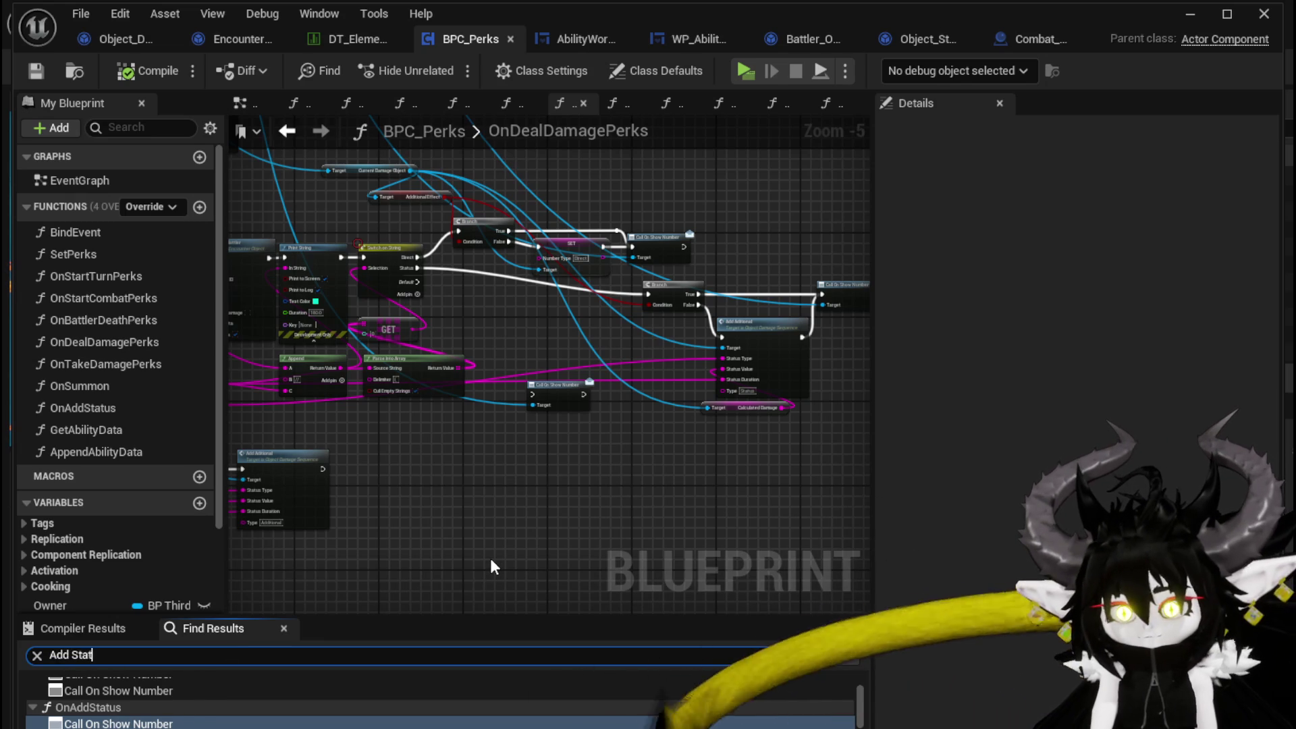
{"action": "key", "text": "Return"}
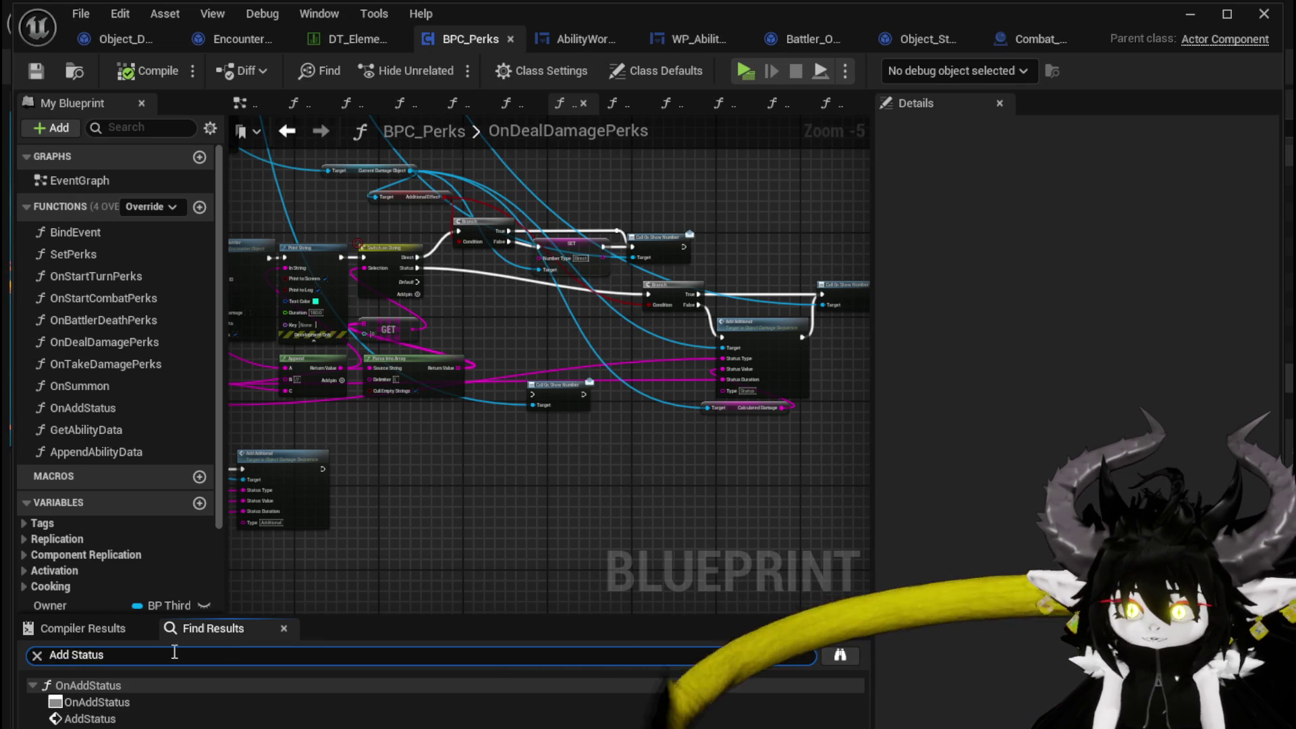
{"action": "left_click", "coordinate": [90, 719]}
{"action": "double_click", "coordinate": [105, 720]}
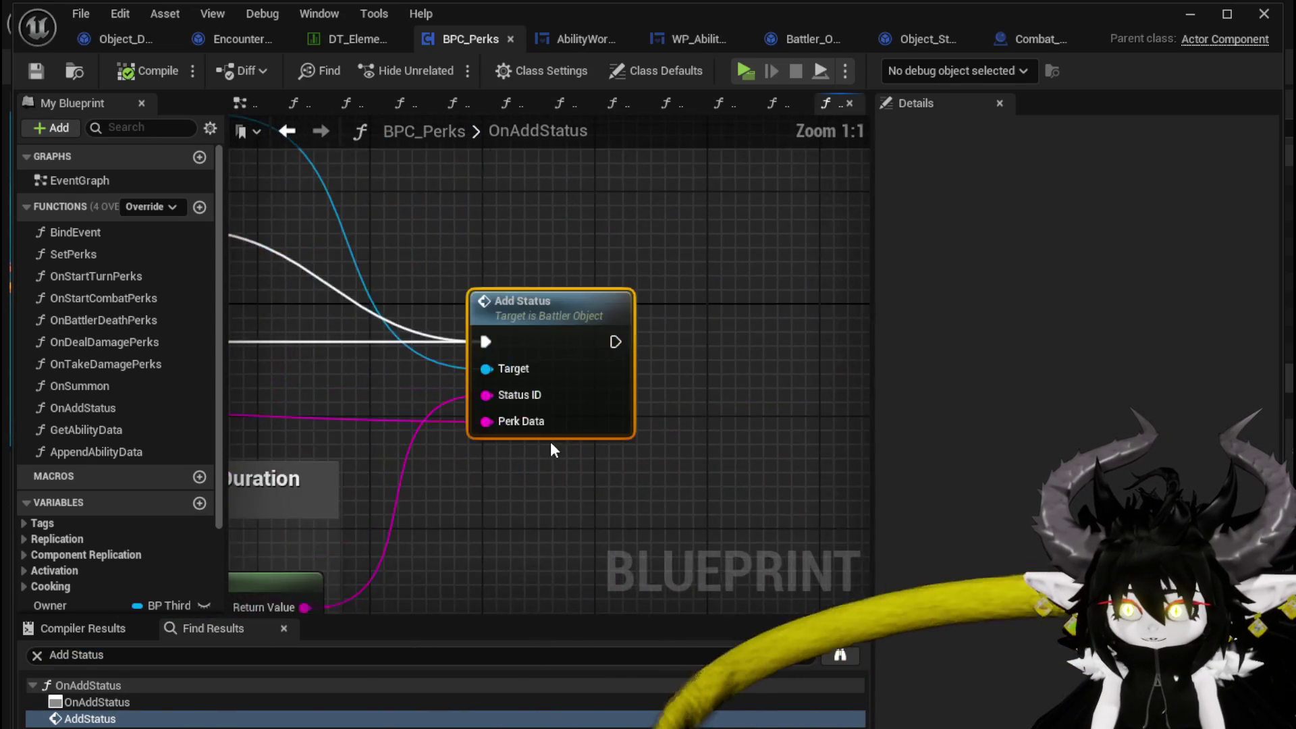
{"action": "scroll", "coordinate": [871, 452], "scroll_direction": "down", "scroll_amount": 5}
{"action": "scroll", "coordinate": [870, 452], "scroll_direction": "up", "scroll_amount": 3}
{"action": "scroll", "coordinate": [742, 405], "scroll_direction": "down", "scroll_amount": 2}
{"action": "mouse_move", "coordinate": [573, 337]}
{"action": "left_mouse_down"}
{"action": "mouse_move", "coordinate": [792, 314]}
{"action": "mouse_move", "coordinate": [392, 329]}
{"action": "left_mouse_up"}
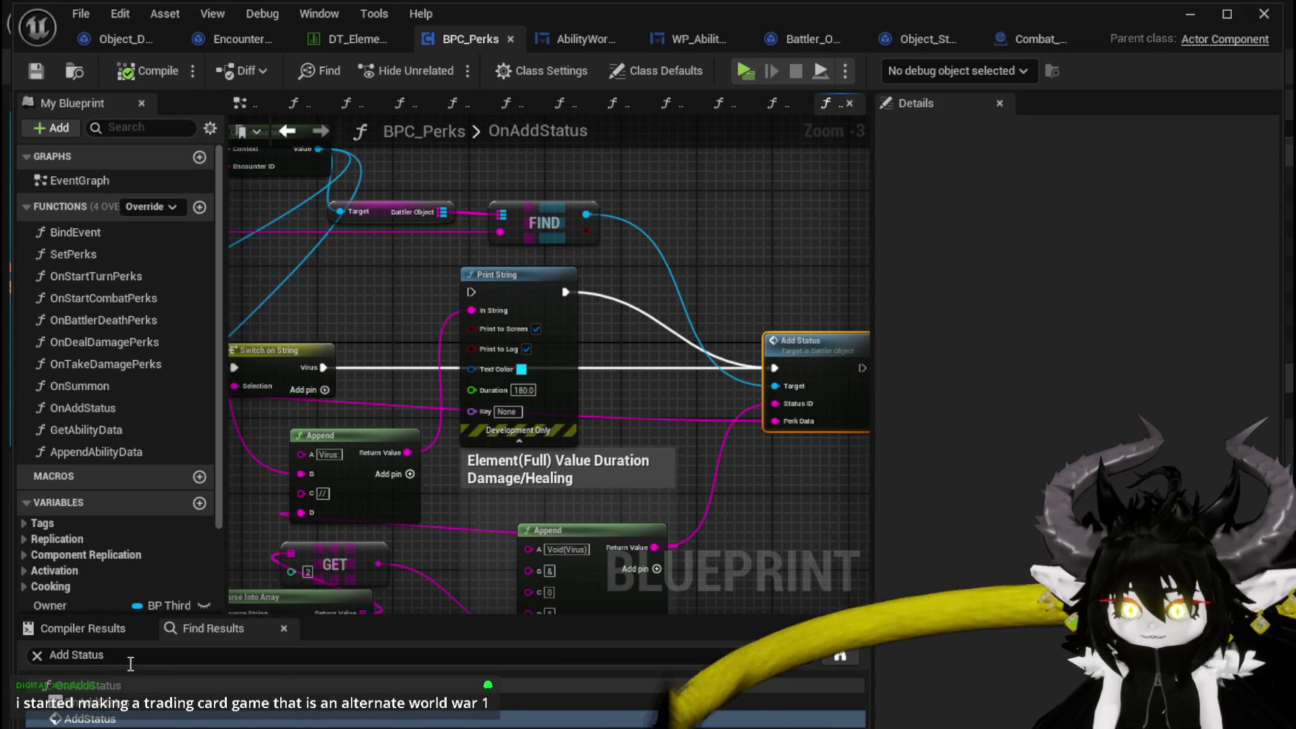
{"action": "left_click", "coordinate": [101, 701]}
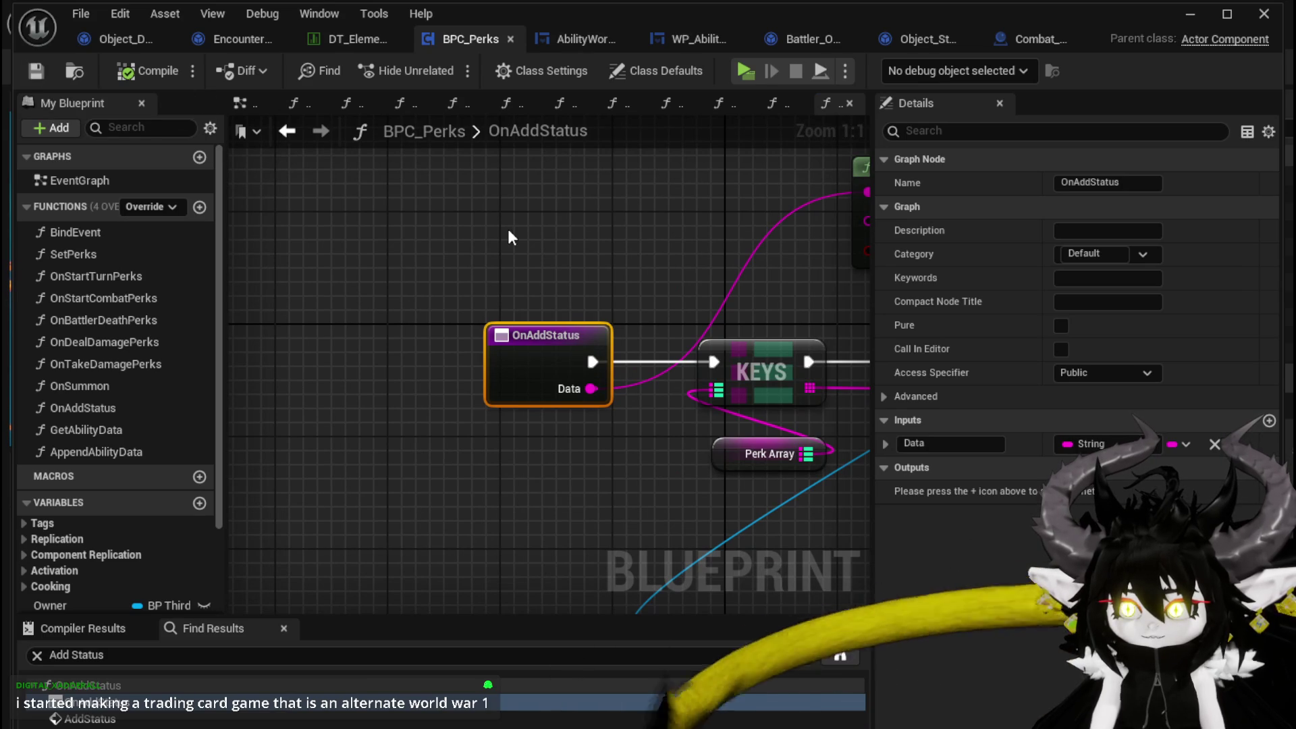
- Return to Encounter_Object's add status results, then go to Object_DamageSequence
{"action": "left_click", "coordinate": [215, 40]}
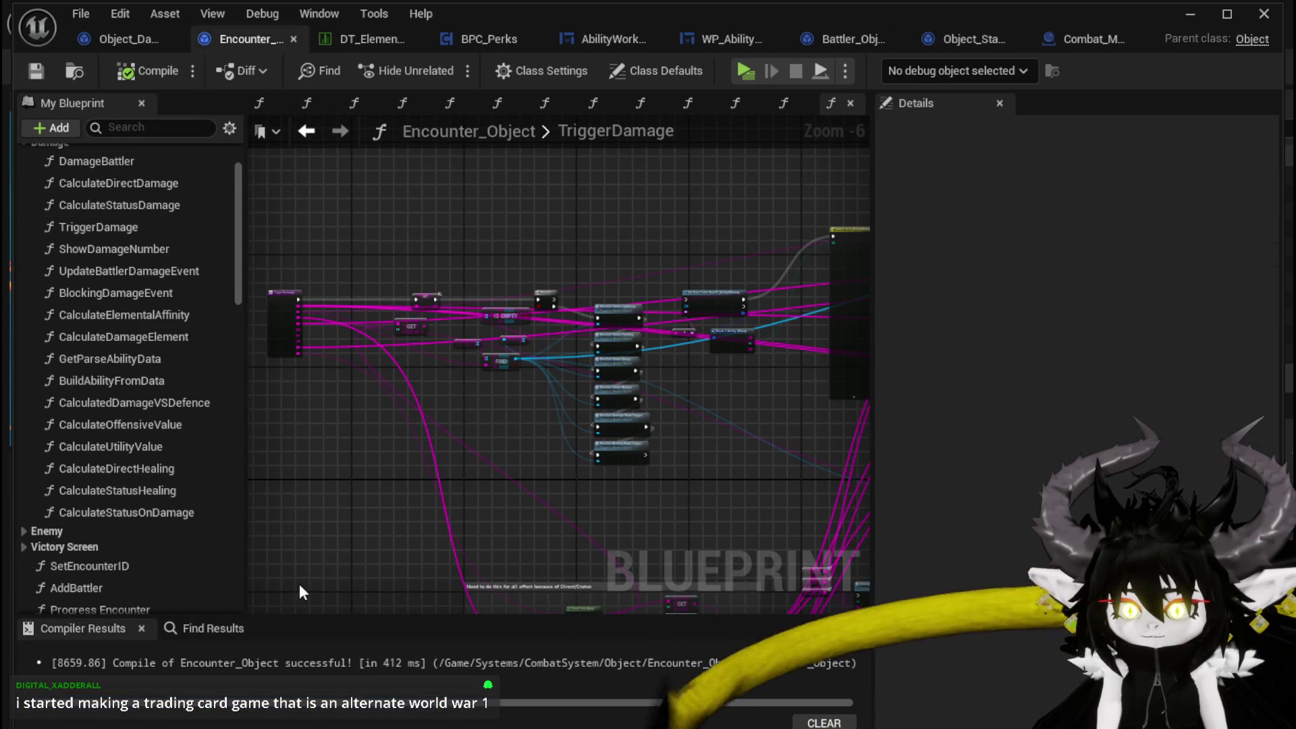
{"action": "left_click", "coordinate": [202, 628]}
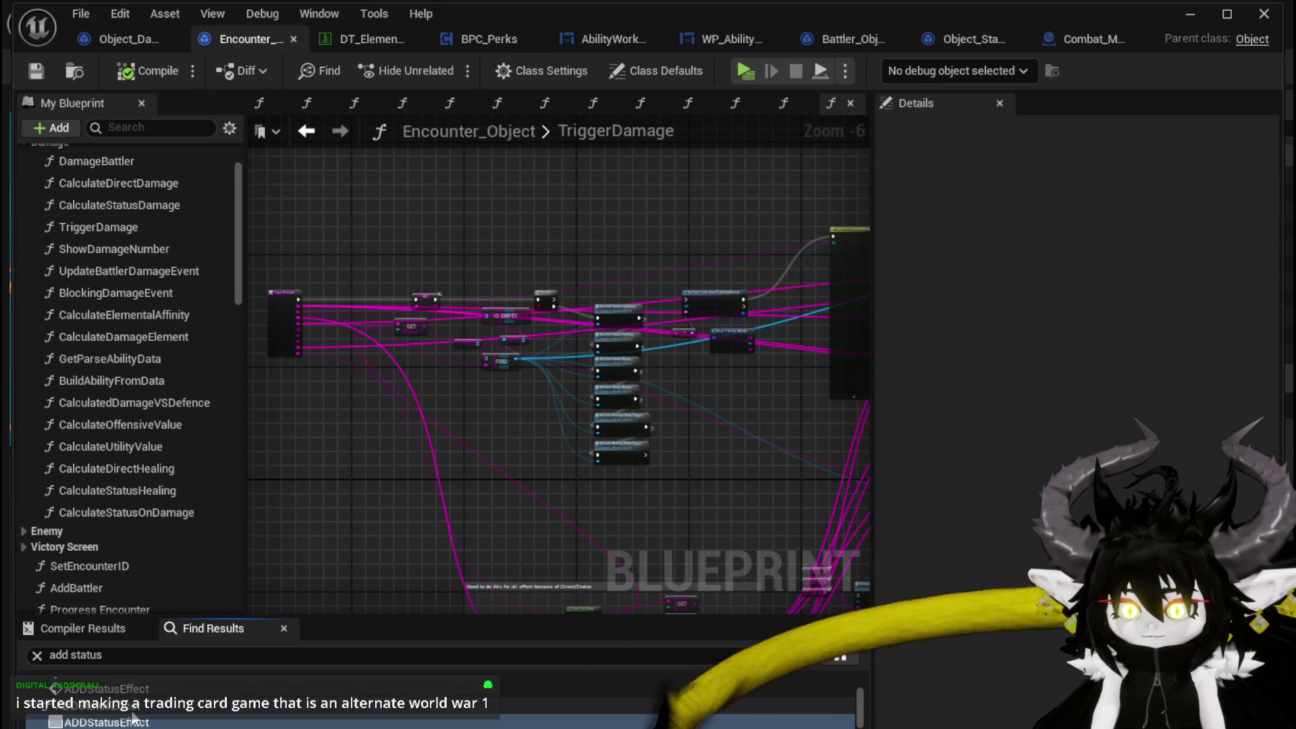
{"action": "scroll", "coordinate": [134, 719], "scroll_direction": "up", "scroll_amount": 2}
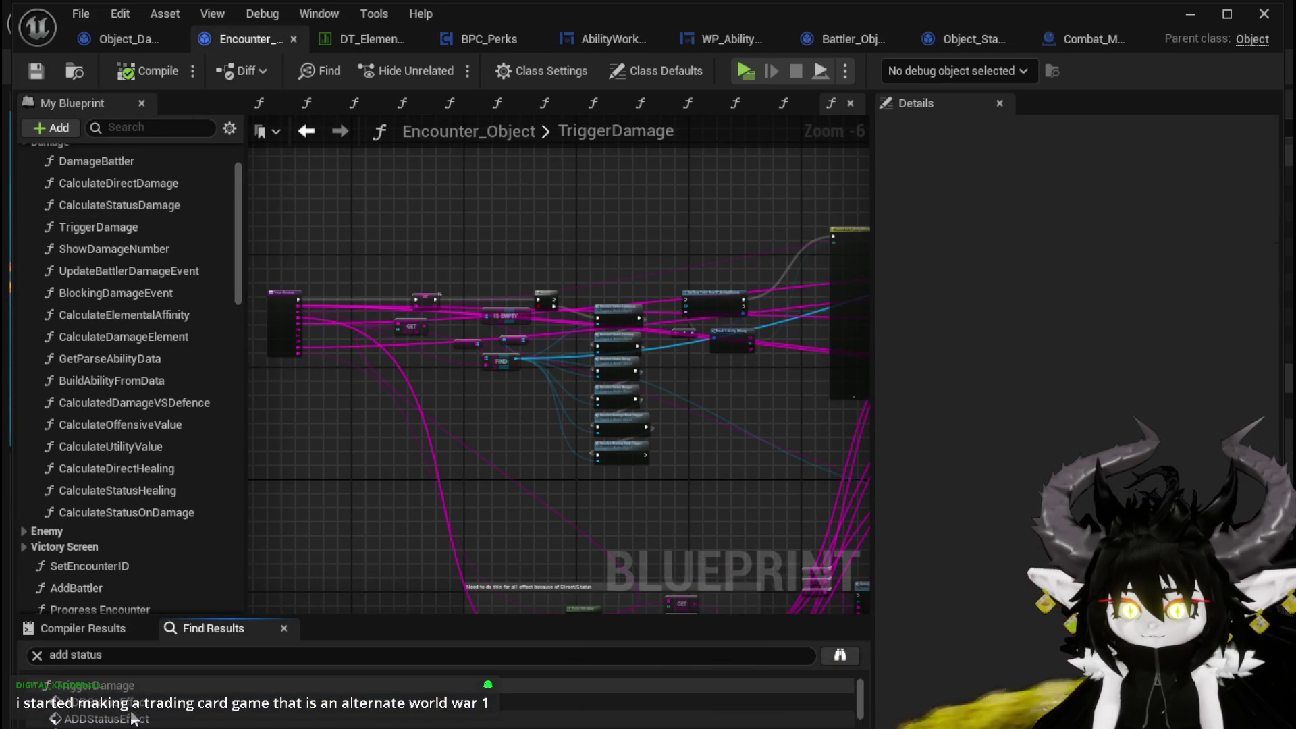
{"action": "left_click", "coordinate": [129, 43]}
- Search 'Status' and jump to the Add Status call in ApplyStatusValue
{"action": "left_click", "coordinate": [213, 629]}
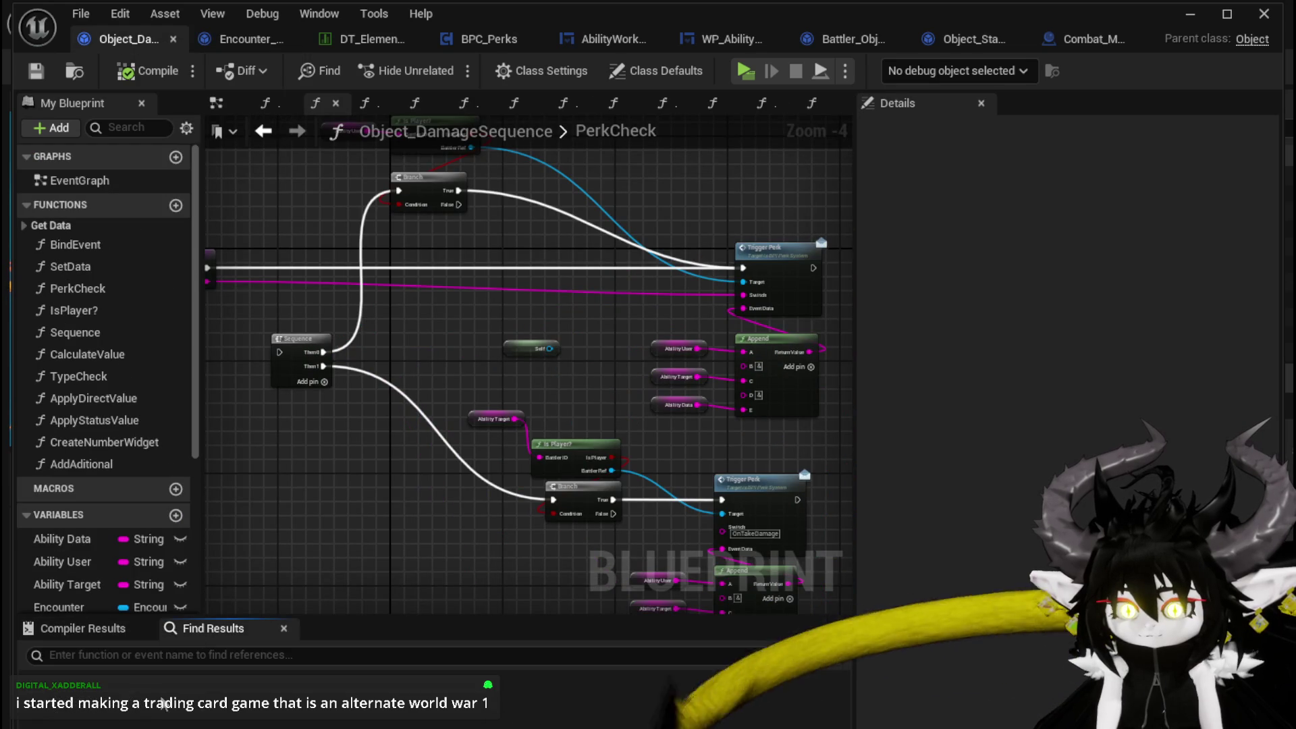
{"action": "type", "text": "AddStatus"}
{"action": "key", "text": "Return"}
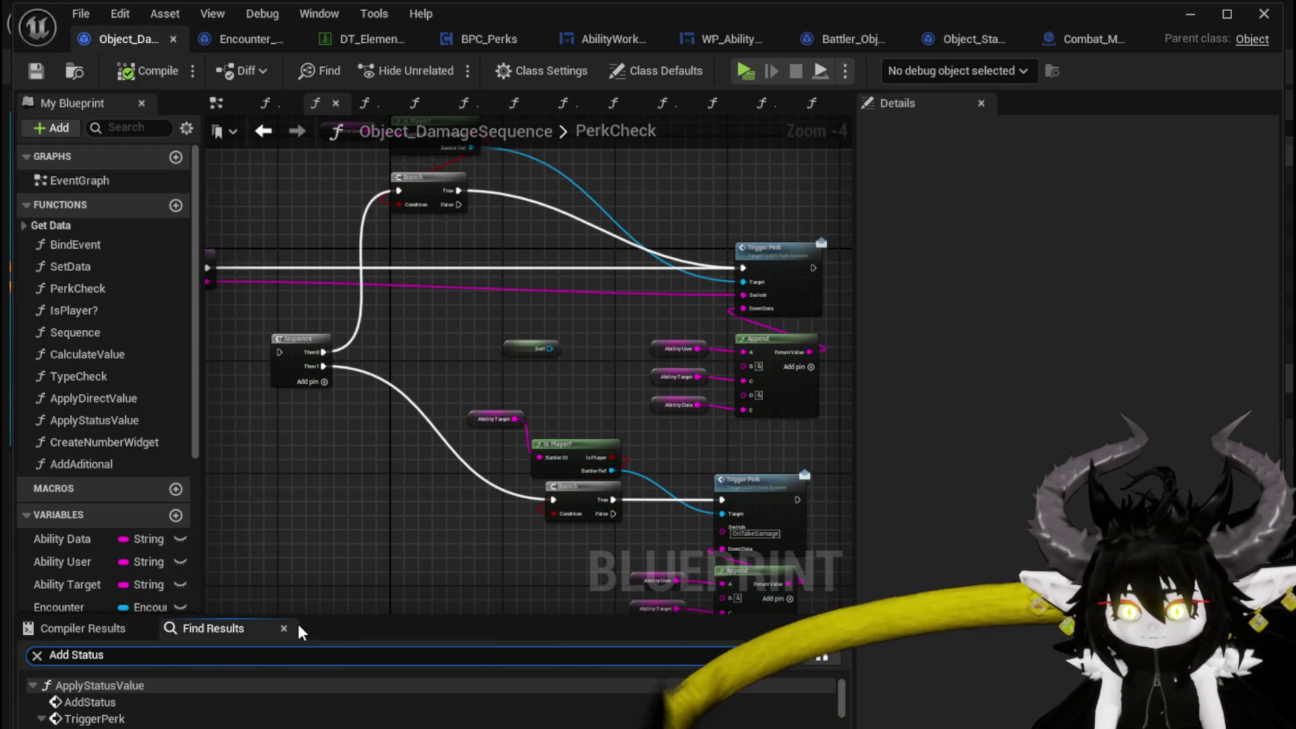
{"action": "left_click", "coordinate": [90, 702]}
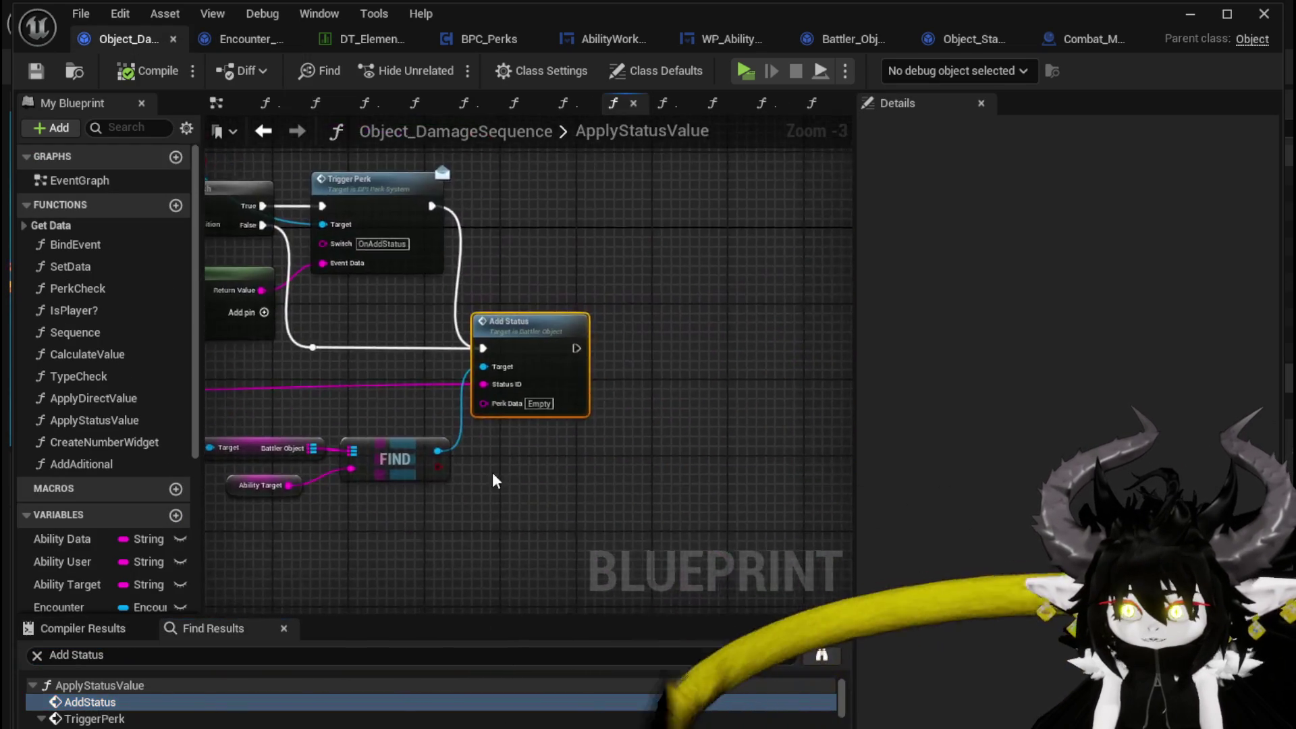
{"action": "left_click_drag", "start_coordinate": [605, 375], "coordinate": [922, 378]}
{"action": "left_click_drag", "start_coordinate": [594, 413], "coordinate": [497, 432]}
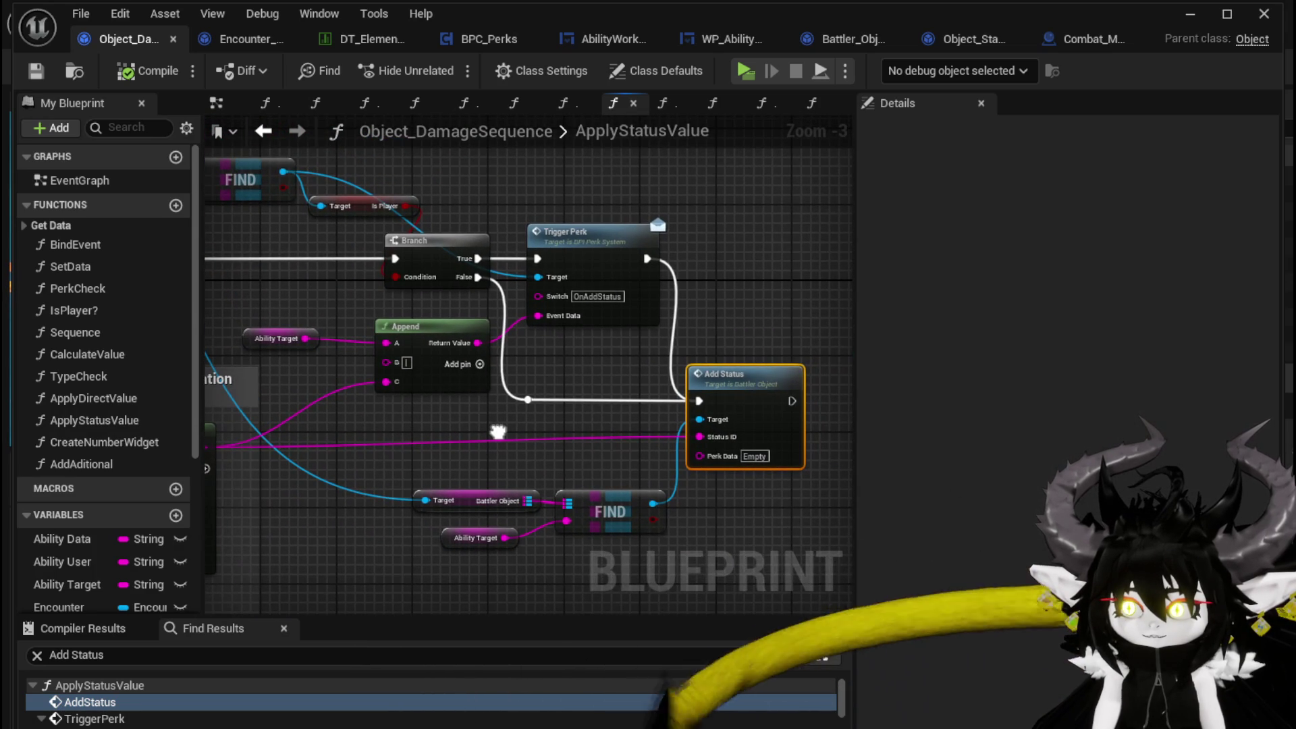
- Disconnect Trigger Perk's exec output from Add Status and review the surrounding nodes
{"action": "left_click", "coordinate": [693, 269]}
{"action": "left_click", "coordinate": [648, 259], "text": "alt"}
{"action": "left_click_drag", "start_coordinate": [627, 390], "coordinate": [979, 410]}
{"action": "mouse_move", "coordinate": [646, 439]}
{"action": "left_mouse_down"}
{"action": "mouse_move", "coordinate": [675, 497]}
{"action": "mouse_move", "coordinate": [525, 433]}
{"action": "mouse_move", "coordinate": [936, 416]}
{"action": "mouse_move", "coordinate": [790, 404]}
{"action": "mouse_move", "coordinate": [395, 418]}
{"action": "mouse_move", "coordinate": [365, 433]}
{"action": "left_mouse_up"}
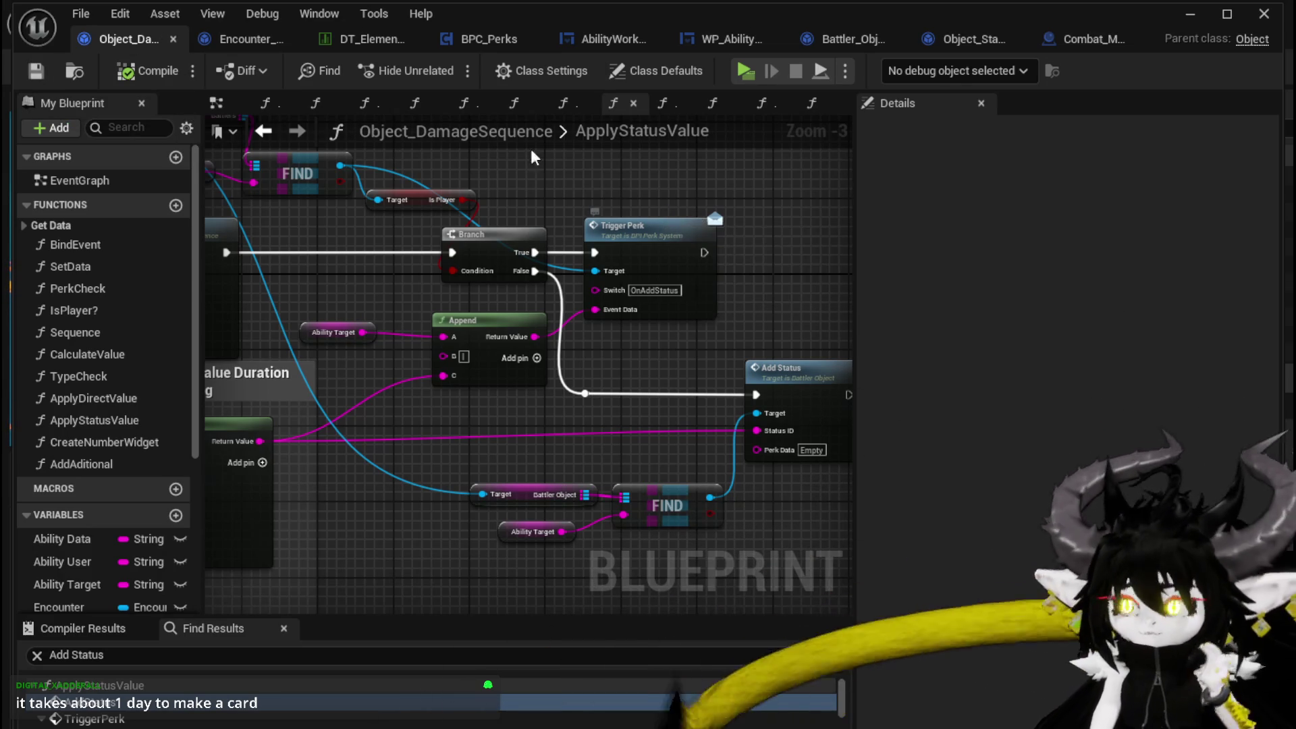
- Launch a play test, run to the orange slime, and resume past the breakpoint
{"action": "left_click", "coordinate": [1192, 15]}
{"action": "left_click", "coordinate": [435, 64]}
{"action": "key", "text": "w"}
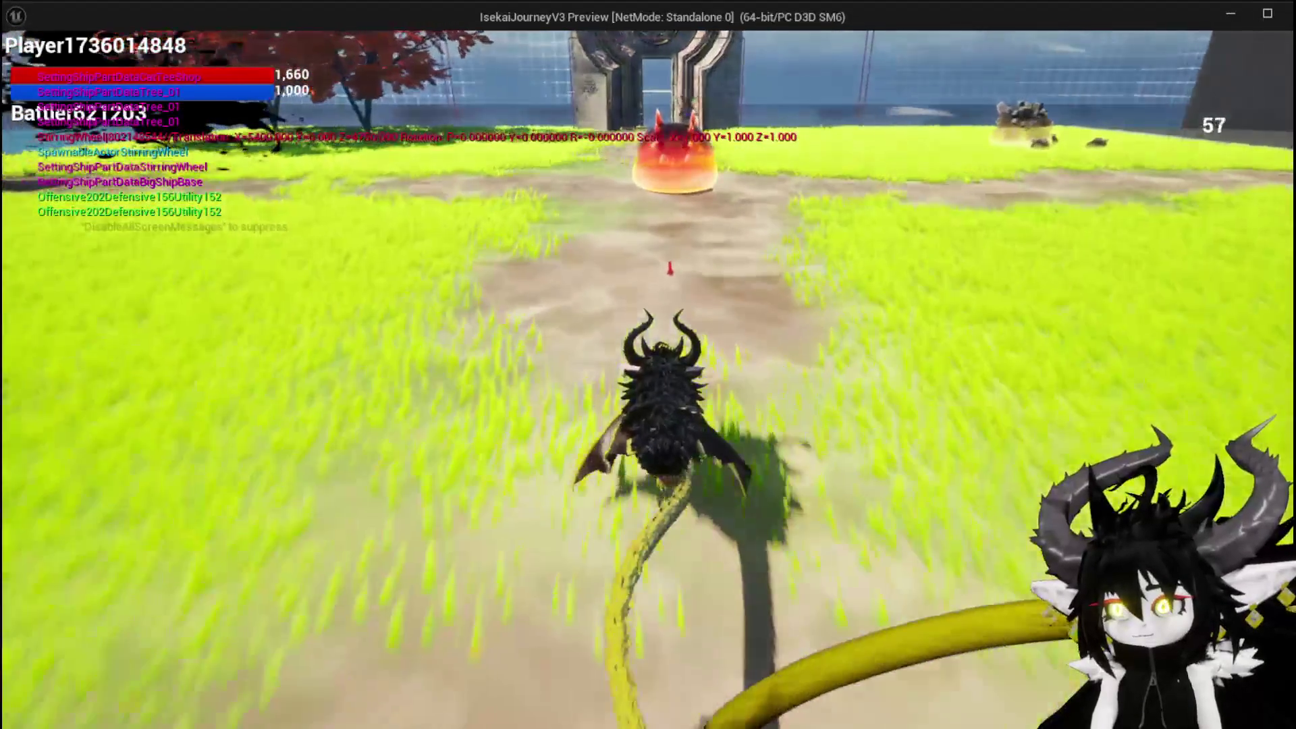
{"action": "key", "text": "w"}
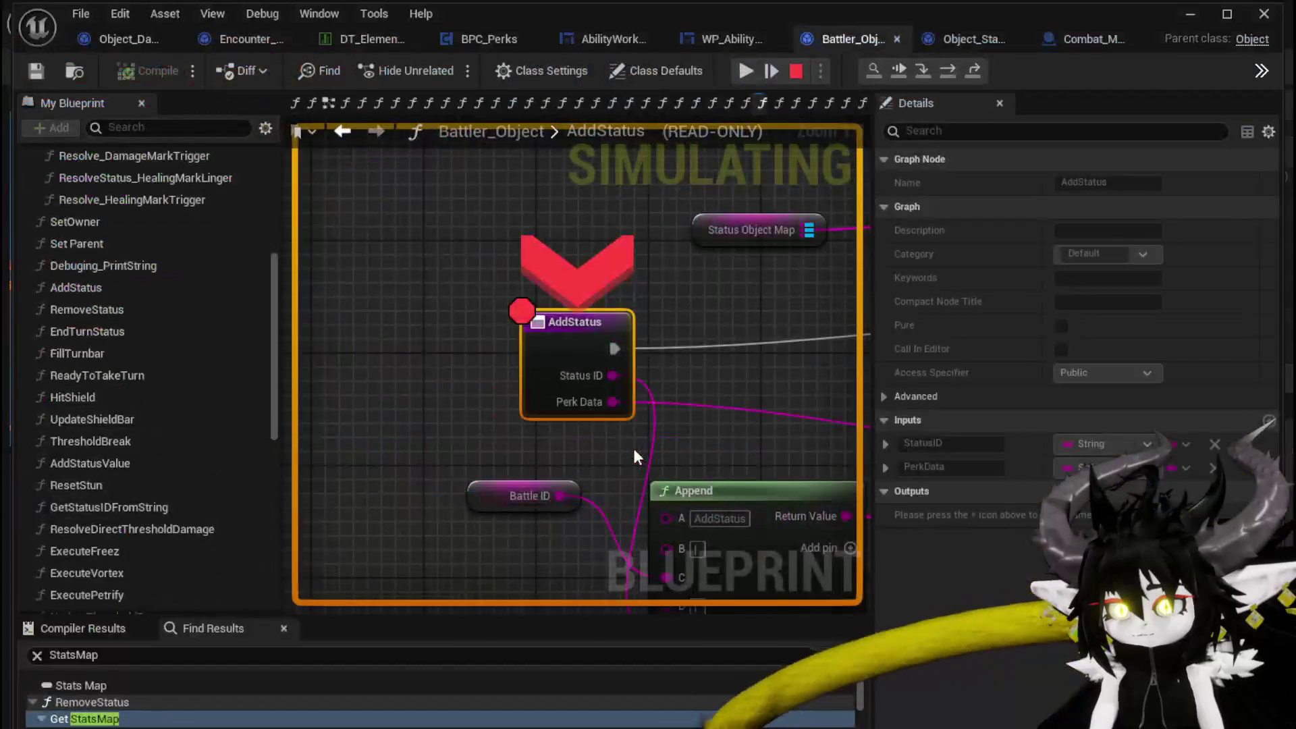
{"action": "left_click", "coordinate": [755, 69]}
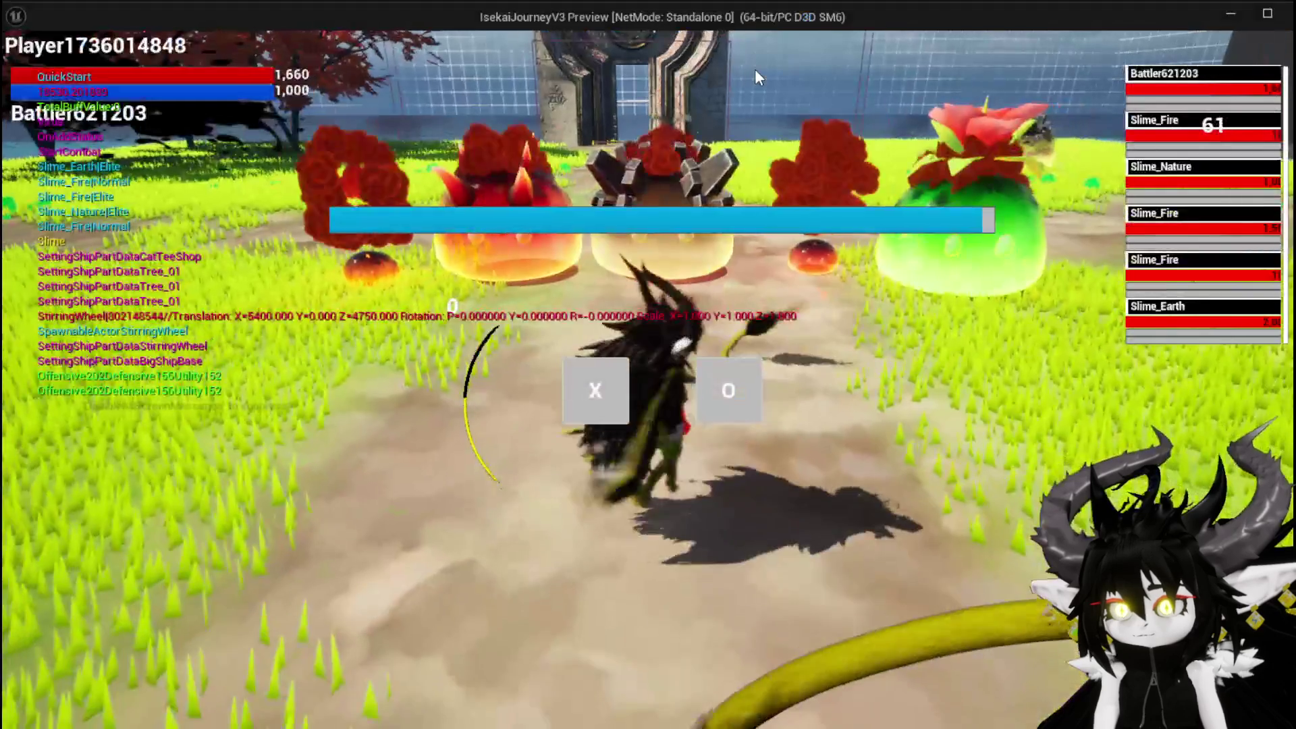
- Begin the fight, cast EssenceDrain, and resume past the AddStatus breakpoint
{"action": "left_click", "coordinate": [576, 414]}
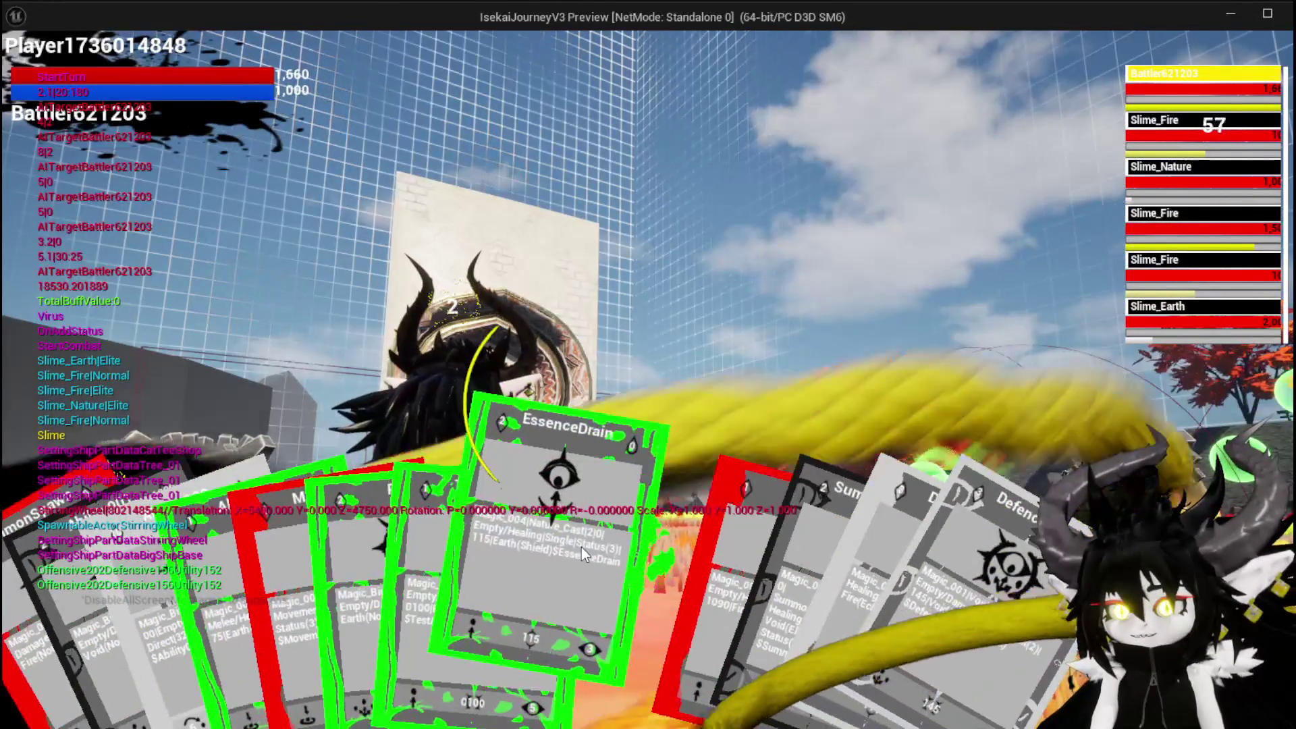
{"action": "left_click", "coordinate": [581, 547]}
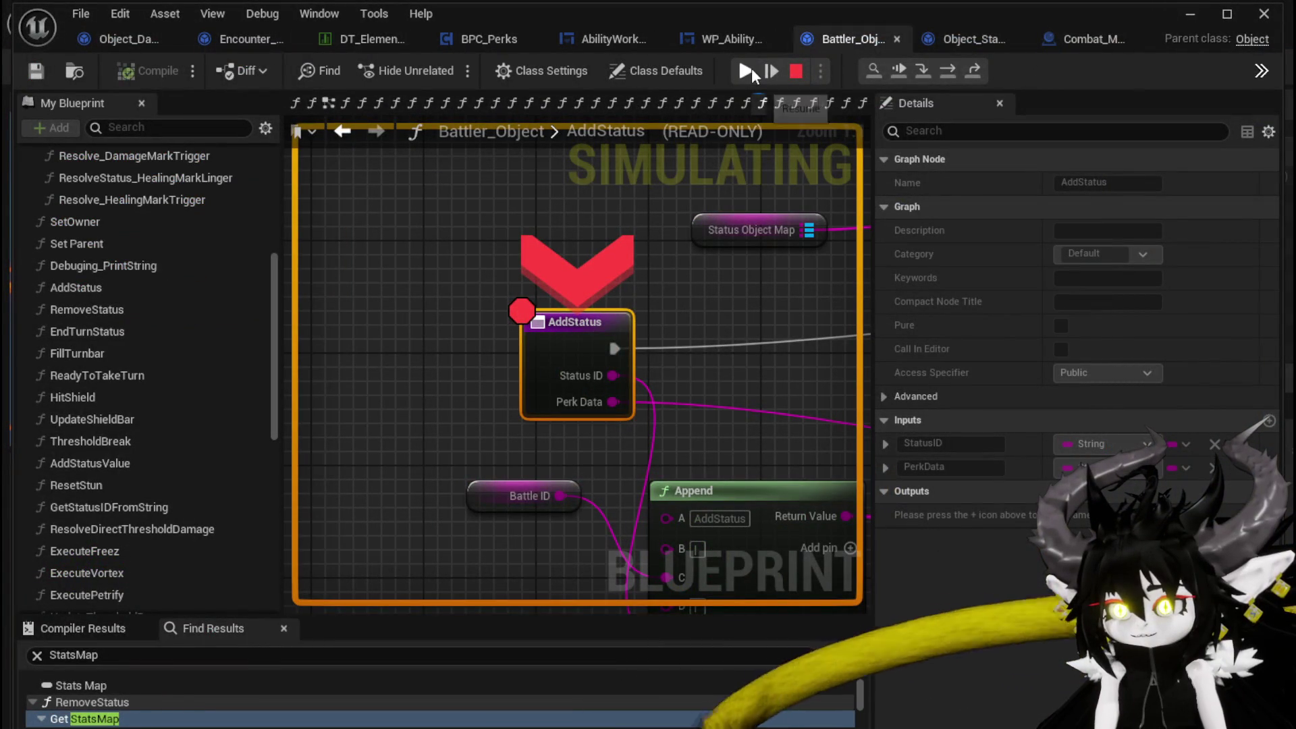
{"action": "left_click", "coordinate": [751, 68]}
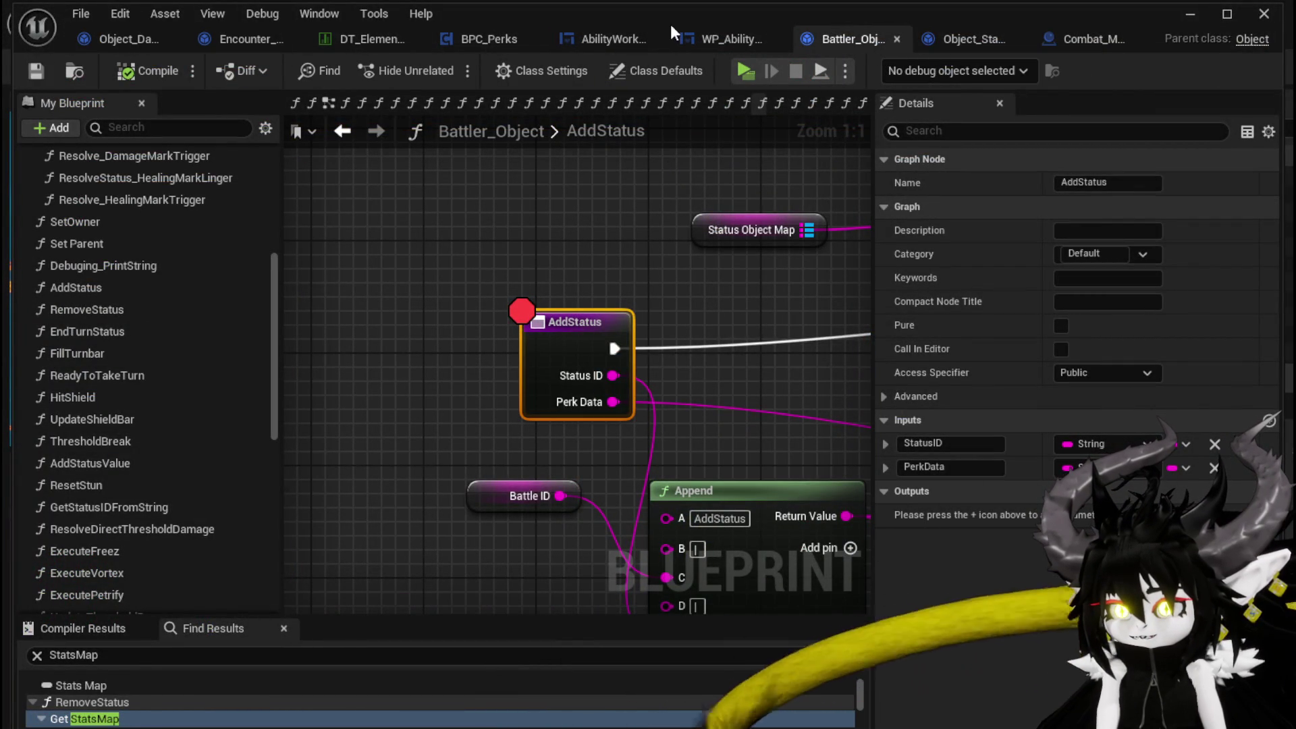
{"action": "left_click", "coordinate": [471, 40]}
- In ApplyStatusValue, connect the Branch's False exec pin to the Add Status call's exec input
{"action": "scroll", "coordinate": [565, 206], "scroll_direction": "down", "scroll_amount": 3}
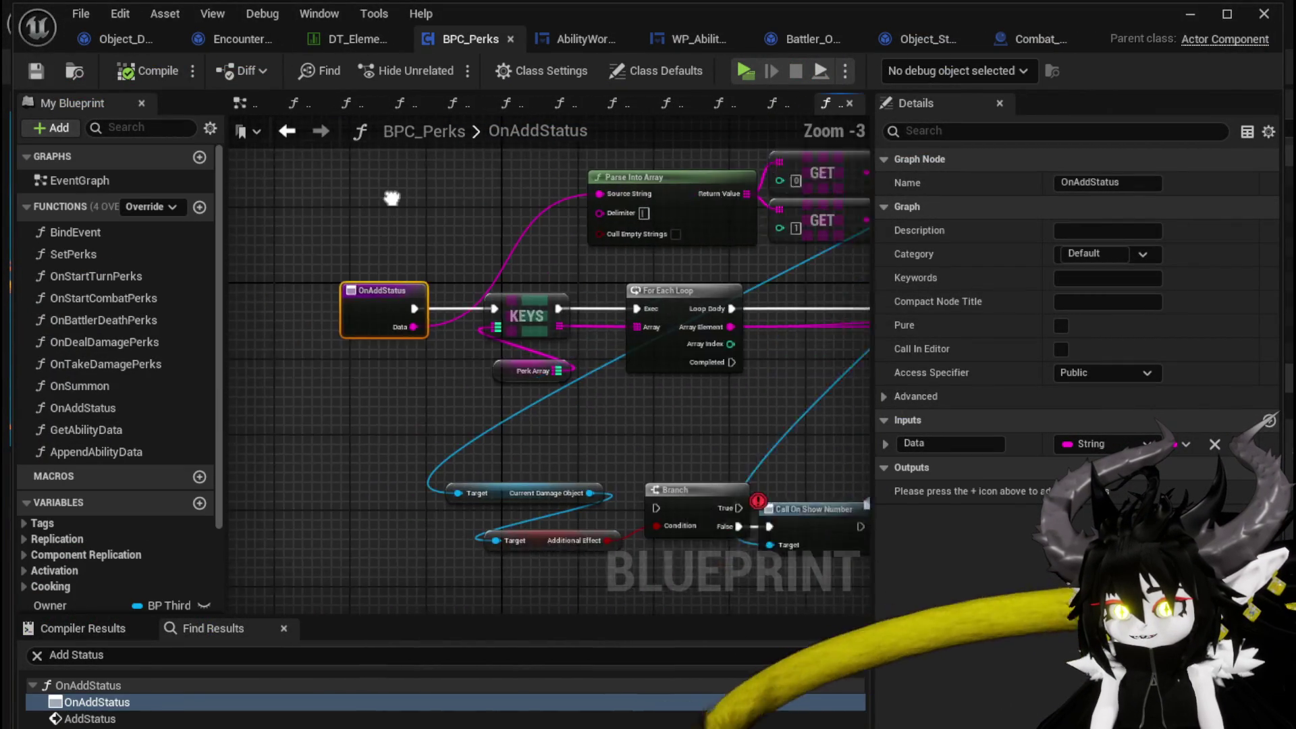
{"action": "left_click", "coordinate": [95, 27]}
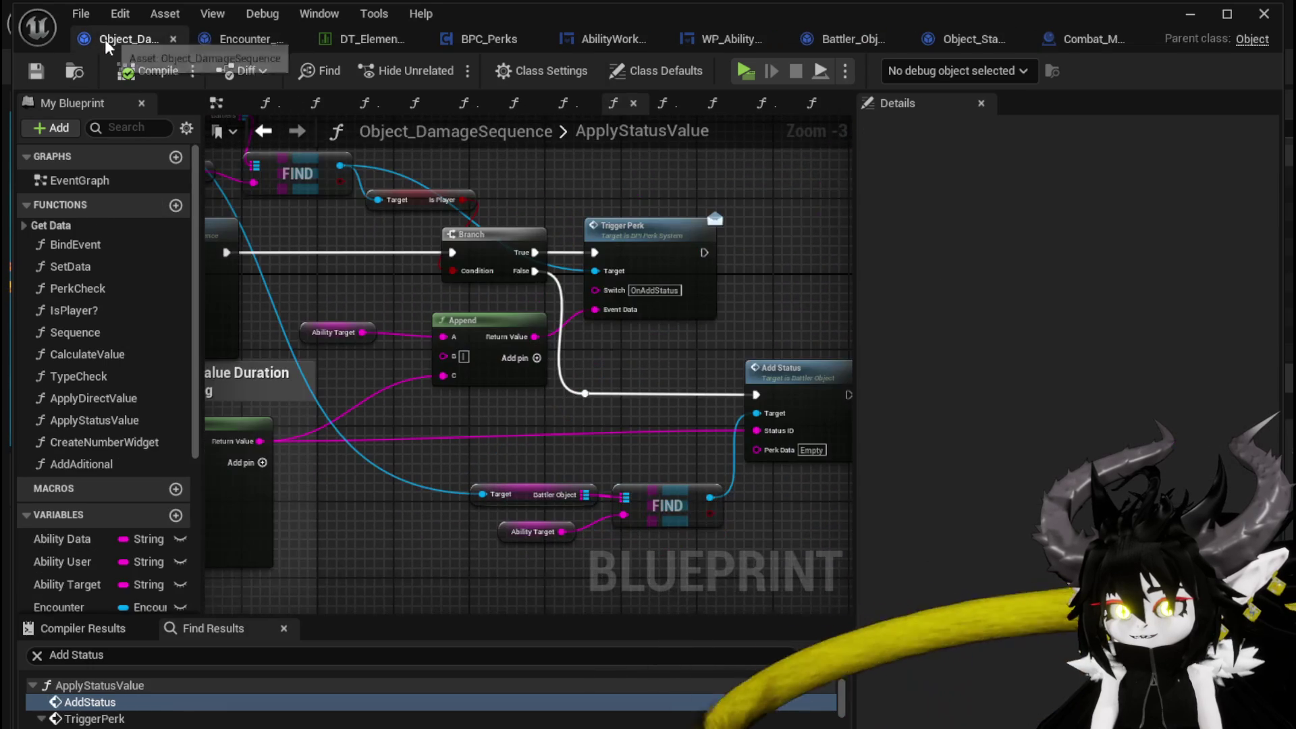
{"action": "left_click_drag", "start_coordinate": [642, 367], "coordinate": [493, 396]}
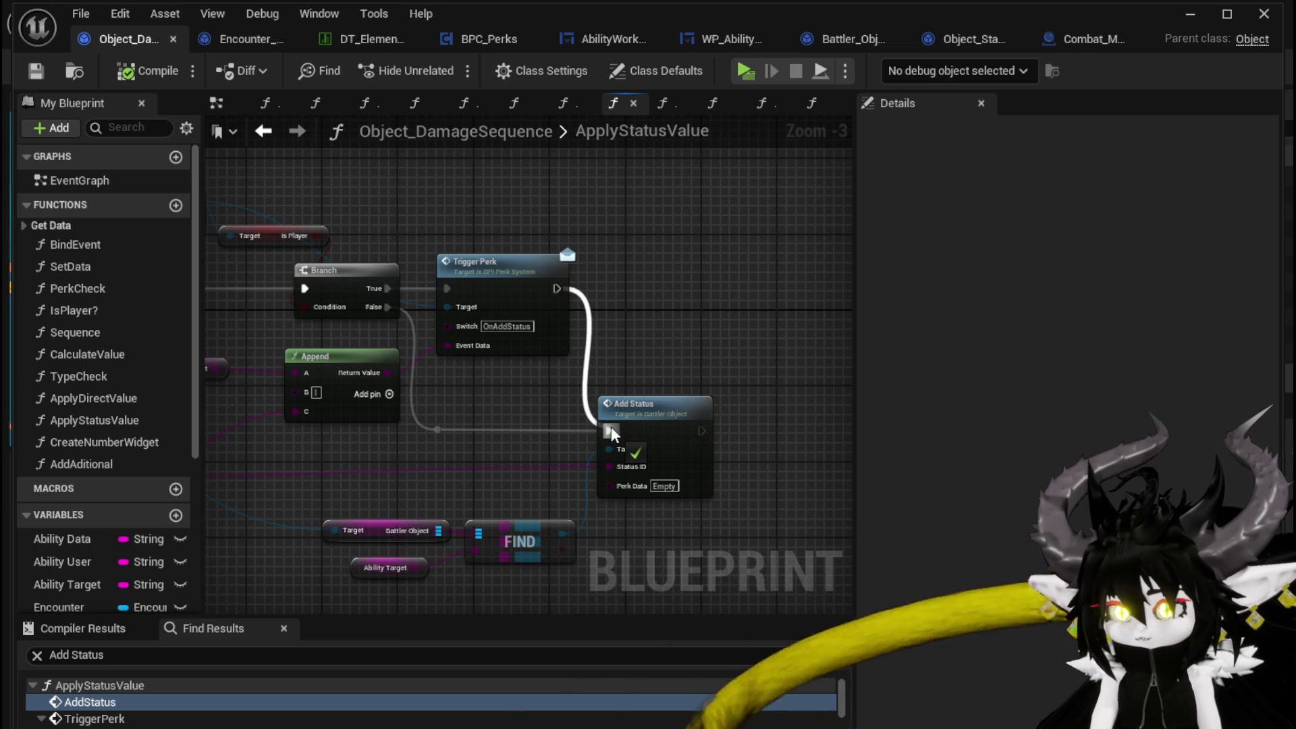
{"action": "left_click_drag", "start_coordinate": [610, 430], "coordinate": [610, 430]}
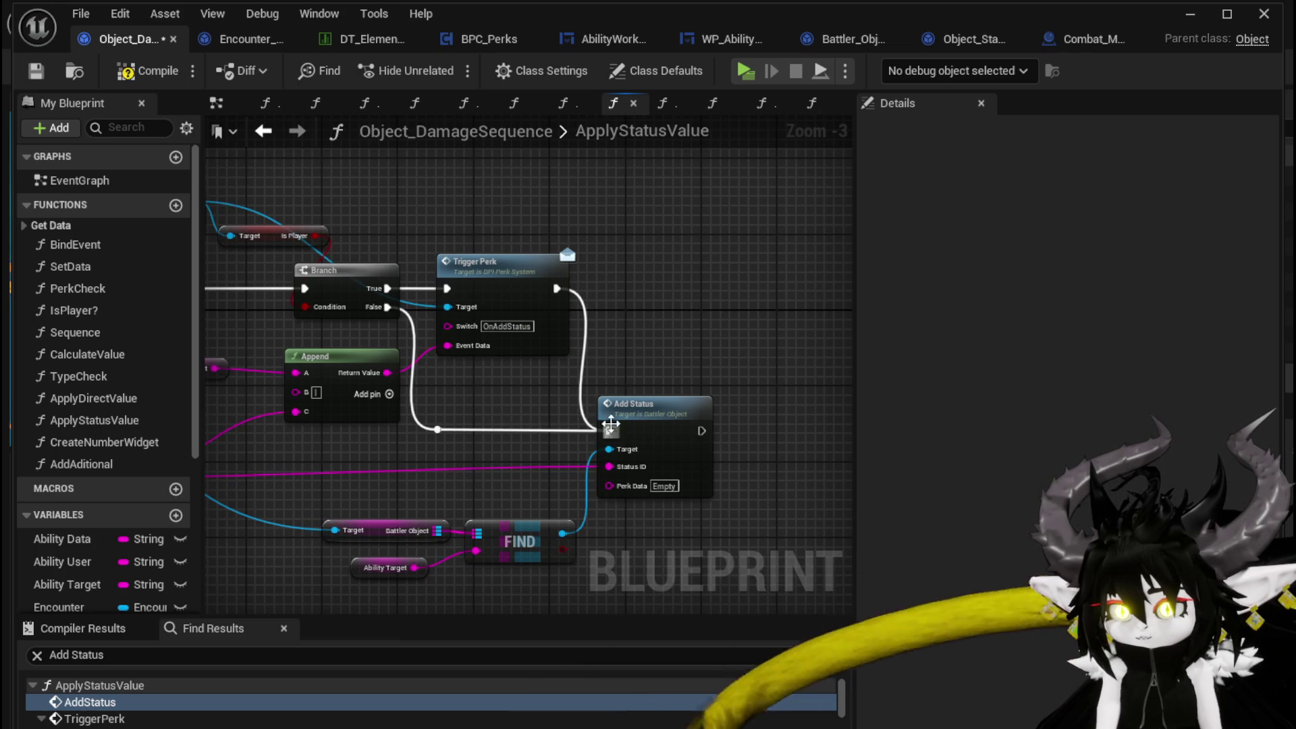
{"action": "mouse_move", "coordinate": [551, 270]}
{"action": "left_mouse_down"}
{"action": "mouse_move", "coordinate": [744, 290]}
{"action": "mouse_move", "coordinate": [737, 180]}
{"action": "mouse_move", "coordinate": [718, 132]}
{"action": "mouse_move", "coordinate": [732, 91]}
{"action": "mouse_move", "coordinate": [626, 356]}
{"action": "left_mouse_up"}
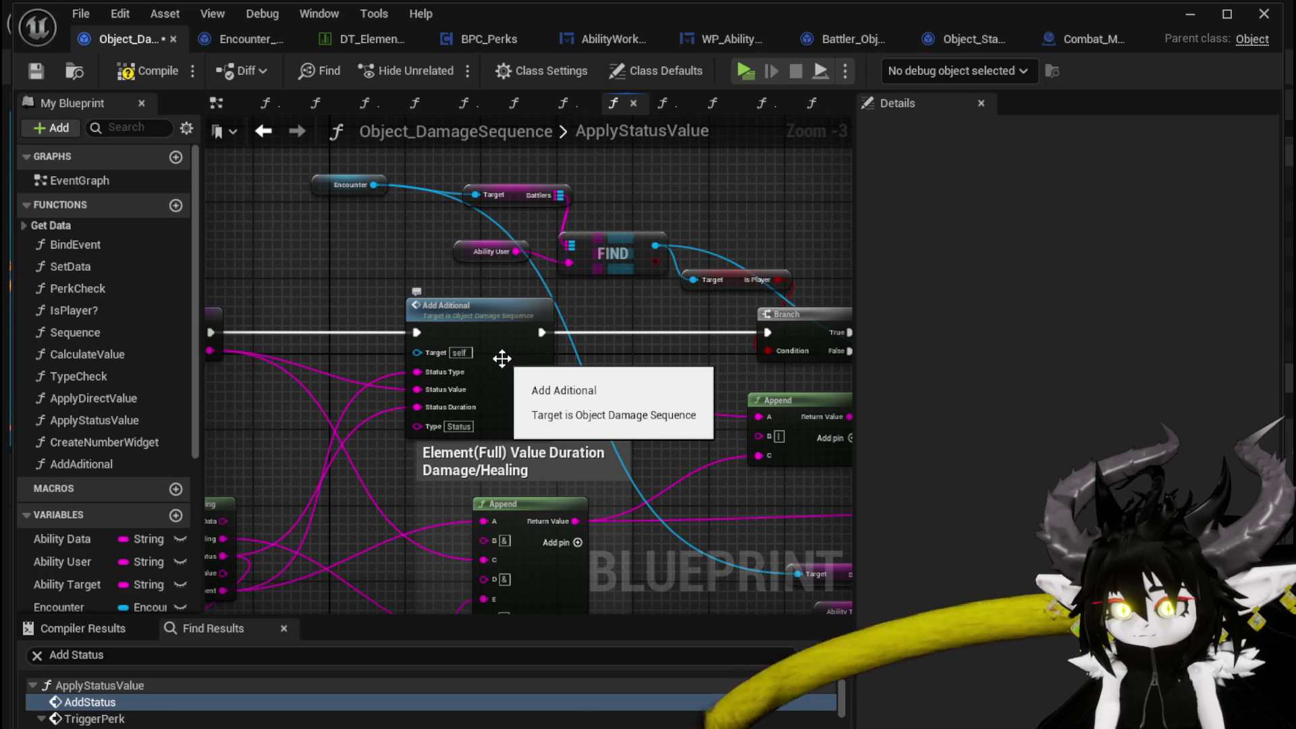
{"action": "mouse_move", "coordinate": [621, 364]}
{"action": "left_mouse_down"}
{"action": "mouse_move", "coordinate": [634, 364]}
{"action": "mouse_move", "coordinate": [274, 332]}
{"action": "mouse_move", "coordinate": [528, 314]}
{"action": "left_mouse_up"}
{"action": "scroll", "coordinate": [390, 325], "scroll_direction": "down", "scroll_amount": 2}
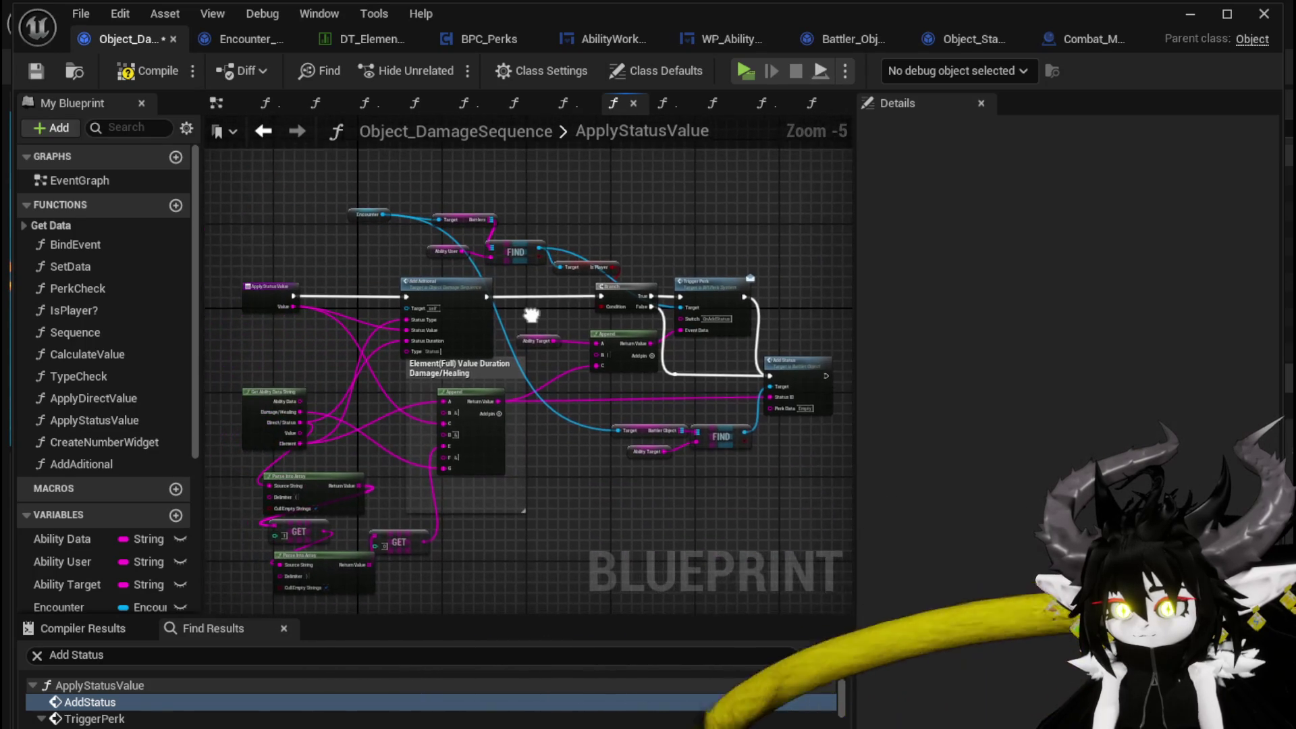
{"action": "scroll", "coordinate": [595, 332], "scroll_direction": "up", "scroll_amount": 1}
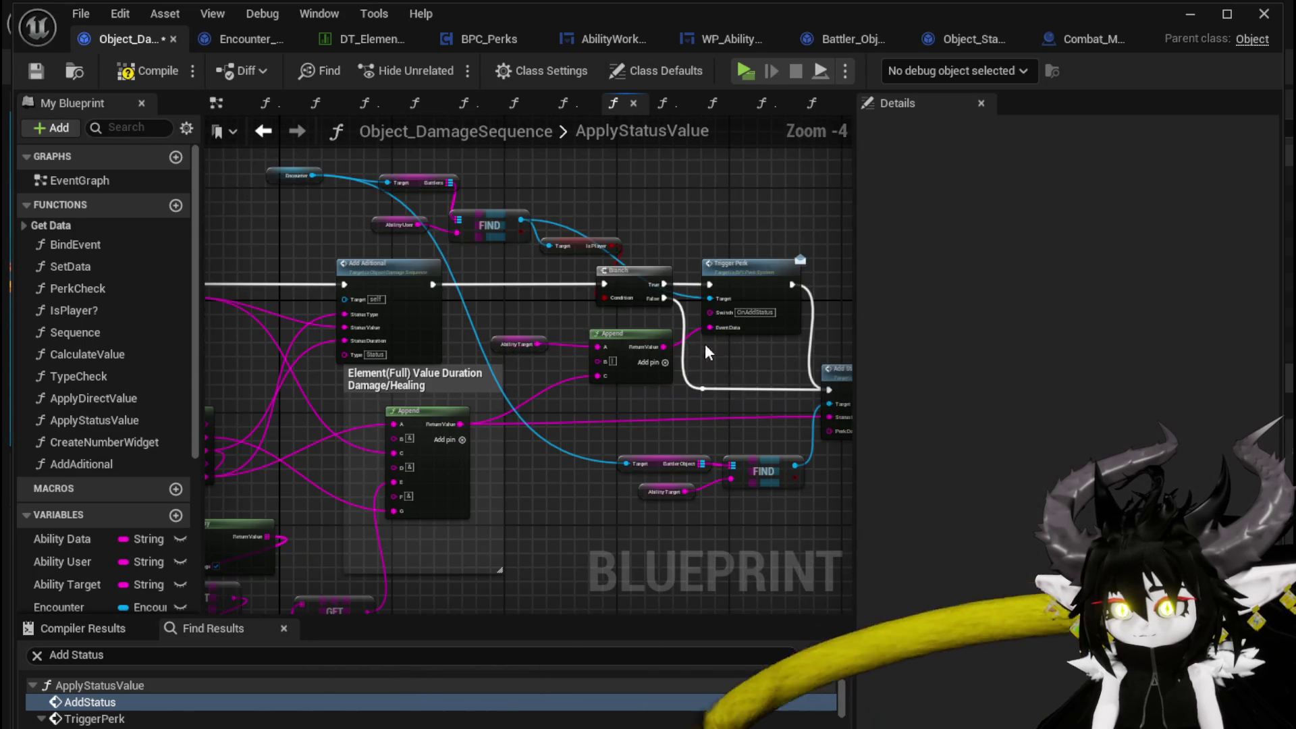
{"action": "scroll", "coordinate": [692, 329], "scroll_direction": "up", "scroll_amount": 1}
{"action": "mouse_move", "coordinate": [661, 290]}
{"action": "left_mouse_down"}
{"action": "mouse_move", "coordinate": [507, 300]}
{"action": "mouse_move", "coordinate": [445, 344]}
{"action": "left_mouse_up"}
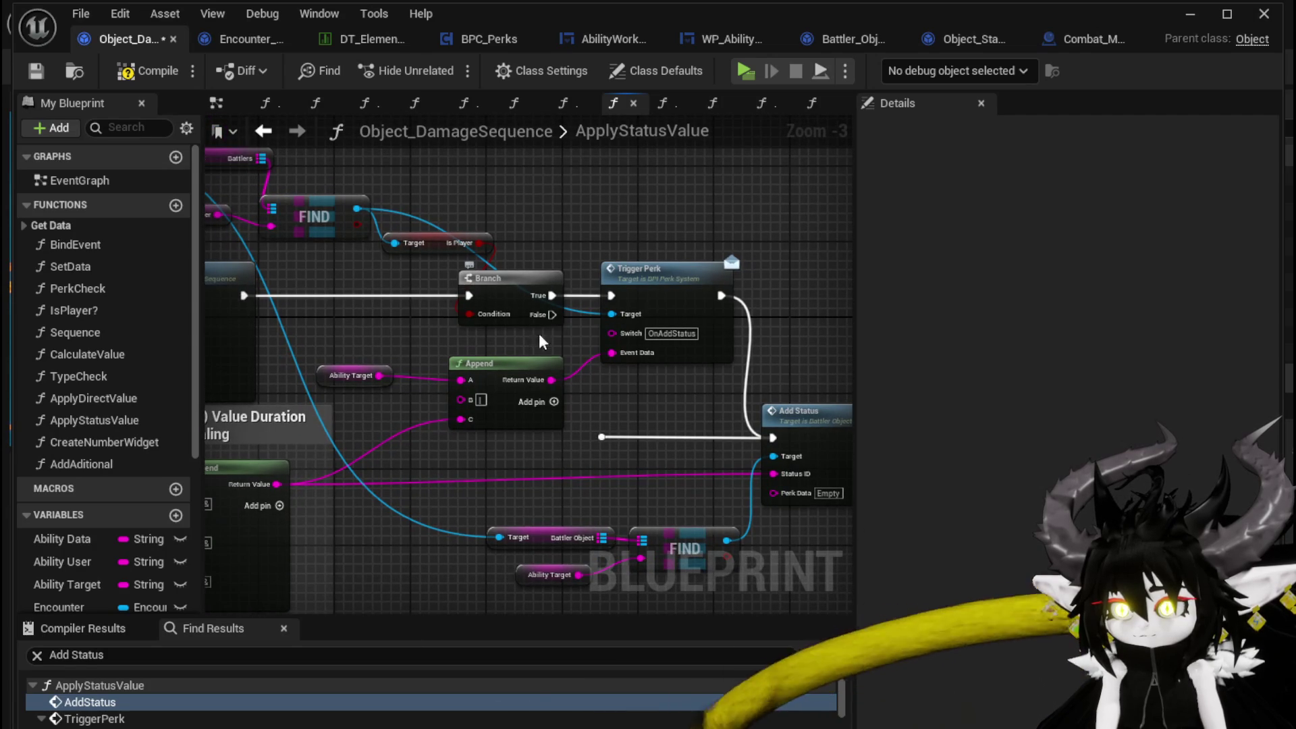
- Compile Object_DamageSequence and center the rewired Add Status nodes in view
{"action": "left_click", "coordinate": [130, 72]}
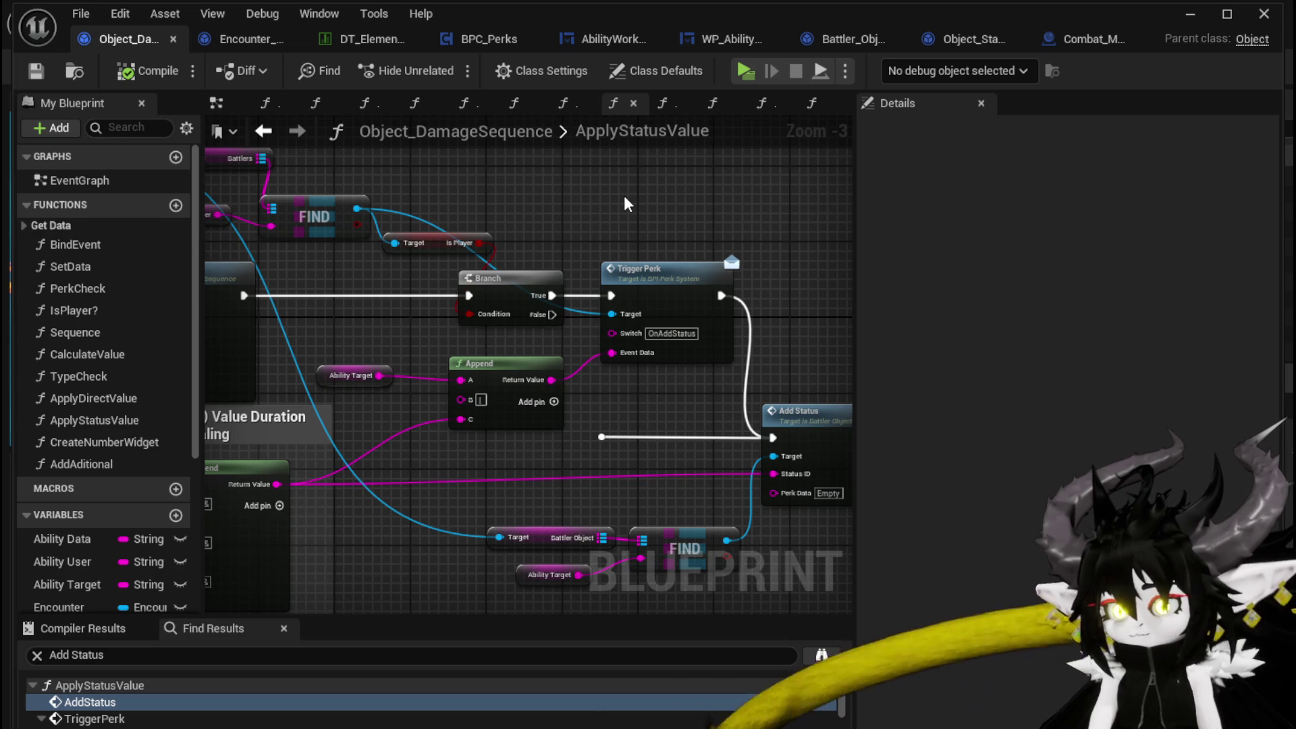
{"action": "left_click_drag", "start_coordinate": [666, 388], "coordinate": [532, 374]}
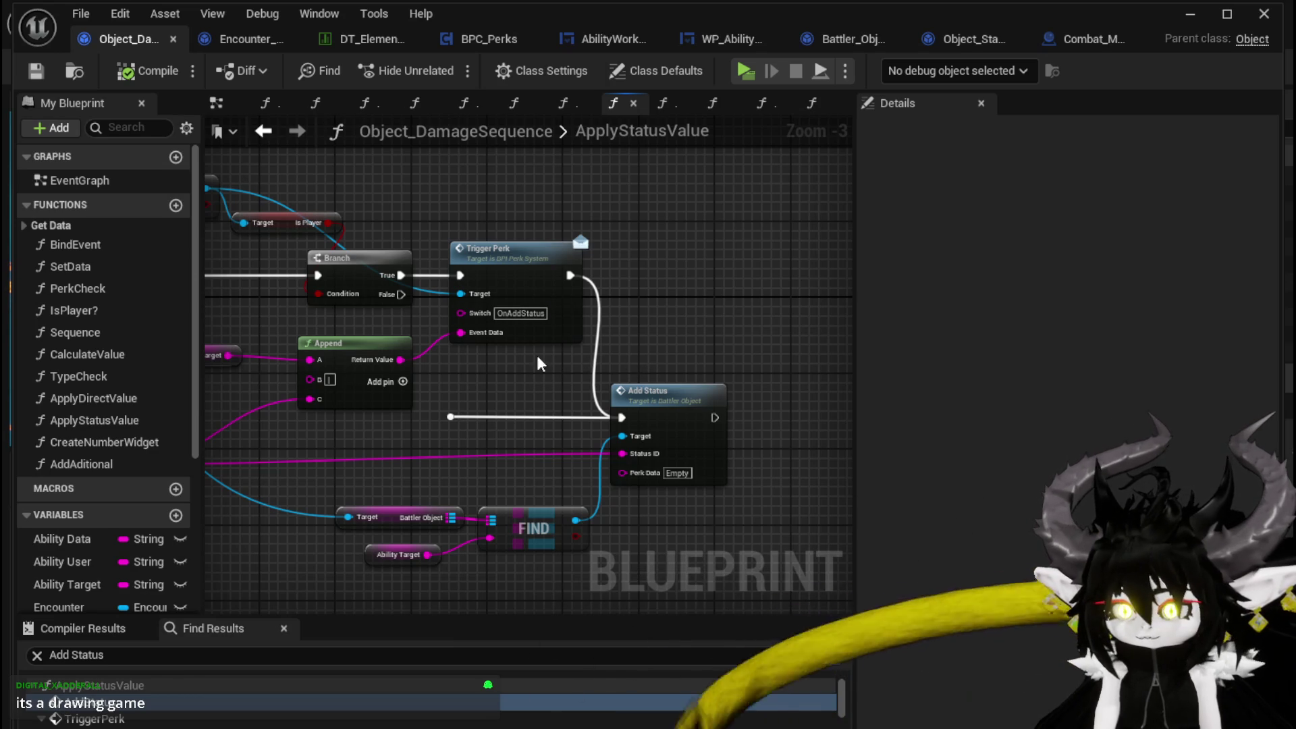
- Play-test again, run into the red slime, and cast EssenceDrain, resuming past each AddStatus breakpoint
{"action": "left_click", "coordinate": [1190, 14]}
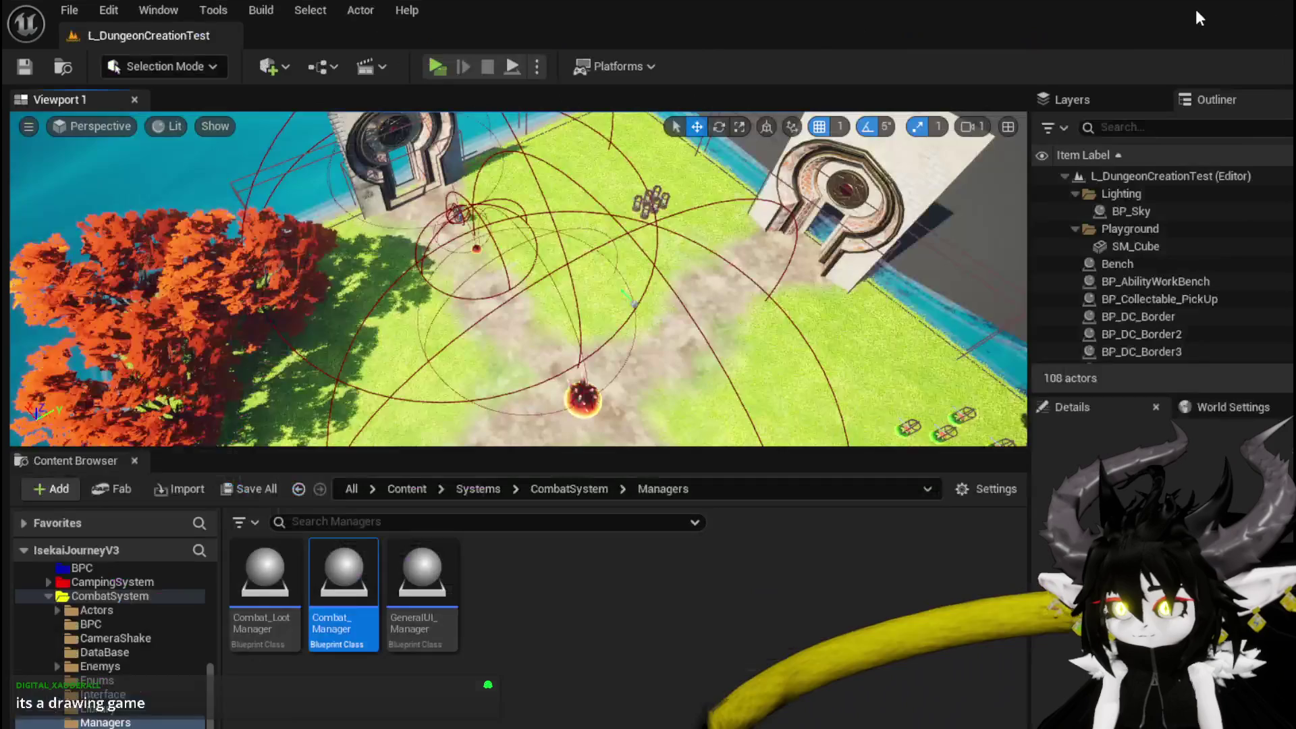
{"action": "left_click", "coordinate": [439, 68]}
{"action": "key", "text": "w"}
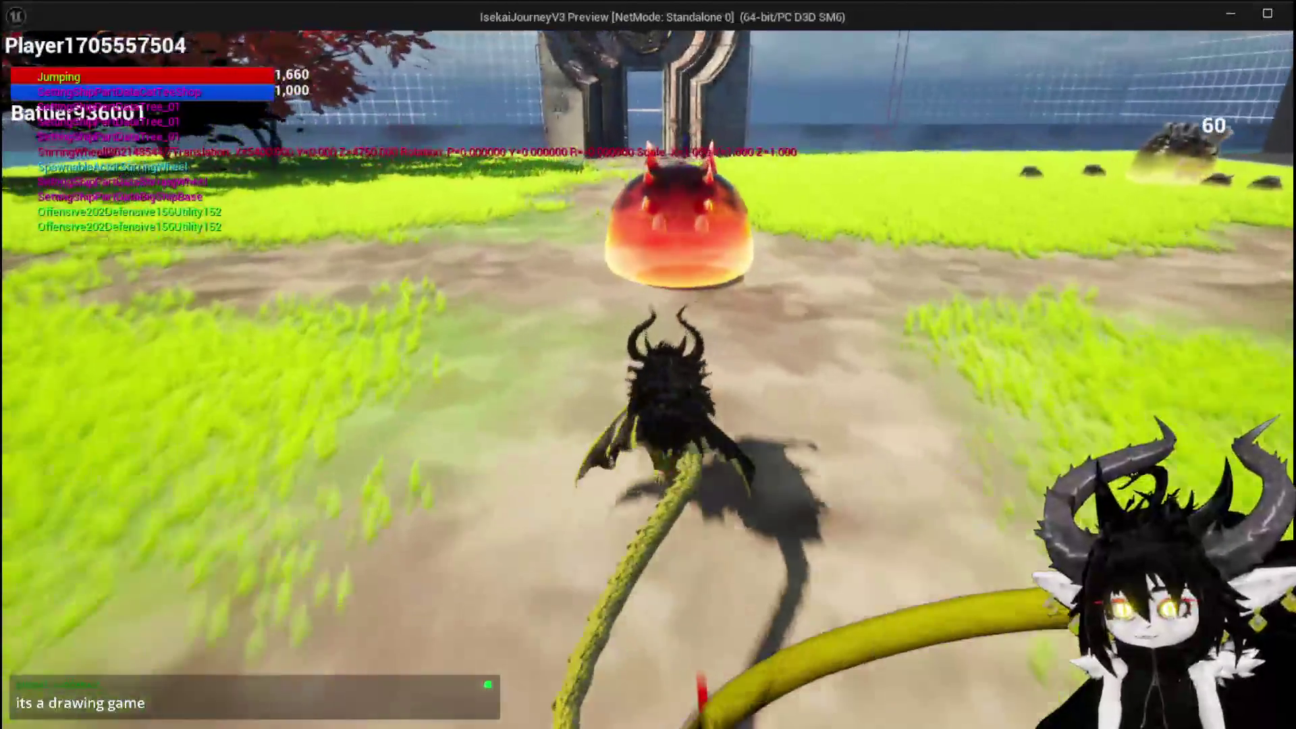
{"action": "key", "text": "w"}
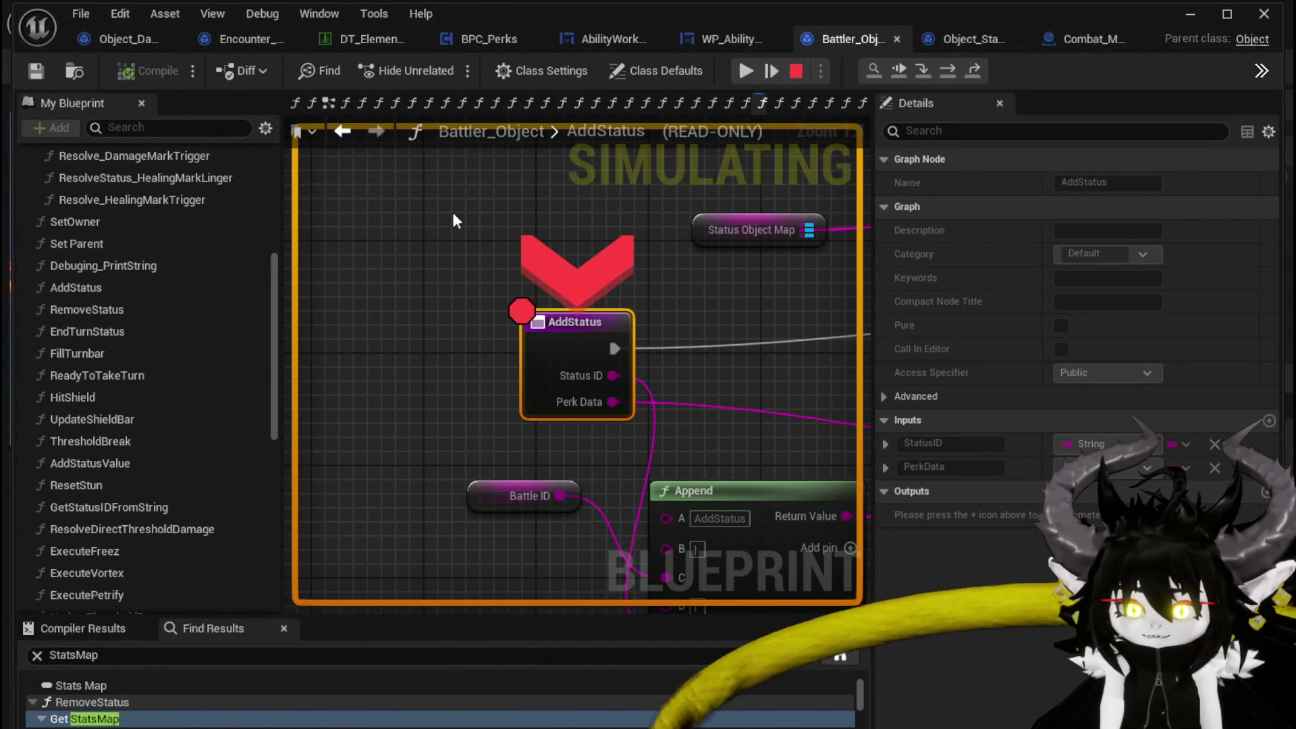
{"action": "left_click", "coordinate": [746, 73]}
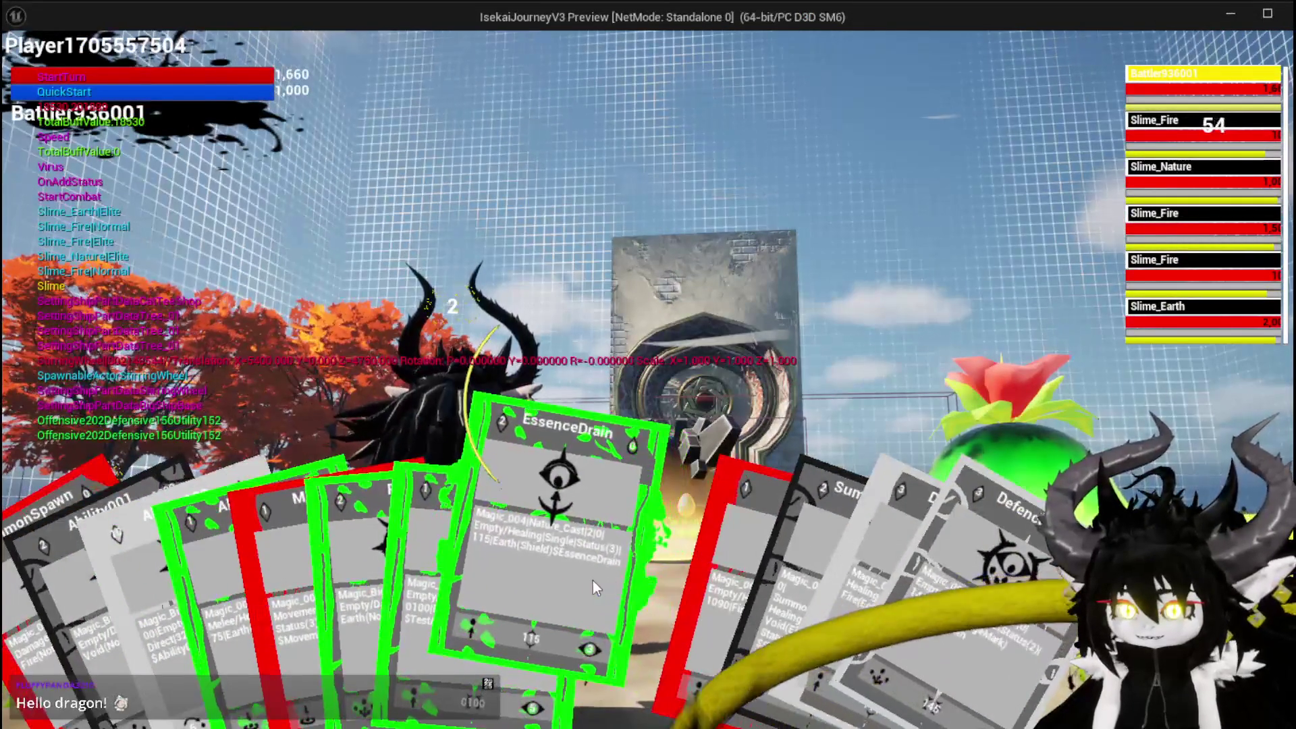
{"action": "left_click", "coordinate": [582, 577]}
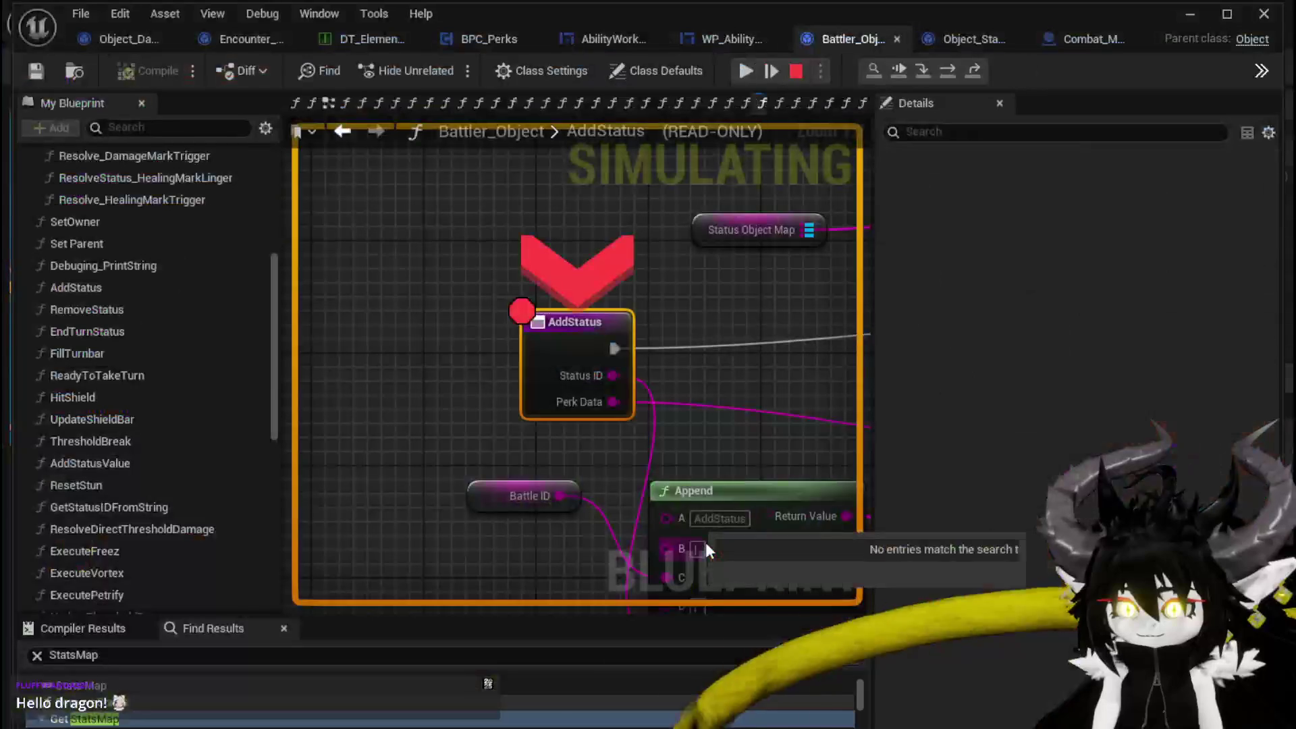
{"action": "left_click", "coordinate": [751, 67]}
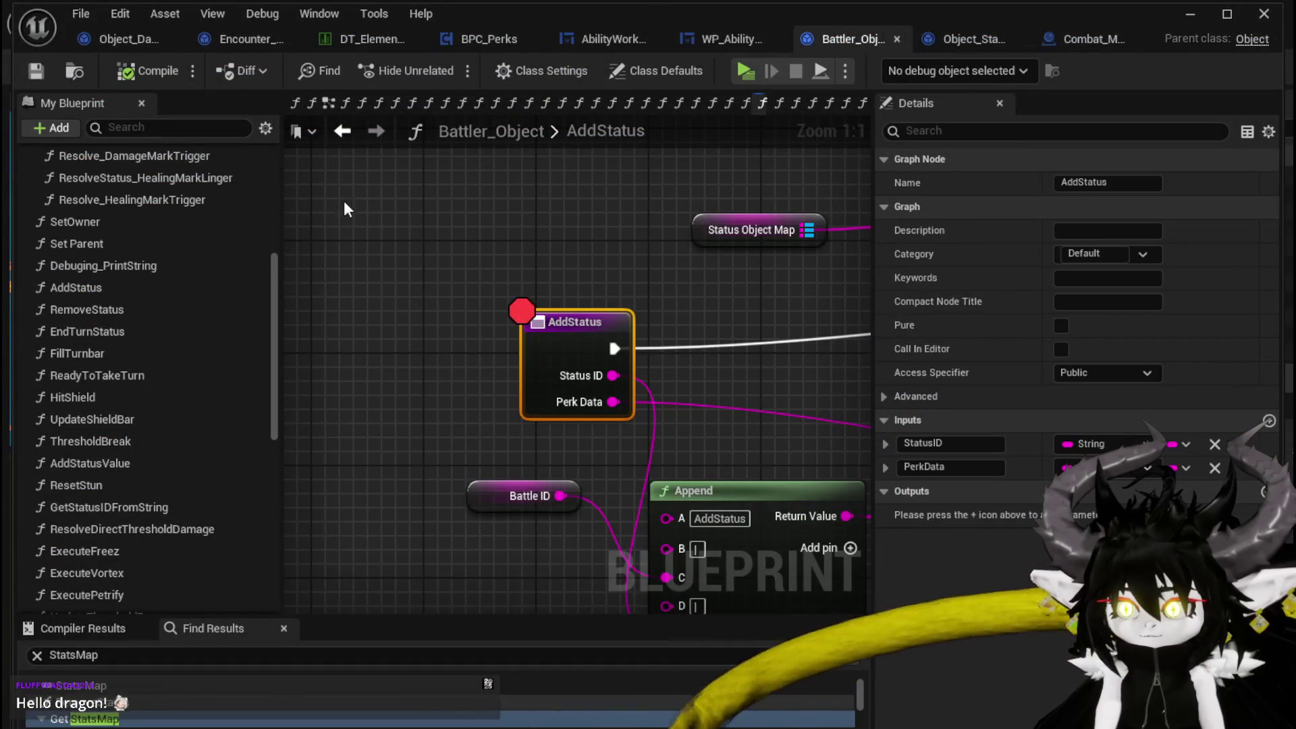
- Connect the Branch's False output to the reroute and open Battler_Object's AddStatus function
{"action": "left_click", "coordinate": [118, 38]}
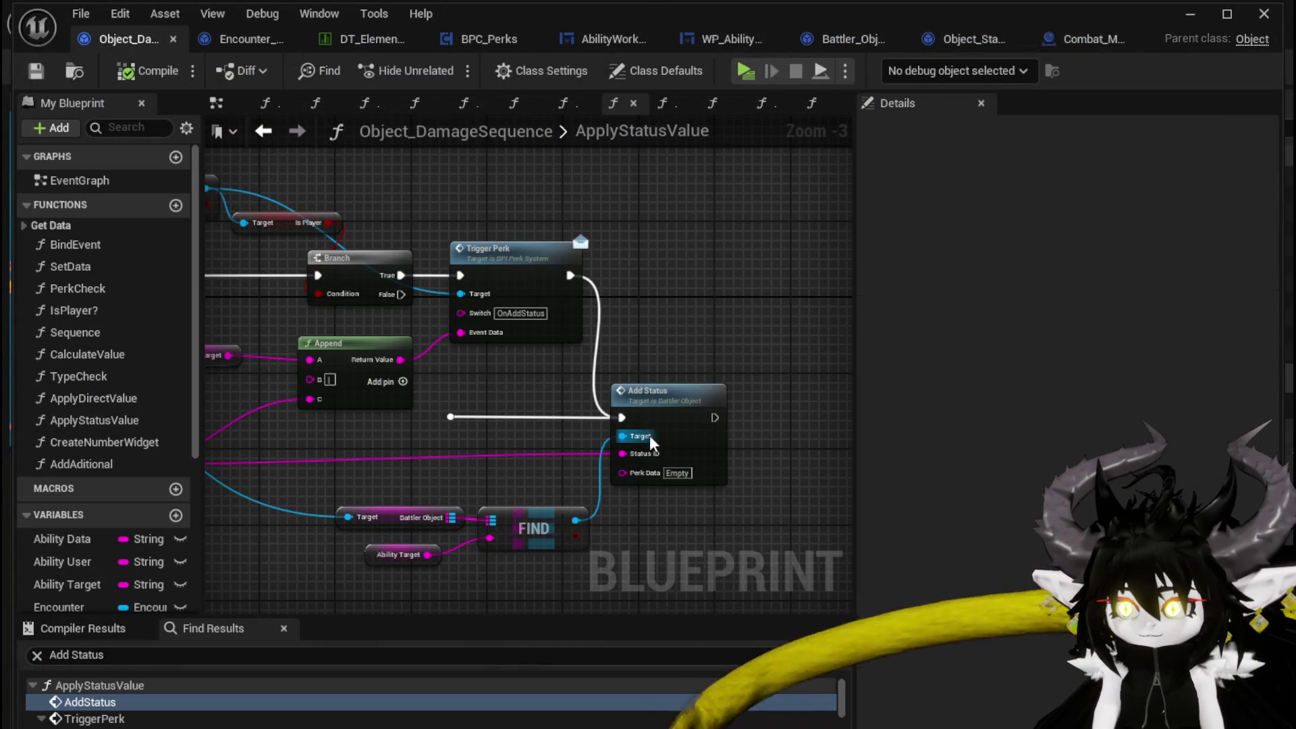
{"action": "left_click_drag", "start_coordinate": [401, 295], "coordinate": [452, 421]}
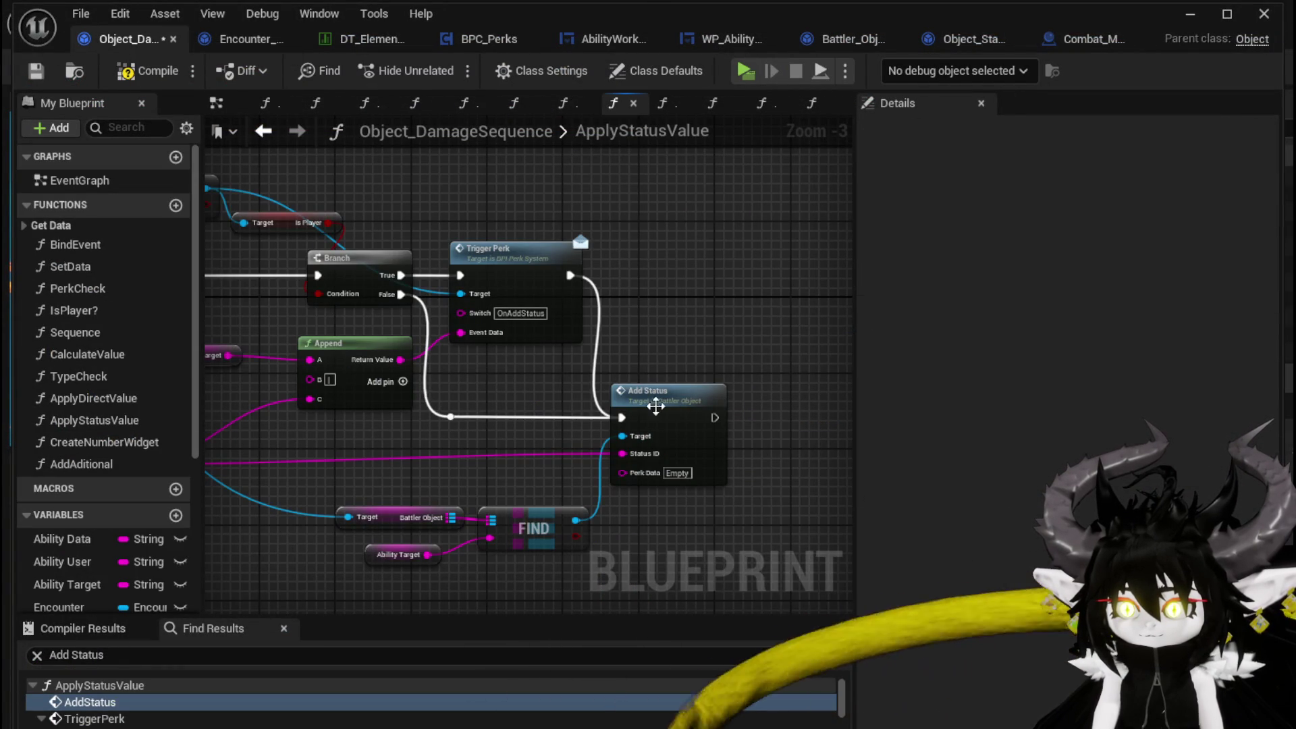
{"action": "double_click", "coordinate": [670, 405]}
- Inspect AddStatus's Append, FIND, GET and Parse Into Array nodes, then return to Object_DamageSequence
{"action": "scroll", "coordinate": [686, 380], "scroll_direction": "down", "scroll_amount": 4}
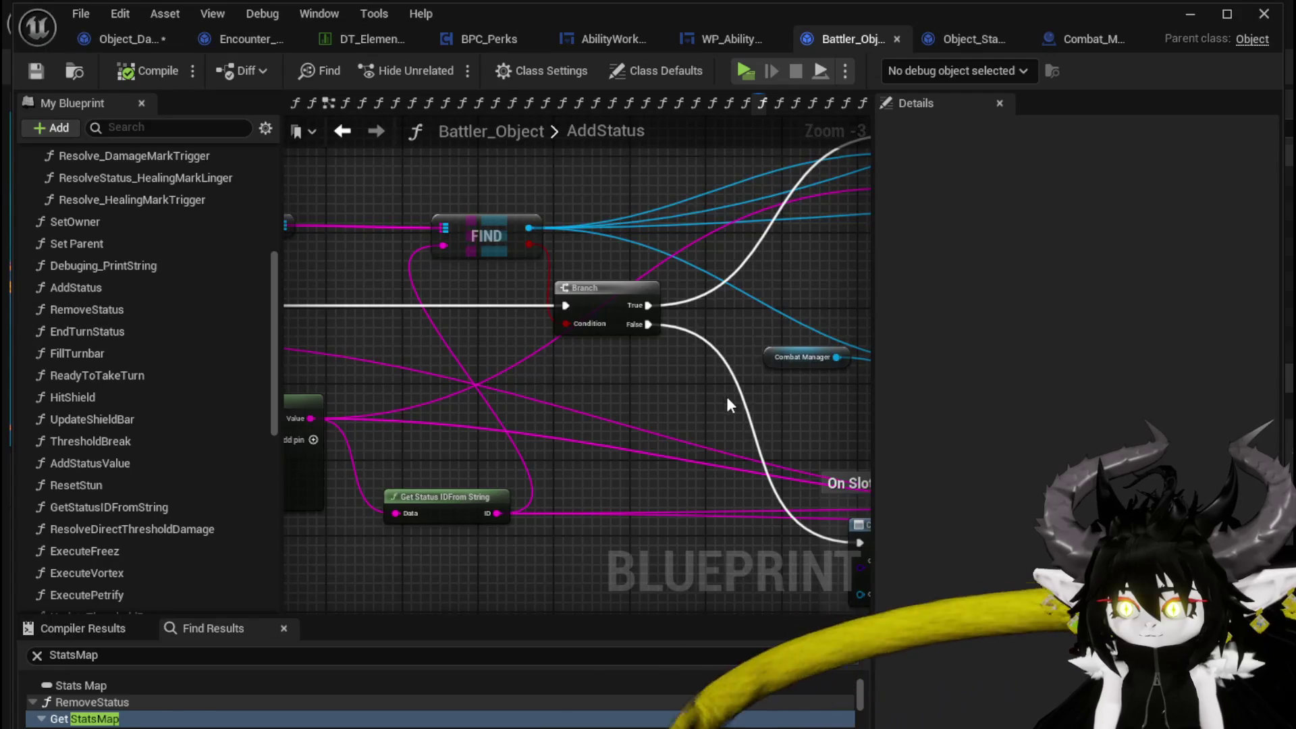
{"action": "scroll", "coordinate": [527, 415], "scroll_direction": "up", "scroll_amount": 2}
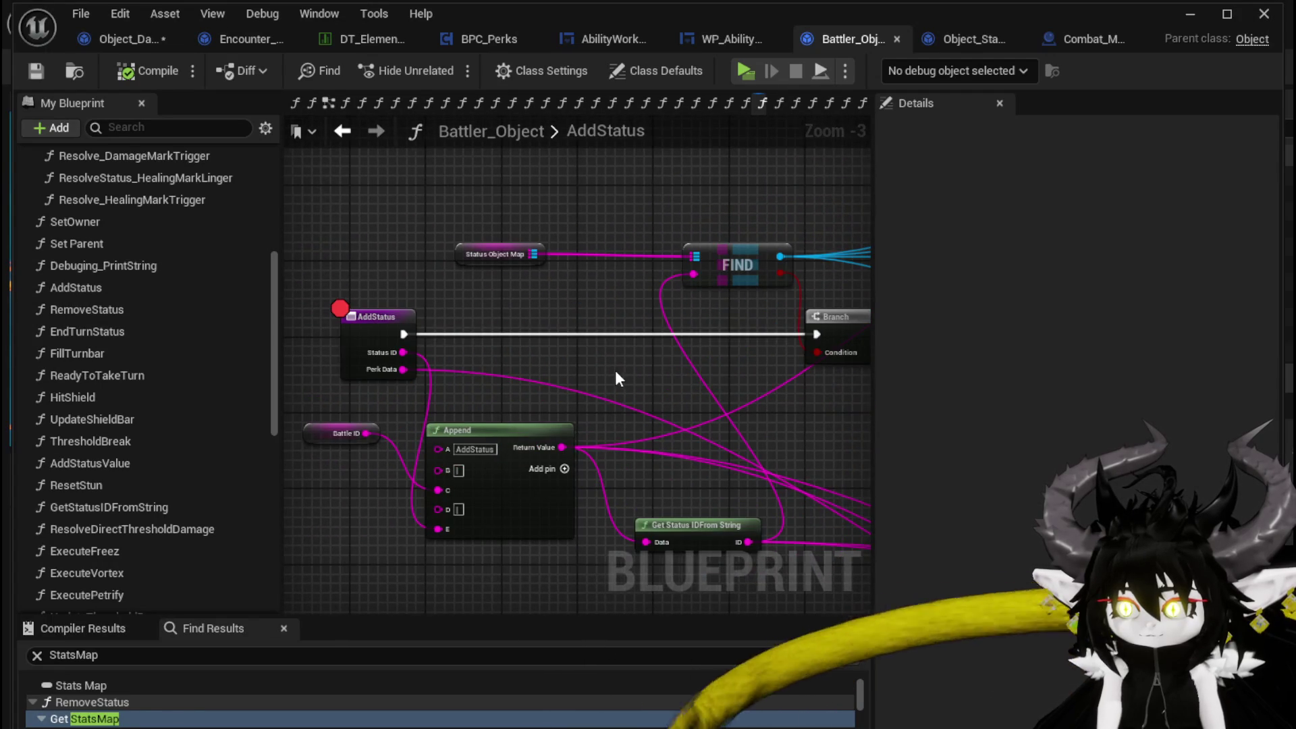
{"action": "left_click_drag", "start_coordinate": [618, 372], "coordinate": [561, 326]}
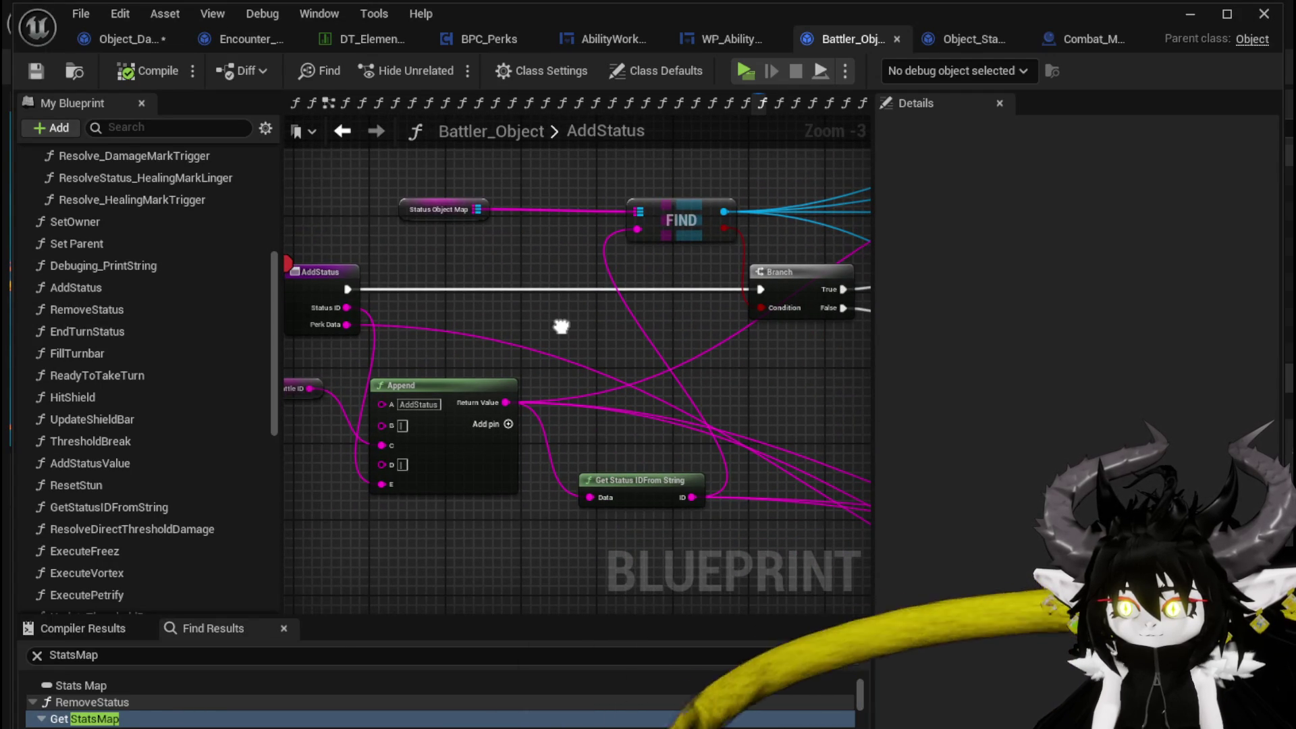
{"action": "mouse_move", "coordinate": [561, 327]}
{"action": "left_mouse_down"}
{"action": "mouse_move", "coordinate": [403, 356]}
{"action": "mouse_move", "coordinate": [493, 366]}
{"action": "left_mouse_up"}
{"action": "mouse_move", "coordinate": [780, 341]}
{"action": "left_mouse_down"}
{"action": "mouse_move", "coordinate": [469, 439]}
{"action": "mouse_move", "coordinate": [612, 340]}
{"action": "mouse_move", "coordinate": [404, 404]}
{"action": "mouse_move", "coordinate": [328, 403]}
{"action": "mouse_move", "coordinate": [669, 406]}
{"action": "mouse_move", "coordinate": [506, 202]}
{"action": "mouse_move", "coordinate": [593, 275]}
{"action": "mouse_move", "coordinate": [555, 320]}
{"action": "mouse_move", "coordinate": [774, 317]}
{"action": "left_mouse_up"}
{"action": "scroll", "coordinate": [328, 404], "scroll_direction": "down", "scroll_amount": 1}
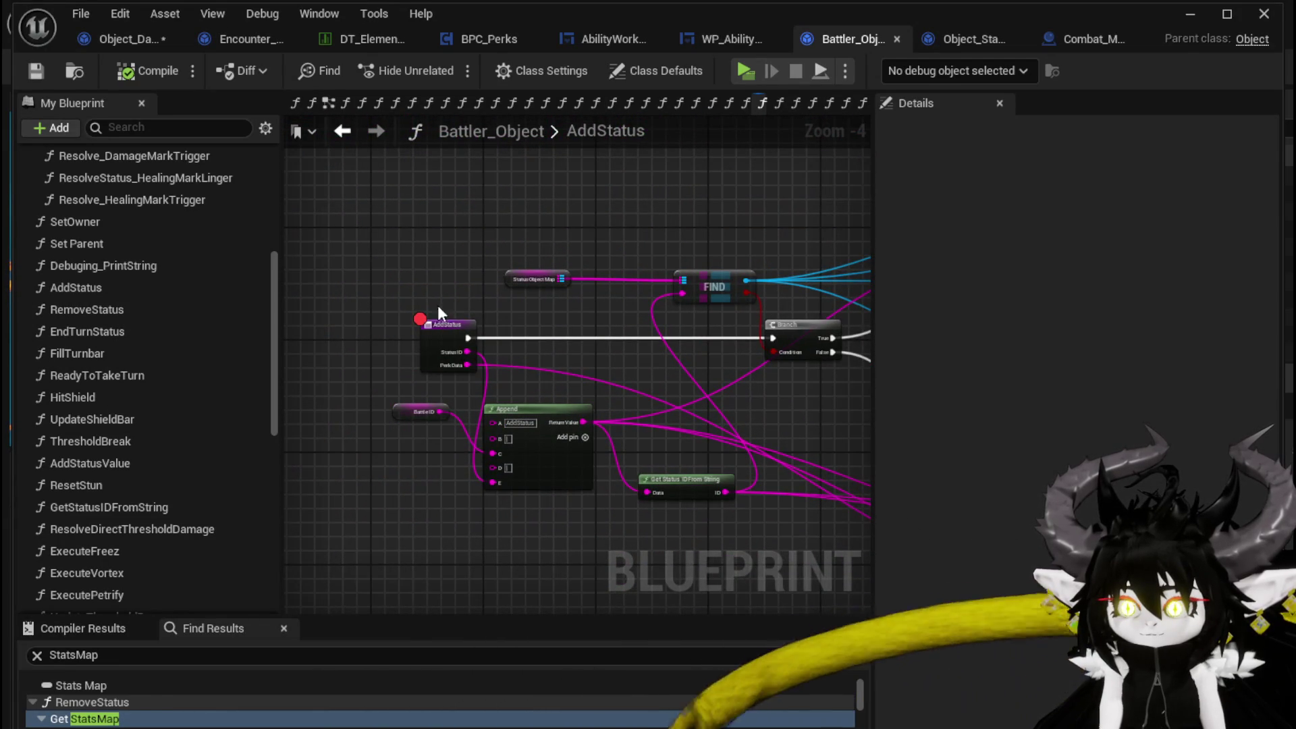
{"action": "left_click", "coordinate": [343, 135]}
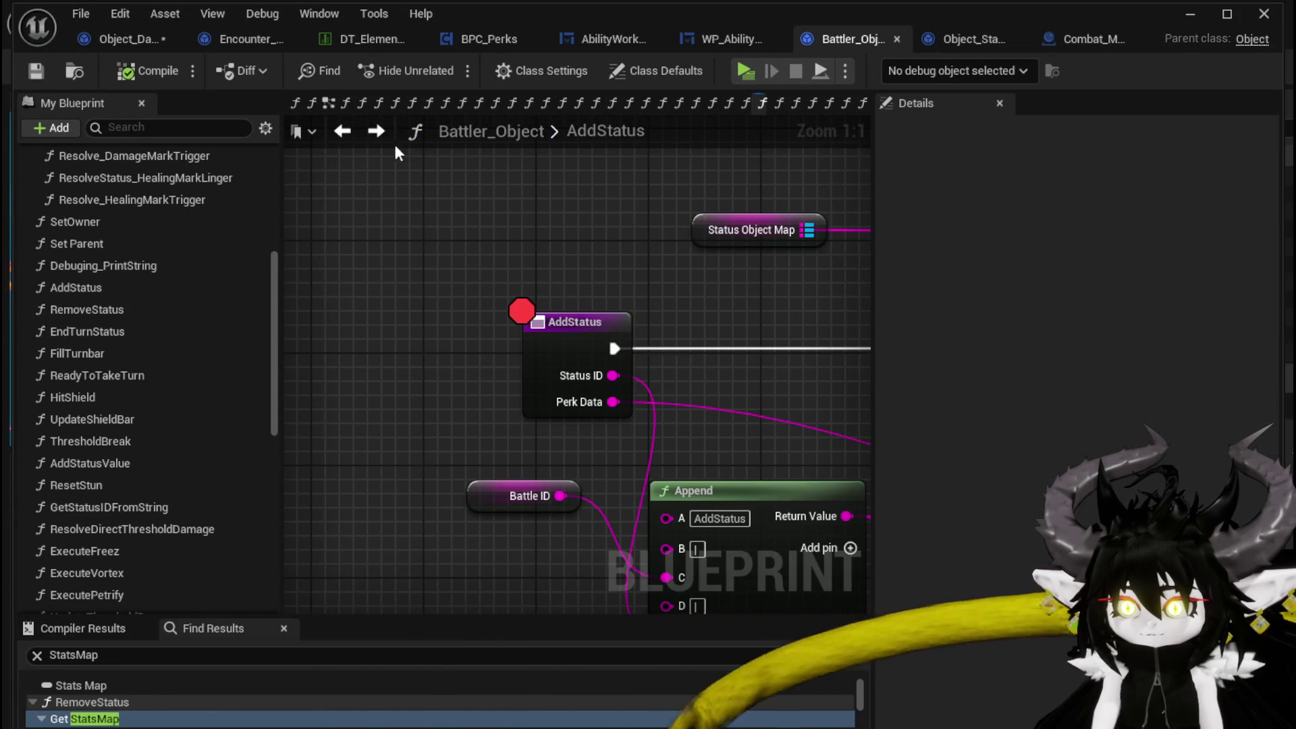
{"action": "left_click", "coordinate": [376, 133]}
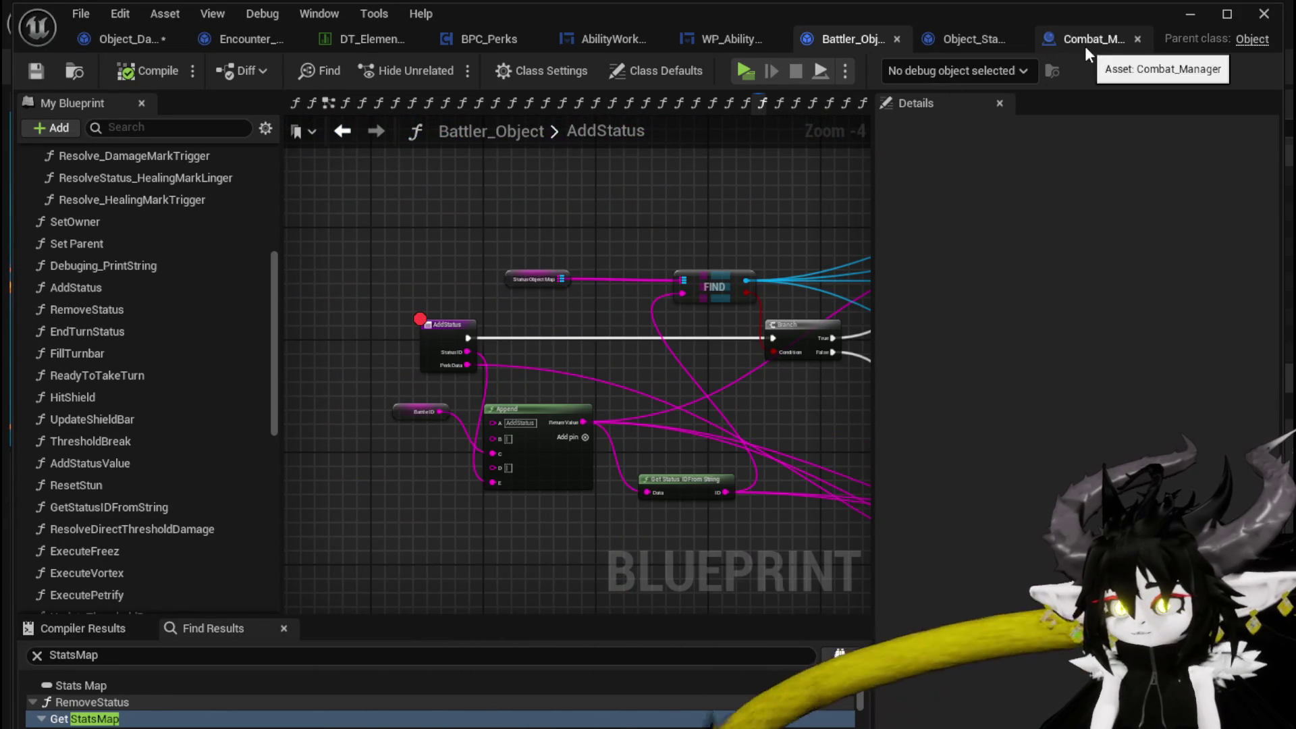
{"action": "left_click", "coordinate": [969, 39]}
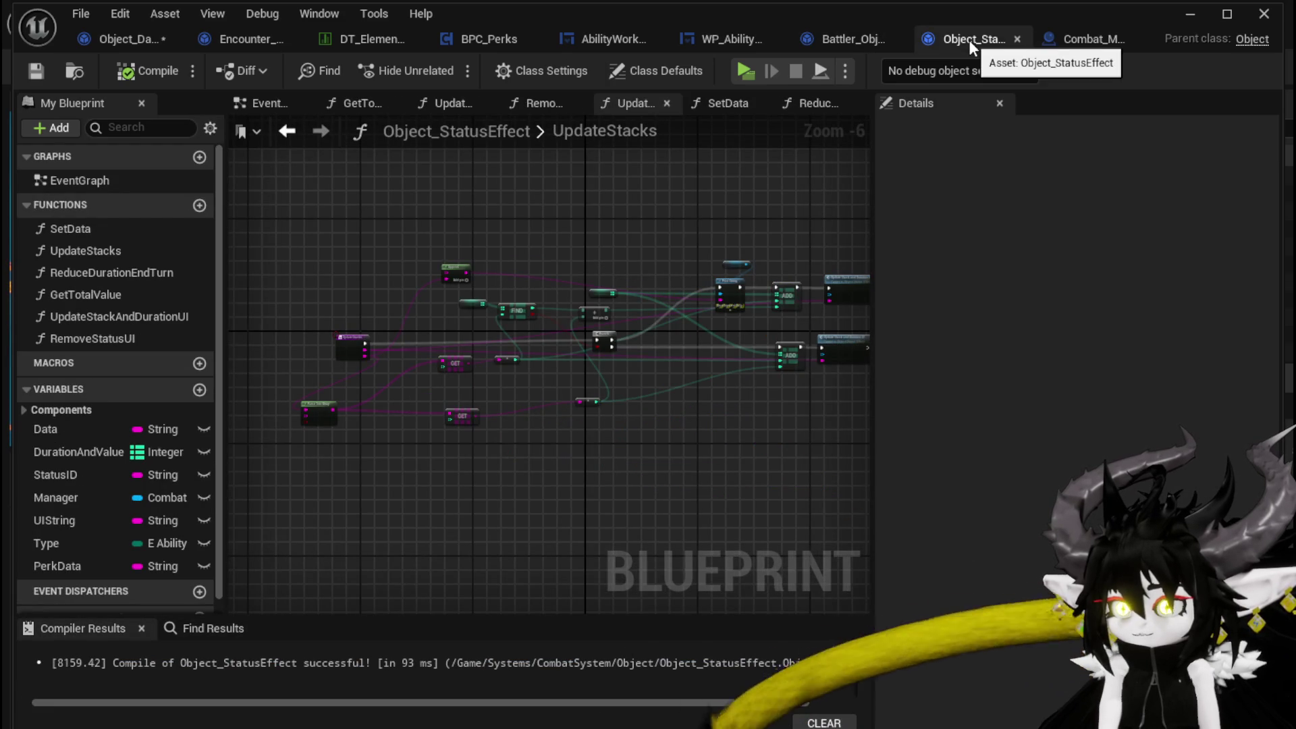
{"action": "left_click", "coordinate": [125, 39]}
- Save Object_DamageSequence, toggle a breakpoint on the ApplyStatusValue entry node, and return to the level editor
{"action": "left_click", "coordinate": [35, 72]}
{"action": "scroll", "coordinate": [651, 331], "scroll_direction": "down", "scroll_amount": 2}
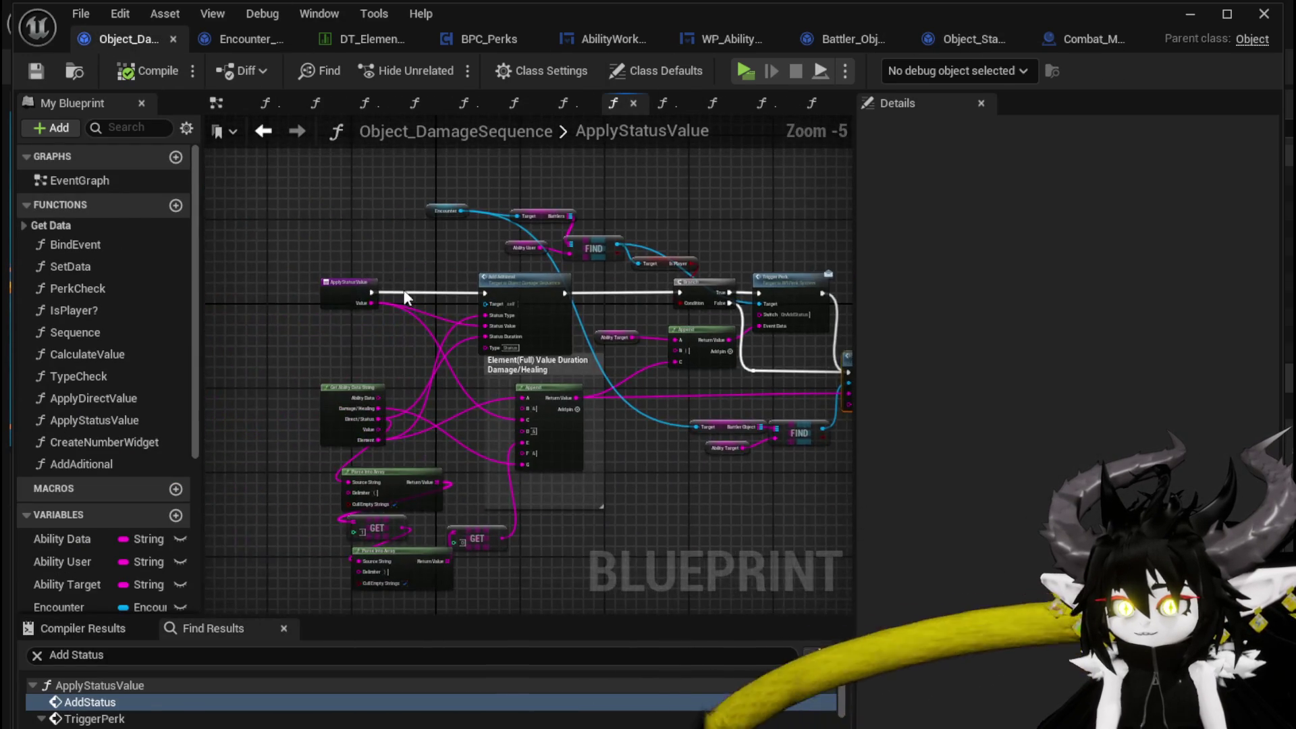
{"action": "scroll", "coordinate": [350, 257], "scroll_direction": "up", "scroll_amount": 3}
{"action": "right_click", "coordinate": [302, 330]}
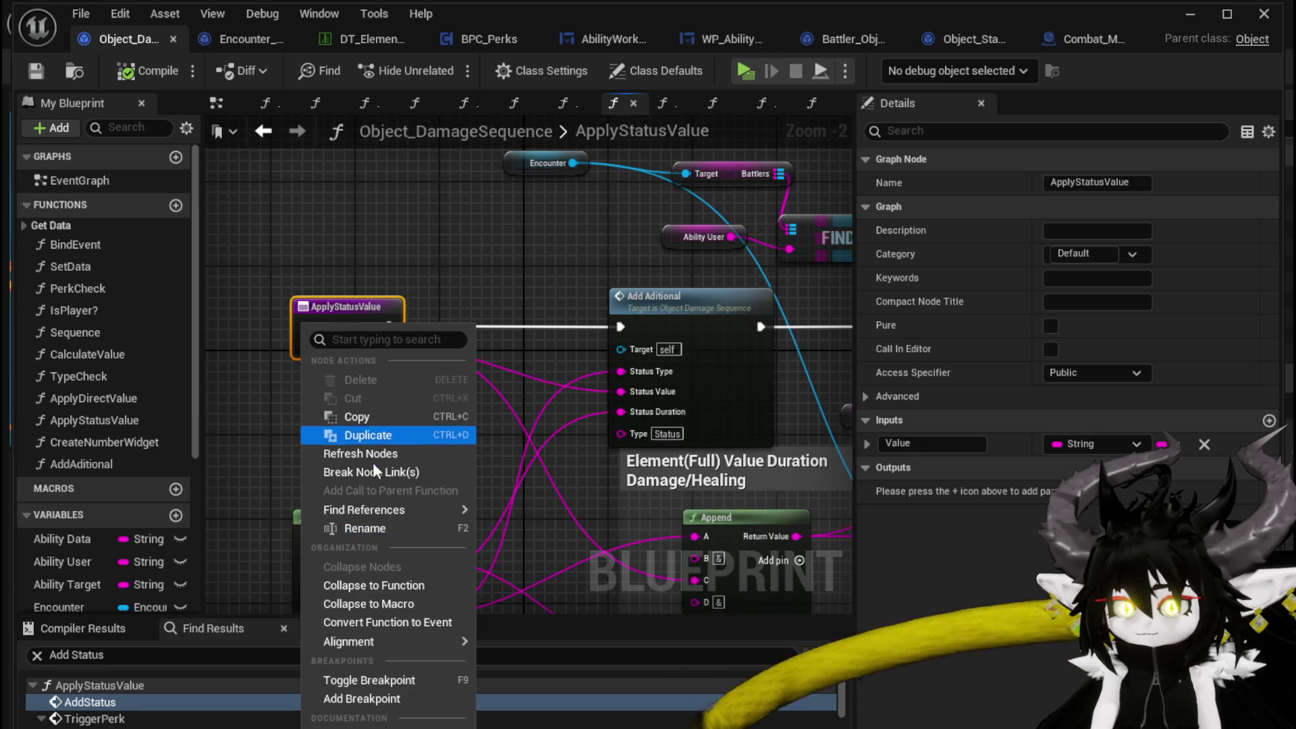
{"action": "left_click", "coordinate": [363, 697]}
{"action": "left_click", "coordinate": [269, 416]}
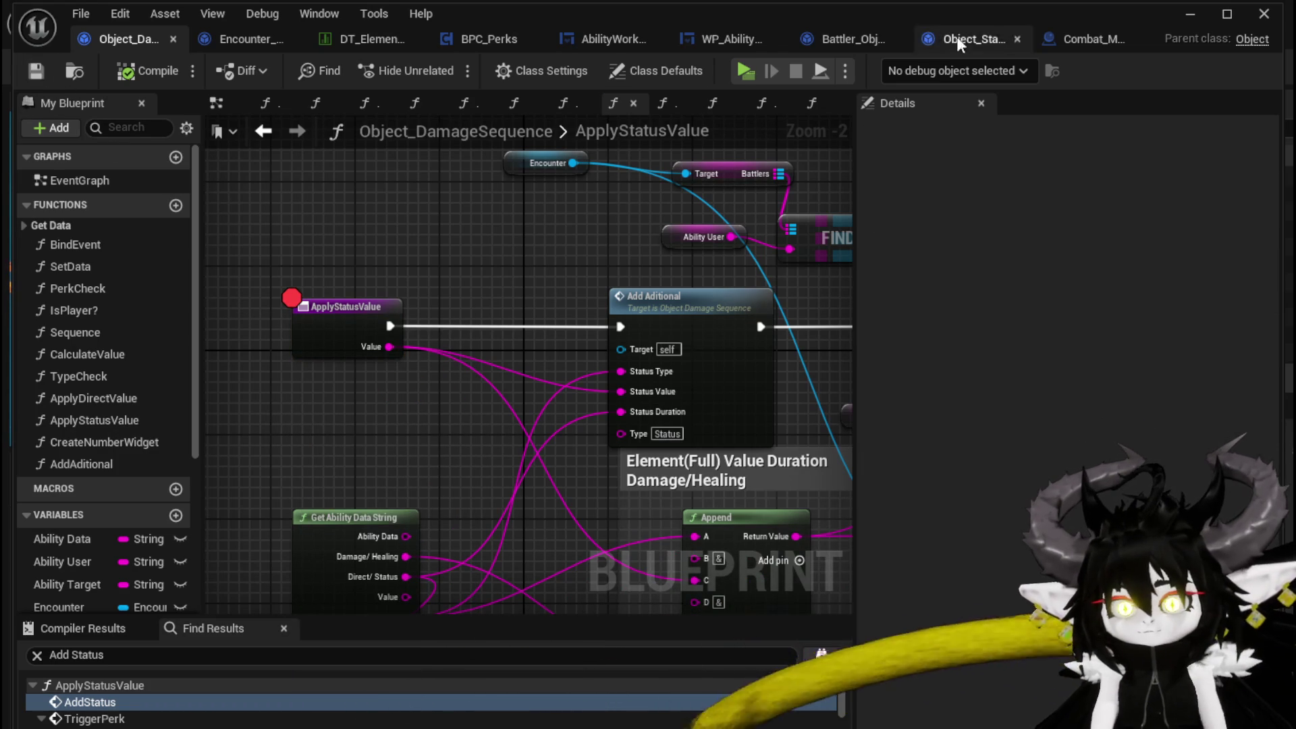
{"action": "left_click", "coordinate": [1174, 23]}
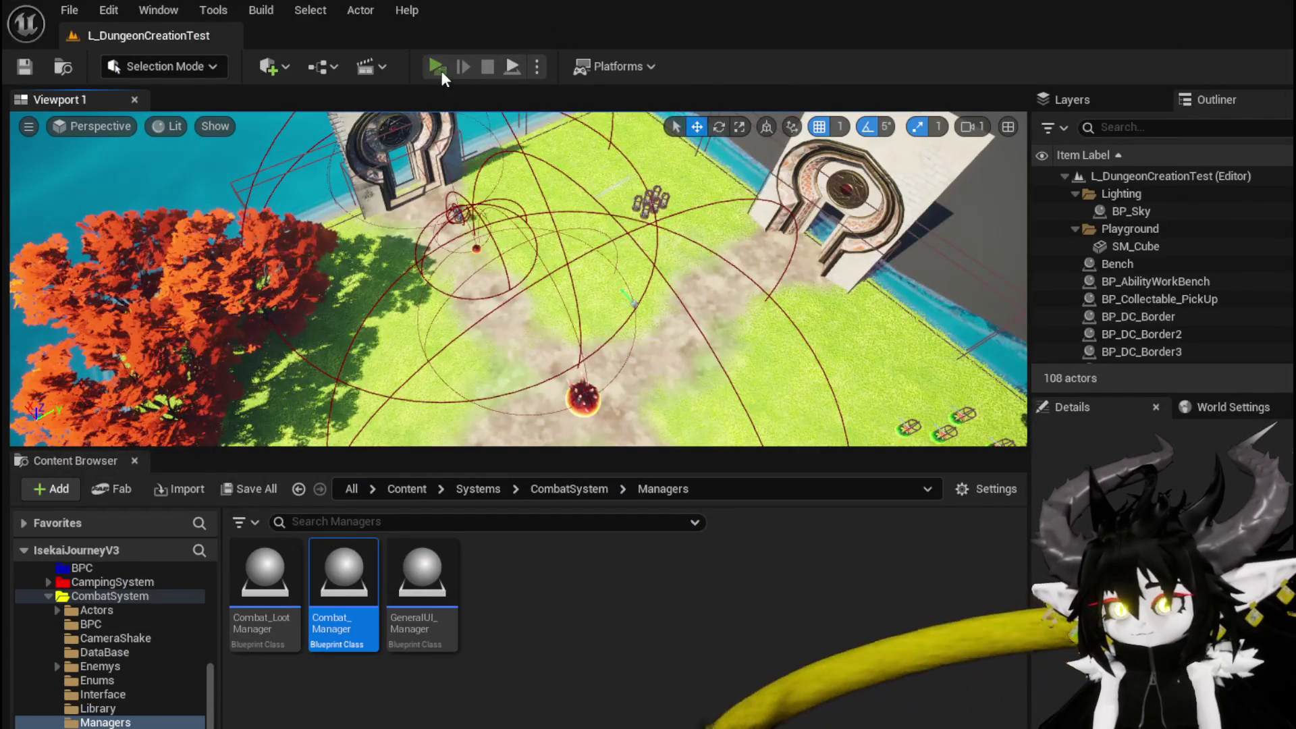
- Start a play test, run and jump into the fire slime, resuming past the ApplyStatusValue and AddStatus breakpoints
{"action": "left_click", "coordinate": [440, 70]}
{"action": "key", "text": "w"}
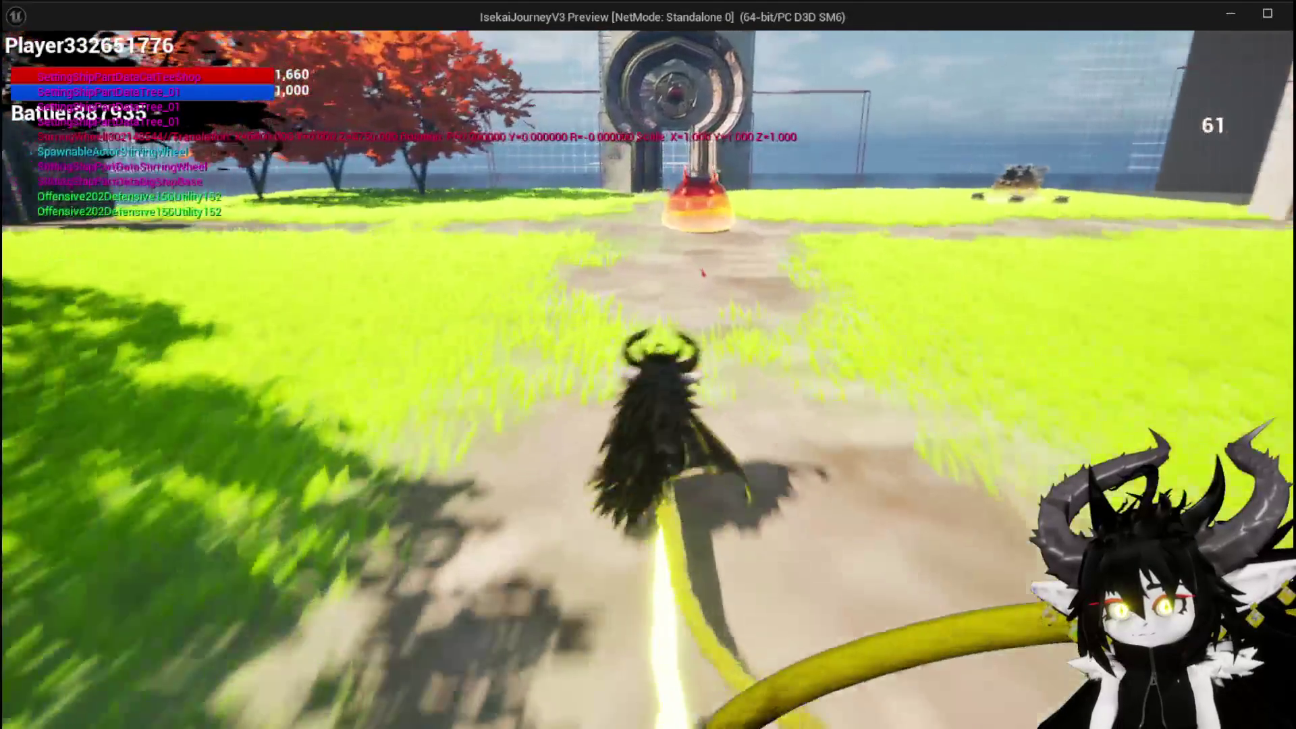
{"action": "key", "text": "space"}
{"action": "key", "text": "w"}
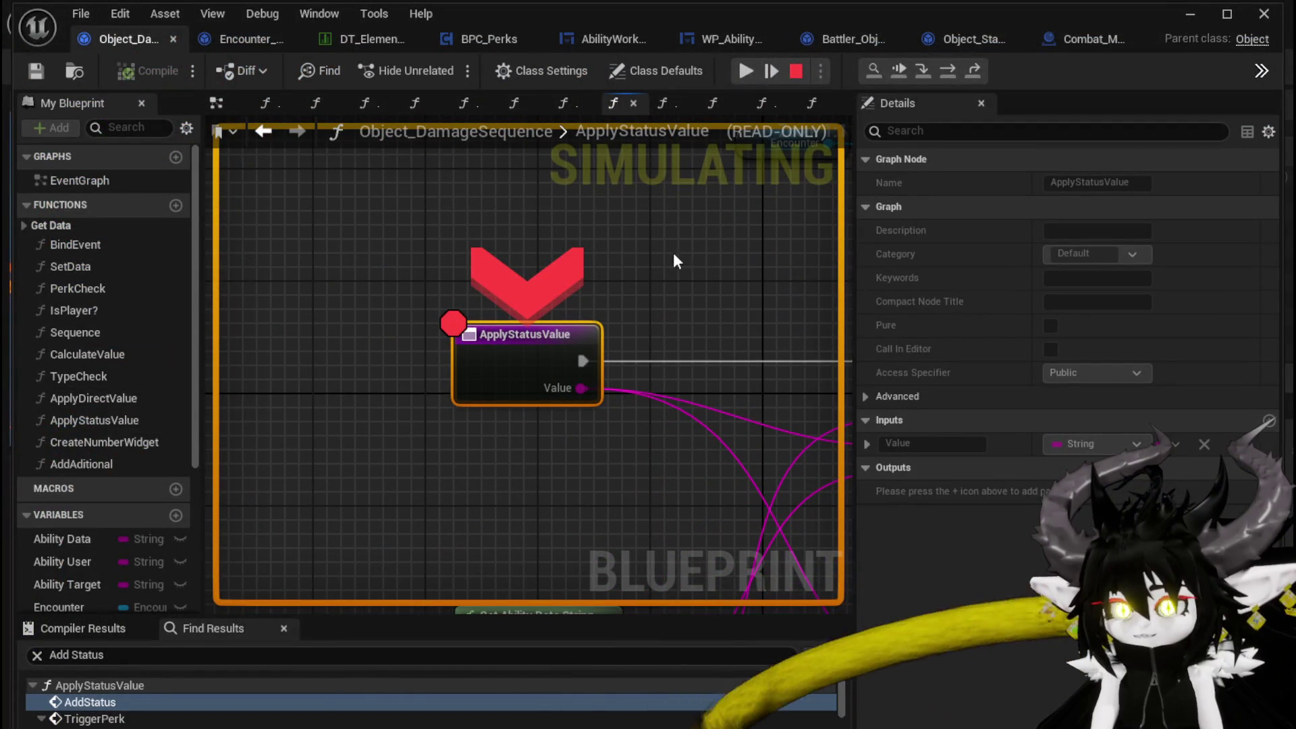
{"action": "left_click", "coordinate": [745, 71]}
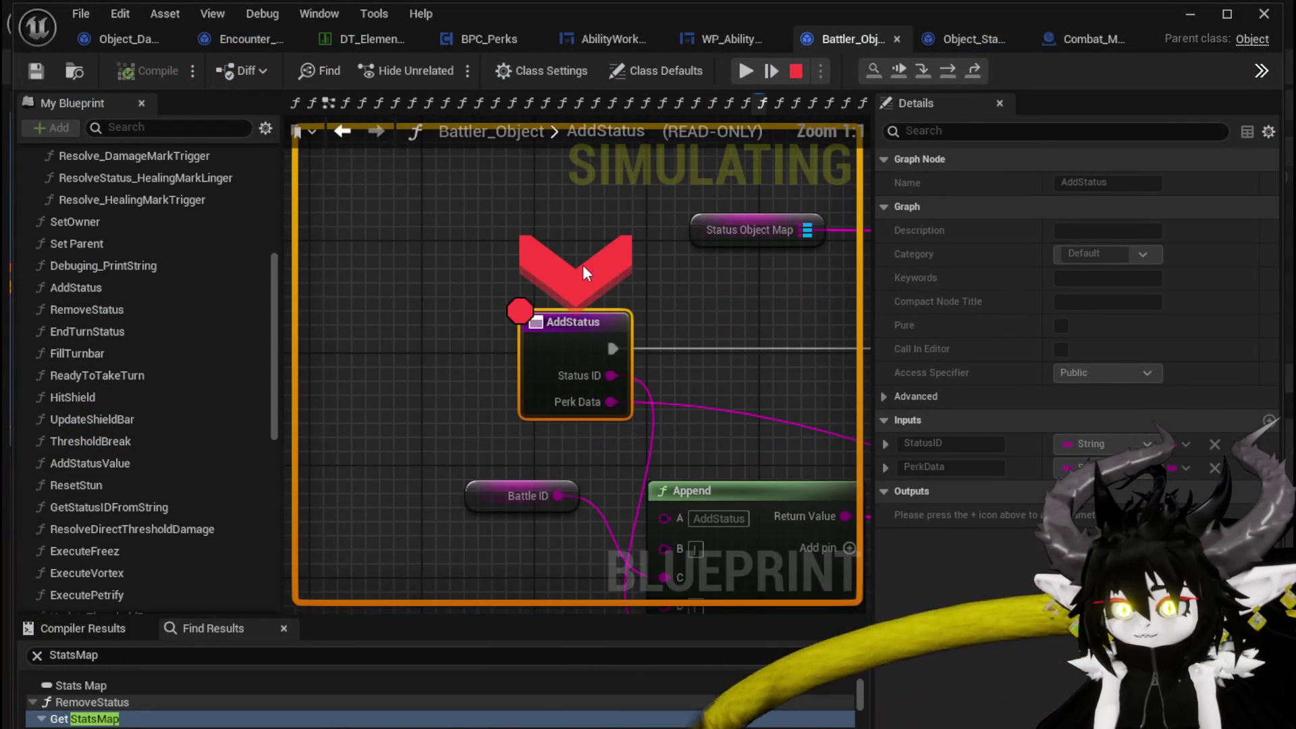
{"action": "left_click", "coordinate": [750, 71]}
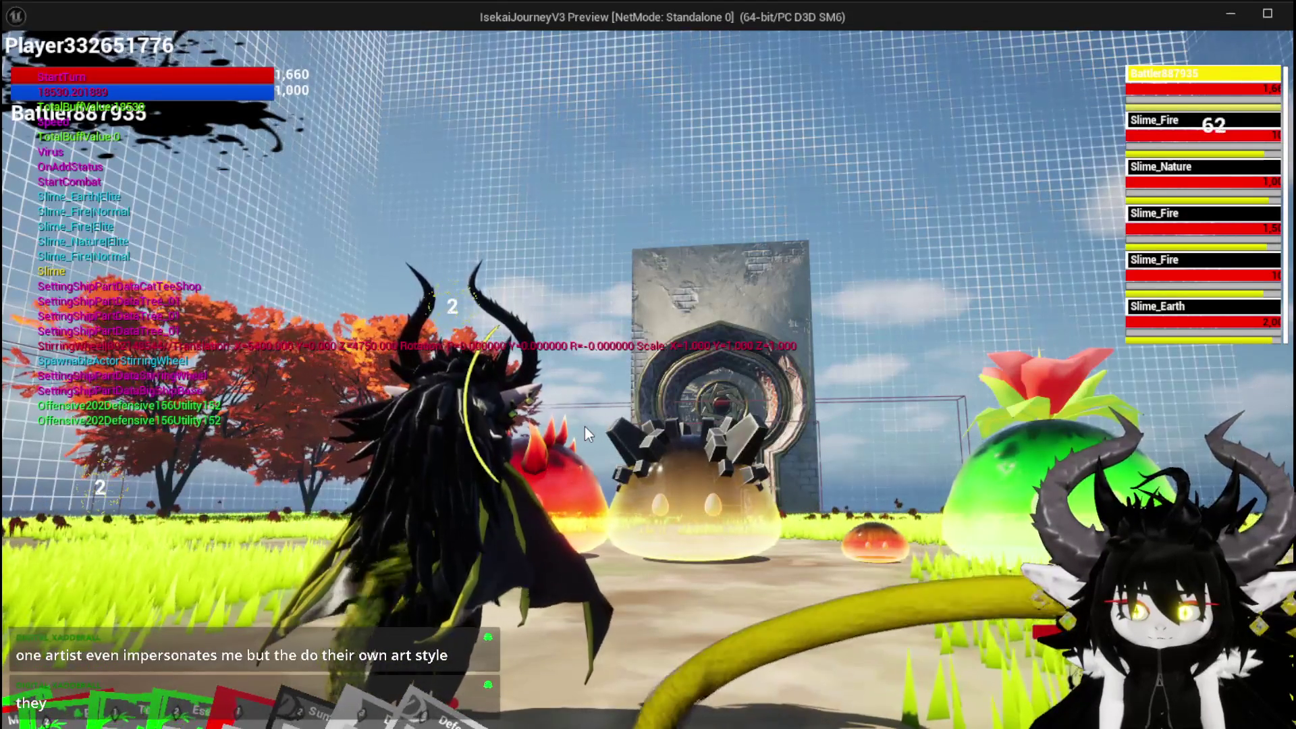
- Cast EssenceDrain and step over through the Branch and Trigger Perk into AddStatus, then resume
{"action": "mouse_move", "coordinate": [584, 570]}
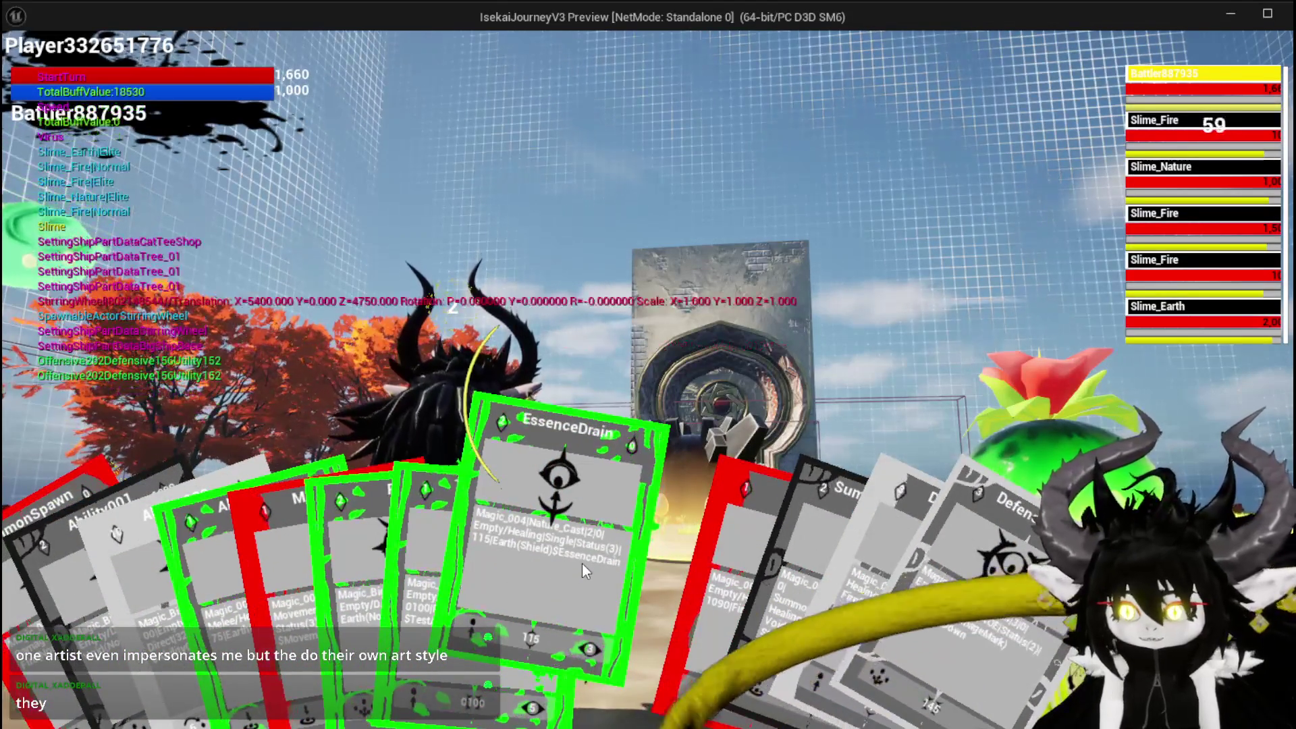
{"action": "left_click", "coordinate": [581, 563]}
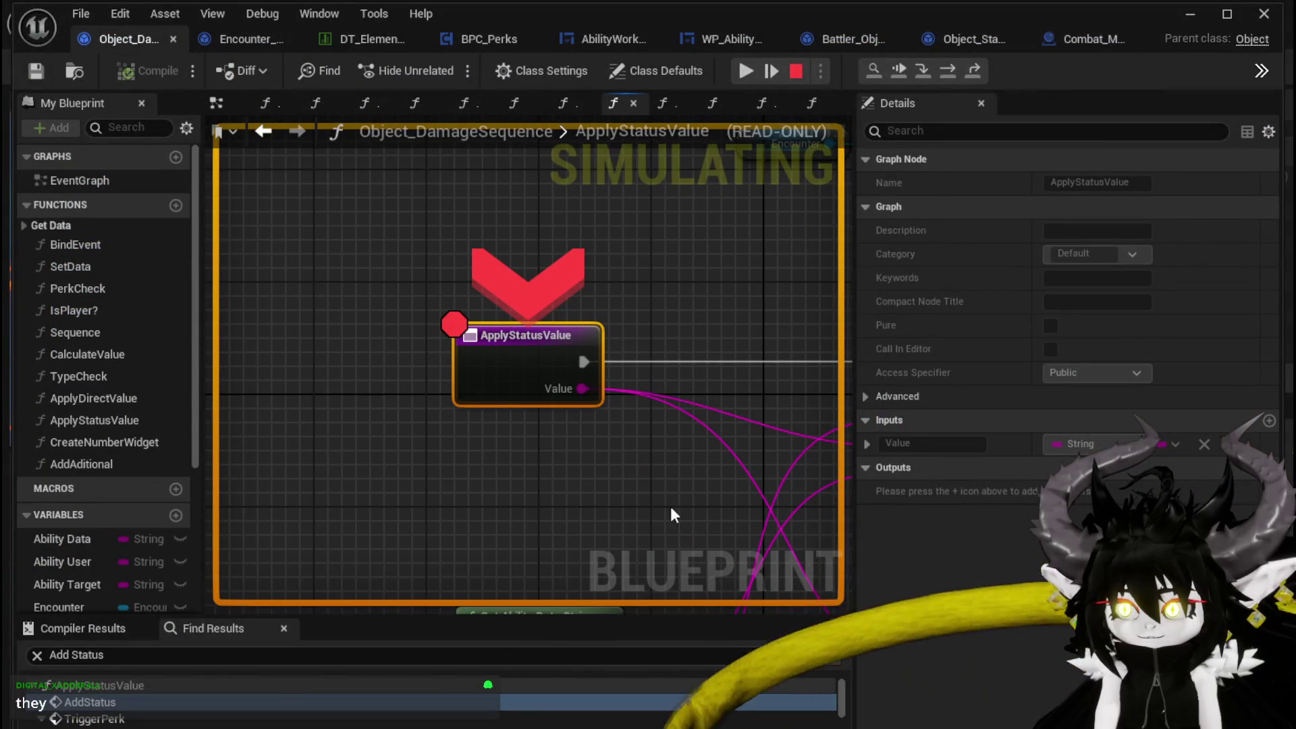
{"action": "left_click", "coordinate": [947, 70]}
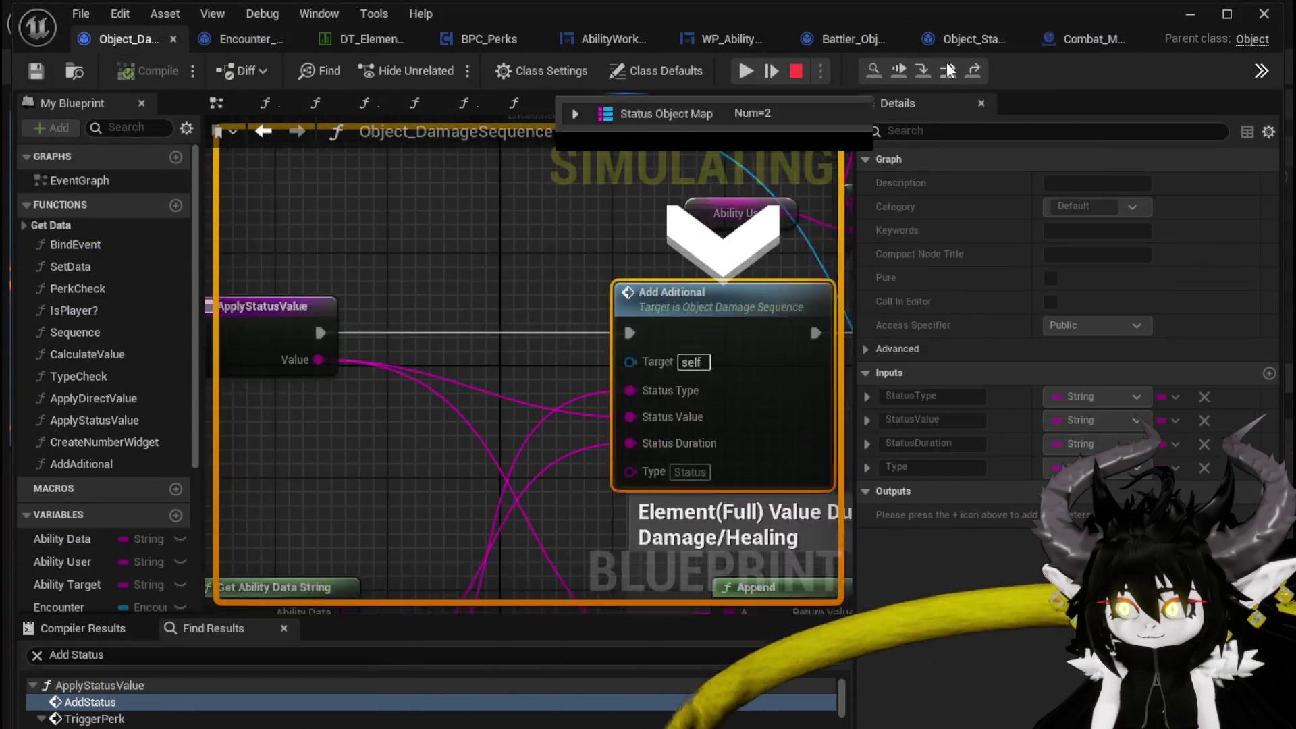
{"action": "left_click", "coordinate": [947, 70]}
{"action": "left_click", "coordinate": [947, 70]}
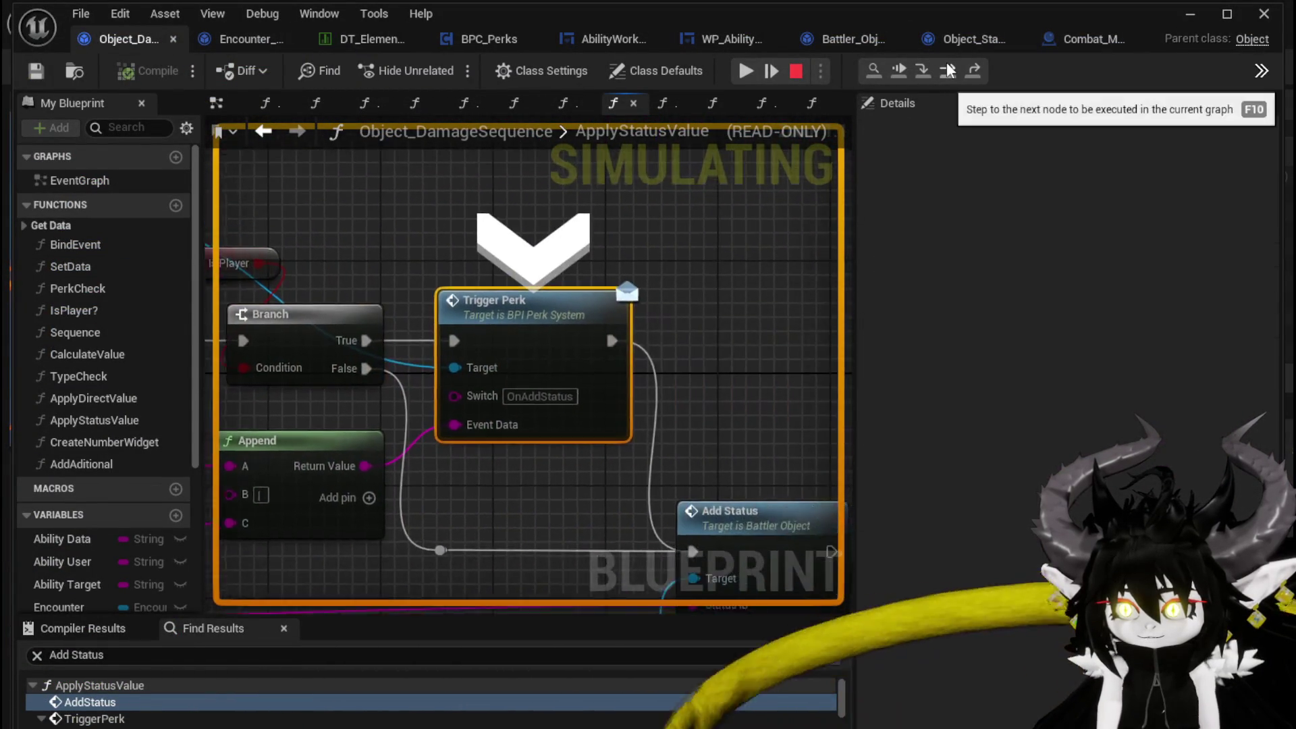
{"action": "left_click", "coordinate": [947, 70]}
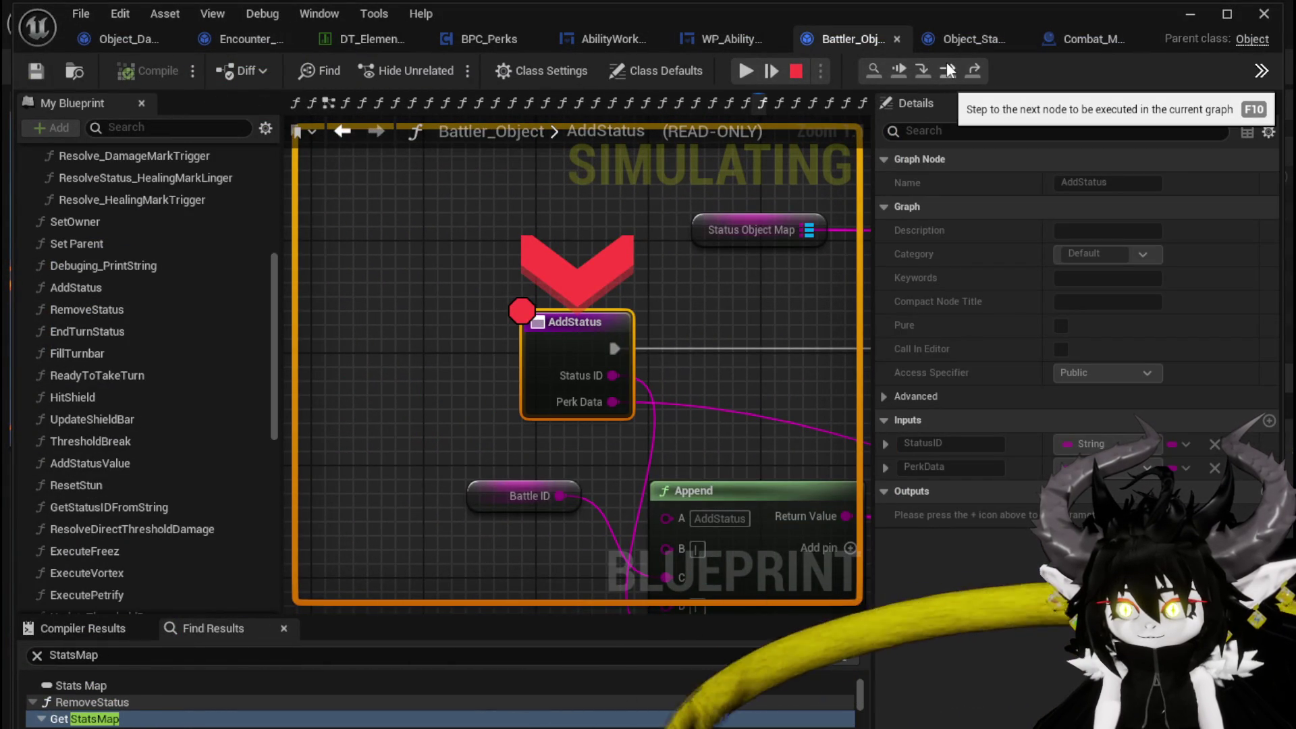
{"action": "left_click", "coordinate": [752, 67]}
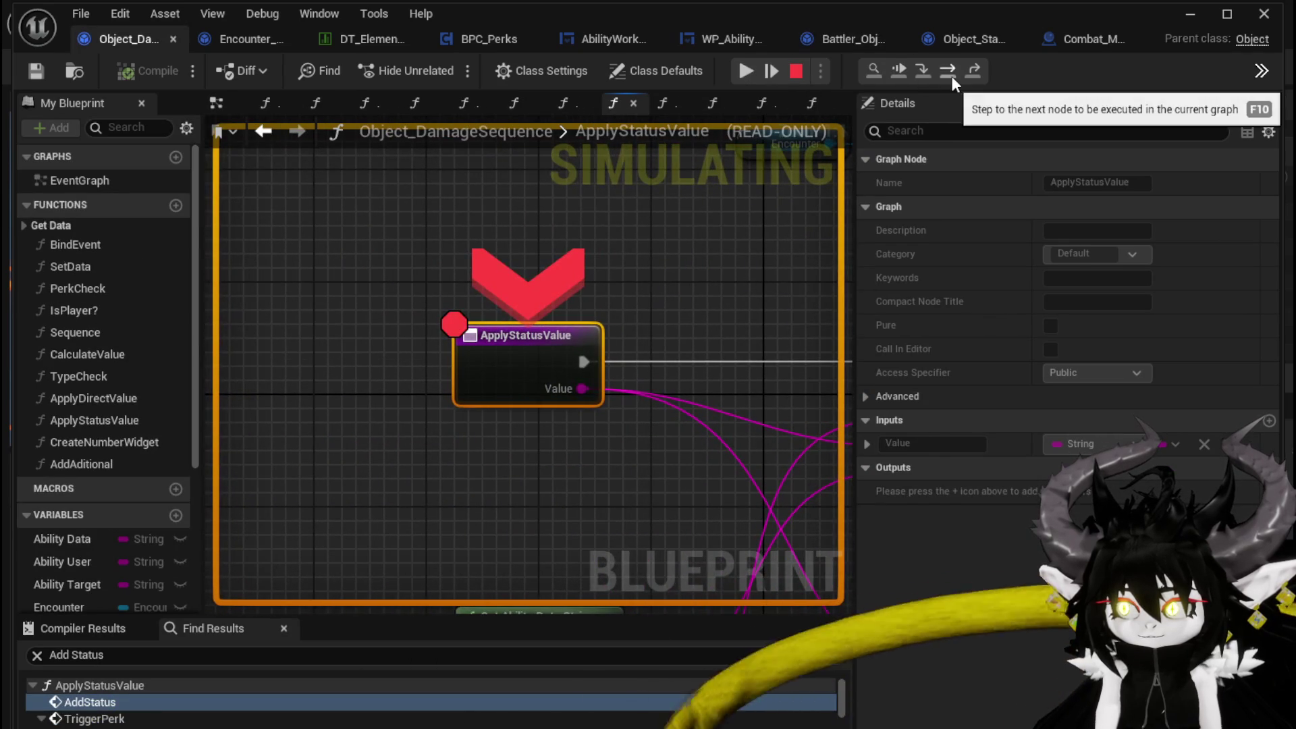
- Step from ApplyStatusValue through Add Additional, Branch and Trigger Perk into AddStatus, resume, and return to ApplyStatusValue
{"action": "left_click", "coordinate": [947, 70]}
{"action": "left_click", "coordinate": [948, 70]}
{"action": "left_click", "coordinate": [947, 71]}
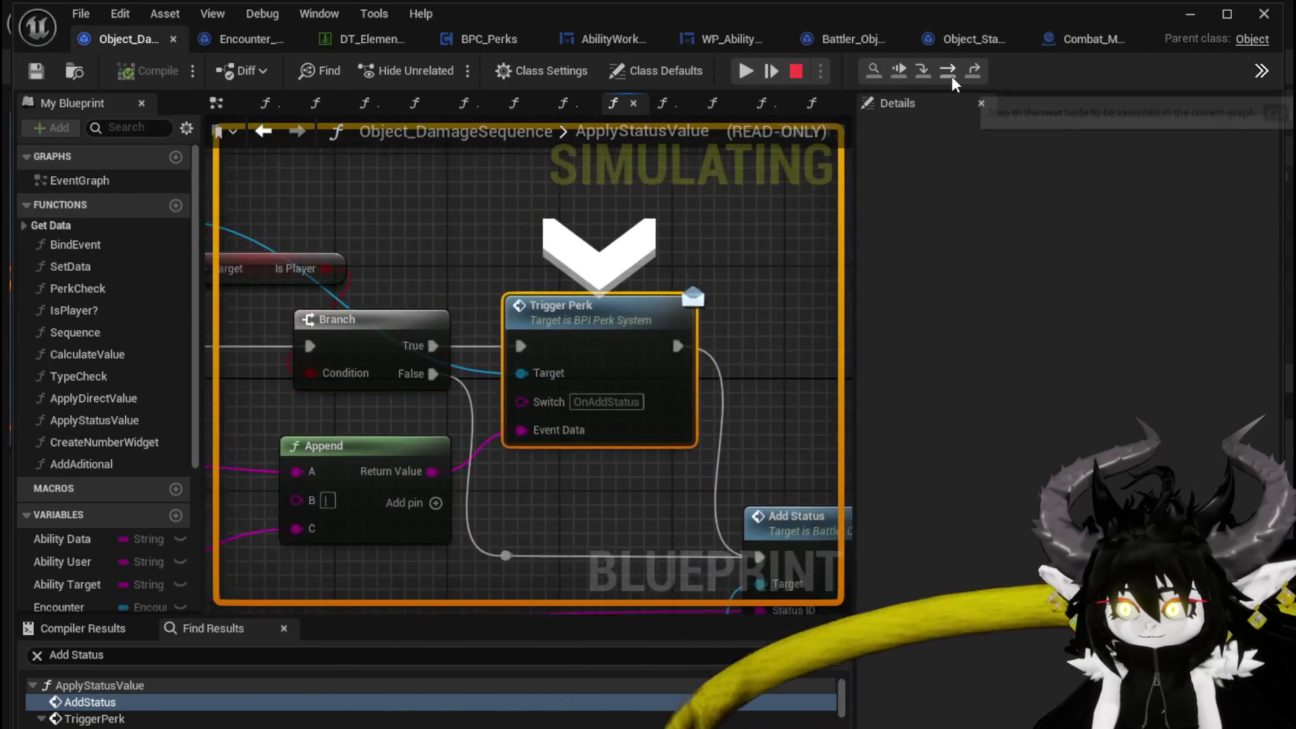
{"action": "left_click", "coordinate": [948, 72]}
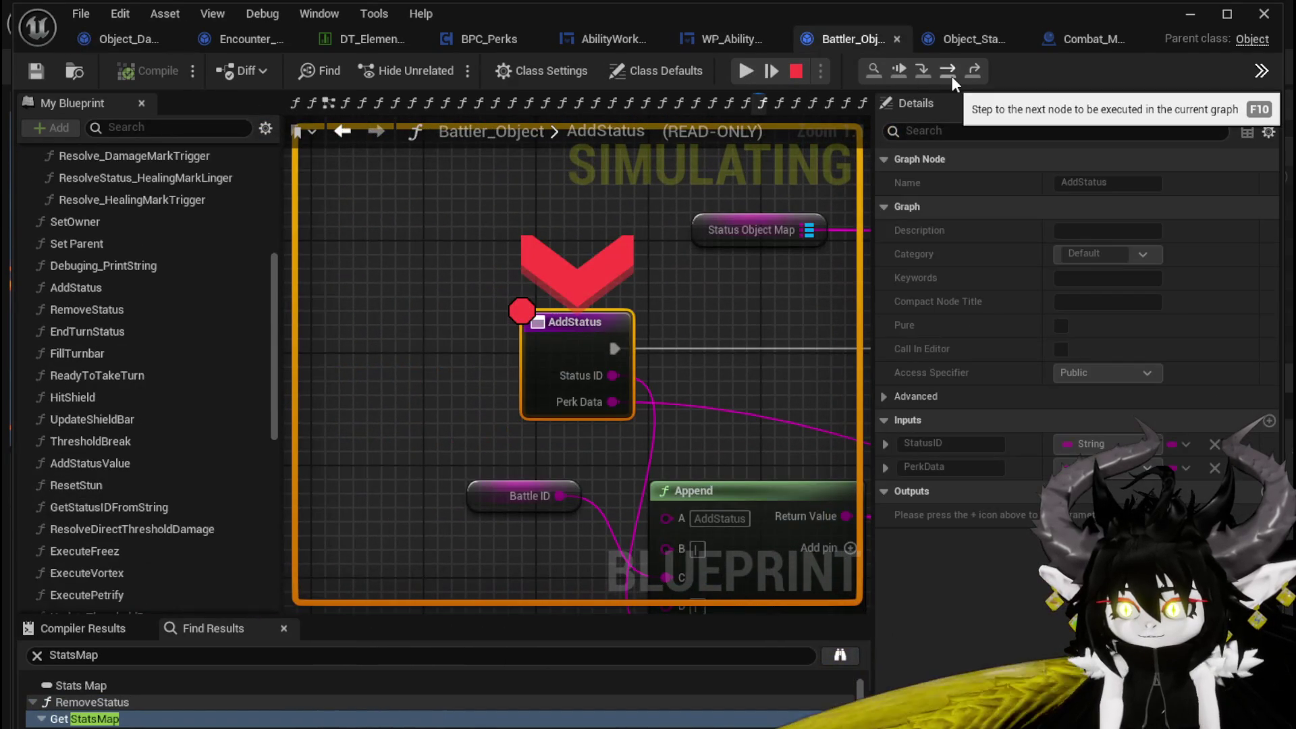
{"action": "left_click", "coordinate": [745, 70]}
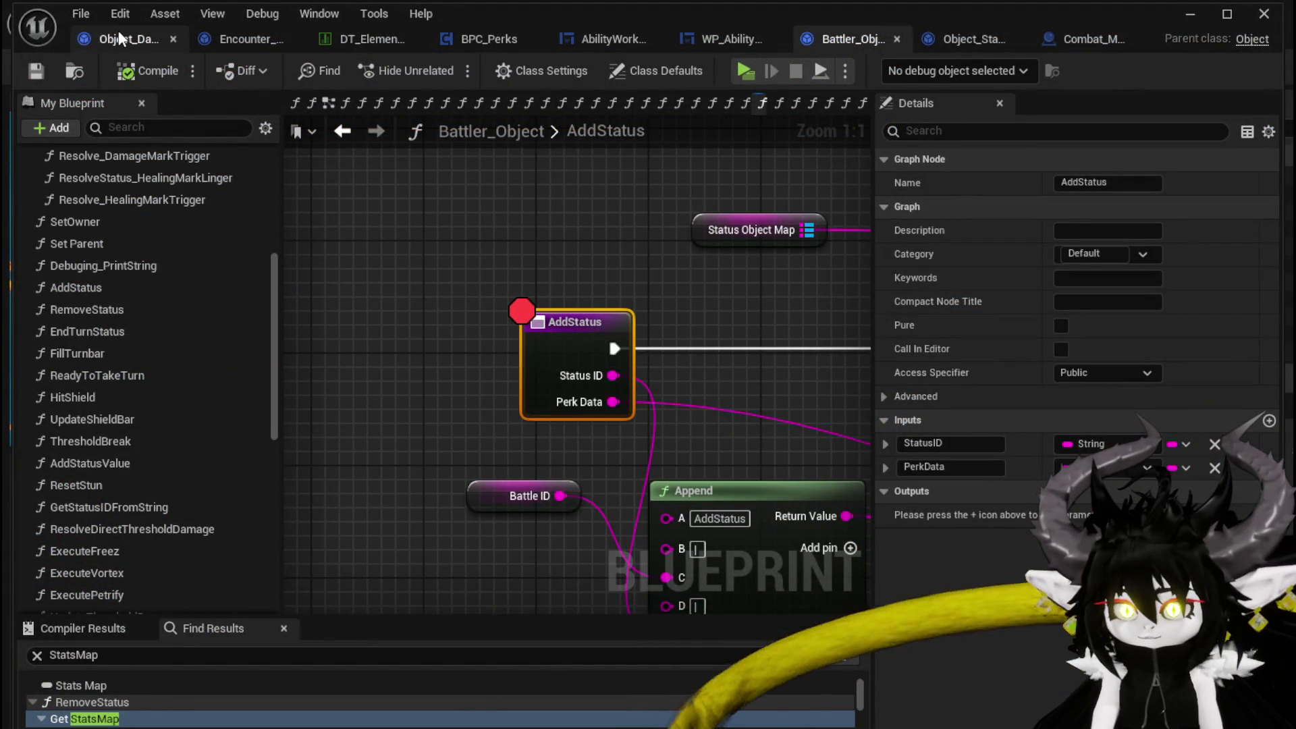
{"action": "left_click", "coordinate": [121, 37]}
- Search Find Results for 'ApplyS' and jump to the ApplyStatusValue call, panning TypeCheck to the Blocking Damage Event
{"action": "scroll", "coordinate": [297, 342], "scroll_direction": "down", "scroll_amount": 5}
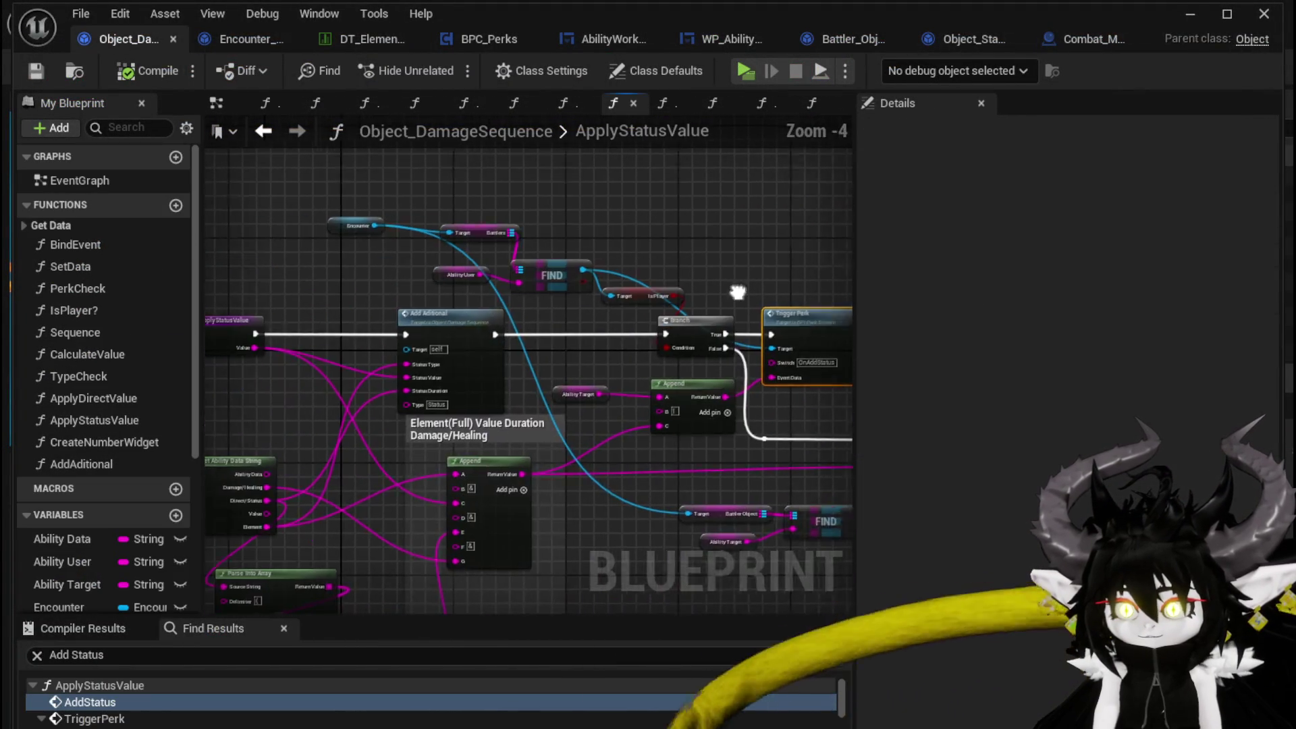
{"action": "scroll", "coordinate": [299, 345], "scroll_direction": "up", "scroll_amount": 4}
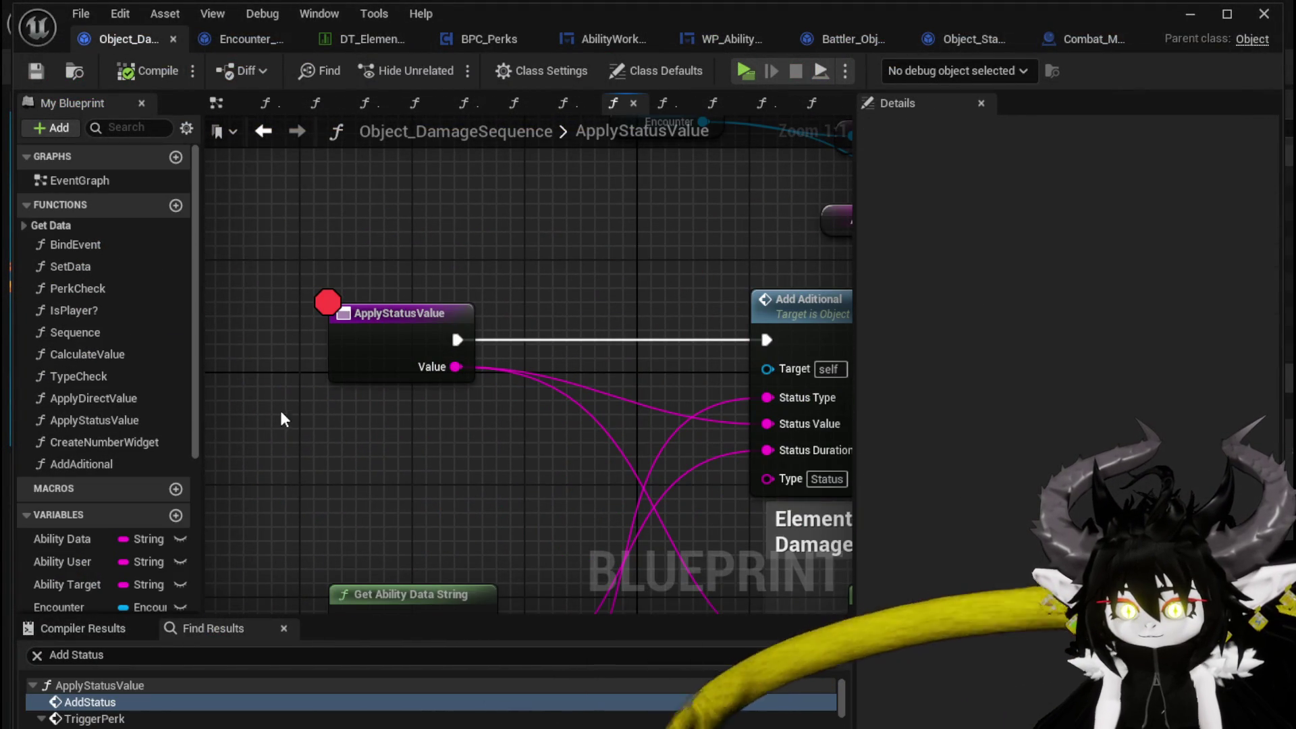
{"action": "scroll", "coordinate": [189, 720], "scroll_direction": "down", "scroll_amount": 3}
{"action": "left_click", "coordinate": [119, 653]}
{"action": "type", "text": "ApplyS"}
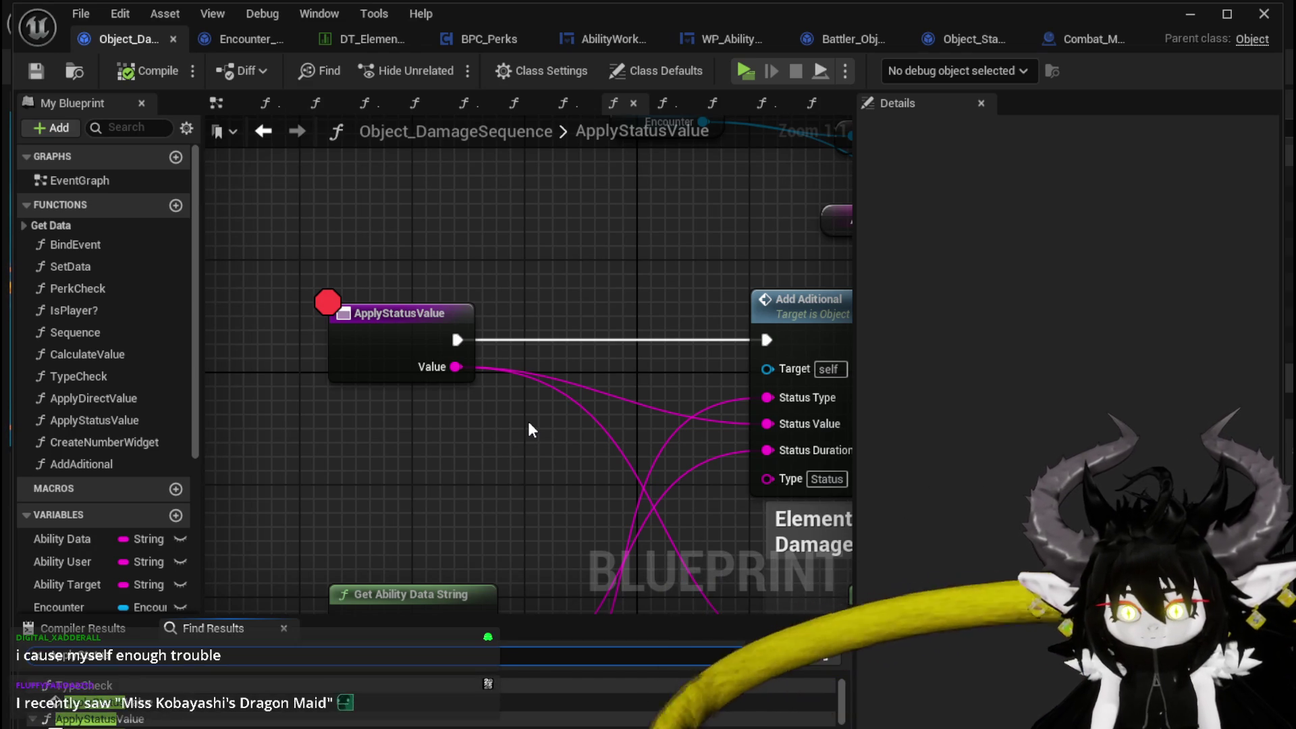
{"action": "key", "text": "Down"}
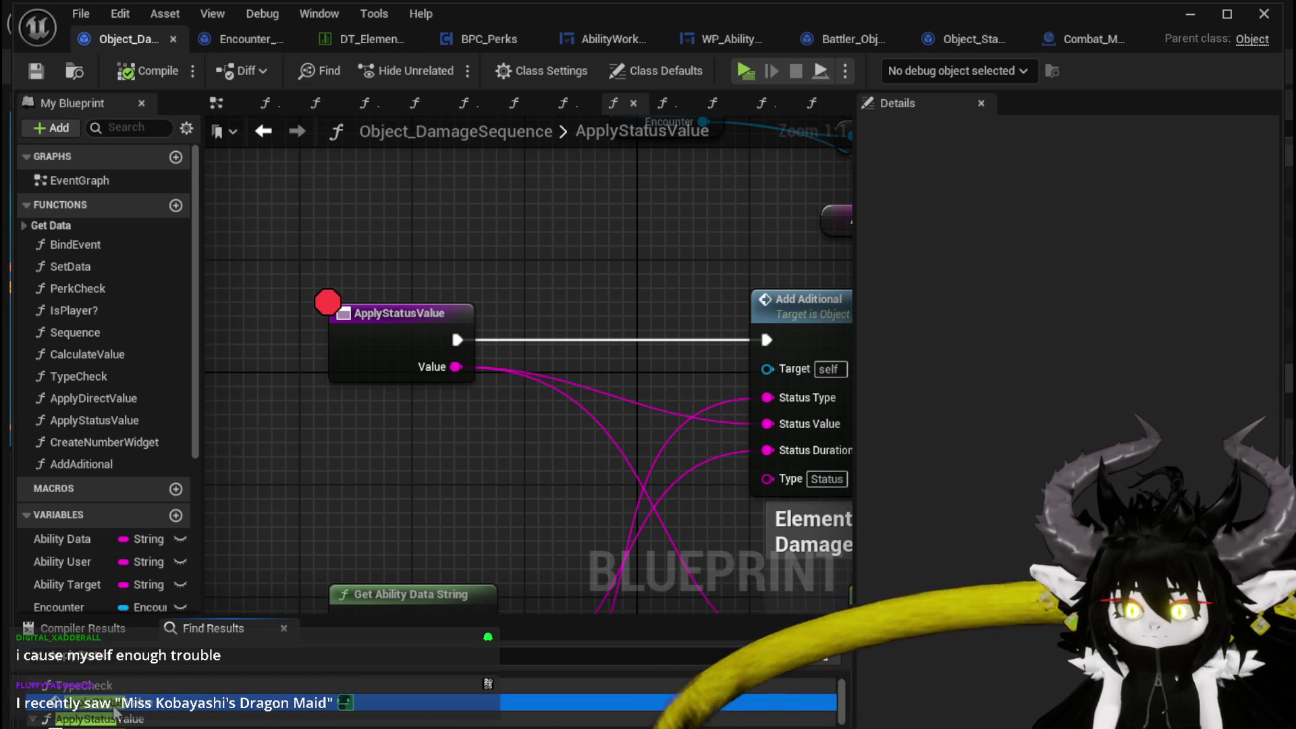
{"action": "scroll", "coordinate": [530, 467], "scroll_direction": "down", "scroll_amount": 4}
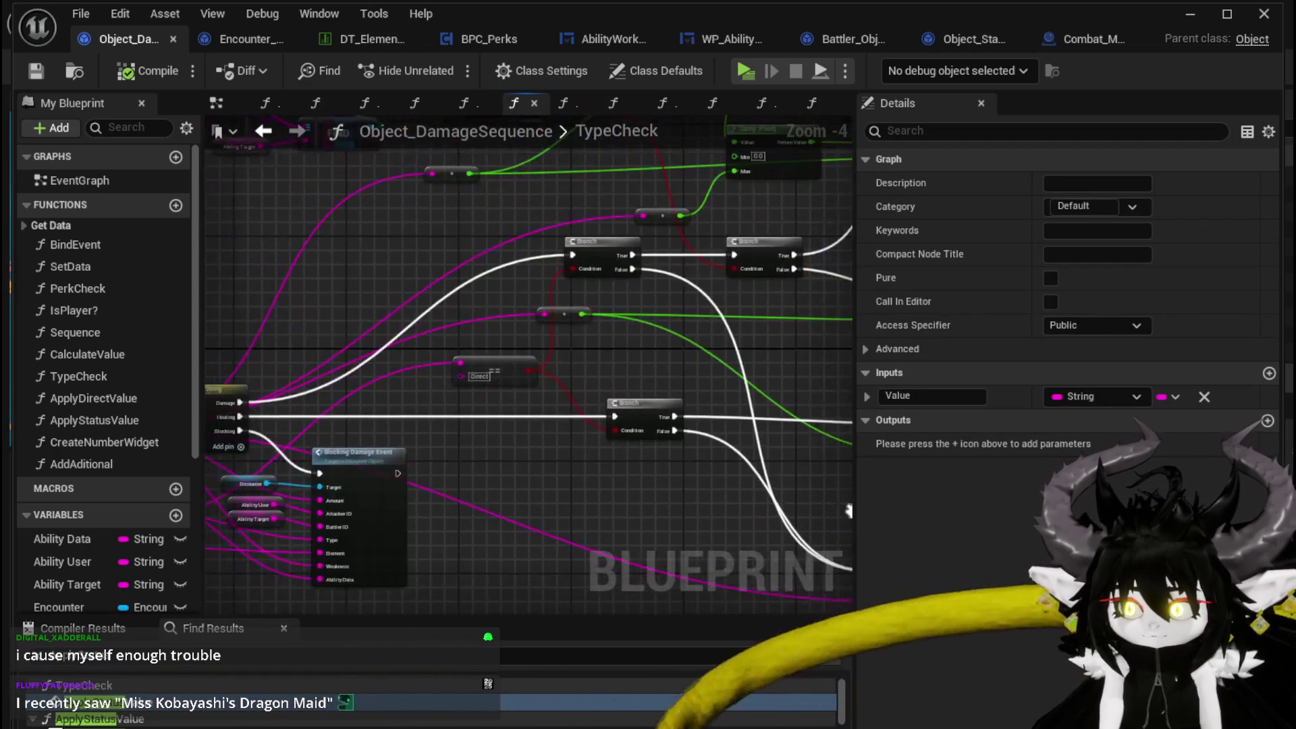
{"action": "scroll", "coordinate": [344, 417], "scroll_direction": "up", "scroll_amount": 2}
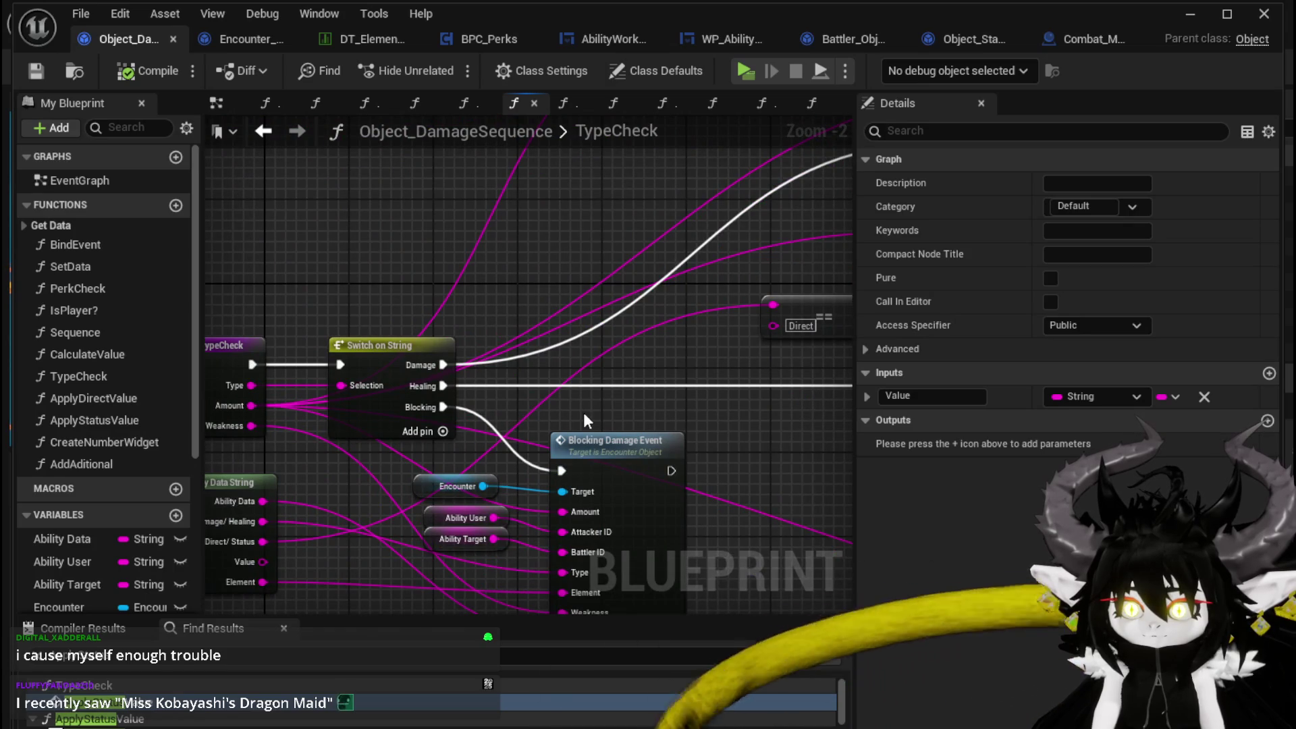
{"action": "scroll", "coordinate": [752, 420], "scroll_direction": "down", "scroll_amount": 1}
{"action": "mouse_move", "coordinate": [752, 419]}
{"action": "left_mouse_down"}
{"action": "mouse_move", "coordinate": [405, 554]}
{"action": "mouse_move", "coordinate": [594, 387]}
{"action": "mouse_move", "coordinate": [774, 472]}
{"action": "left_mouse_up"}
{"action": "mouse_move", "coordinate": [470, 486]}
{"action": "left_mouse_down"}
{"action": "mouse_move", "coordinate": [498, 439]}
{"action": "mouse_move", "coordinate": [594, 449]}
{"action": "mouse_move", "coordinate": [457, 466]}
{"action": "mouse_move", "coordinate": [427, 396]}
{"action": "left_mouse_up"}
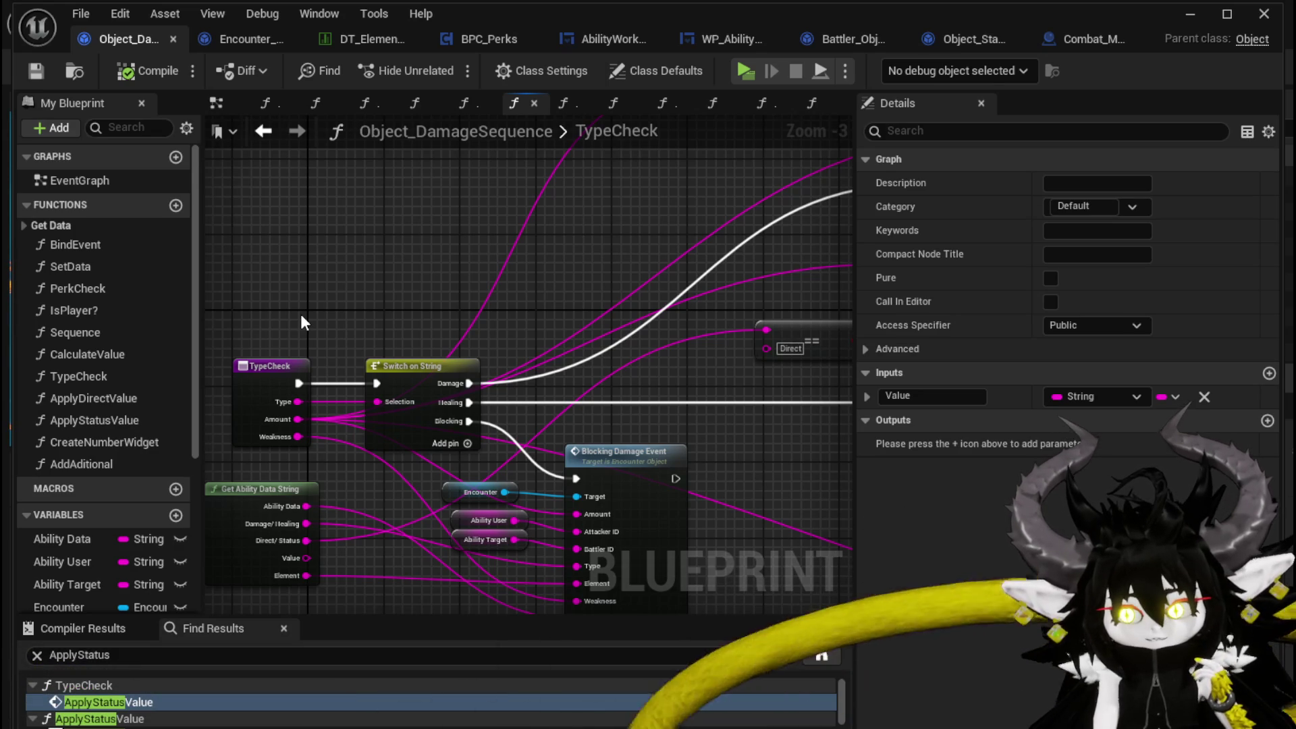
- Move the middle Return Node in TypeCheck beside its Apply Direct Value node
{"action": "mouse_move", "coordinate": [301, 314]}
{"action": "left_mouse_down"}
{"action": "mouse_move", "coordinate": [455, 330]}
{"action": "mouse_move", "coordinate": [482, 447]}
{"action": "mouse_move", "coordinate": [420, 442]}
{"action": "left_mouse_up"}
{"action": "scroll", "coordinate": [524, 476], "scroll_direction": "down", "scroll_amount": 3}
{"action": "scroll", "coordinate": [486, 461], "scroll_direction": "up", "scroll_amount": 3}
{"action": "mouse_move", "coordinate": [365, 591]}
{"action": "left_mouse_down"}
{"action": "mouse_move", "coordinate": [626, 441]}
{"action": "mouse_move", "coordinate": [500, 454]}
{"action": "mouse_move", "coordinate": [423, 439]}
{"action": "left_mouse_up"}
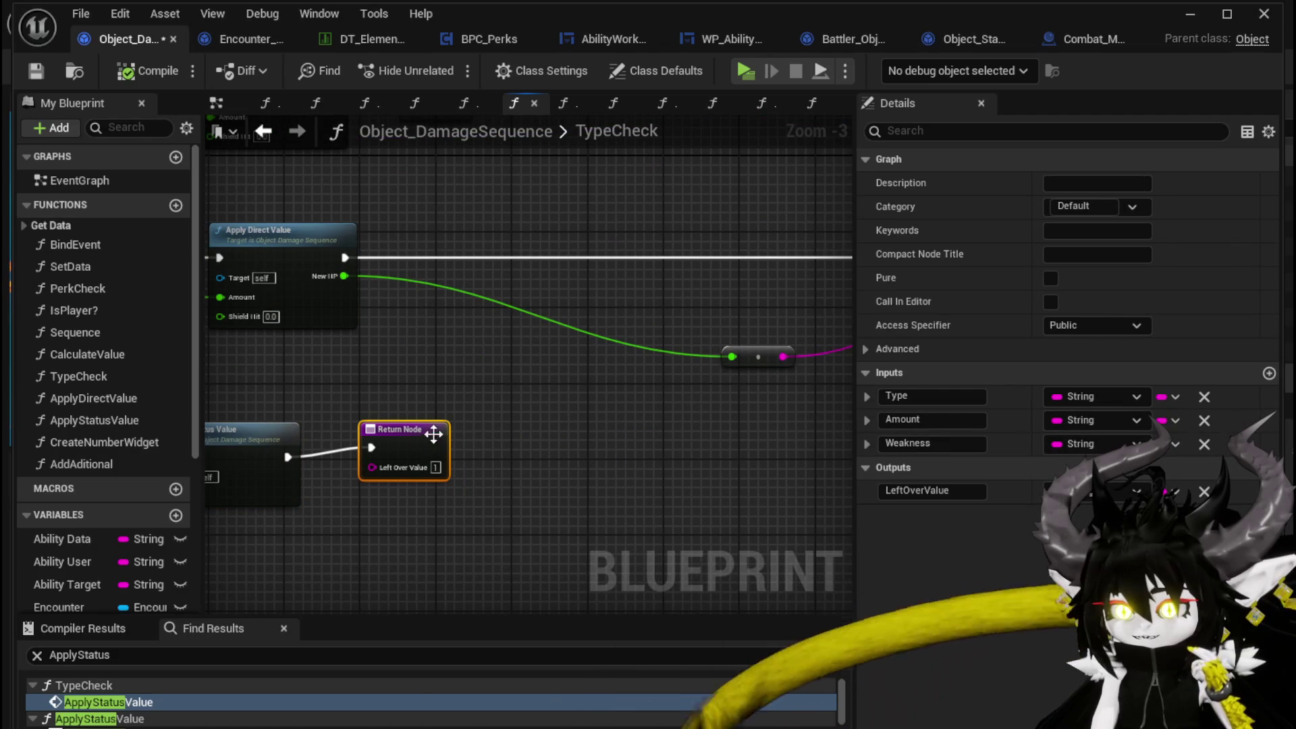
{"action": "mouse_move", "coordinate": [492, 387]}
{"action": "left_mouse_down"}
{"action": "mouse_move", "coordinate": [670, 481]}
{"action": "mouse_move", "coordinate": [587, 456]}
{"action": "mouse_move", "coordinate": [697, 465]}
{"action": "left_mouse_up"}
{"action": "scroll", "coordinate": [619, 465], "scroll_direction": "down", "scroll_amount": 1}
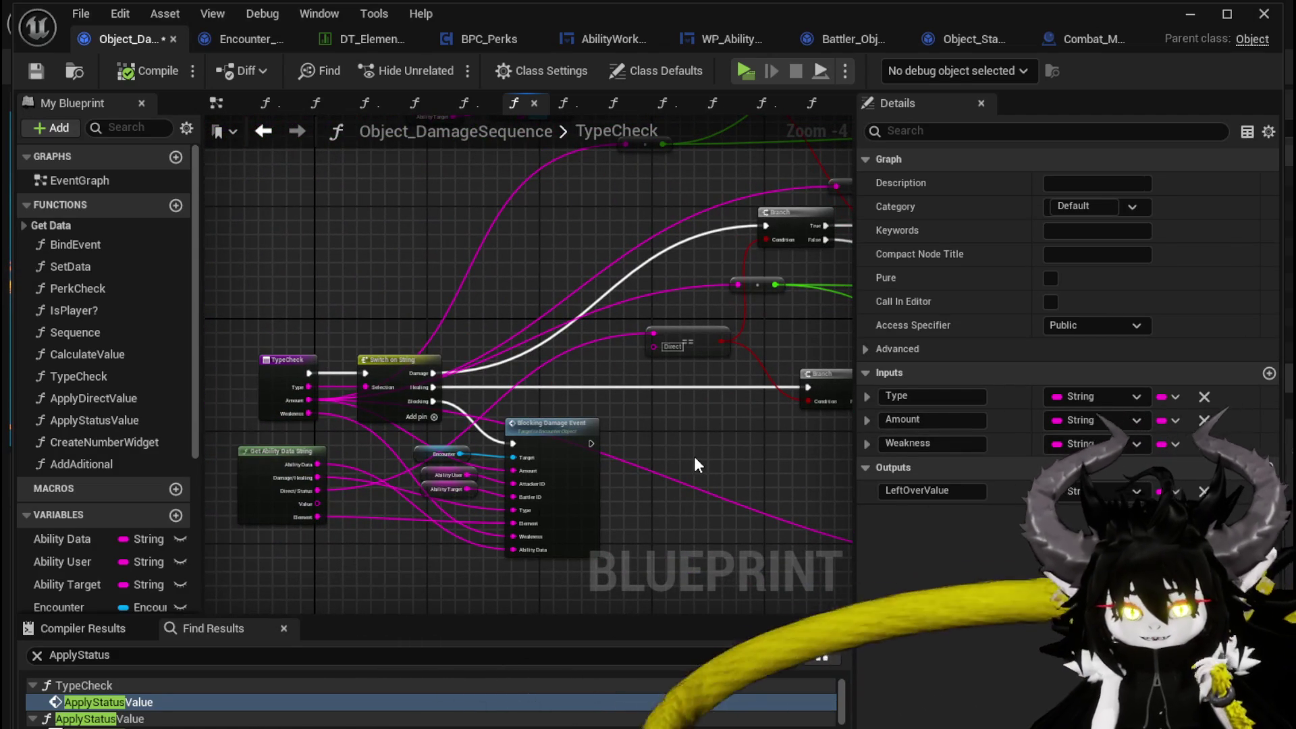
{"action": "left_click_drag", "start_coordinate": [694, 457], "coordinate": [275, 443]}
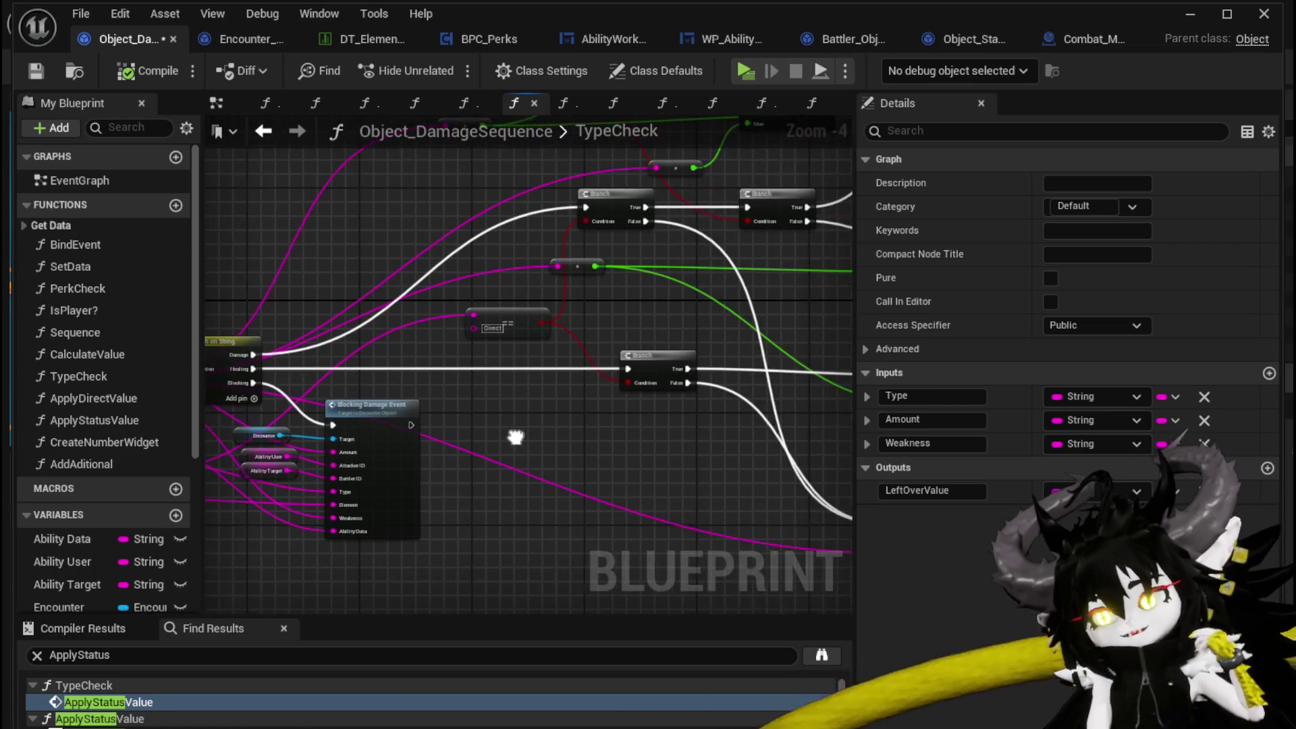
{"action": "mouse_move", "coordinate": [703, 372]}
{"action": "left_mouse_down"}
{"action": "mouse_move", "coordinate": [50, 448]}
{"action": "mouse_move", "coordinate": [463, 342]}
{"action": "mouse_move", "coordinate": [322, 358]}
{"action": "left_mouse_up"}
{"action": "mouse_move", "coordinate": [509, 365]}
{"action": "left_mouse_down"}
{"action": "mouse_move", "coordinate": [580, 371]}
{"action": "mouse_move", "coordinate": [529, 376]}
{"action": "mouse_move", "coordinate": [517, 409]}
{"action": "left_mouse_up"}
{"action": "mouse_move", "coordinate": [747, 336]}
{"action": "left_mouse_down"}
{"action": "mouse_move", "coordinate": [465, 324]}
{"action": "mouse_move", "coordinate": [374, 342]}
{"action": "left_mouse_up"}
- Place the reroute knot and right Return Node next to their Apply Direct Value, undoing one misplacement
{"action": "left_click_drag", "start_coordinate": [487, 409], "coordinate": [601, 358]}
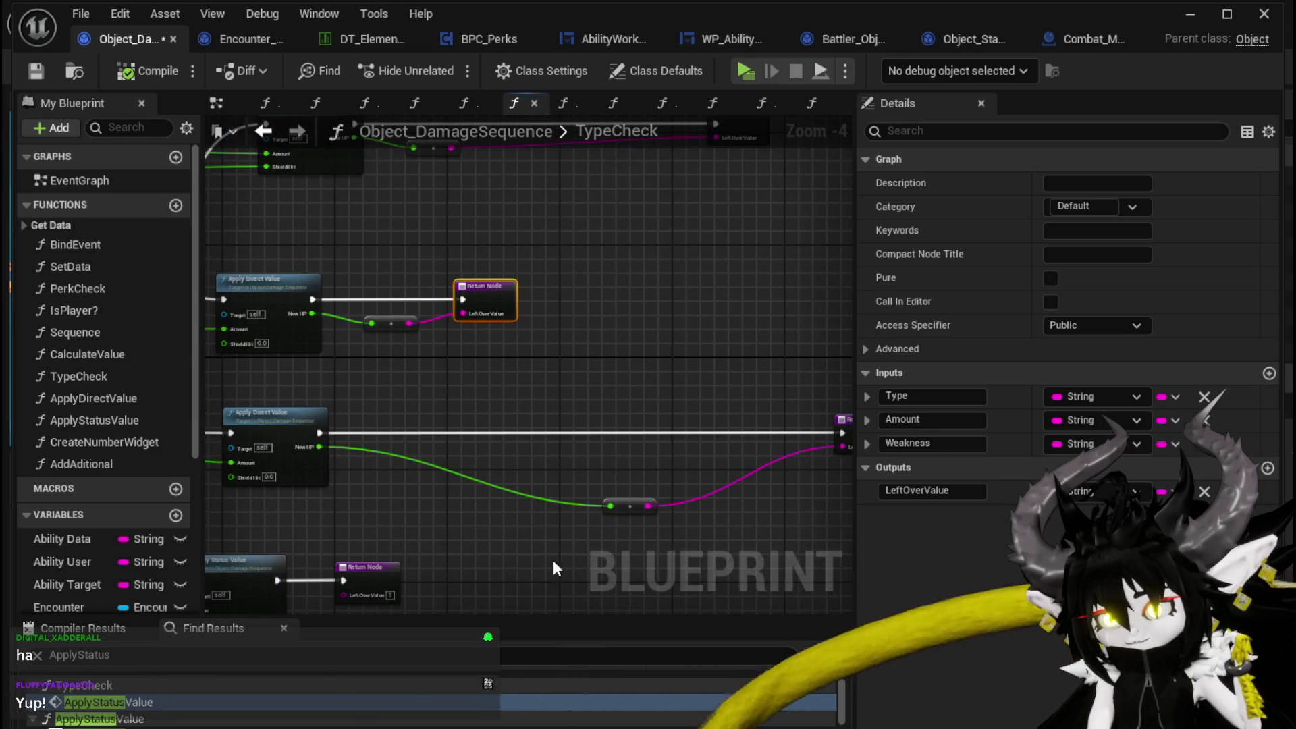
{"action": "left_click_drag", "start_coordinate": [641, 507], "coordinate": [403, 499]}
{"action": "left_click_drag", "start_coordinate": [844, 432], "coordinate": [417, 418]}
{"action": "key", "text": "ctrl+z"}
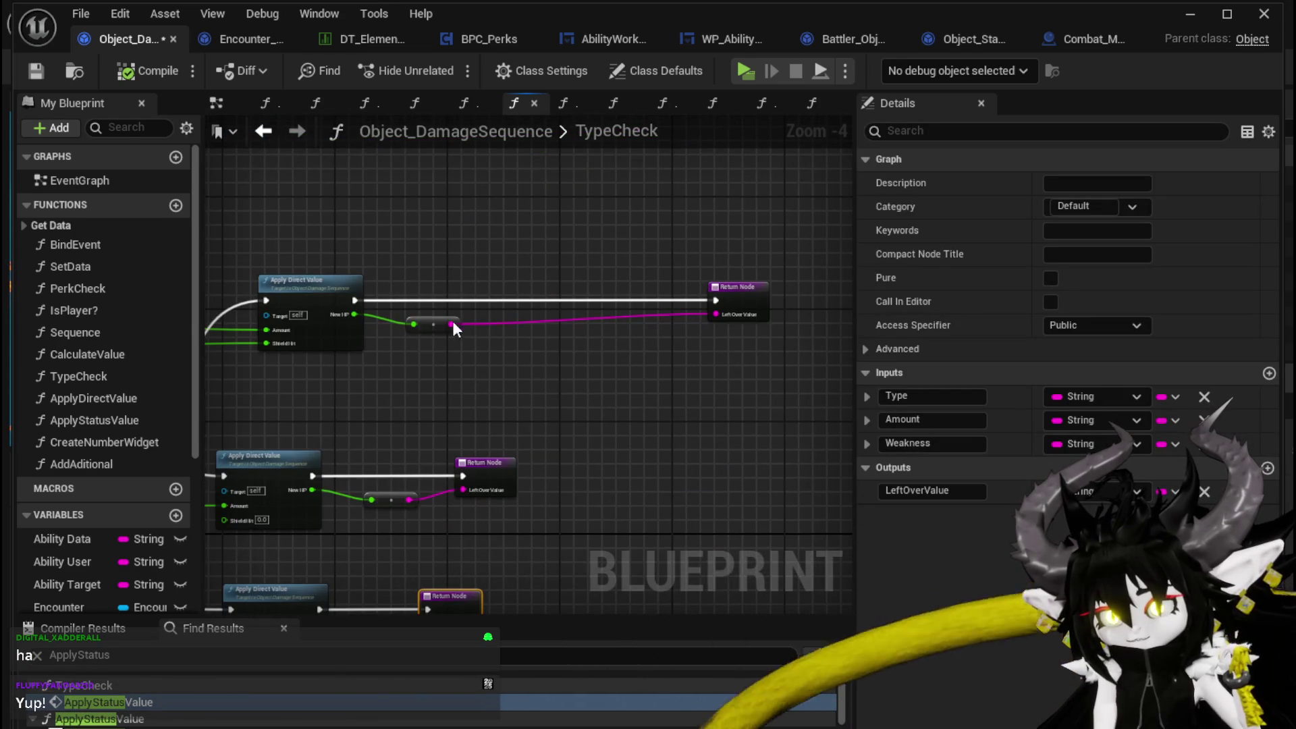
{"action": "left_click", "coordinate": [420, 347]}
{"action": "left_click_drag", "start_coordinate": [765, 289], "coordinate": [501, 293]}
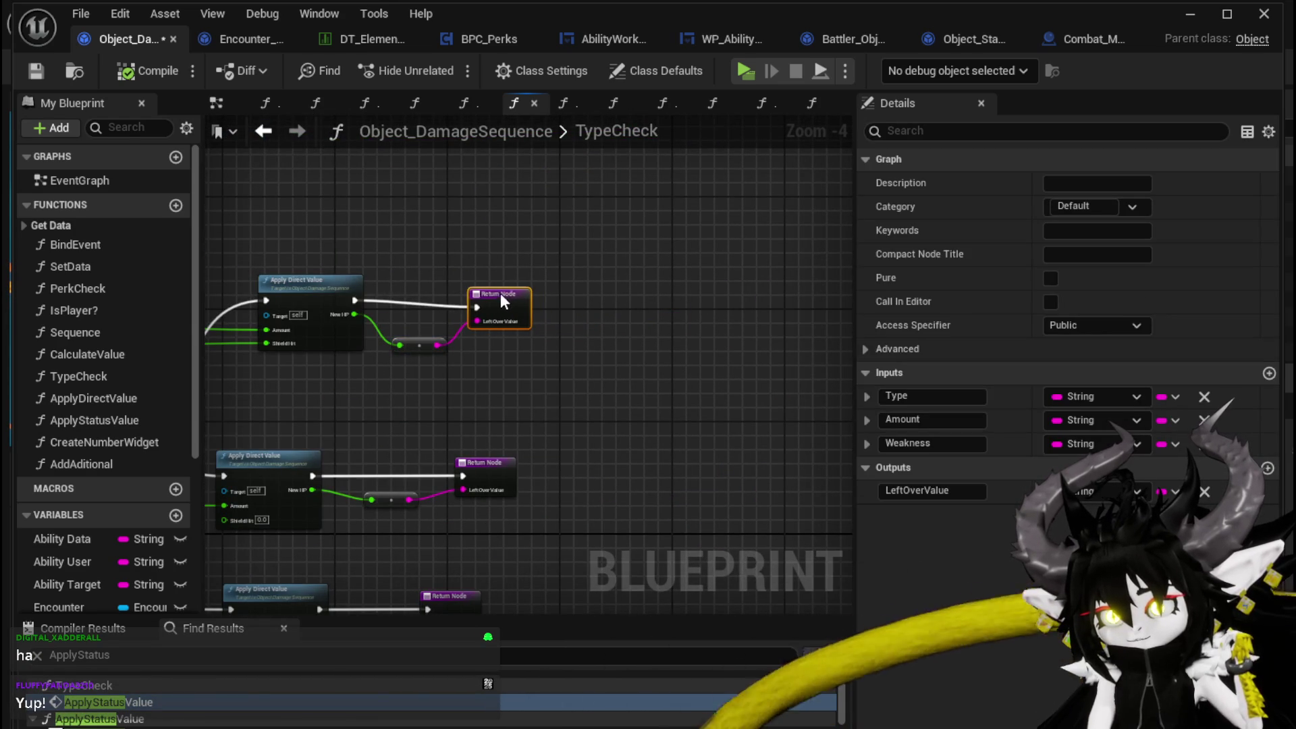
{"action": "scroll", "coordinate": [384, 325], "scroll_direction": "up", "scroll_amount": 4}
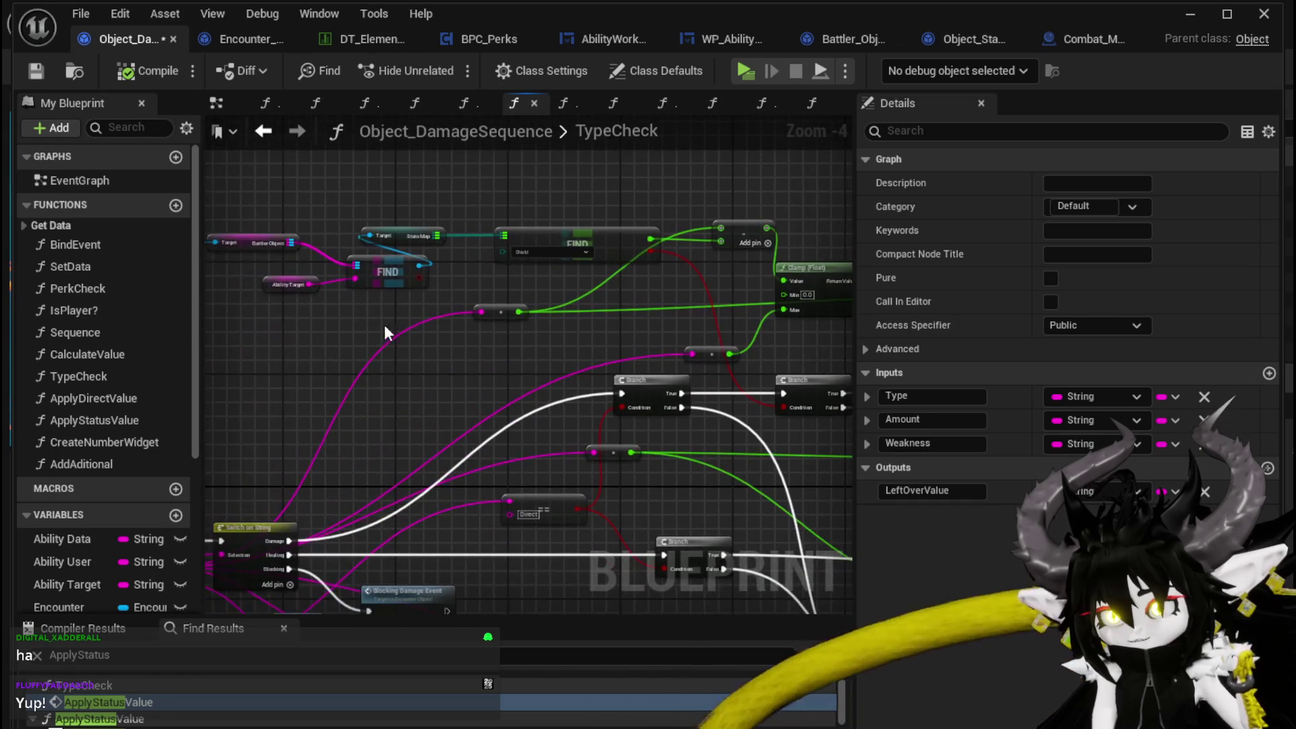
{"action": "scroll", "coordinate": [548, 220], "scroll_direction": "down", "scroll_amount": 2}
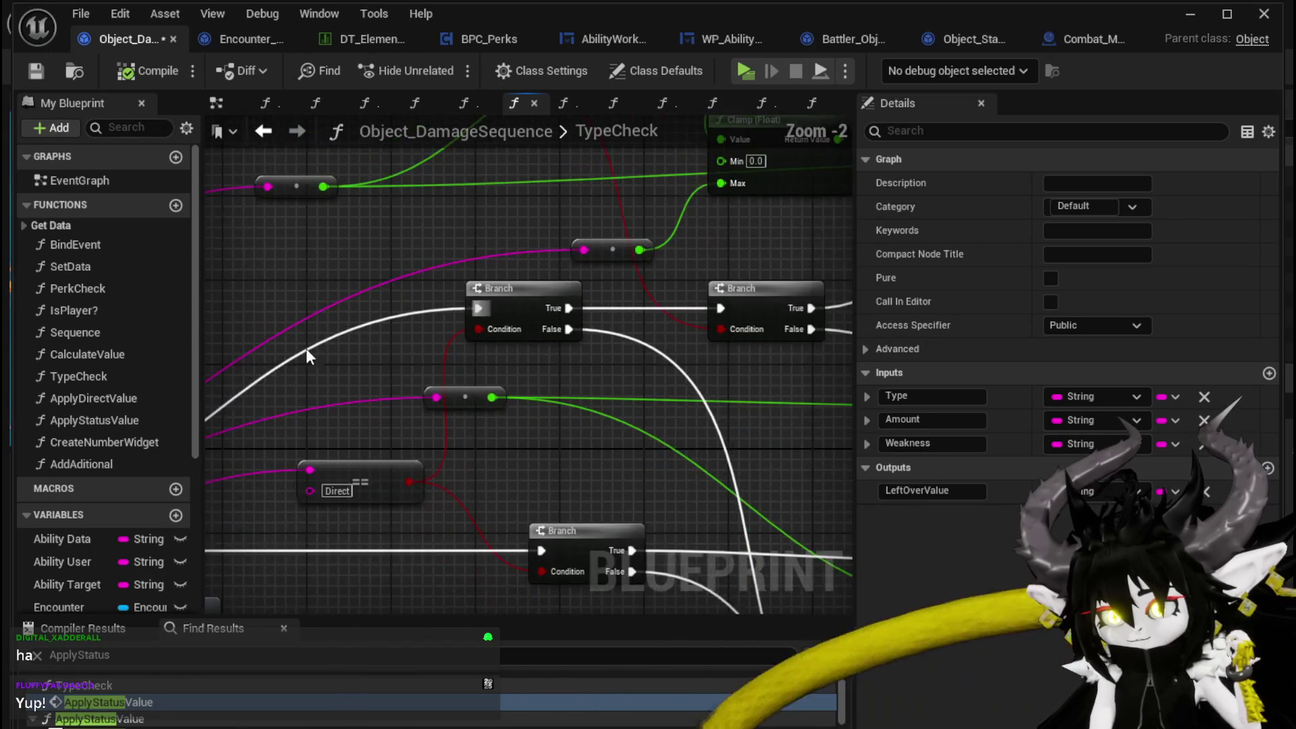
{"action": "mouse_move", "coordinate": [484, 229]}
{"action": "left_mouse_down"}
{"action": "mouse_move", "coordinate": [492, 336]}
{"action": "mouse_move", "coordinate": [810, 296]}
{"action": "mouse_move", "coordinate": [843, 337]}
{"action": "left_mouse_up"}
- Save Object_DamageSequence and review the Branch node area of TypeCheck
{"action": "left_click", "coordinate": [20, 68]}
{"action": "mouse_move", "coordinate": [545, 212]}
{"action": "left_mouse_down"}
{"action": "mouse_move", "coordinate": [434, 258]}
{"action": "mouse_move", "coordinate": [559, 248]}
{"action": "mouse_move", "coordinate": [253, 279]}
{"action": "mouse_move", "coordinate": [209, 260]}
{"action": "left_mouse_up"}
{"action": "scroll", "coordinate": [413, 262], "scroll_direction": "down", "scroll_amount": 2}
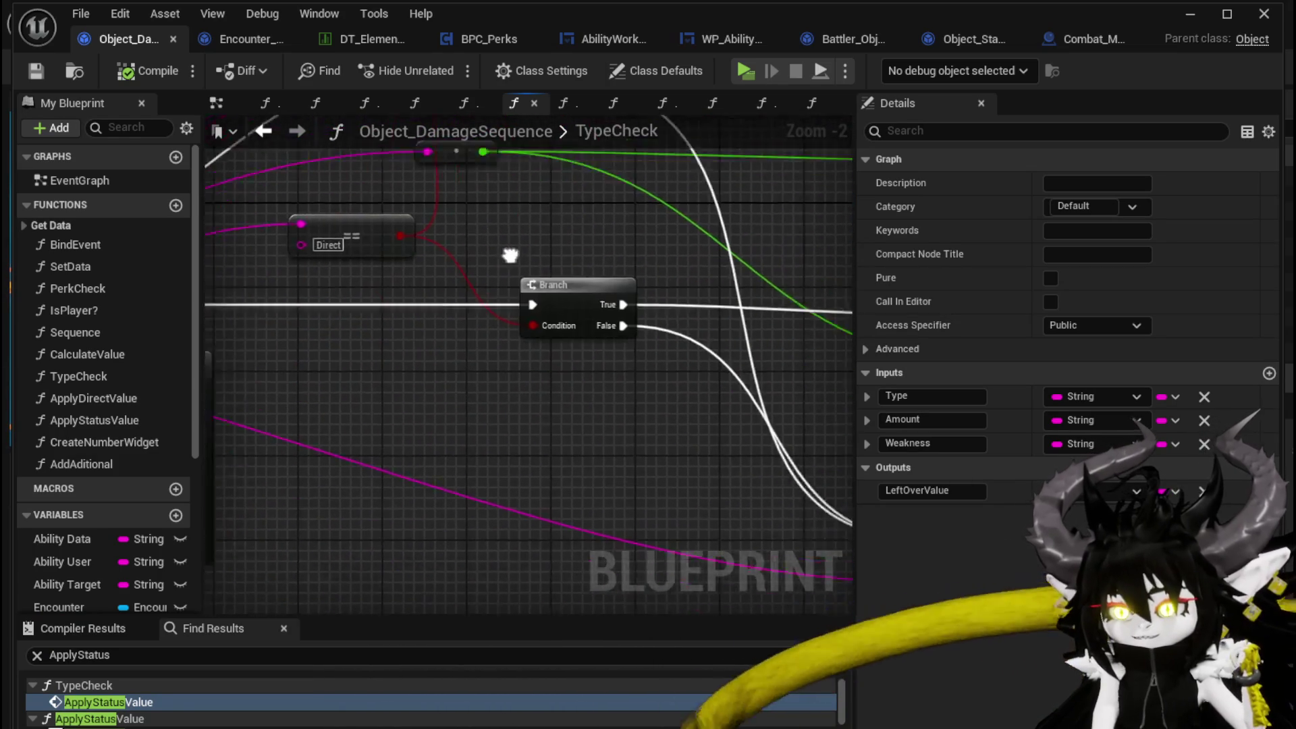
{"action": "mouse_move", "coordinate": [413, 262]}
{"action": "left_mouse_down"}
{"action": "mouse_move", "coordinate": [317, 265]}
{"action": "mouse_move", "coordinate": [556, 307]}
{"action": "mouse_move", "coordinate": [497, 305]}
{"action": "mouse_move", "coordinate": [506, 337]}
{"action": "mouse_move", "coordinate": [380, 477]}
{"action": "mouse_move", "coordinate": [682, 468]}
{"action": "mouse_move", "coordinate": [849, 438]}
{"action": "left_mouse_up"}
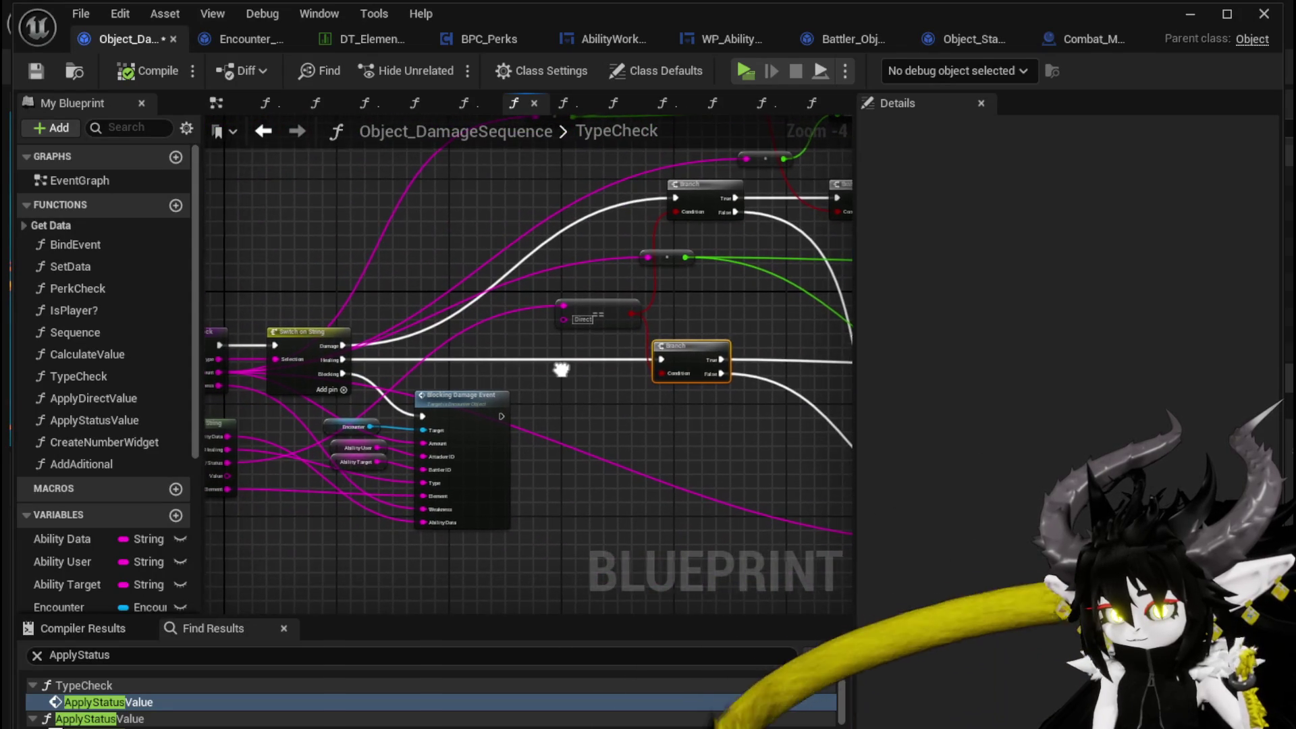
{"action": "left_click", "coordinate": [568, 367]}
{"action": "mouse_move", "coordinate": [569, 367]}
{"action": "left_mouse_down"}
{"action": "mouse_move", "coordinate": [210, 348]}
{"action": "mouse_move", "coordinate": [773, 400]}
{"action": "left_mouse_up"}
- Use Find Results to jump to the ApplyStatusValue entry and its call inside TypeCheck
{"action": "scroll", "coordinate": [406, 309], "scroll_direction": "up", "scroll_amount": 2}
{"action": "left_click", "coordinate": [414, 379]}
{"action": "left_click_drag", "start_coordinate": [438, 305], "coordinate": [437, 262]}
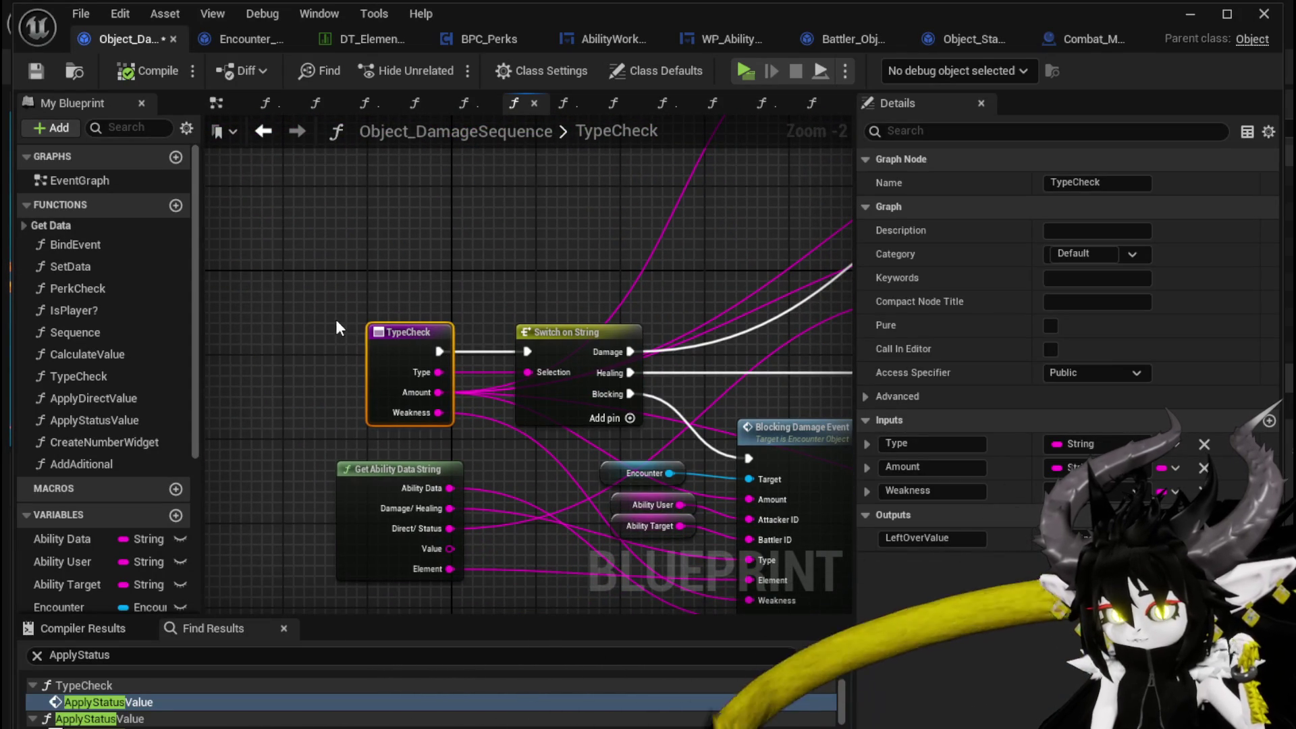
{"action": "scroll", "coordinate": [88, 714], "scroll_direction": "down", "scroll_amount": 1}
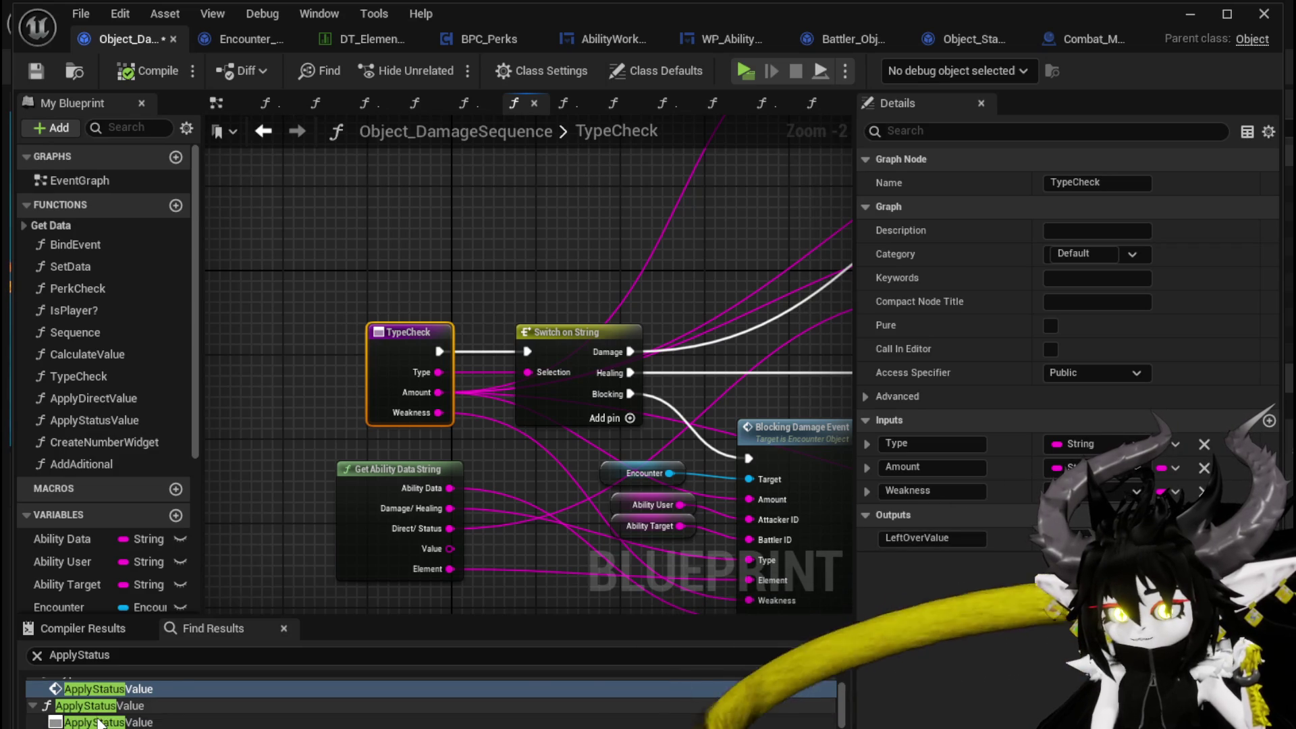
{"action": "double_click", "coordinate": [94, 722]}
{"action": "scroll", "coordinate": [97, 708], "scroll_direction": "up", "scroll_amount": 1}
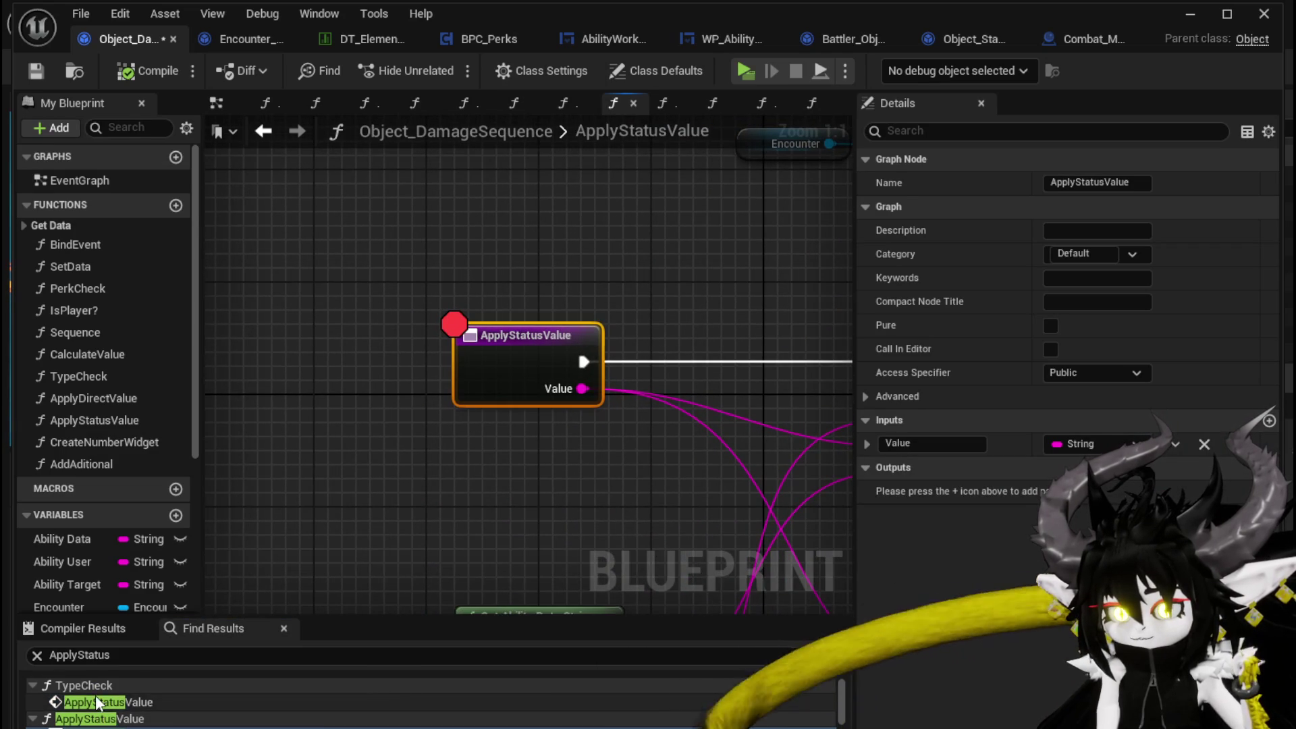
{"action": "double_click", "coordinate": [97, 702]}
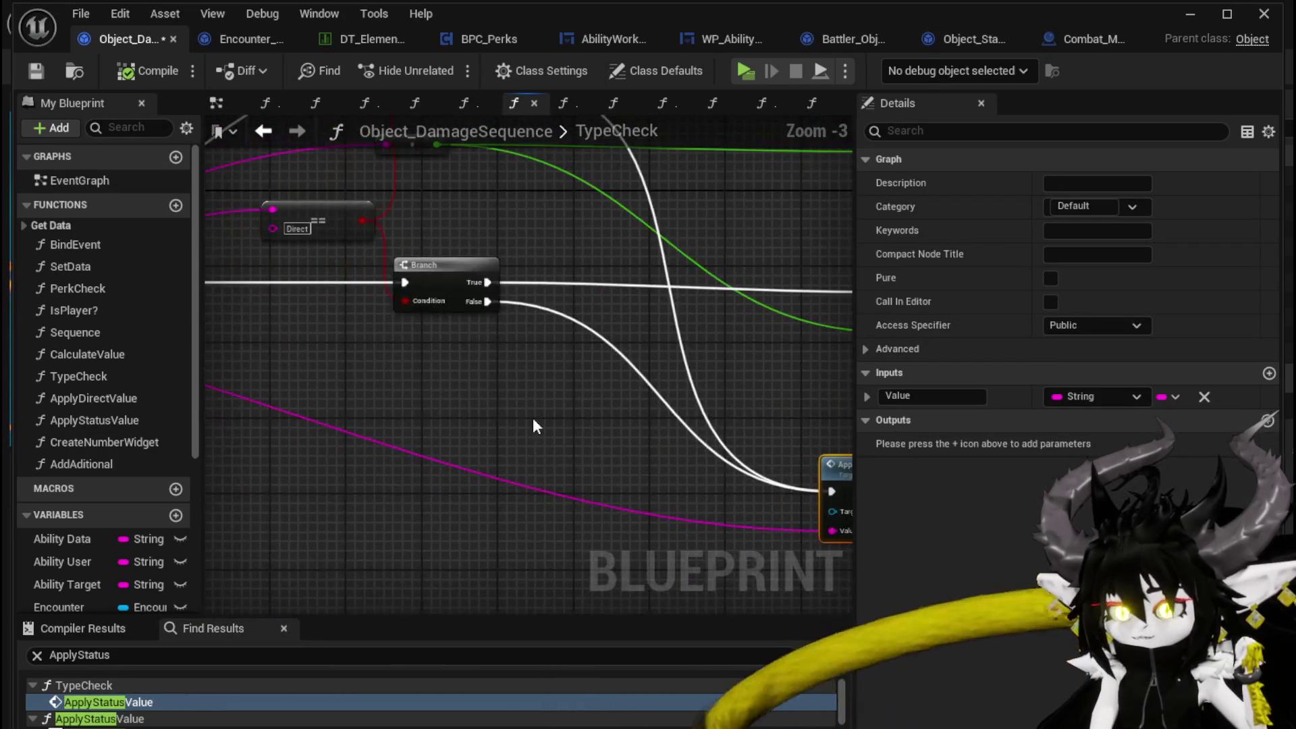
{"action": "scroll", "coordinate": [314, 386], "scroll_direction": "up", "scroll_amount": 3}
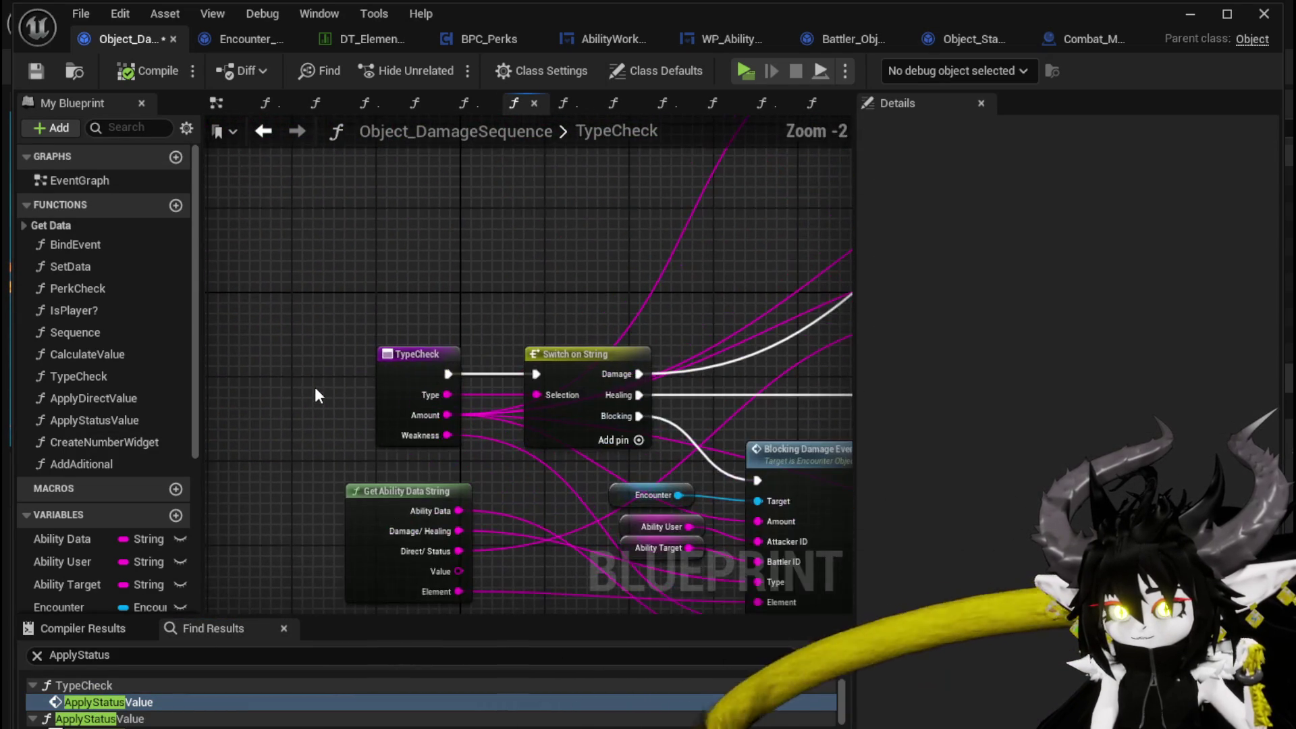
{"action": "right_click", "coordinate": [379, 390]}
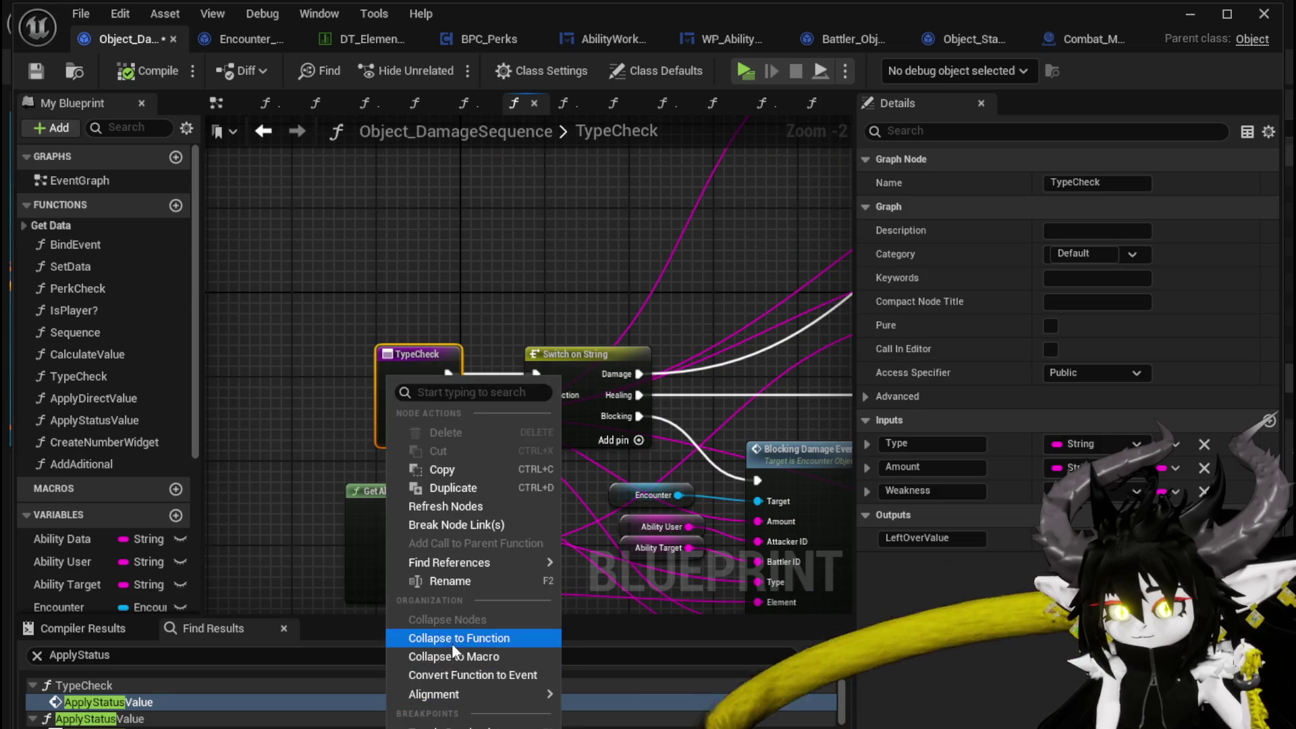
- Add a breakpoint on the TypeCheck entry node and return to the level editor
{"action": "left_click", "coordinate": [446, 726]}
{"action": "left_click", "coordinate": [329, 442]}
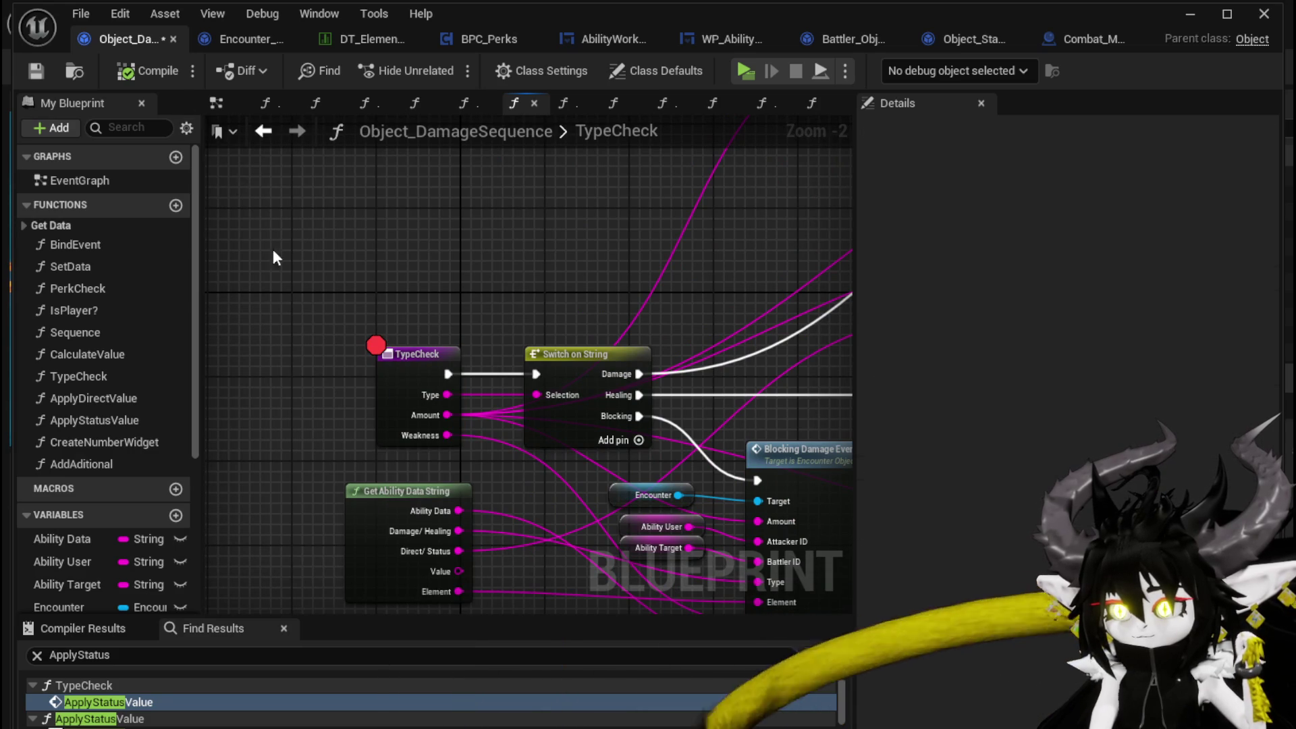
{"action": "left_click", "coordinate": [1190, 18]}
- Play-test into the slime, resuming past the TypeCheck, ApplyStatusValue and AddStatus breakpoints, and answer the X/O prompt
{"action": "left_click", "coordinate": [435, 63]}
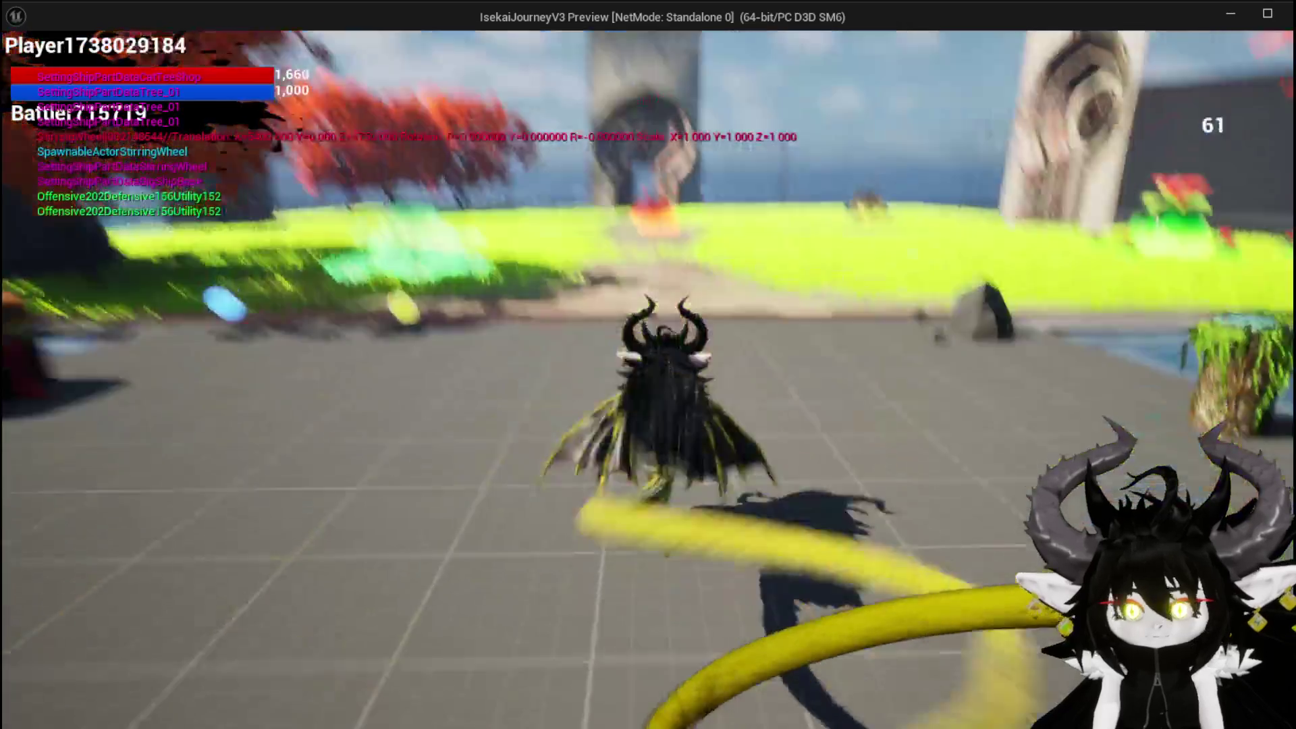
{"action": "key", "text": "space"}
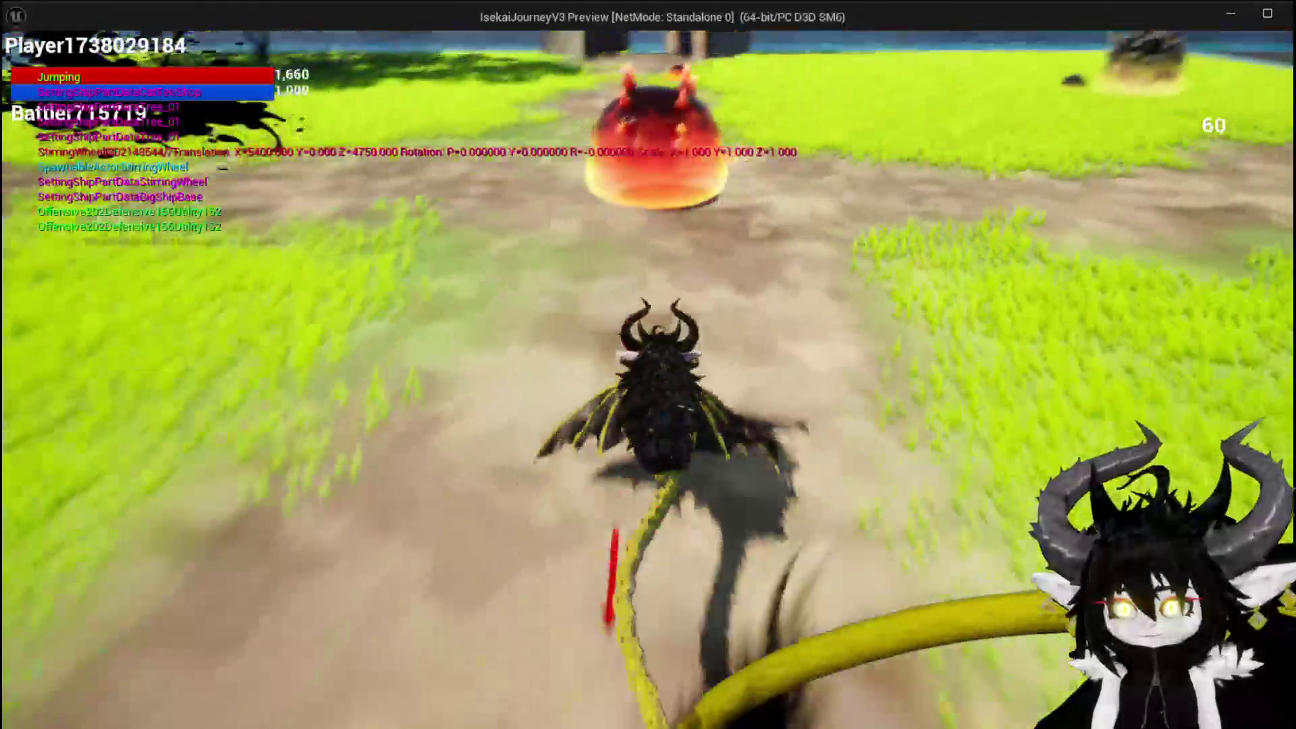
{"action": "key", "text": "w"}
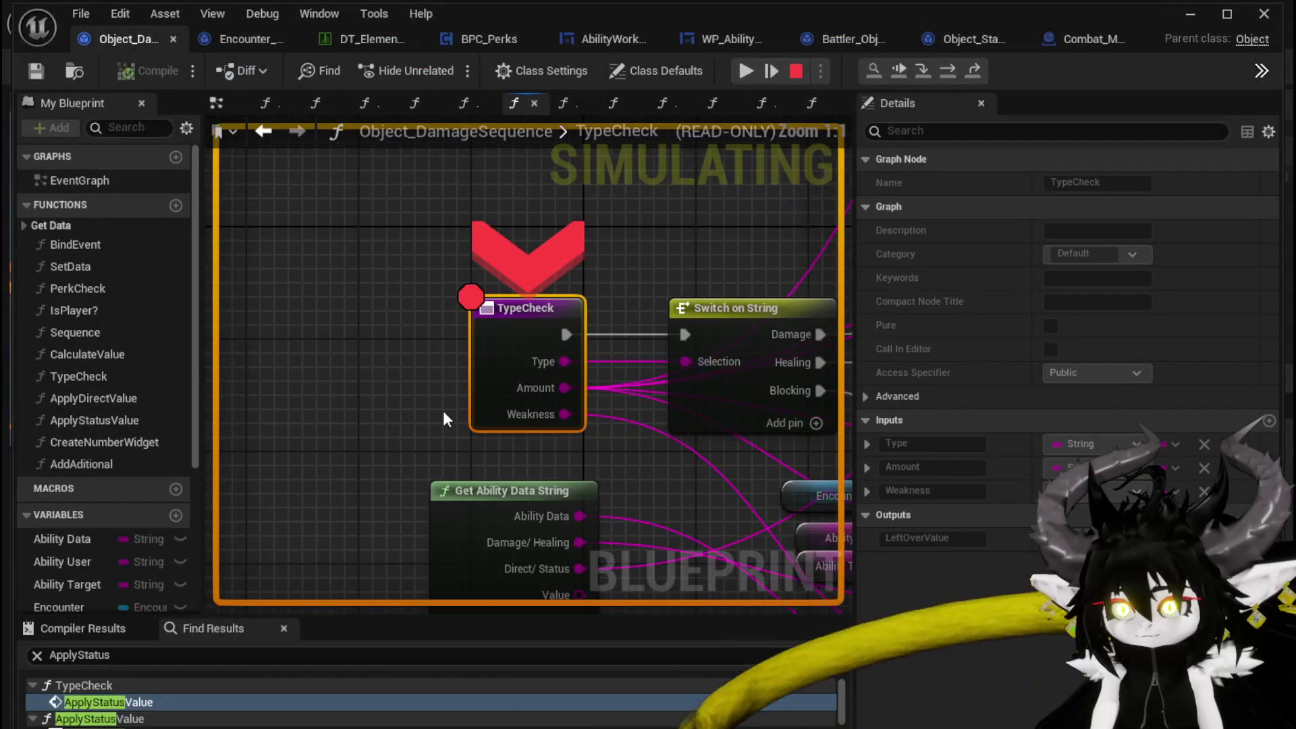
{"action": "left_click", "coordinate": [746, 71]}
{"action": "left_click", "coordinate": [746, 74]}
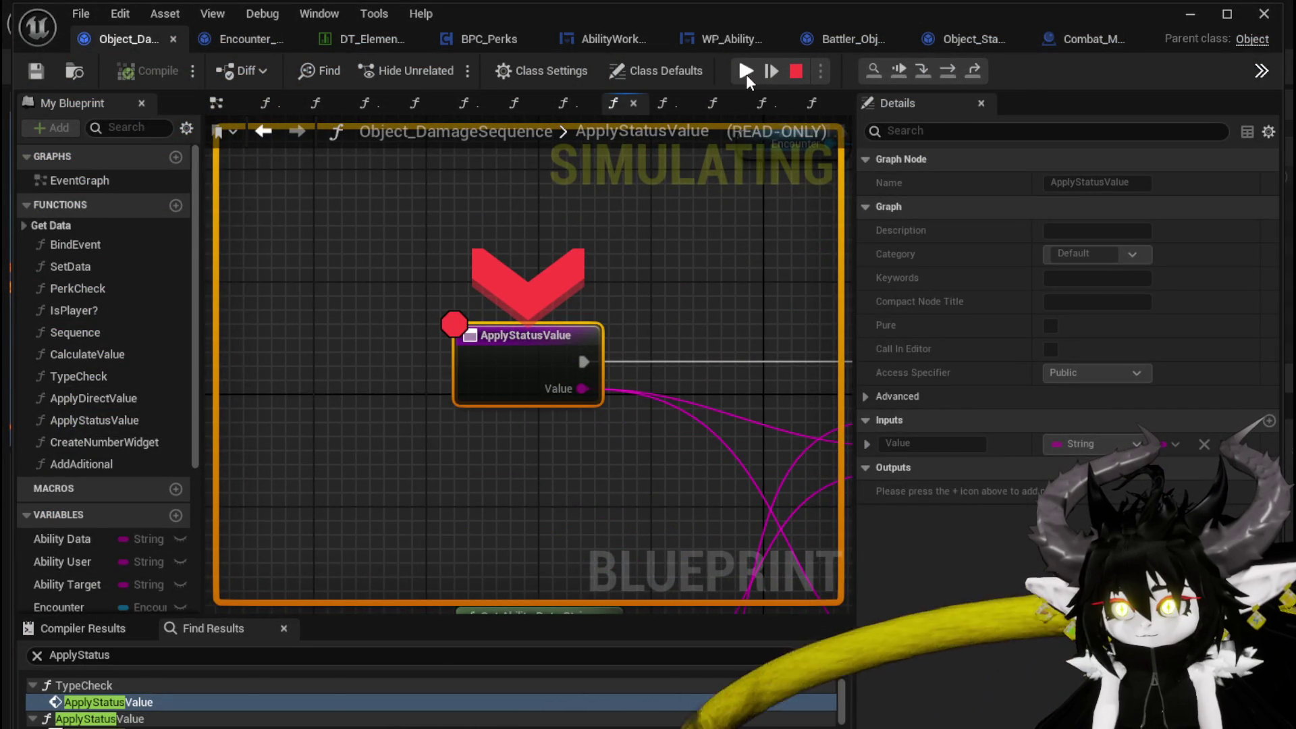
{"action": "left_click", "coordinate": [746, 74]}
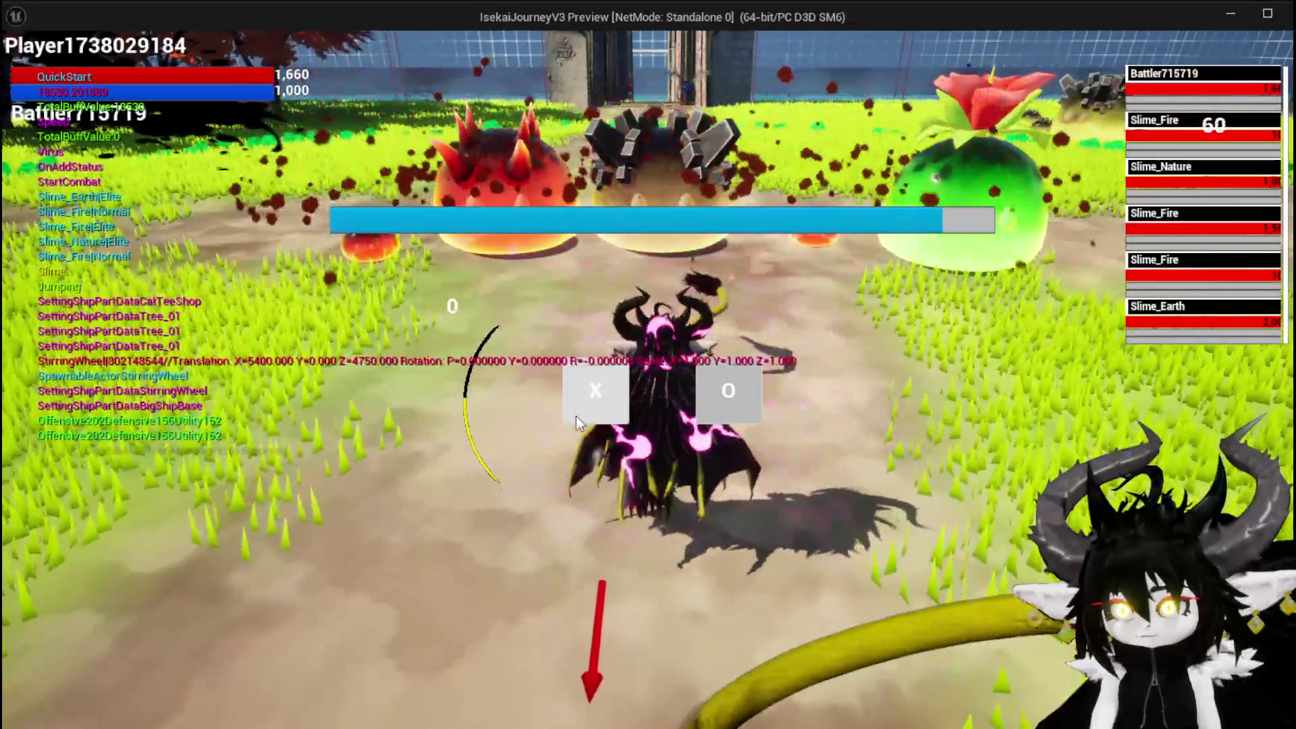
{"action": "left_click", "coordinate": [577, 405]}
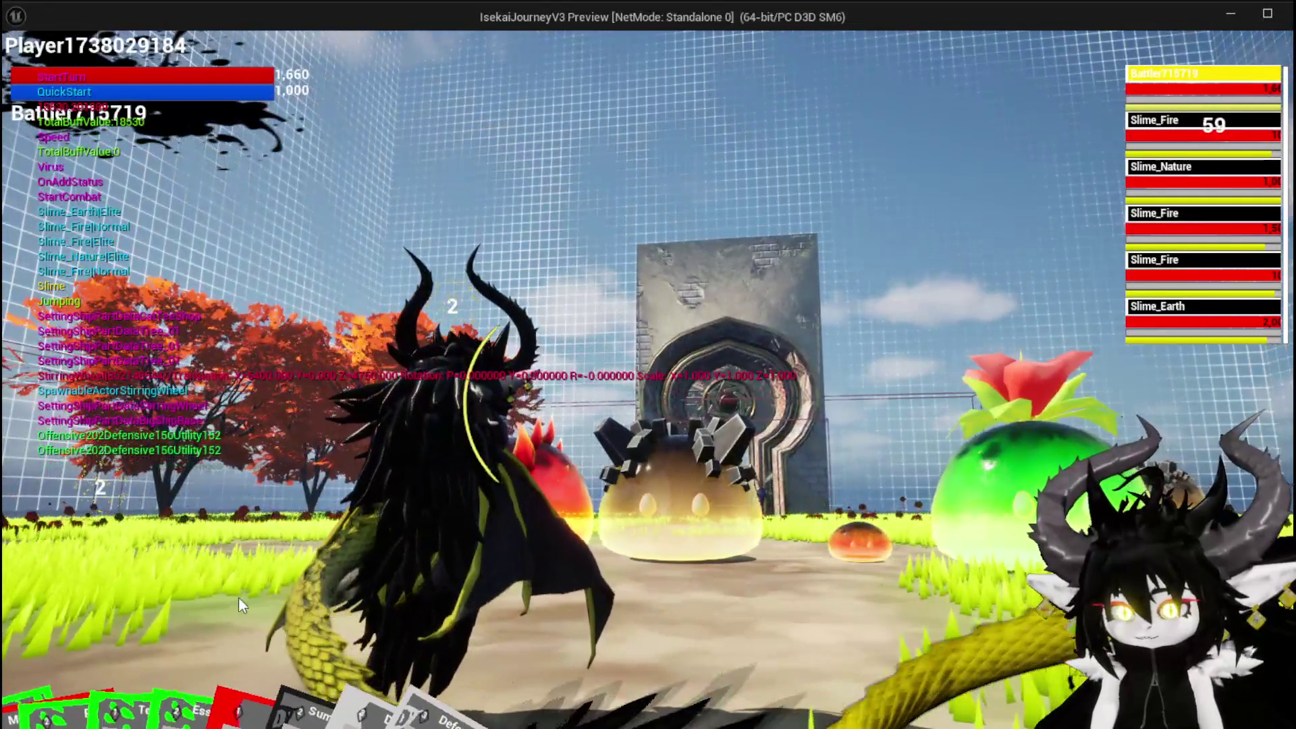
- Cast EssenceDrain and resume until execution halts at the TypeCheck breakpoint
{"action": "mouse_move", "coordinate": [135, 648]}
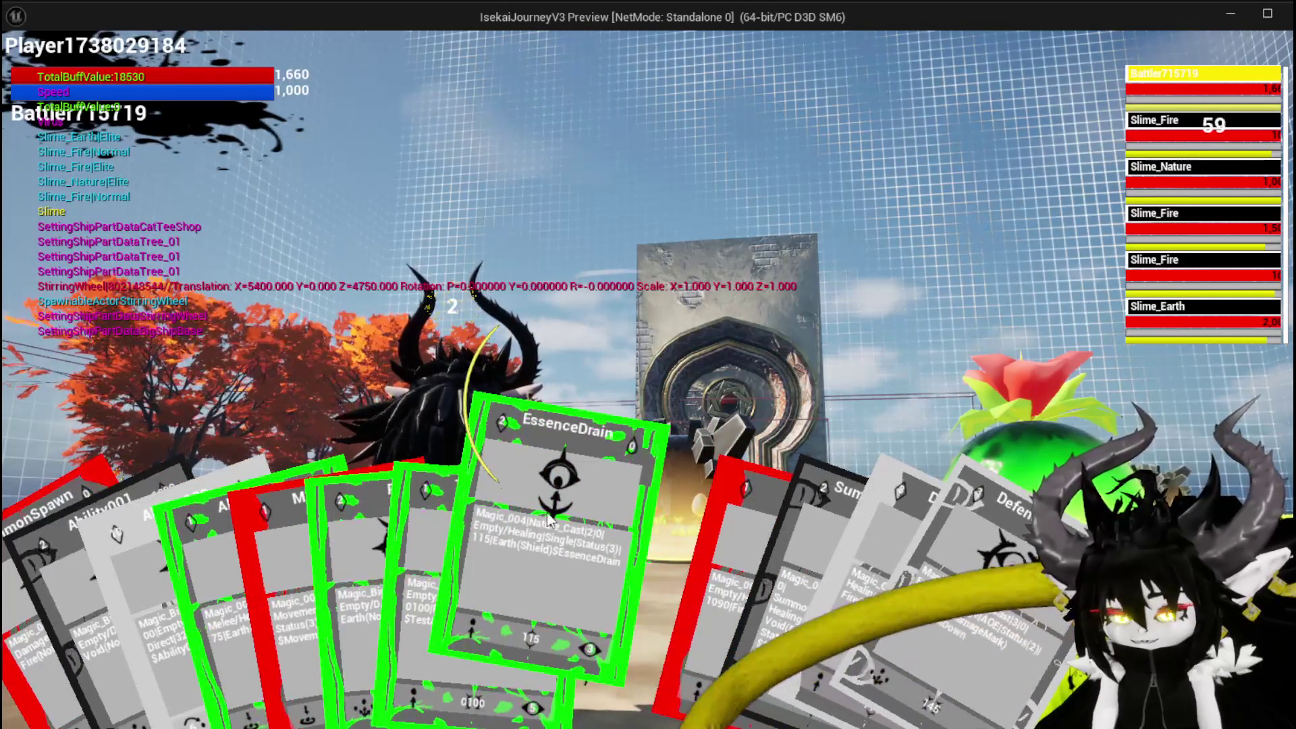
{"action": "left_click", "coordinate": [584, 511]}
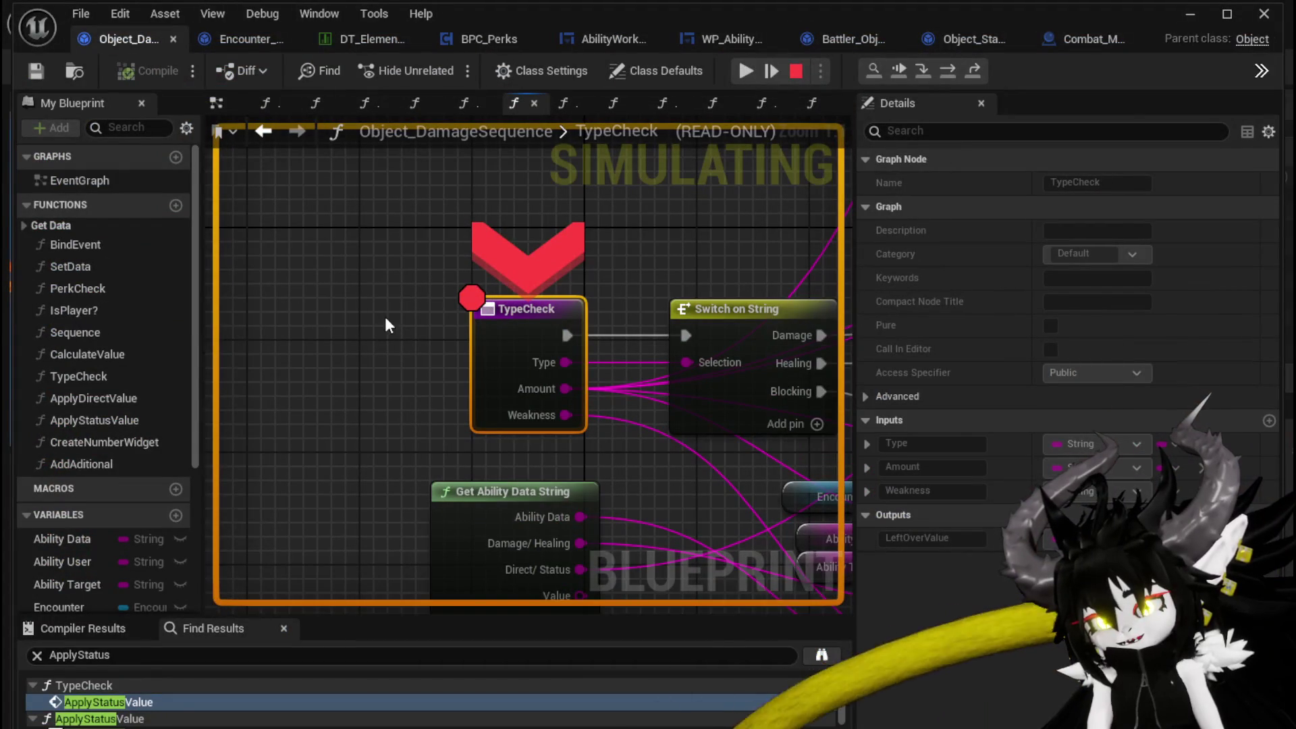
{"action": "left_click", "coordinate": [746, 71]}
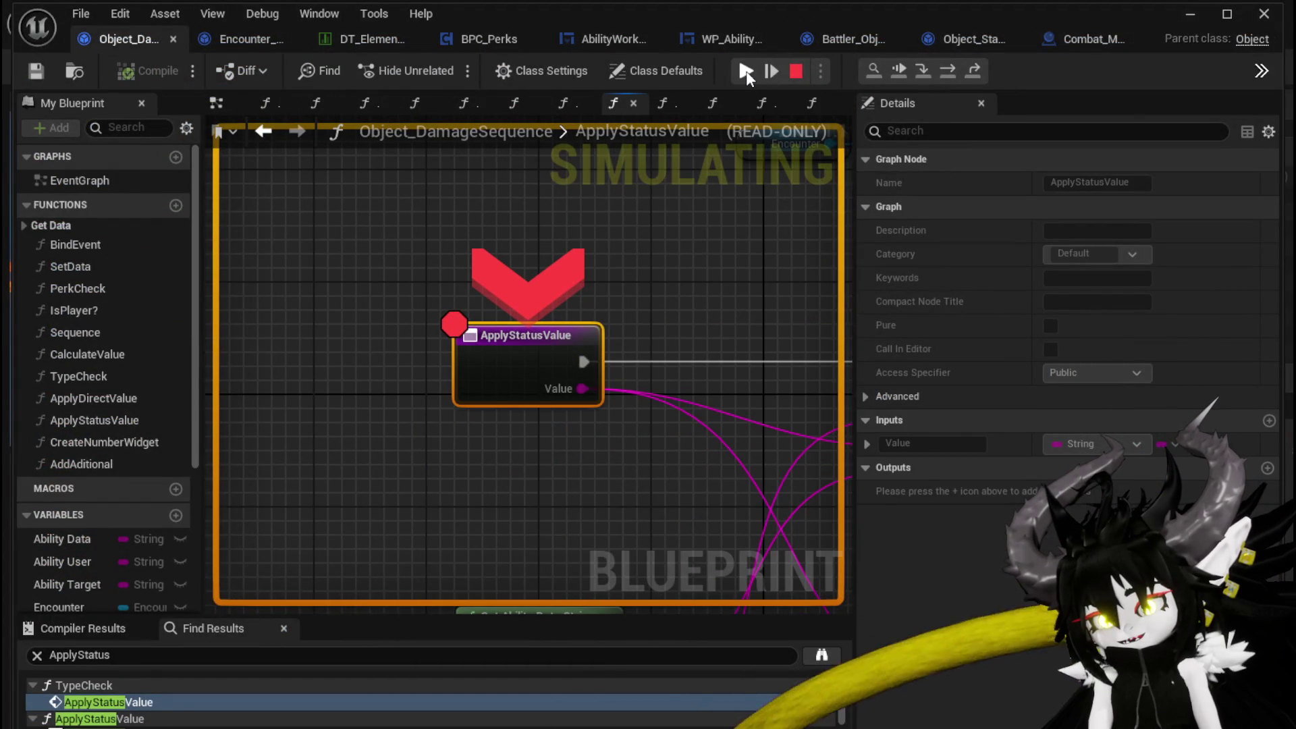
{"action": "left_click", "coordinate": [746, 71]}
{"action": "left_click", "coordinate": [746, 71]}
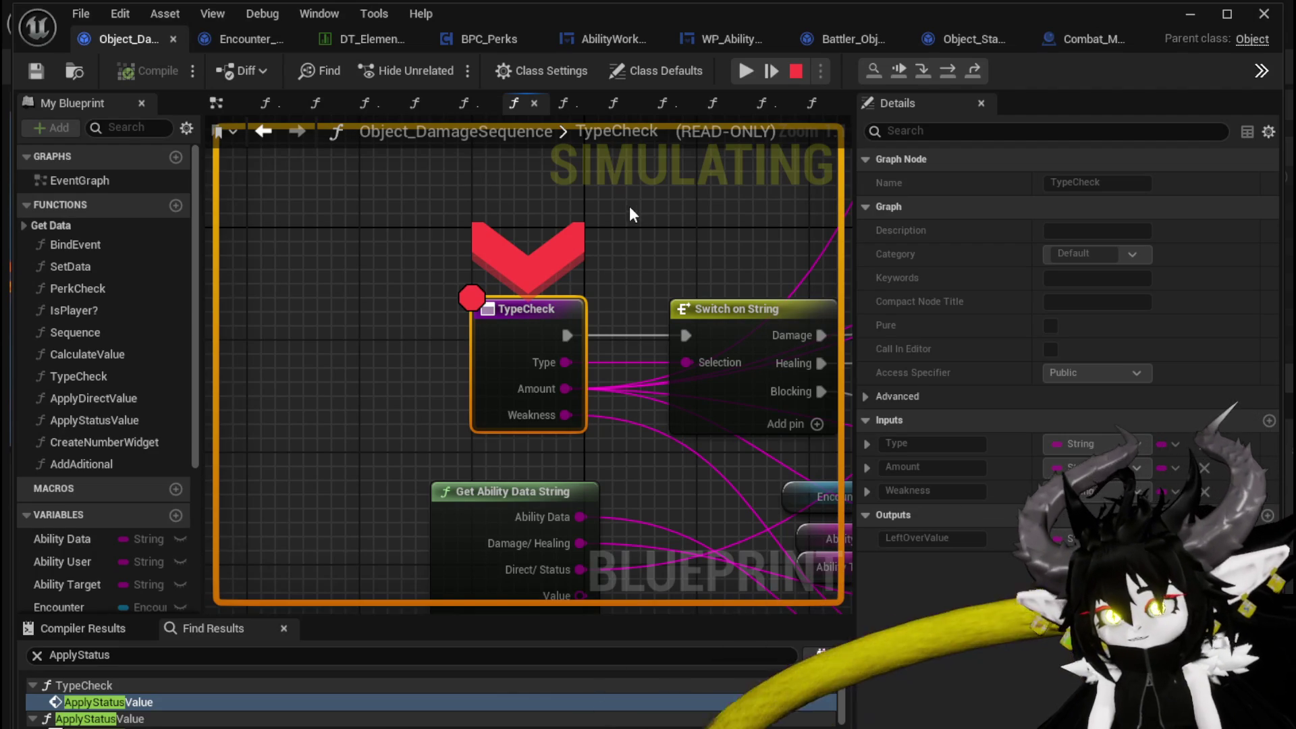
- Inspect TypeCheck's Apply Direct/Status Value and Return nodes, resume, then stop the play test with Escape
{"action": "scroll", "coordinate": [569, 208], "scroll_direction": "down", "scroll_amount": 3}
{"action": "mouse_move", "coordinate": [487, 220]}
{"action": "left_mouse_down"}
{"action": "mouse_move", "coordinate": [375, 219]}
{"action": "mouse_move", "coordinate": [466, 243]}
{"action": "mouse_move", "coordinate": [524, 291]}
{"action": "mouse_move", "coordinate": [598, 279]}
{"action": "left_mouse_up"}
{"action": "scroll", "coordinate": [375, 220], "scroll_direction": "down", "scroll_amount": 2}
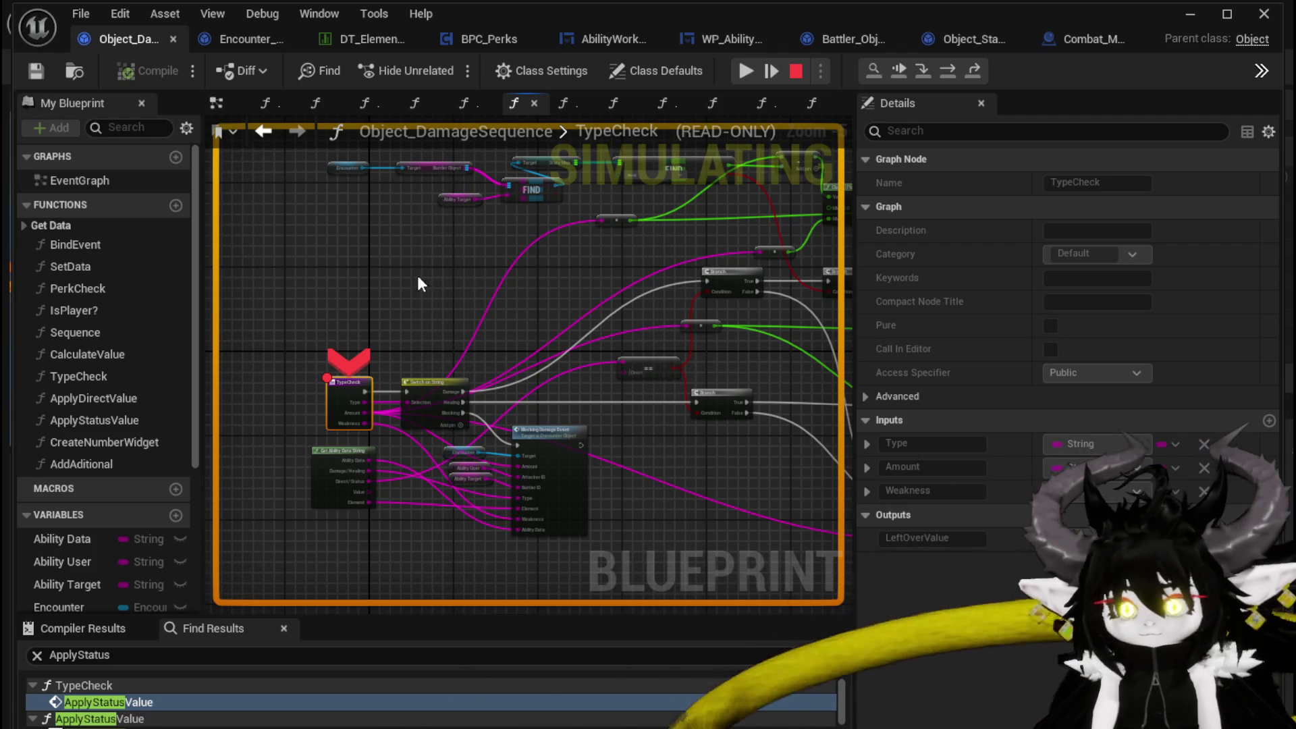
{"action": "left_click_drag", "start_coordinate": [395, 284], "coordinate": [320, 301]}
{"action": "mouse_move", "coordinate": [776, 297]}
{"action": "left_mouse_down"}
{"action": "mouse_move", "coordinate": [347, 281]}
{"action": "mouse_move", "coordinate": [410, 302]}
{"action": "left_mouse_up"}
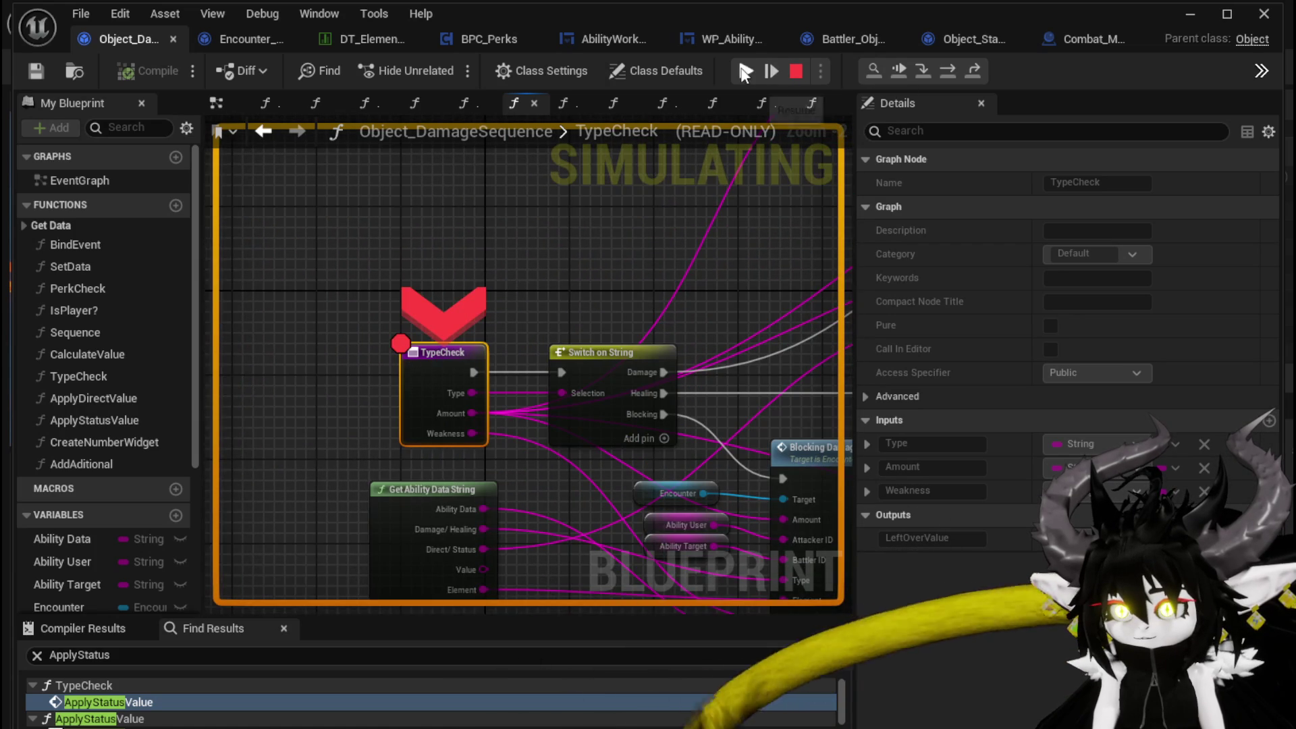
{"action": "left_click", "coordinate": [745, 71]}
{"action": "key", "text": "Escape"}
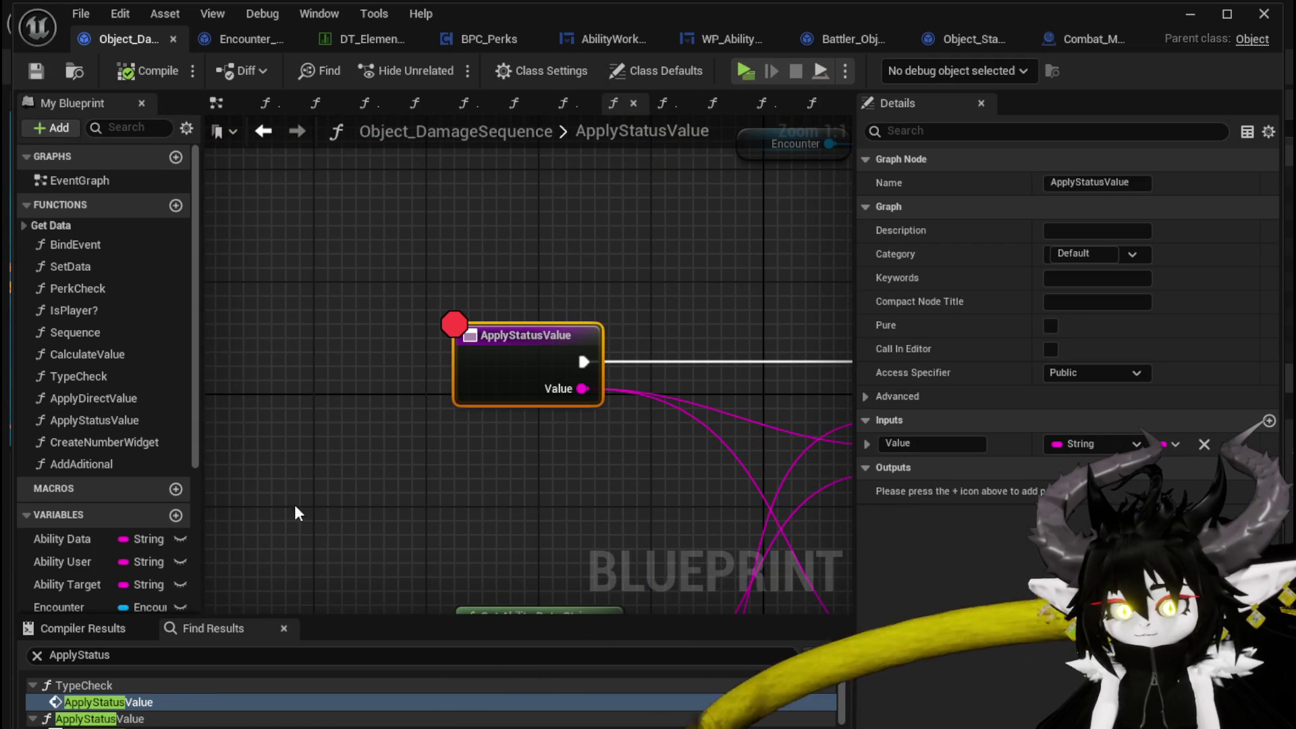
- Search Find Results for TypeCheck and jump to its call in the Sequence function
{"action": "left_click", "coordinate": [129, 650]}
{"action": "type", "text": "ypeCheck"}
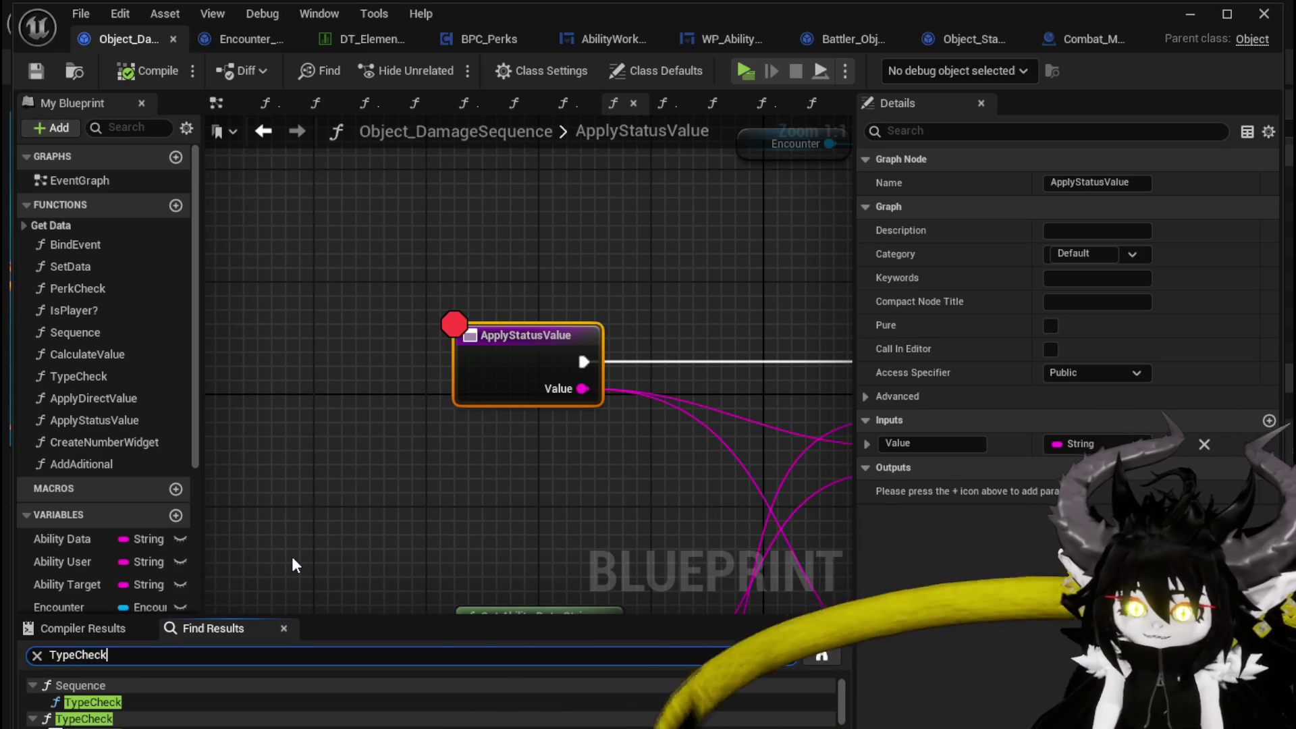
{"action": "left_click", "coordinate": [90, 701]}
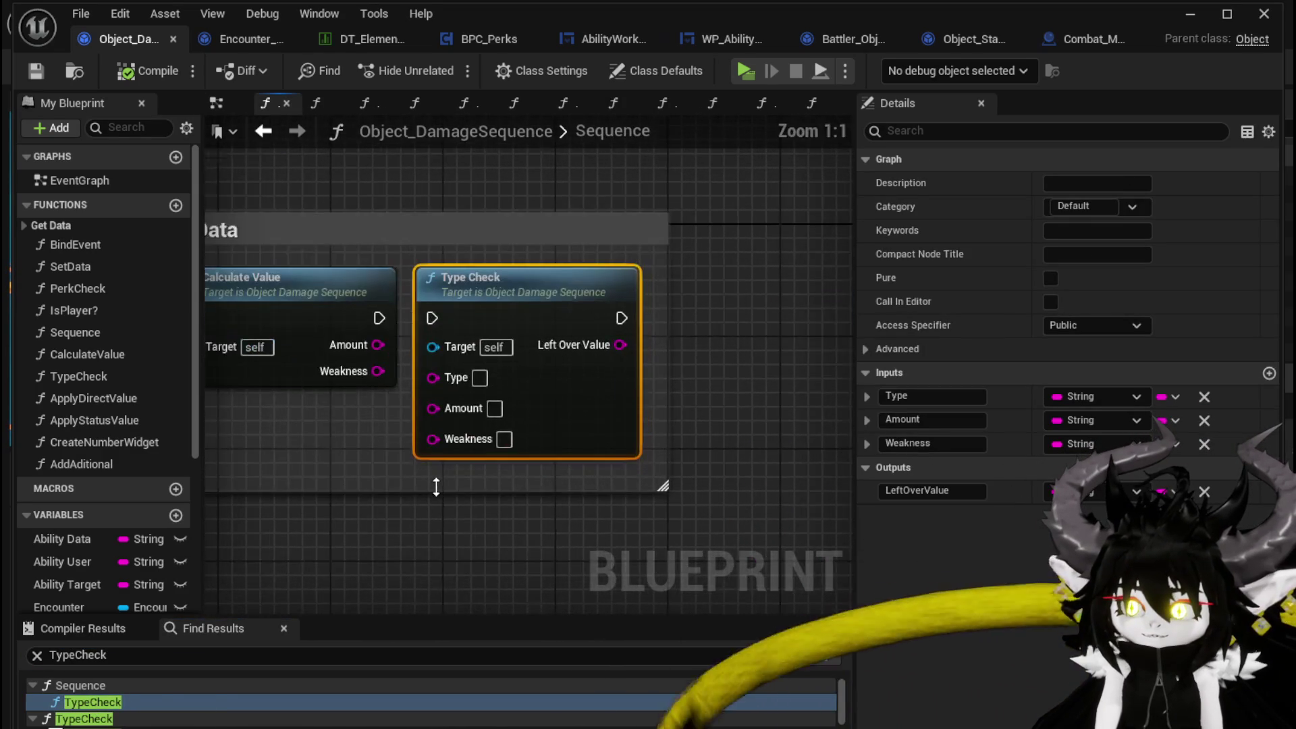
{"action": "scroll", "coordinate": [650, 448], "scroll_direction": "down", "scroll_amount": 4}
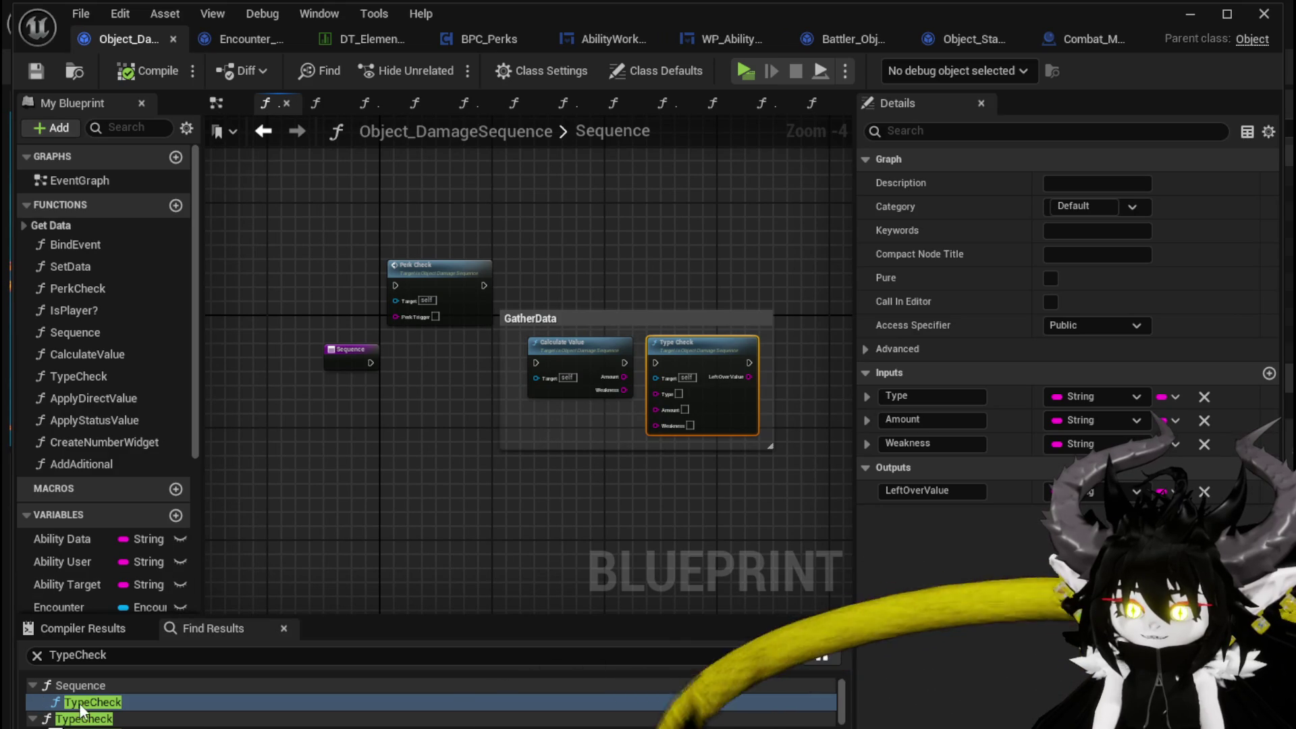
{"action": "scroll", "coordinate": [96, 714], "scroll_direction": "down", "scroll_amount": 1}
- Open the TypeCheck function graph, return to its call, then switch to Encounter_Object
{"action": "left_click", "coordinate": [100, 707]}
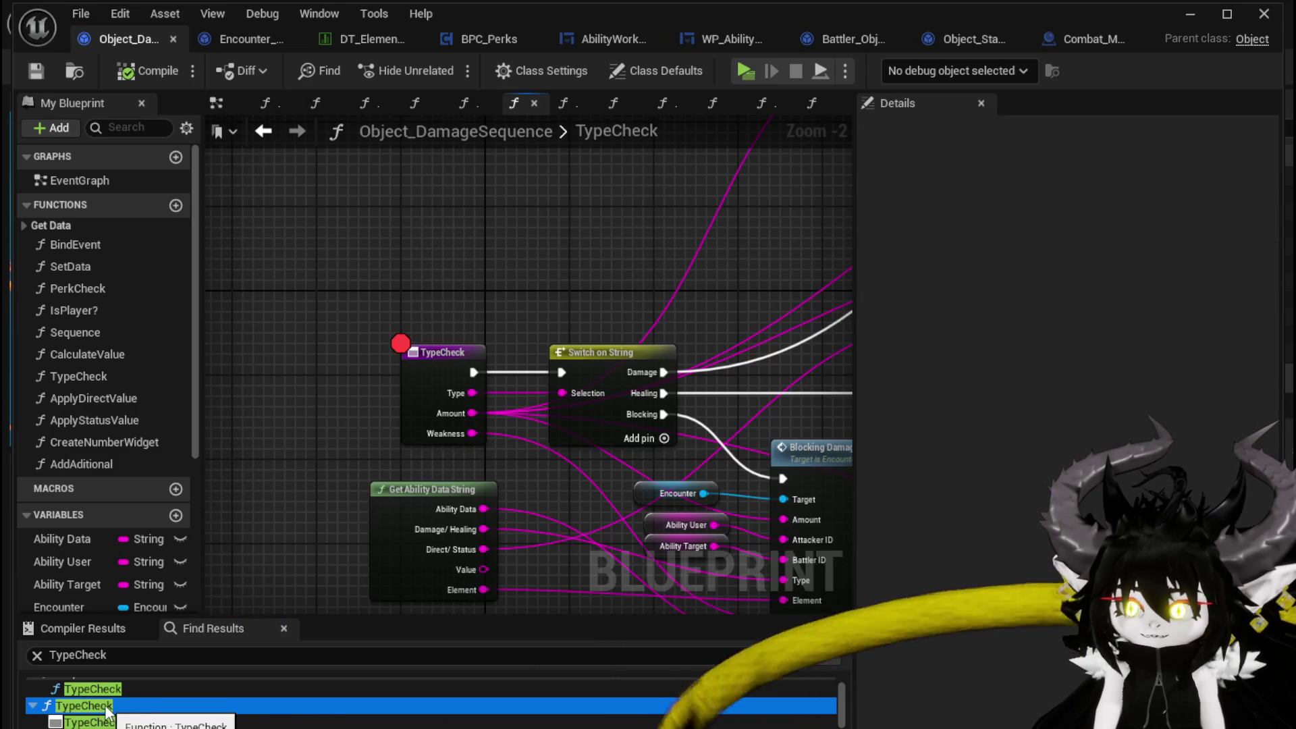
{"action": "left_click", "coordinate": [88, 703]}
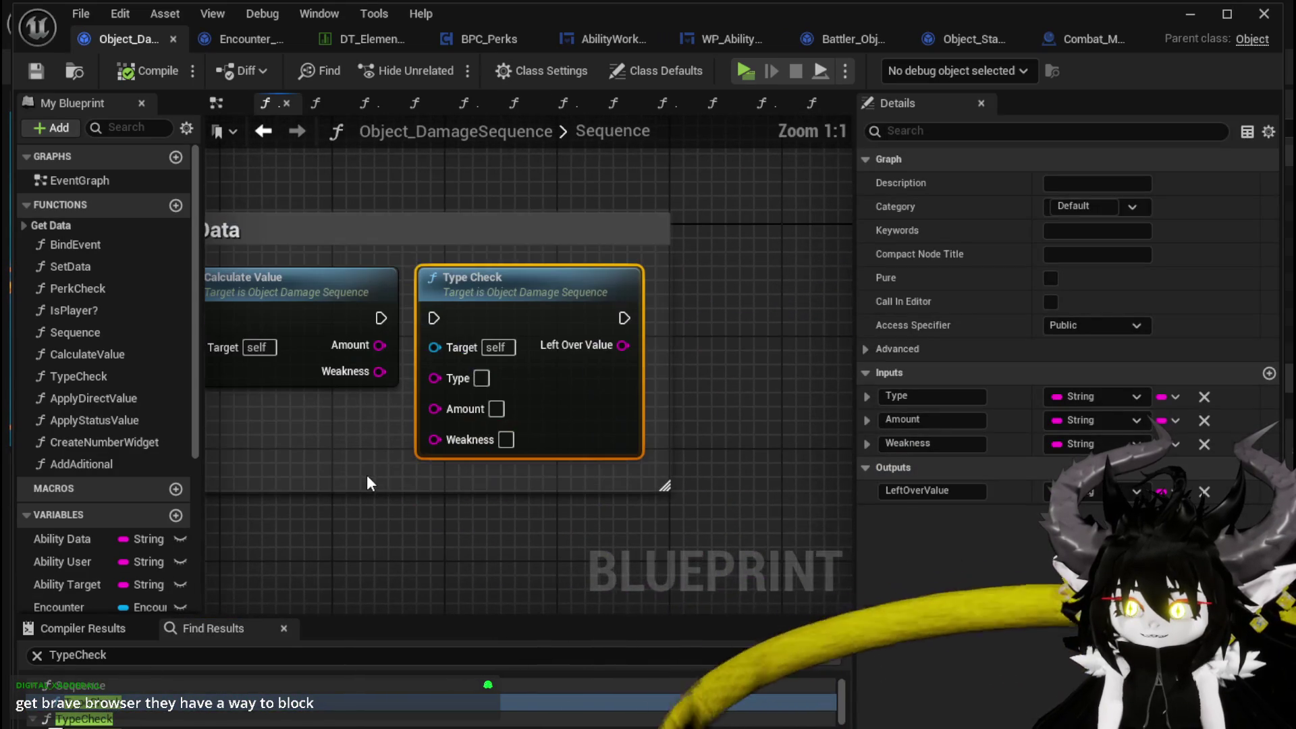
{"action": "scroll", "coordinate": [362, 466], "scroll_direction": "down", "scroll_amount": 2}
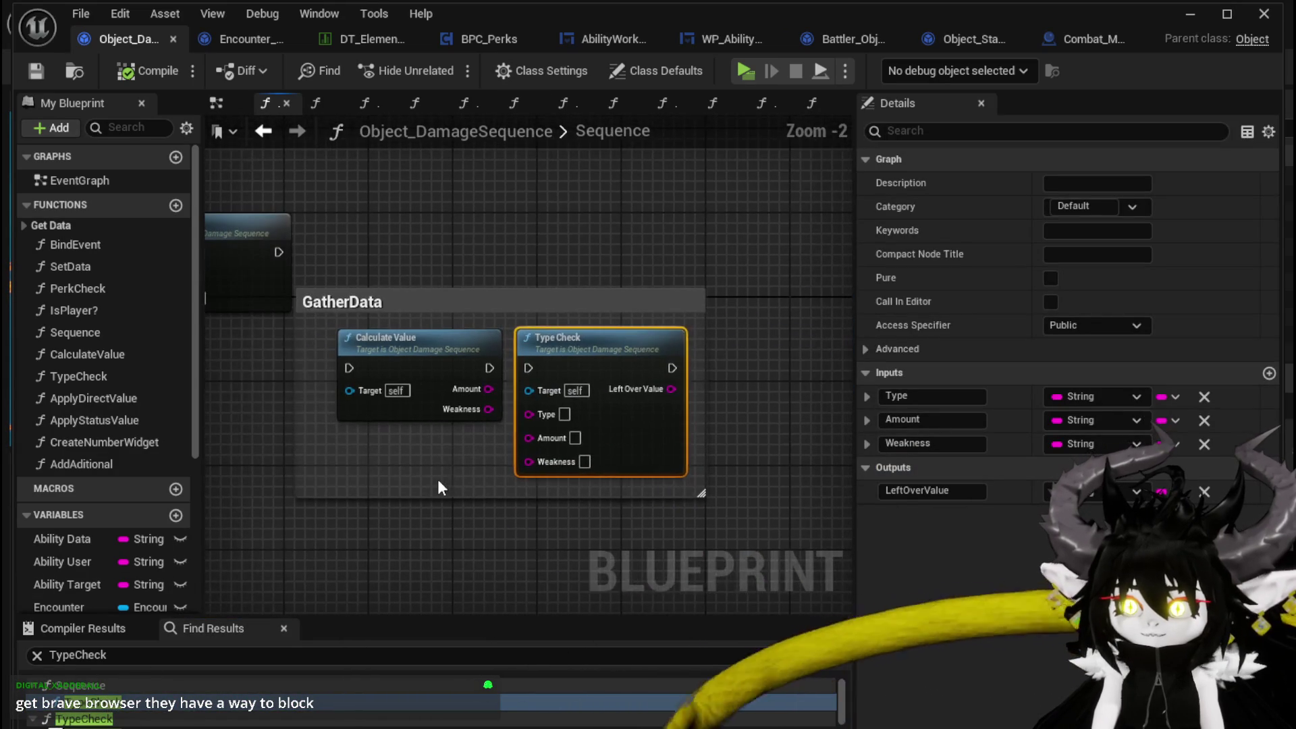
{"action": "left_click", "coordinate": [438, 482]}
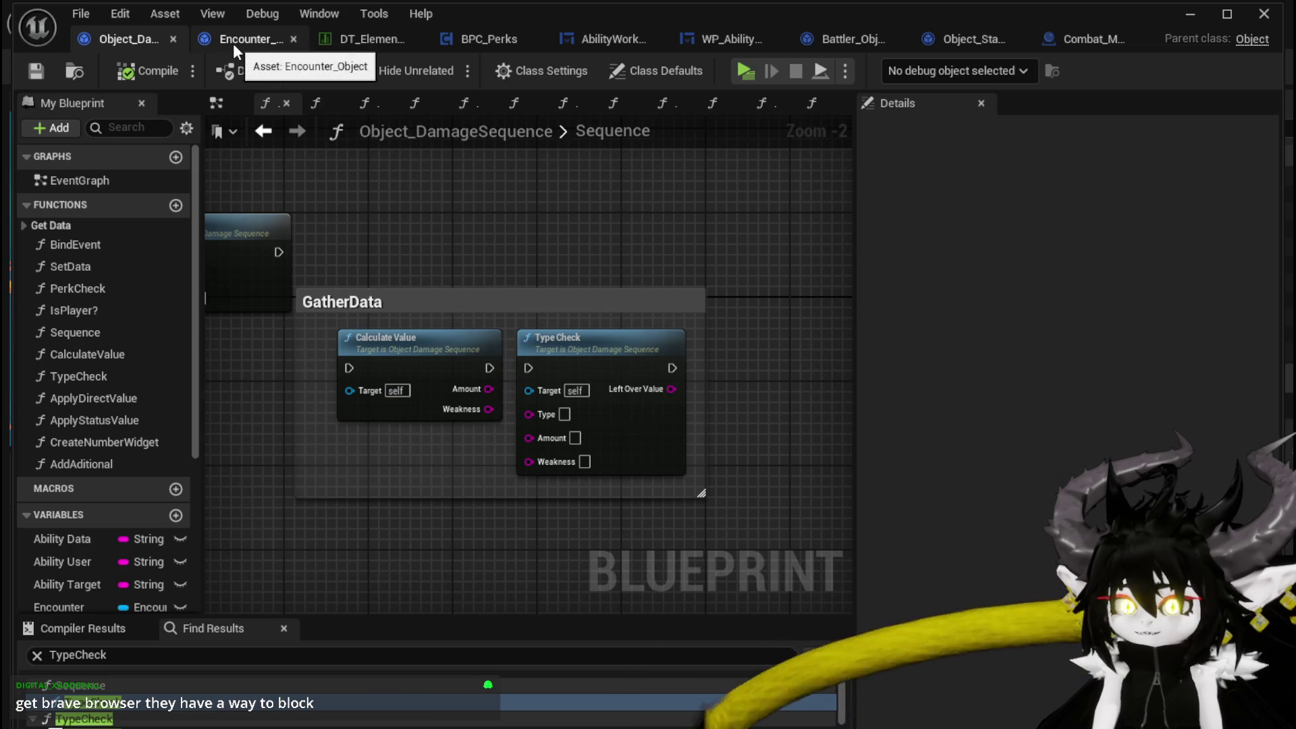
{"action": "left_click", "coordinate": [233, 44]}
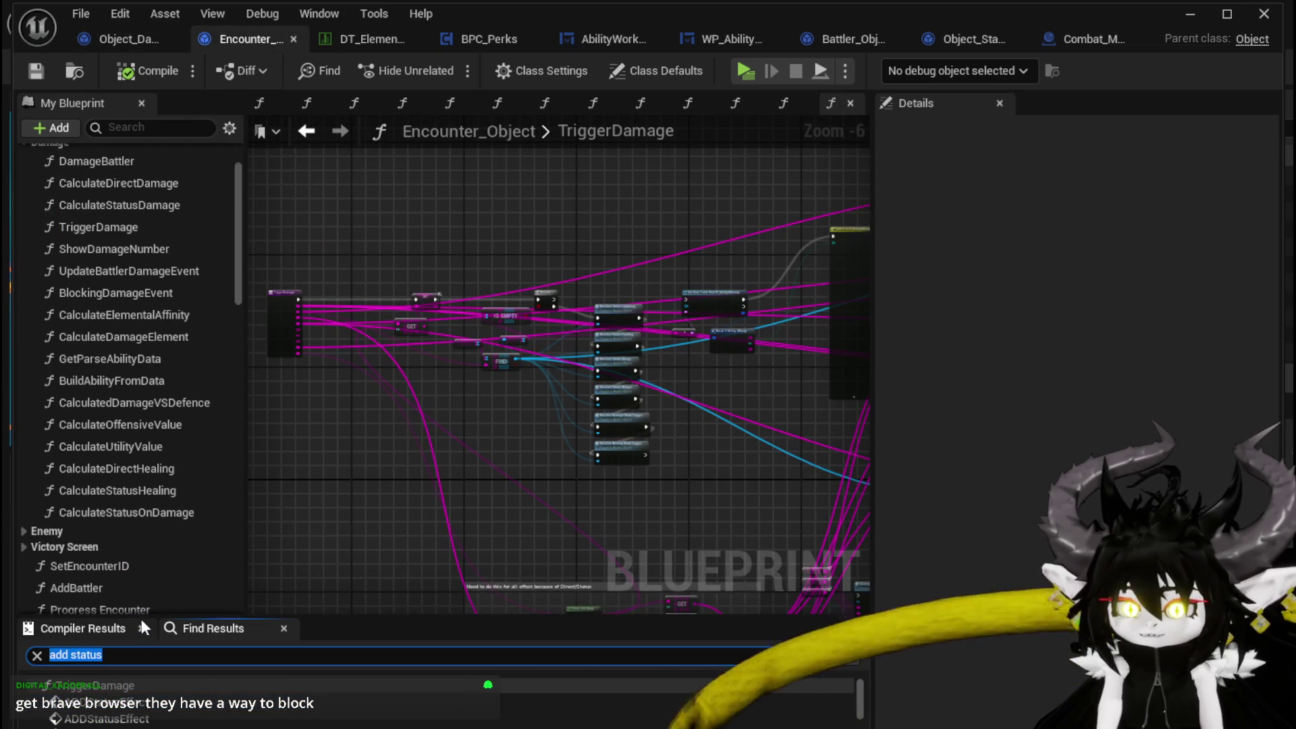
- Search TypeCheck and centre the Type Check call in the DamageBattler graph
{"action": "type", "text": "TypeCheck"}
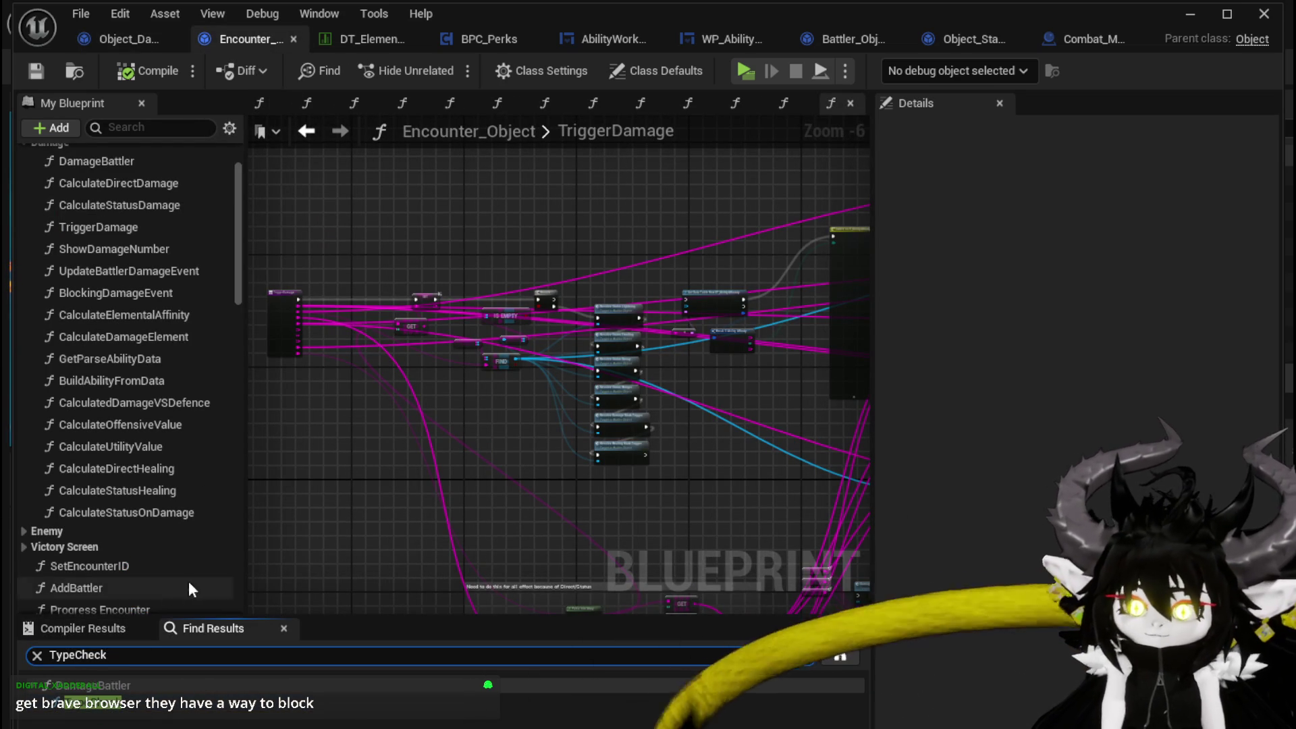
{"action": "double_click", "coordinate": [134, 702]}
{"action": "scroll", "coordinate": [511, 428], "scroll_direction": "up", "scroll_amount": 5}
{"action": "scroll", "coordinate": [519, 434], "scroll_direction": "down", "scroll_amount": 5}
{"action": "mouse_move", "coordinate": [694, 463]}
{"action": "left_mouse_down"}
{"action": "mouse_move", "coordinate": [575, 465]}
{"action": "mouse_move", "coordinate": [599, 362]}
{"action": "mouse_move", "coordinate": [572, 424]}
{"action": "left_mouse_up"}
{"action": "scroll", "coordinate": [646, 461], "scroll_direction": "up", "scroll_amount": 2}
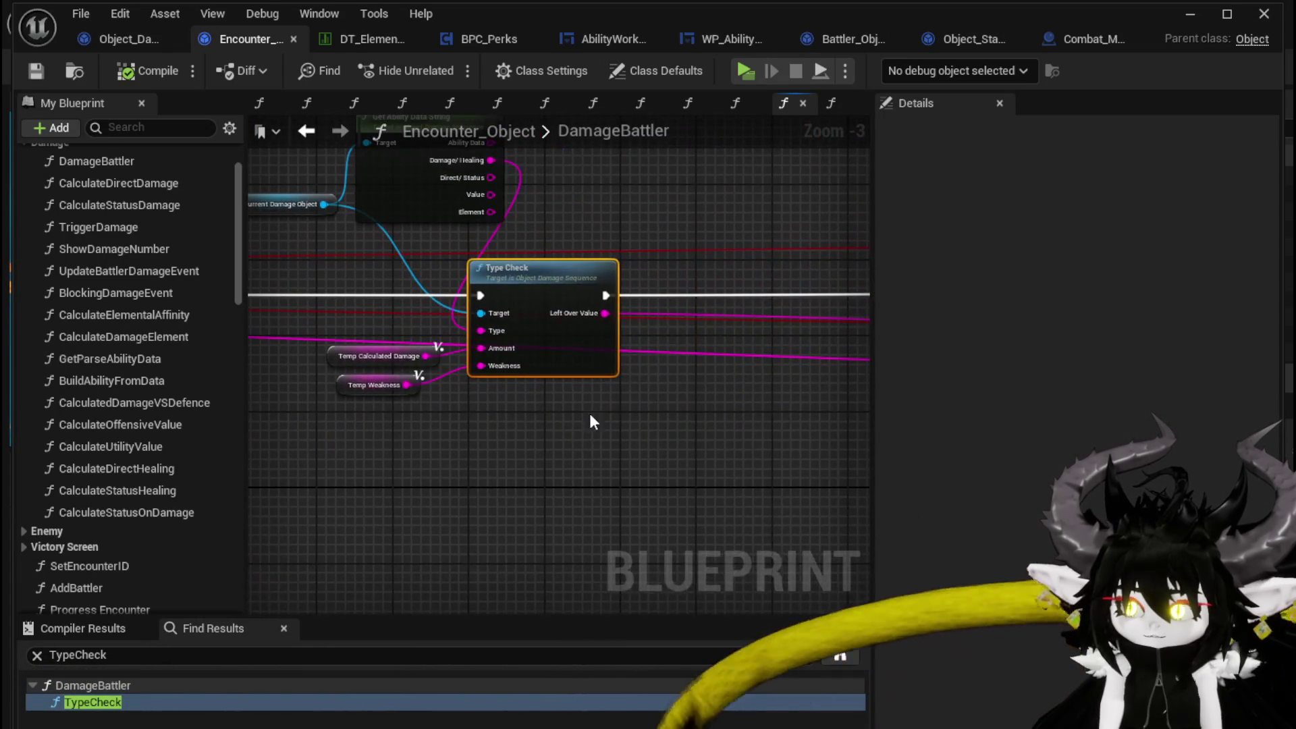
- Add a breakpoint on the Type Check node, minimize the editor and start a play test
{"action": "right_click", "coordinate": [544, 305]}
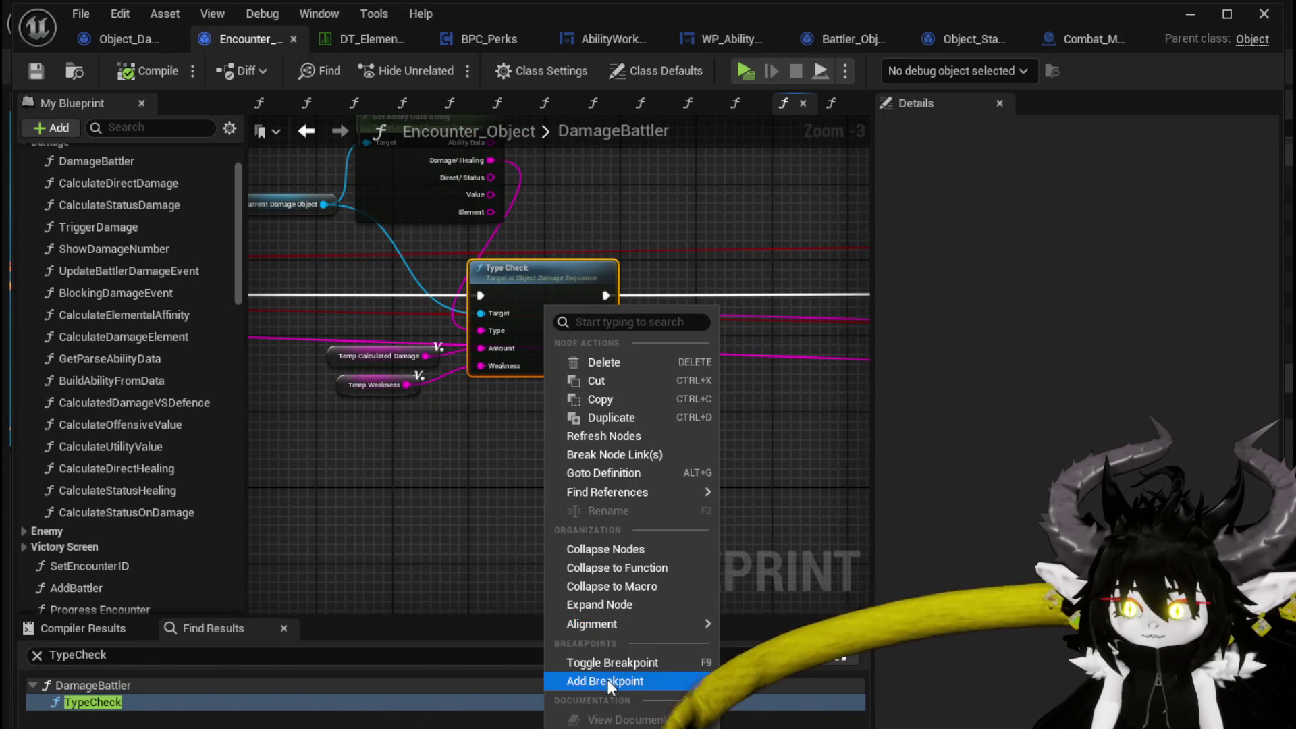
{"action": "left_click", "coordinate": [606, 679]}
{"action": "scroll", "coordinate": [512, 426], "scroll_direction": "down", "scroll_amount": 1}
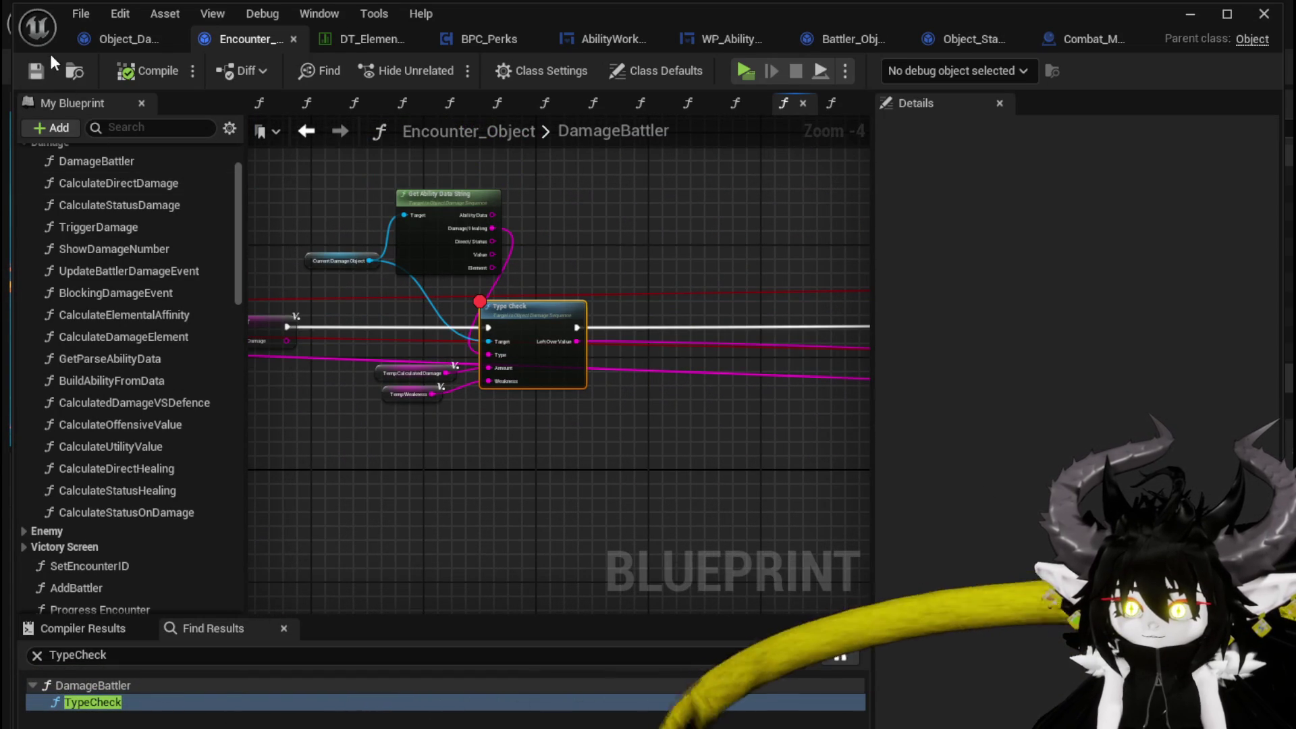
{"action": "left_click", "coordinate": [1200, 26]}
{"action": "left_click", "coordinate": [442, 66]}
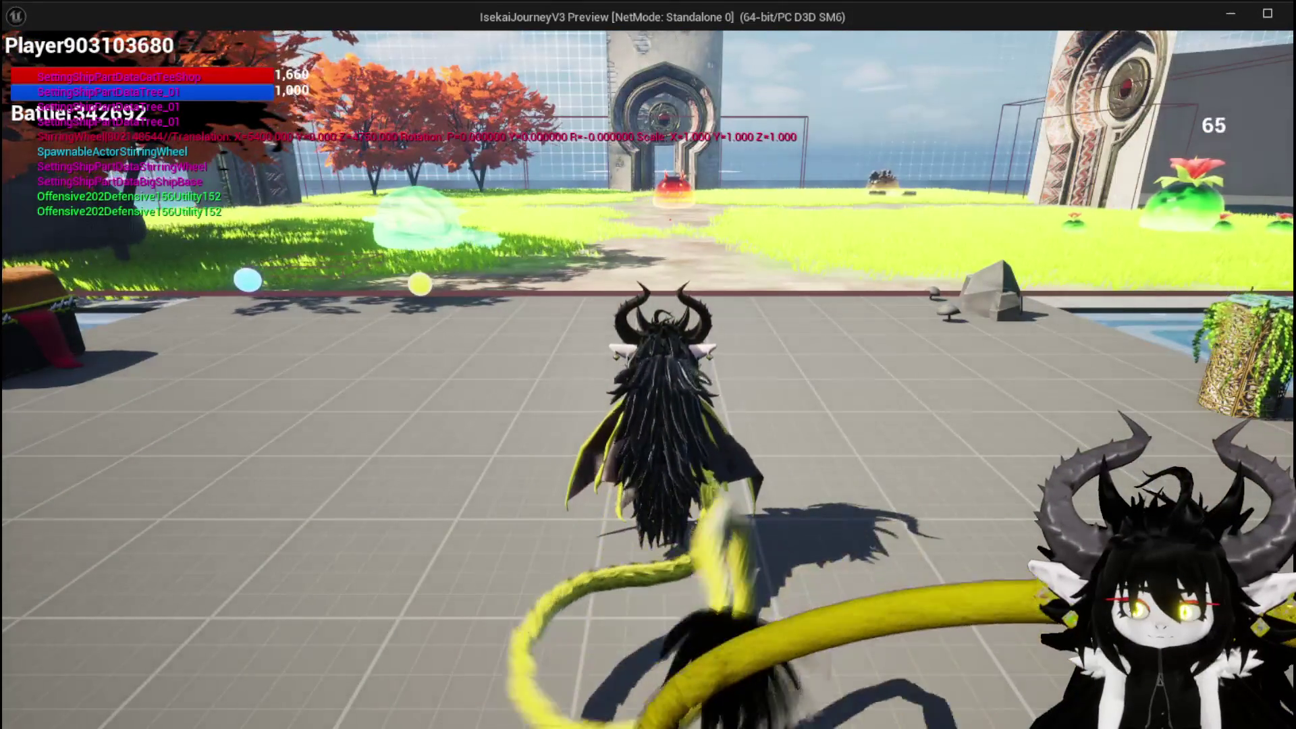
- Run the character past the gate onto the grass, then attack the red slime with Q
{"action": "key", "text": "w"}
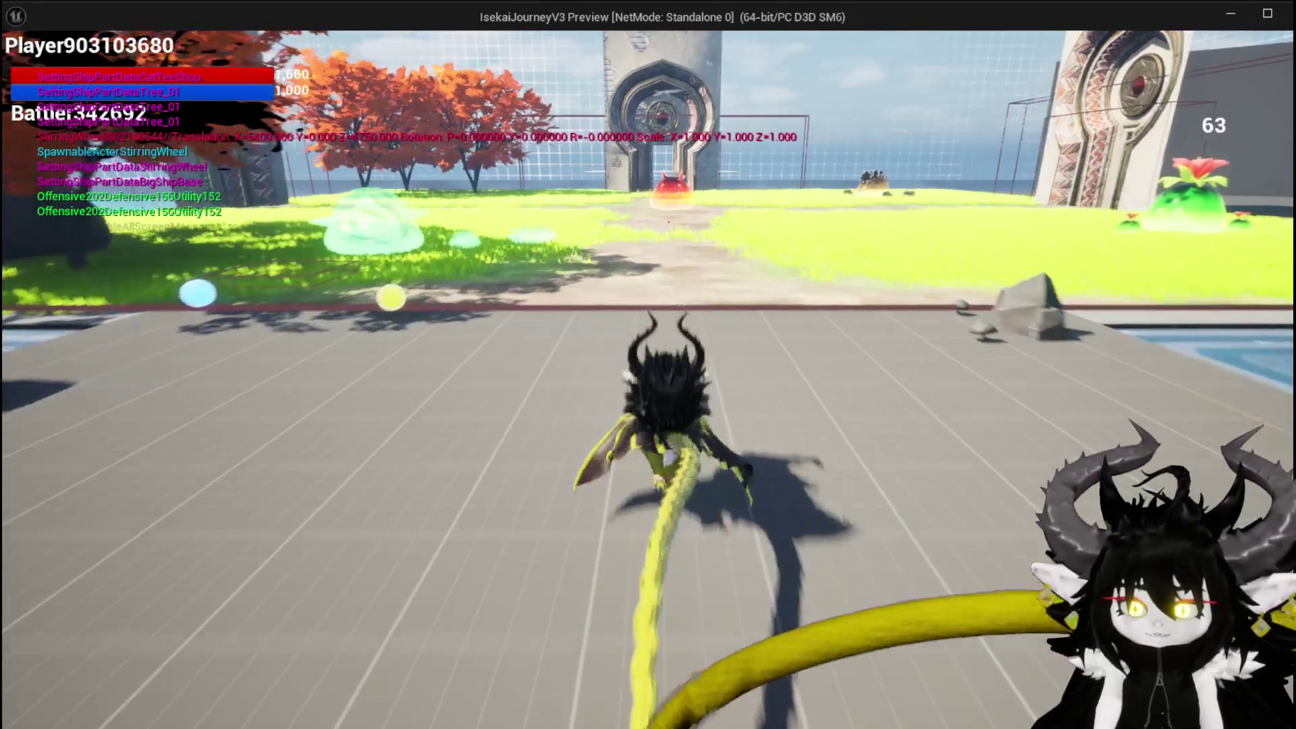
{"action": "key", "text": "d"}
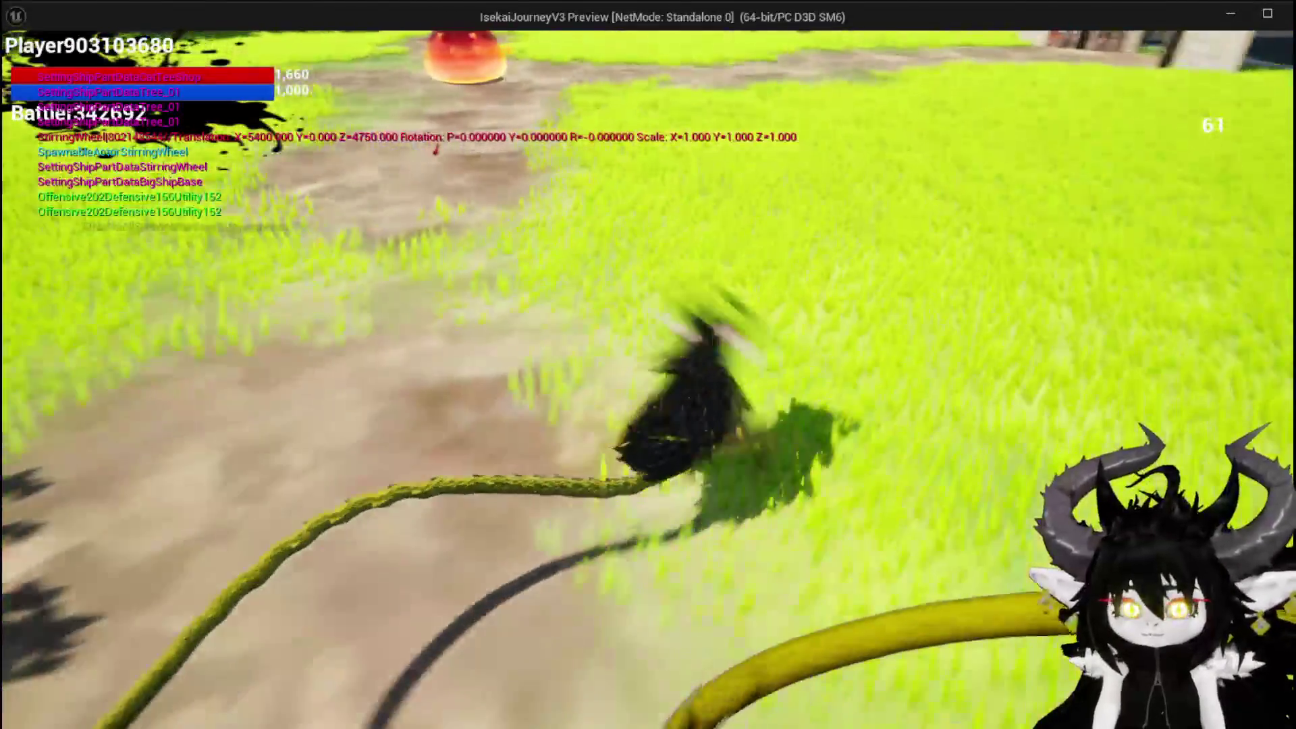
{"action": "key", "text": "w"}
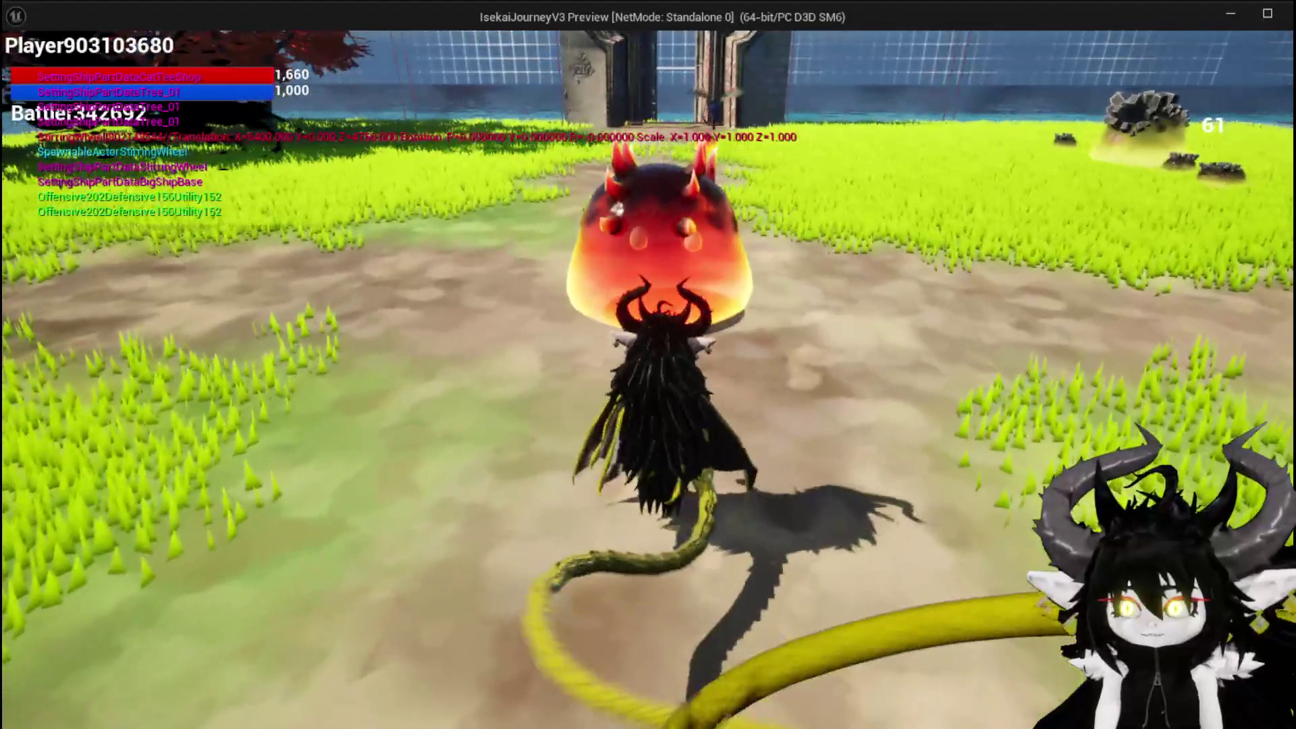
{"action": "key", "text": "q"}
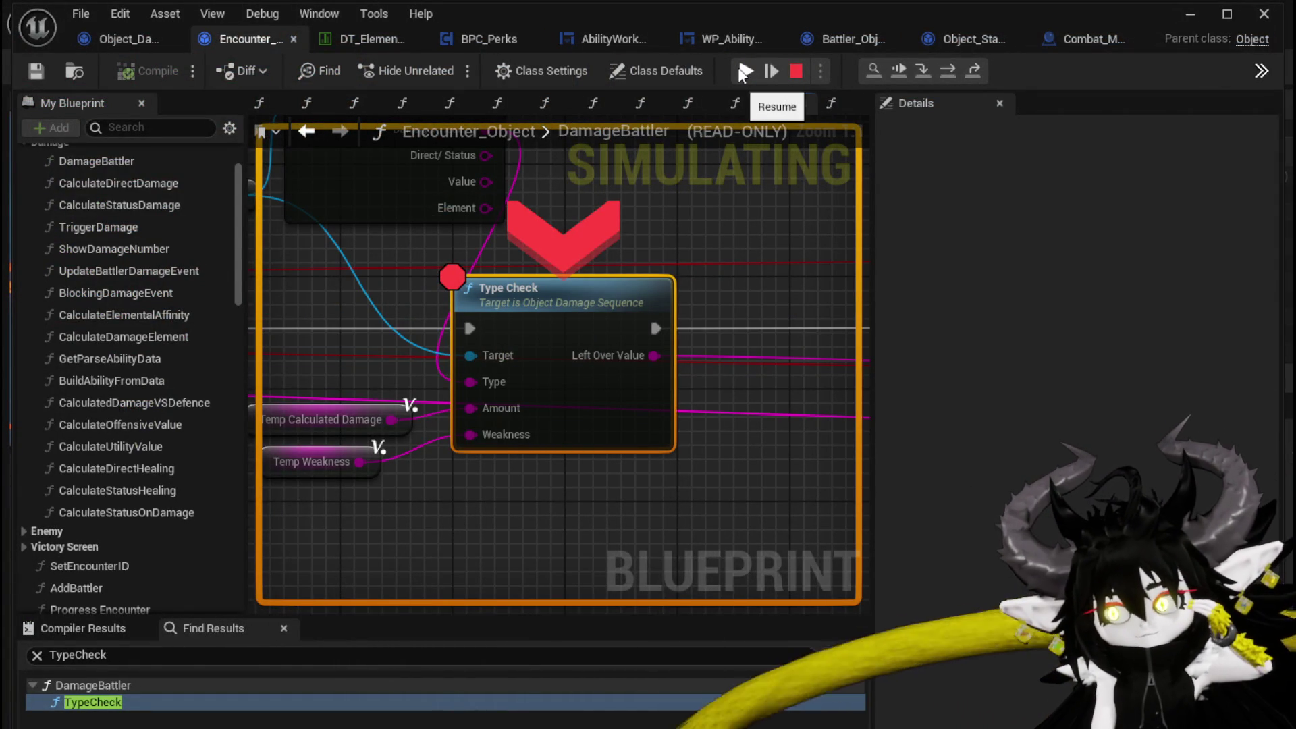
- Resume past the TypeCheck, ApplyStatusValue and AddStatus breakpoints back into the game
{"action": "left_click", "coordinate": [739, 67]}
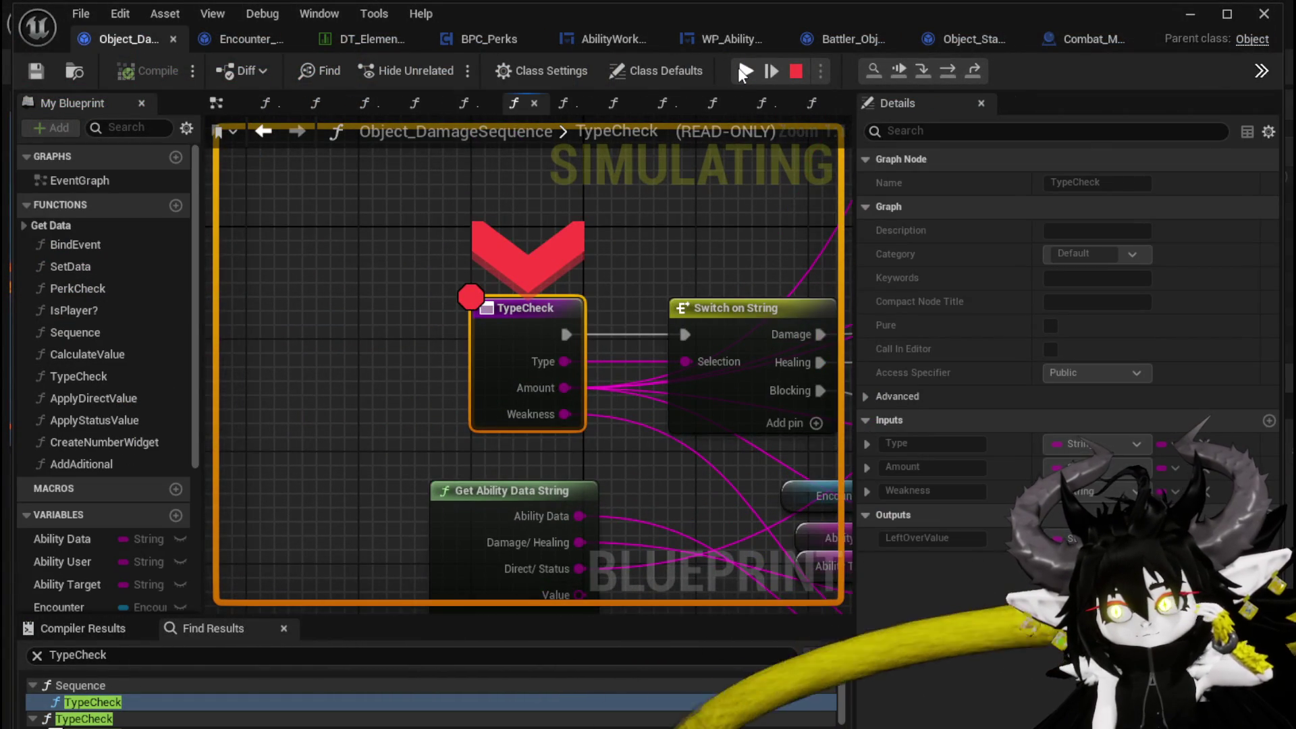
{"action": "left_click", "coordinate": [738, 67]}
{"action": "left_click", "coordinate": [738, 67]}
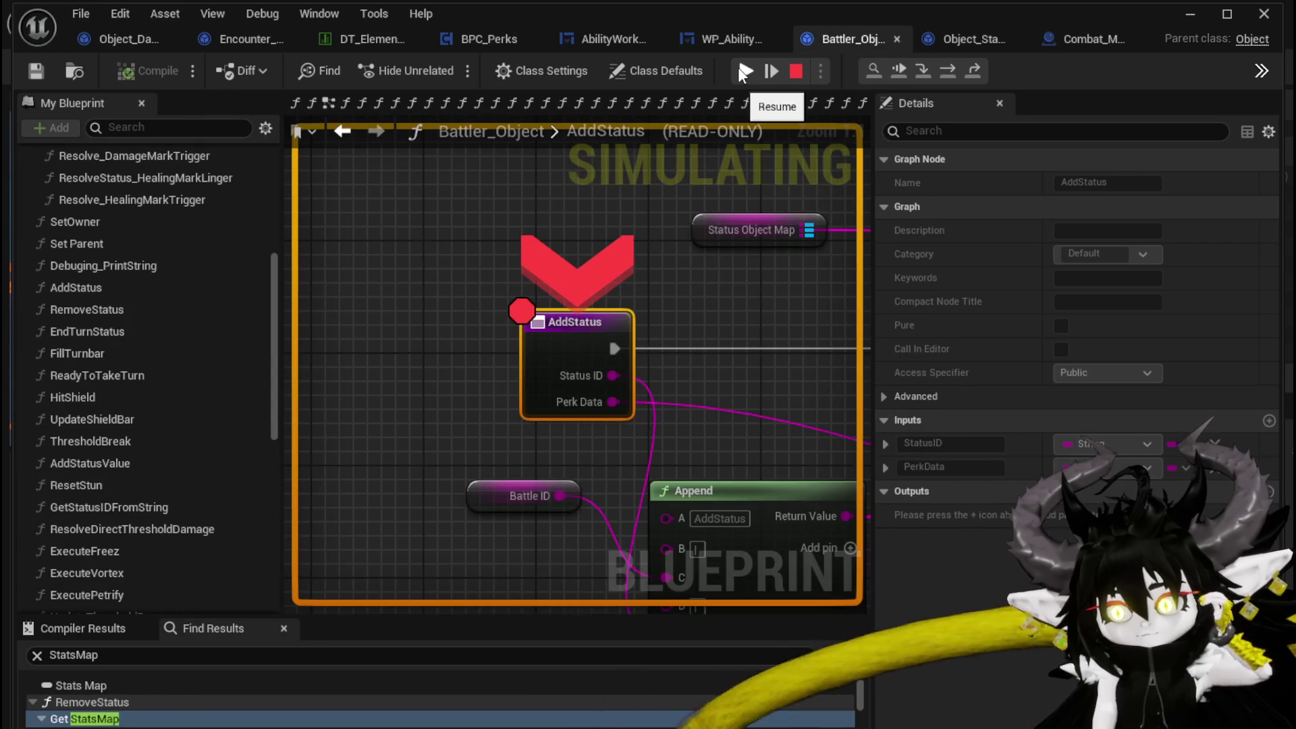
{"action": "left_click", "coordinate": [738, 67]}
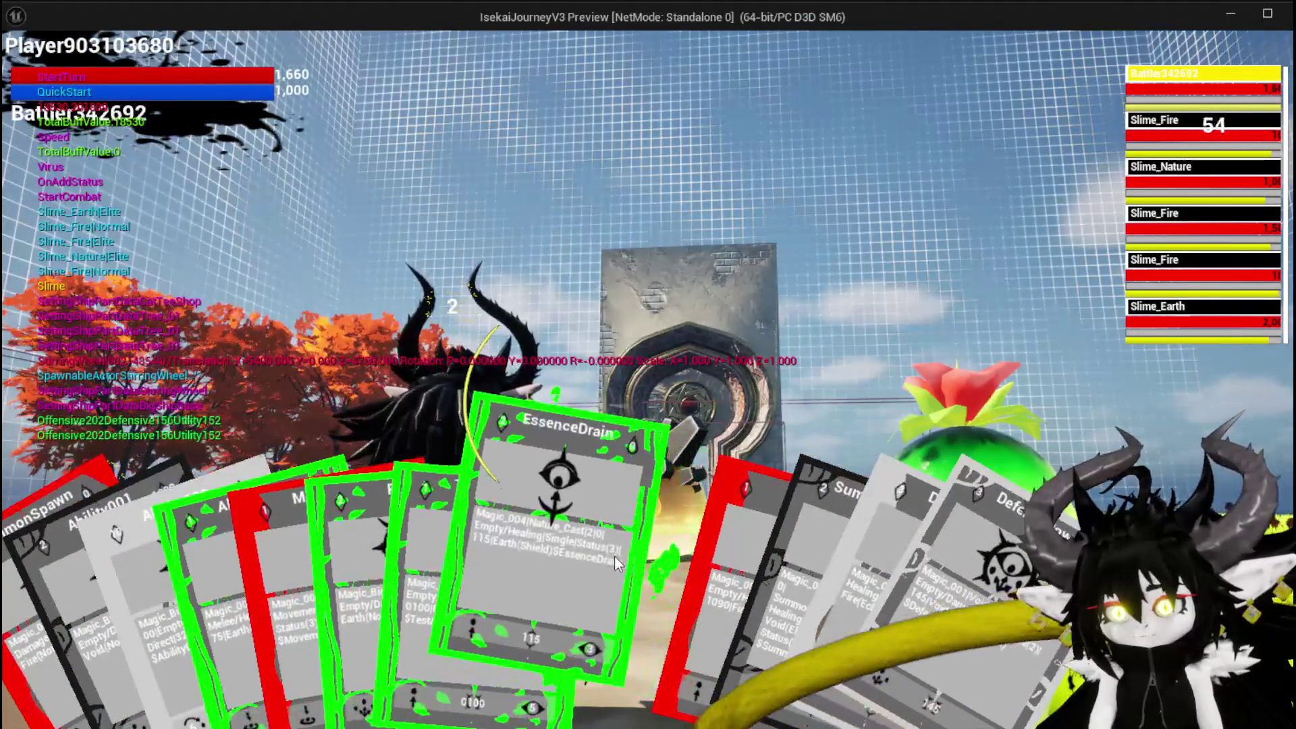
- Play the EssenceDrain card and resume through each breakpoint until the play test ends
{"action": "left_click", "coordinate": [614, 556]}
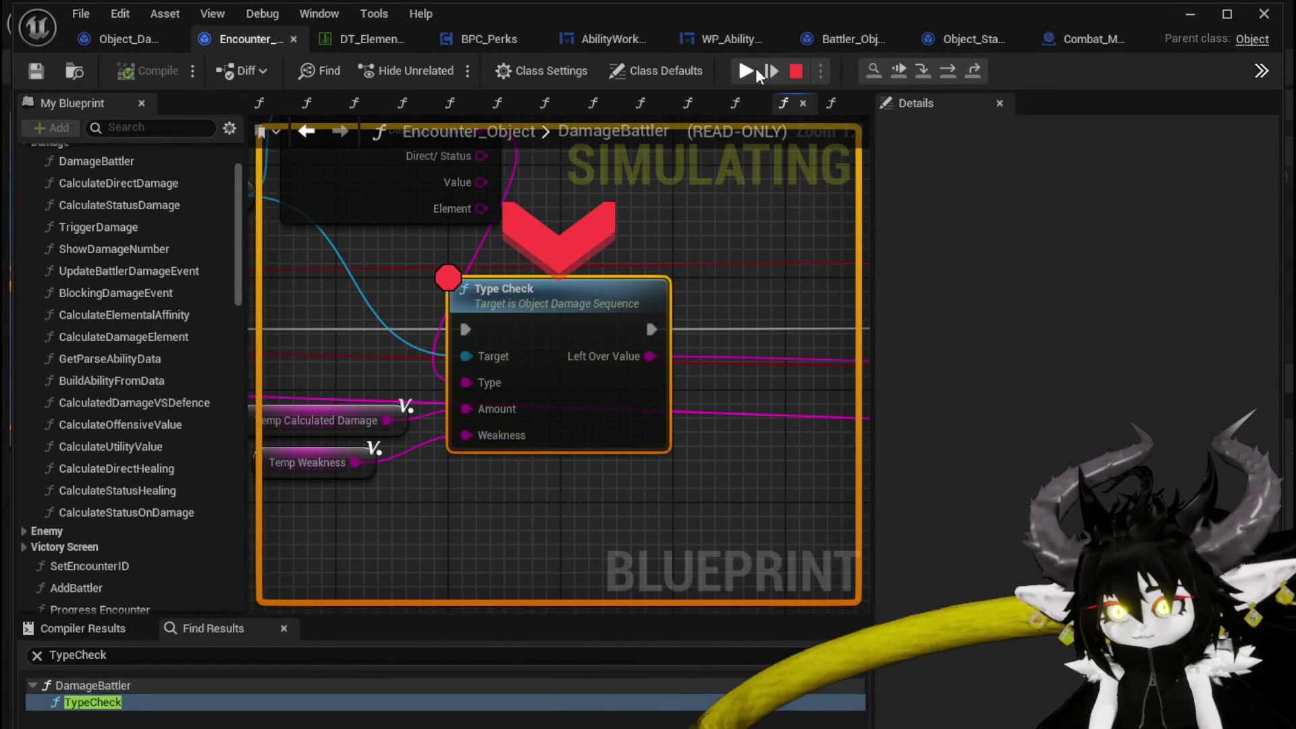
{"action": "left_click", "coordinate": [756, 68]}
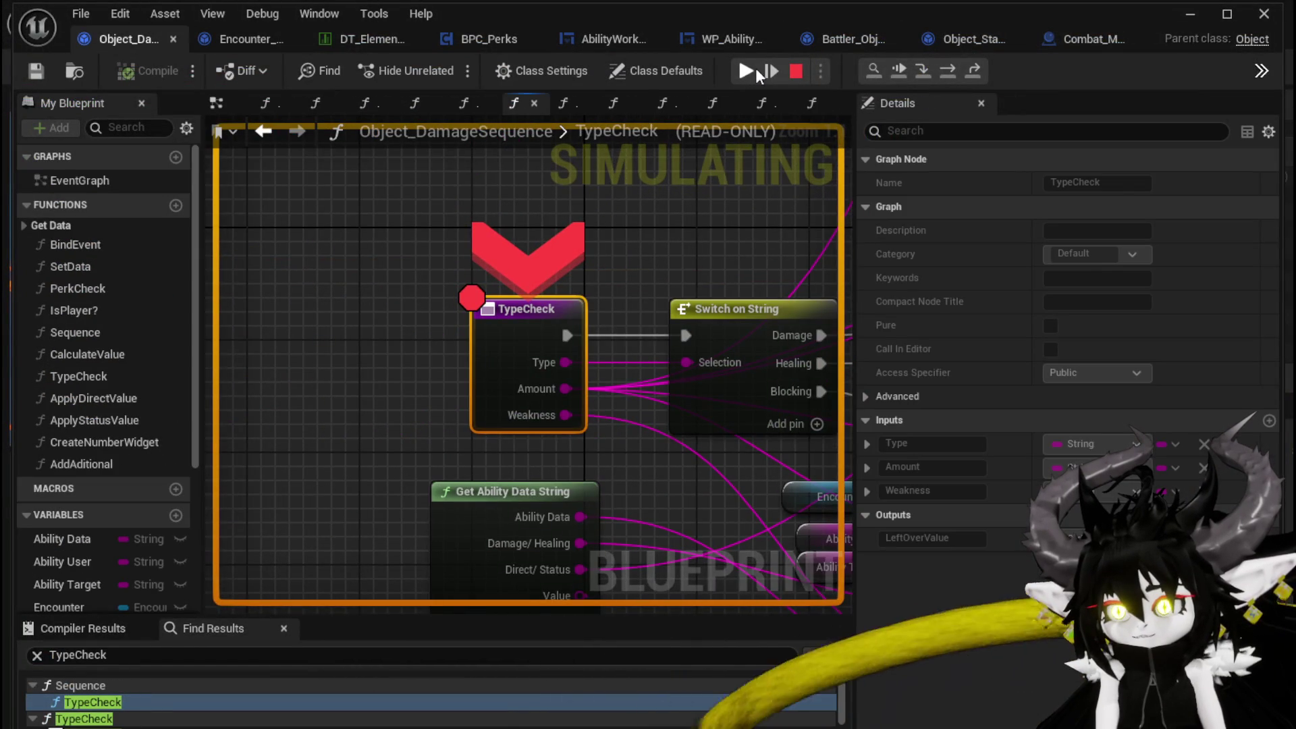
{"action": "left_click", "coordinate": [758, 74]}
{"action": "left_click", "coordinate": [758, 73]}
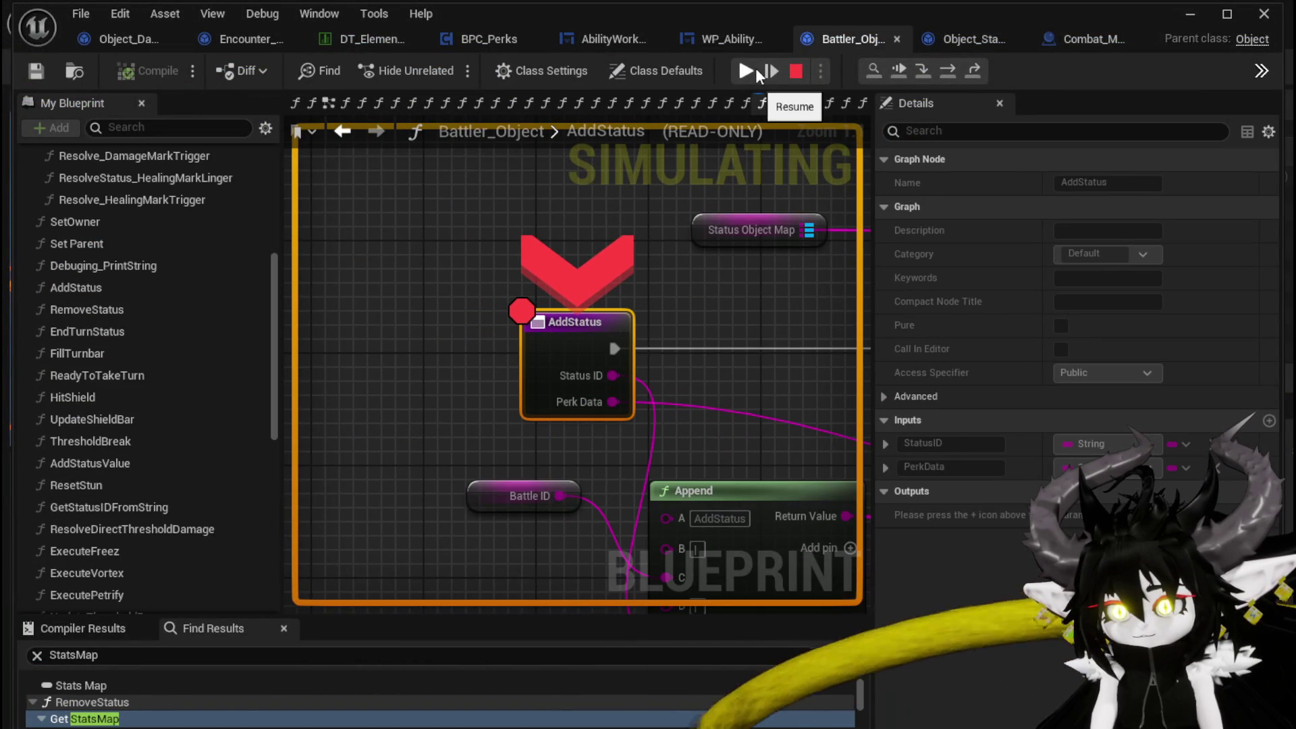
{"action": "left_click", "coordinate": [740, 69]}
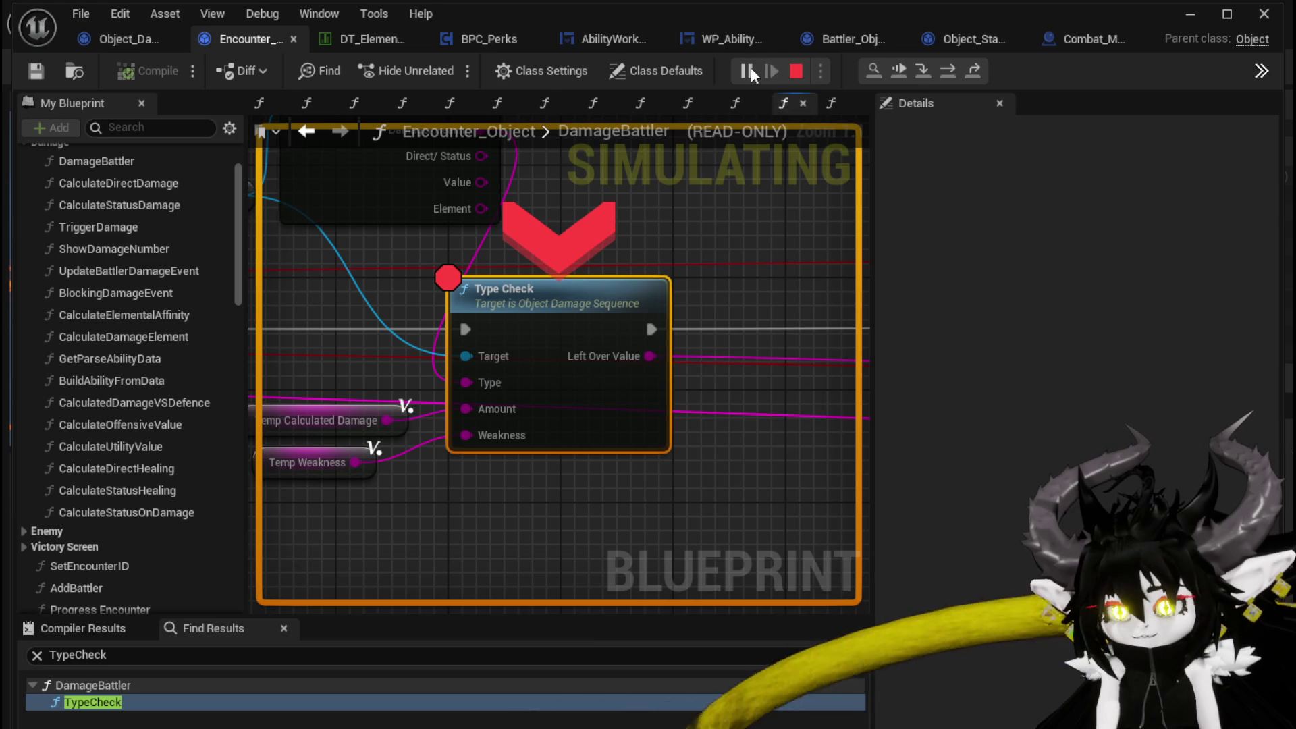
{"action": "left_click", "coordinate": [750, 67]}
{"action": "left_click", "coordinate": [793, 70]}
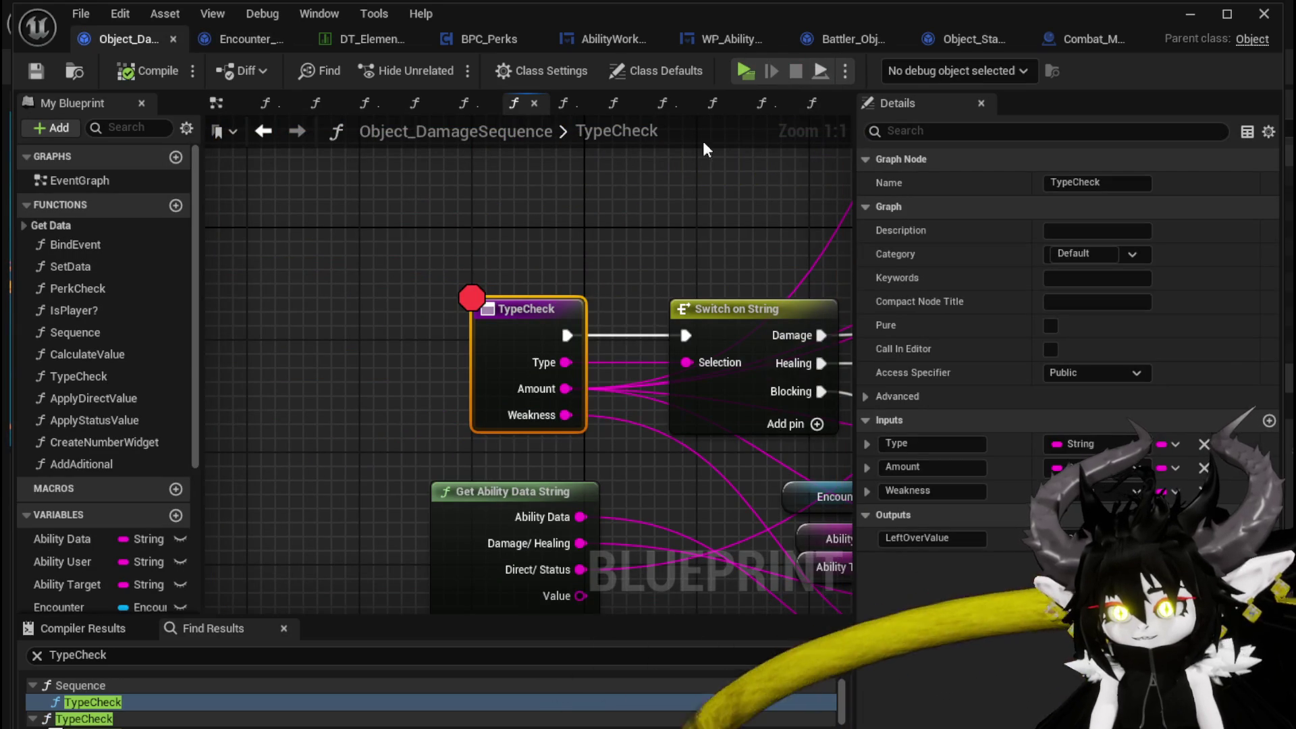
- Switch to Encounter_Object and pan to the start of the DamageBattler graph
{"action": "left_click", "coordinate": [227, 38]}
{"action": "scroll", "coordinate": [503, 250], "scroll_direction": "down", "scroll_amount": 7}
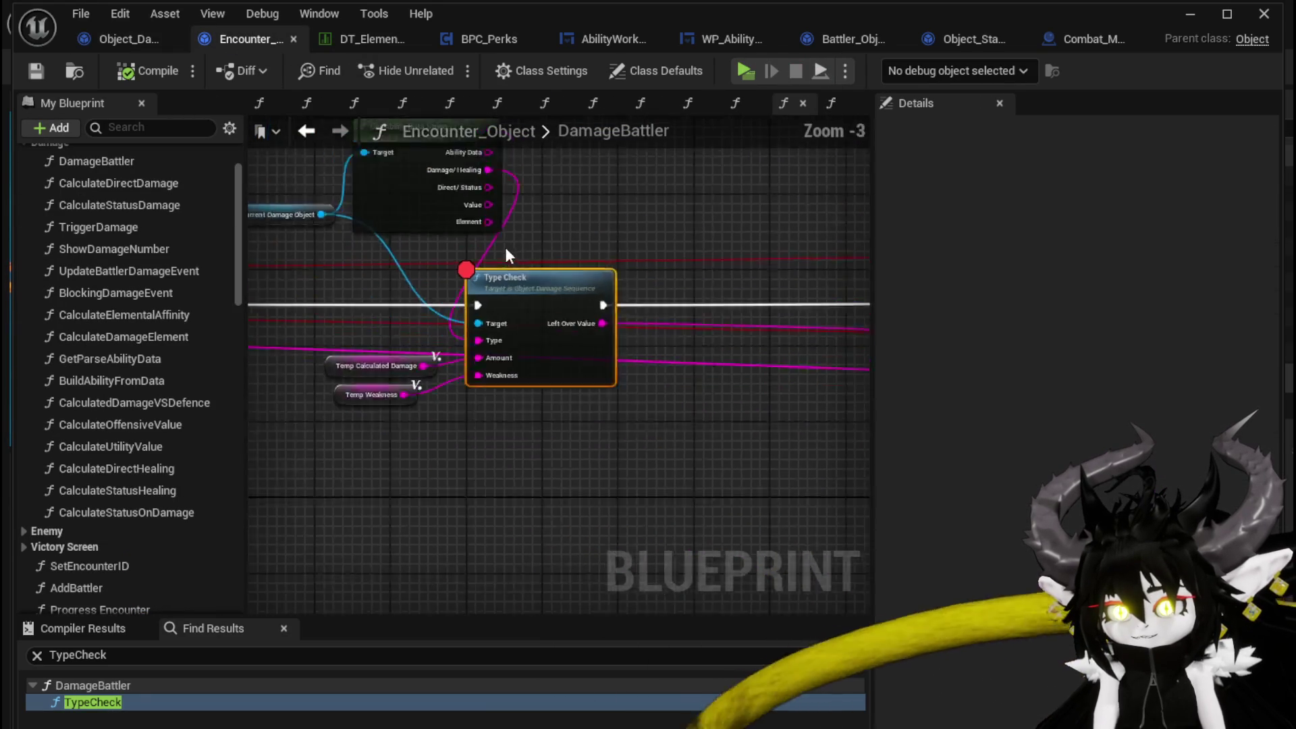
{"action": "scroll", "coordinate": [601, 329], "scroll_direction": "up", "scroll_amount": 3}
{"action": "mouse_move", "coordinate": [589, 311]}
{"action": "left_mouse_down"}
{"action": "mouse_move", "coordinate": [646, 248]}
{"action": "mouse_move", "coordinate": [833, 231]}
{"action": "left_mouse_up"}
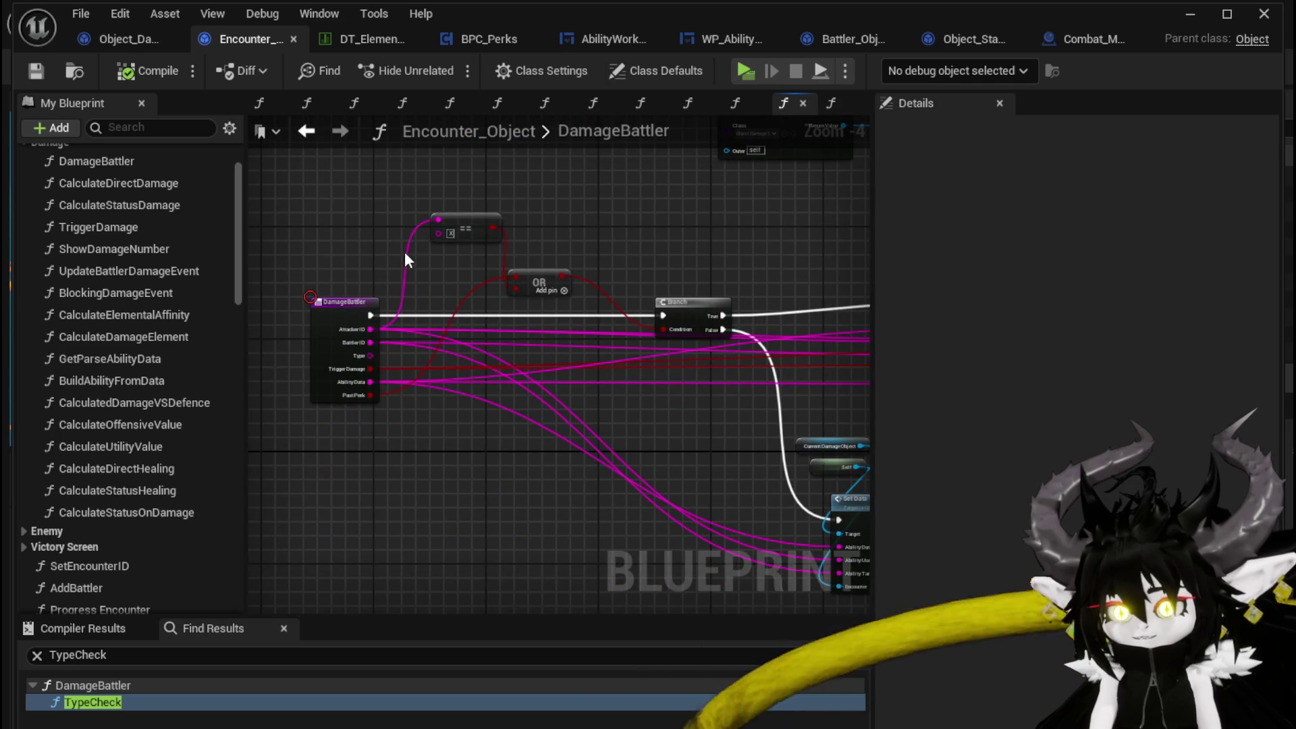
{"action": "scroll", "coordinate": [405, 254], "scroll_direction": "down", "scroll_amount": 1}
{"action": "left_click_drag", "start_coordinate": [651, 241], "coordinate": [209, 112]}
{"action": "scroll", "coordinate": [673, 280], "scroll_direction": "up", "scroll_amount": 3}
- Enable the breakpoint on the DamageBattler entry node and start another play test
{"action": "right_click", "coordinate": [322, 330]}
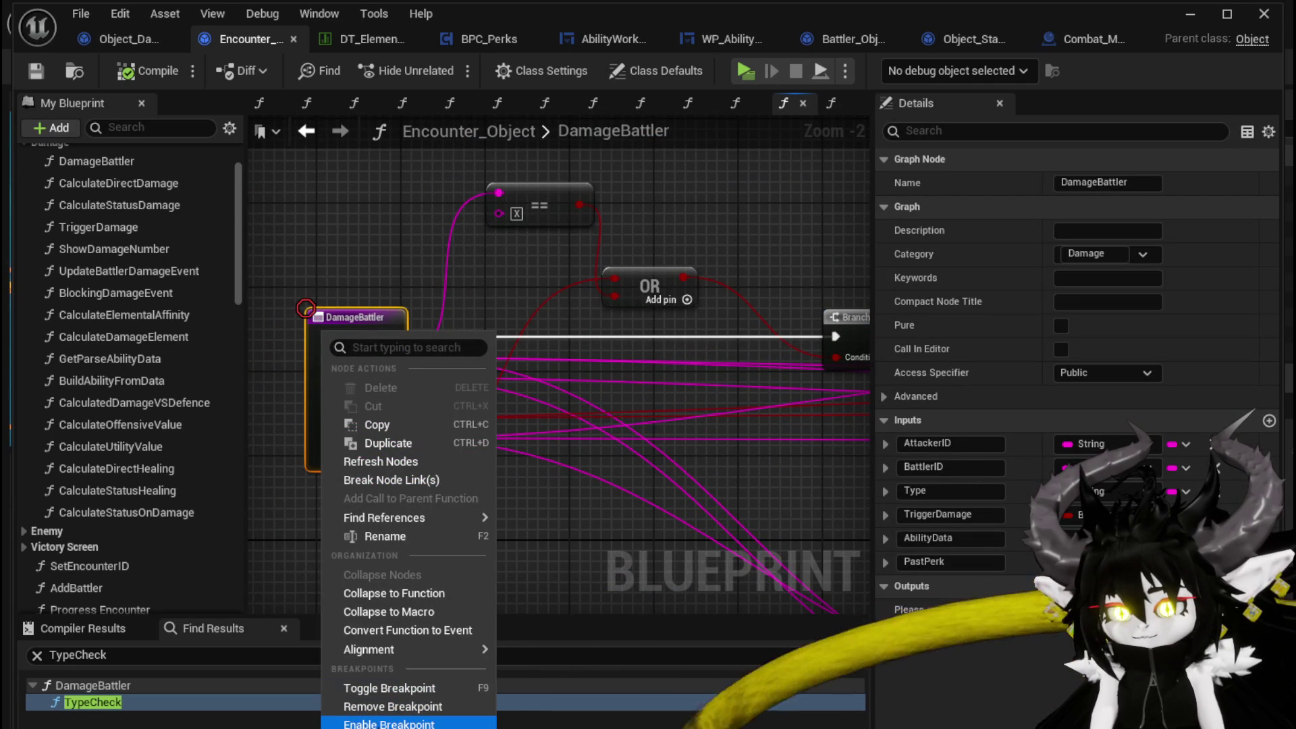
{"action": "left_click", "coordinate": [384, 723]}
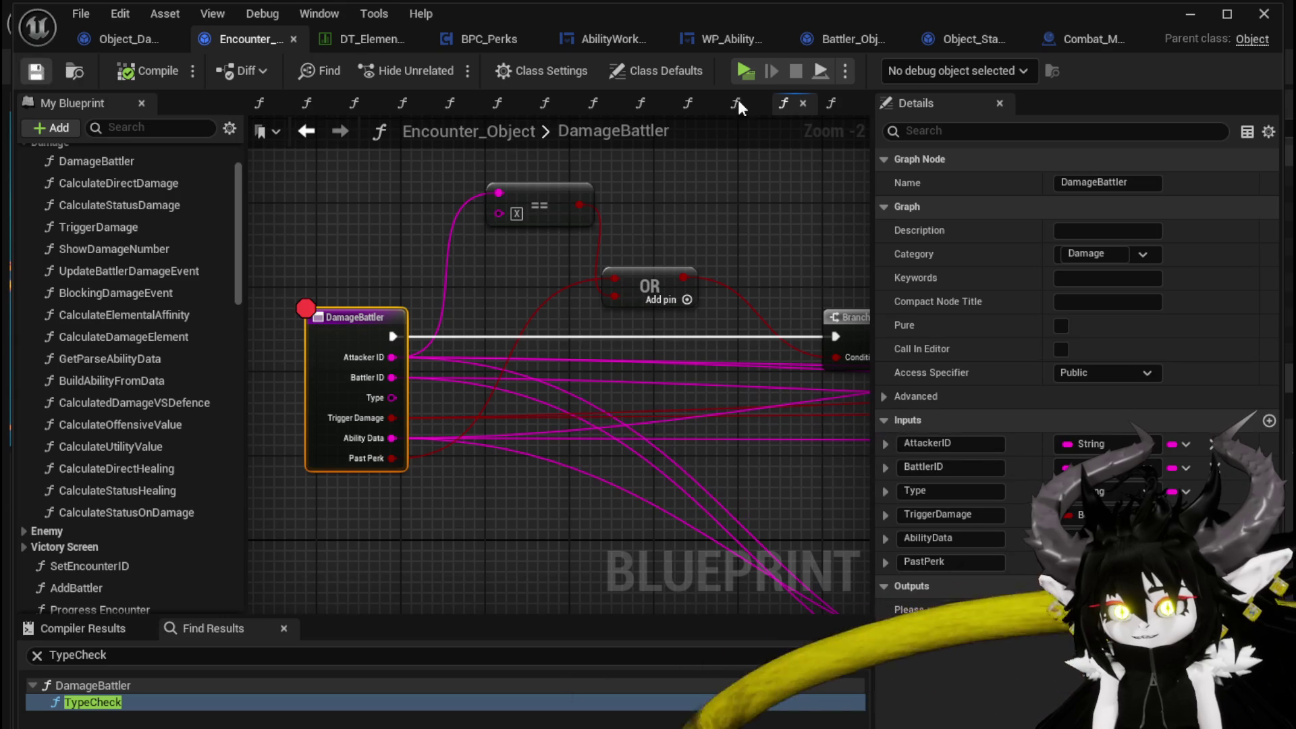
{"action": "left_click", "coordinate": [1190, 15]}
{"action": "left_click", "coordinate": [443, 69]}
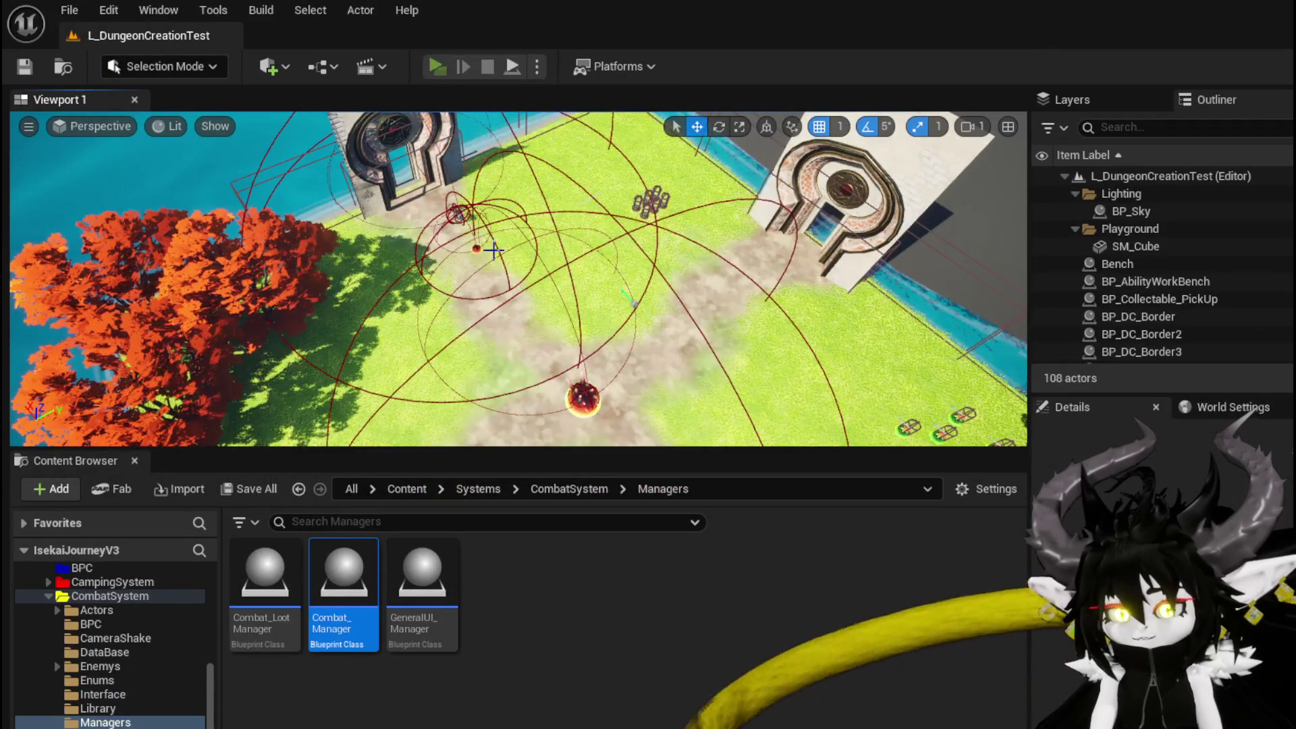
- Run the character into the red slime and view the nodes after DamageBattler
{"action": "key", "text": "space"}
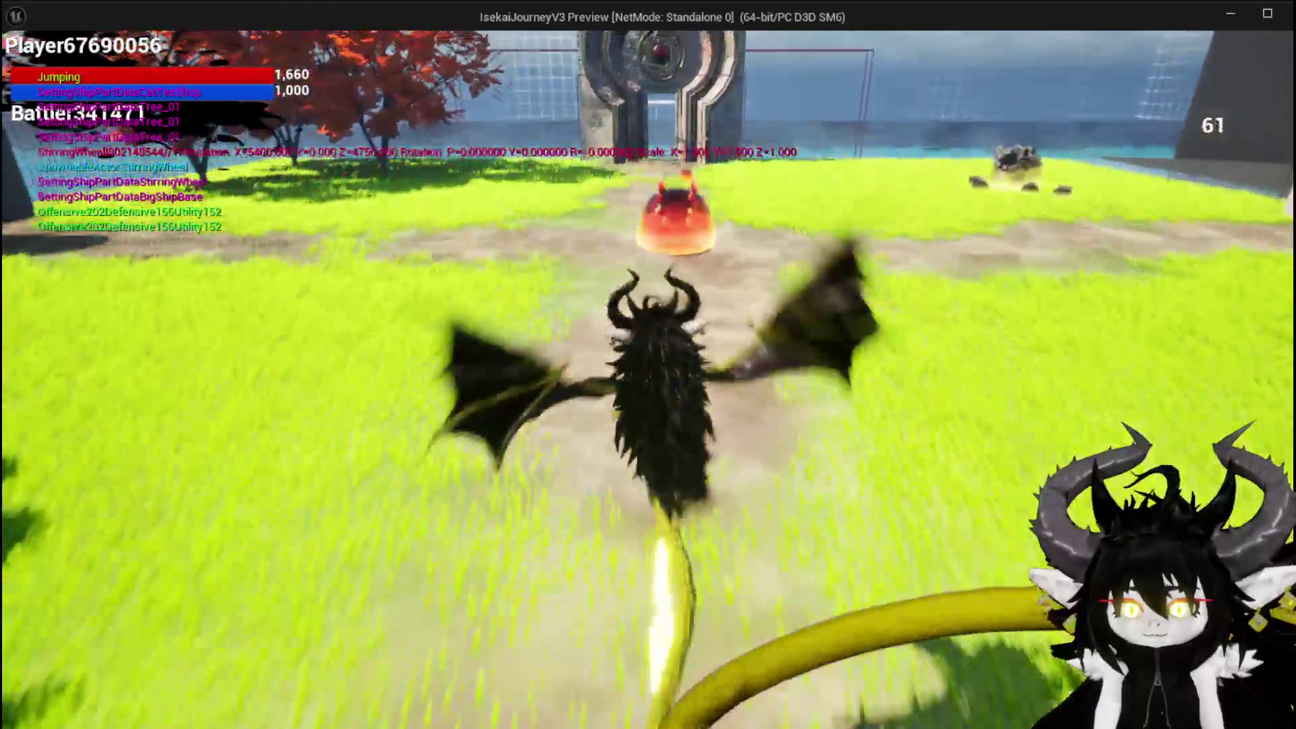
{"action": "key", "text": "w"}
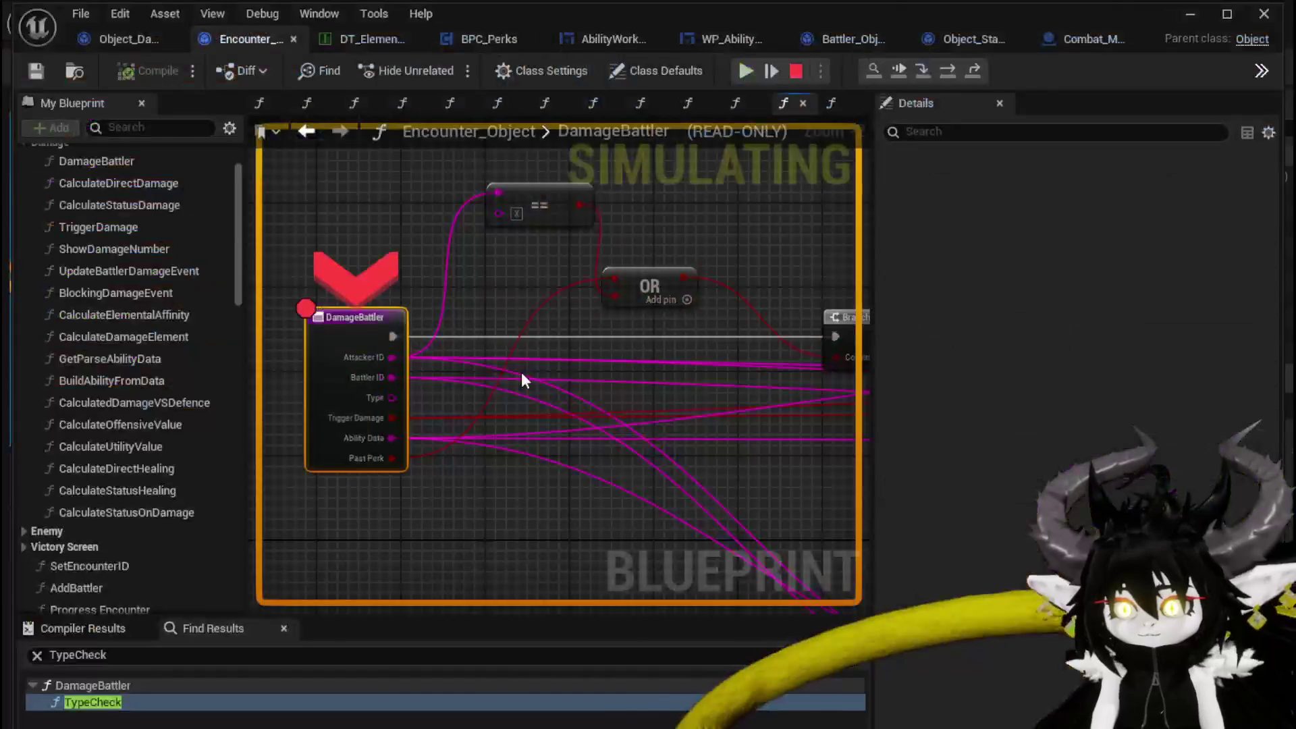
{"action": "mouse_move", "coordinate": [561, 417]}
{"action": "scroll", "coordinate": [592, 201], "scroll_direction": "down", "scroll_amount": 5}
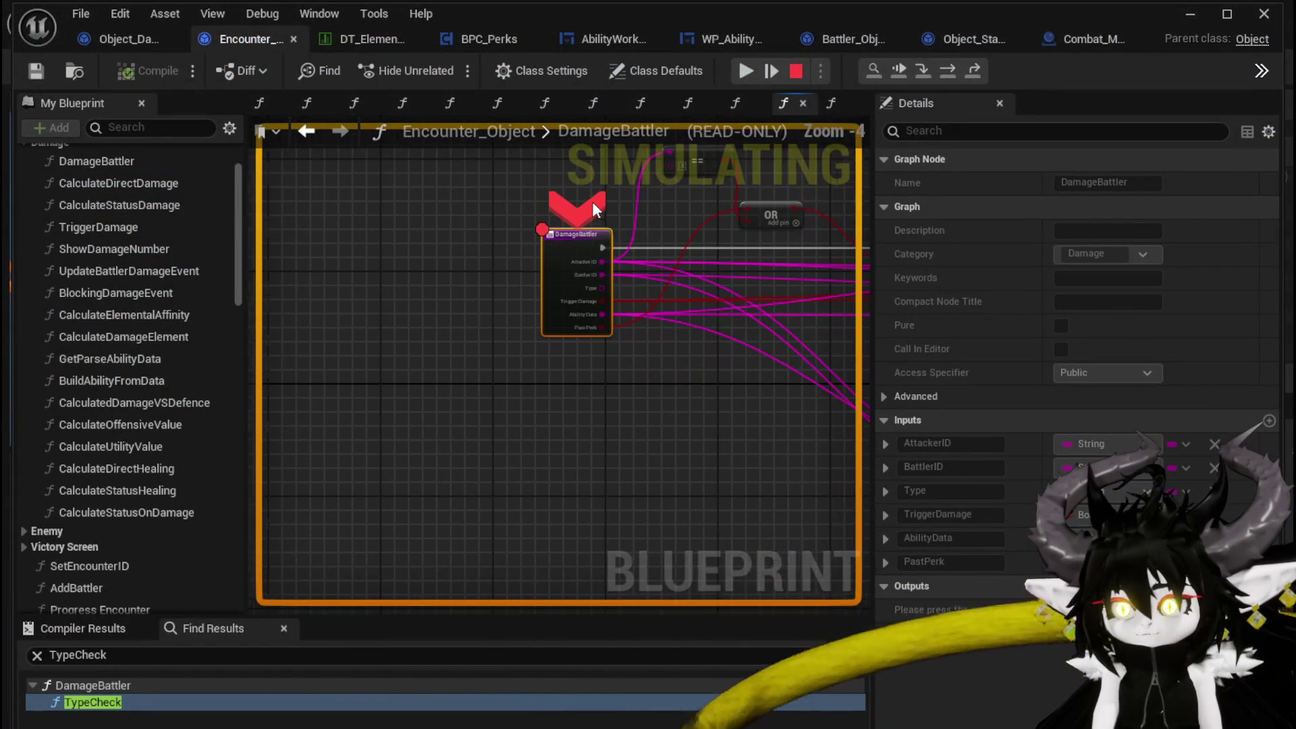
{"action": "mouse_move", "coordinate": [561, 192]}
{"action": "left_mouse_down"}
{"action": "mouse_move", "coordinate": [323, 283]}
{"action": "mouse_move", "coordinate": [362, 266]}
{"action": "left_mouse_up"}
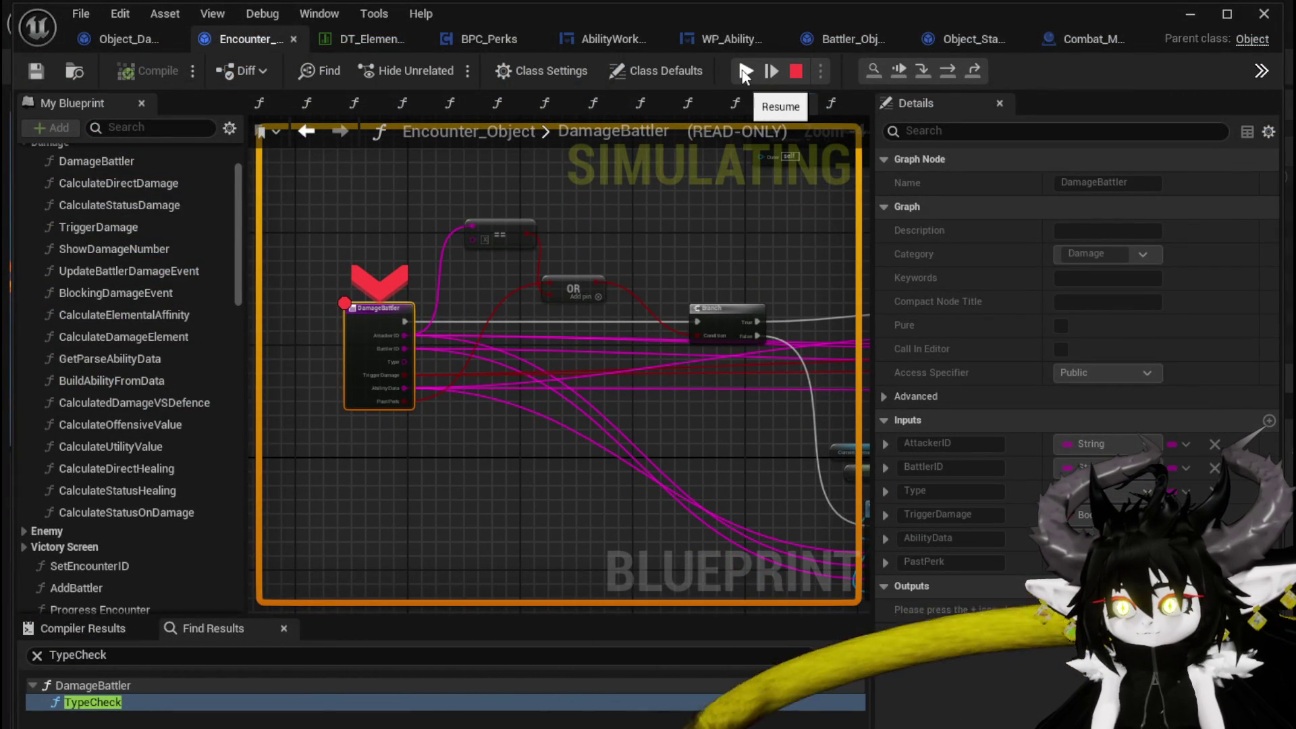
- Resume past the DamageBattler, TypeCheck, ApplyStatusValue and AddStatus breakpoints, returning to battle
{"action": "left_click", "coordinate": [745, 73]}
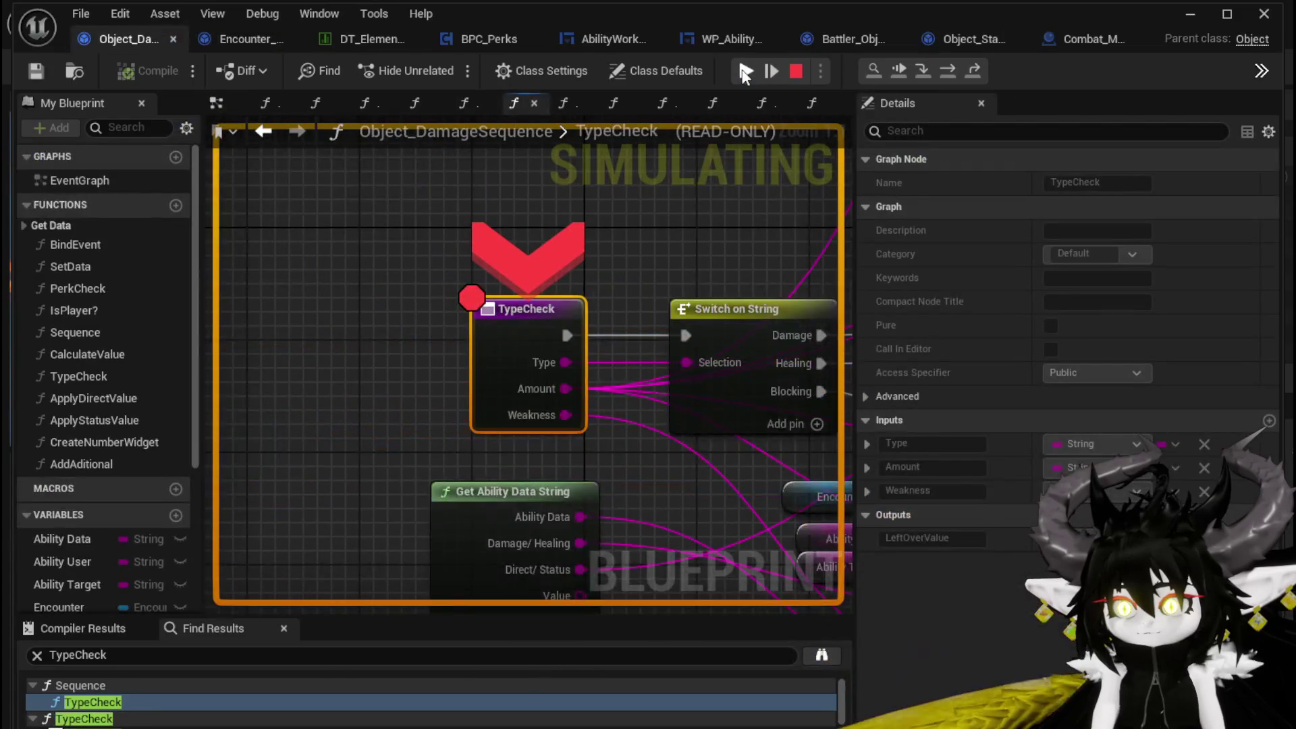
{"action": "left_click", "coordinate": [745, 73]}
{"action": "left_click", "coordinate": [745, 73]}
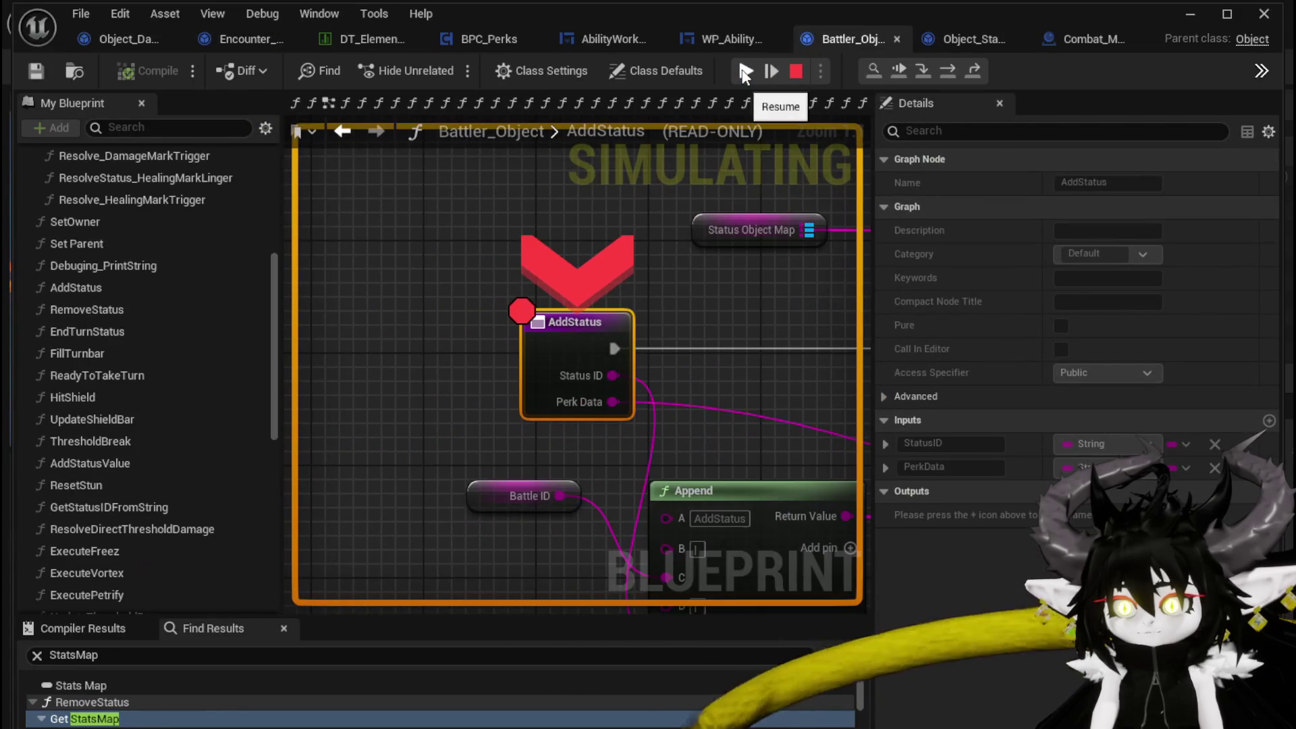
{"action": "left_click", "coordinate": [745, 73]}
{"action": "left_click", "coordinate": [617, 381]}
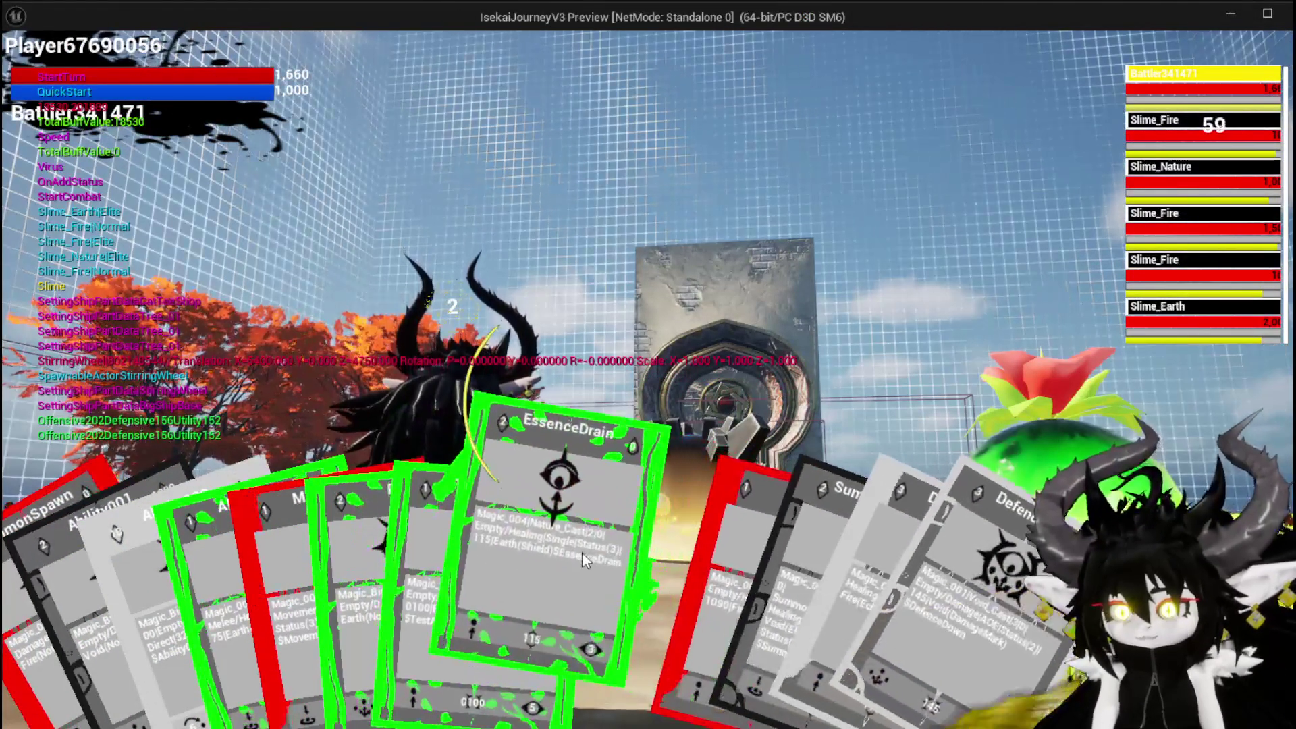
- Play the EssenceDrain card and resume through DamageBattler, Type Check, TypeCheck, ApplyStatusValue and AddStatus breakpoints
{"action": "left_click", "coordinate": [582, 553]}
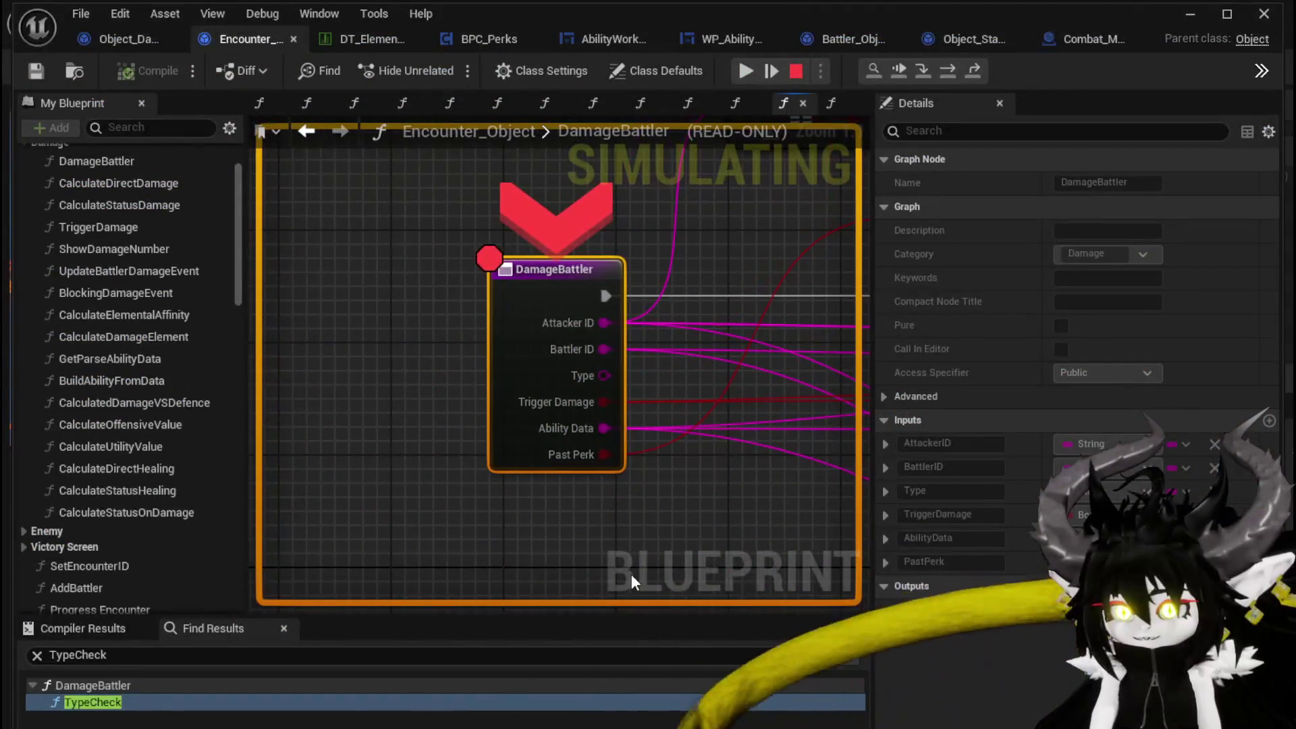
{"action": "scroll", "coordinate": [784, 172], "scroll_direction": "down", "scroll_amount": 4}
{"action": "mouse_move", "coordinate": [748, 286]}
{"action": "left_mouse_down"}
{"action": "mouse_move", "coordinate": [689, 281]}
{"action": "mouse_move", "coordinate": [505, 334]}
{"action": "left_mouse_up"}
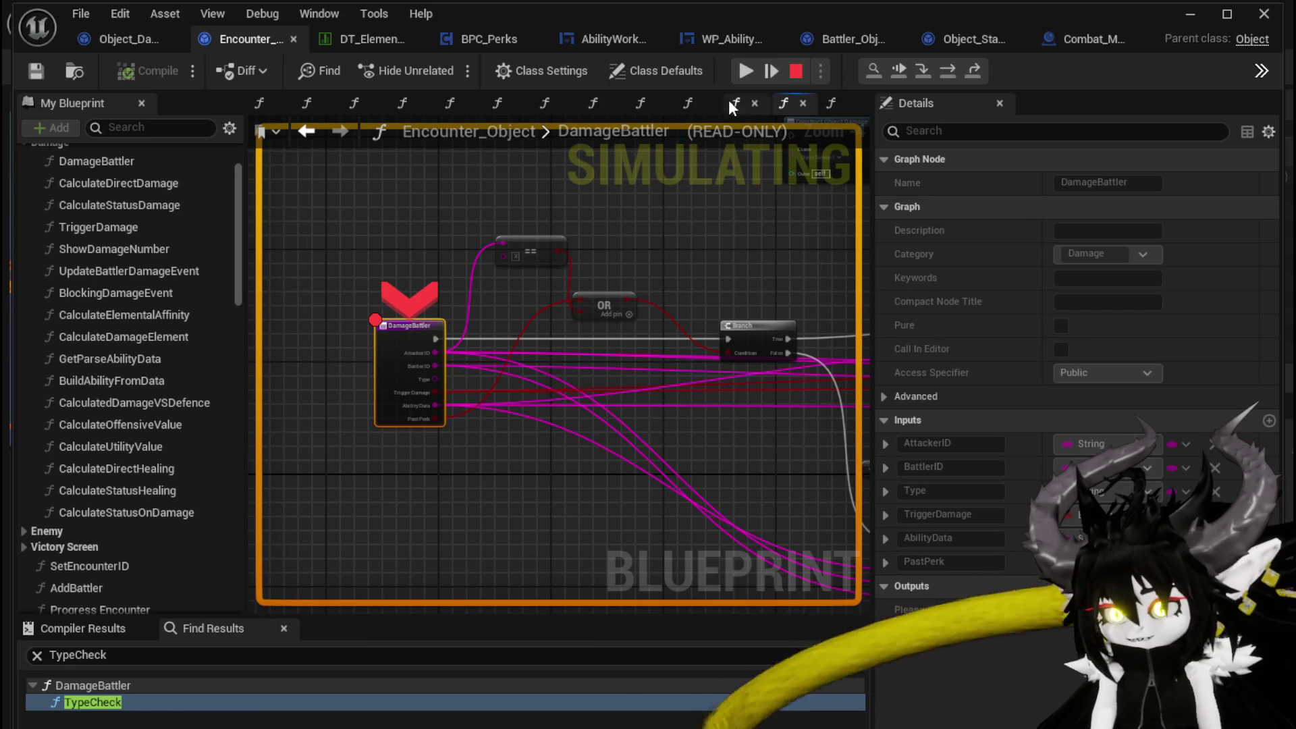
{"action": "left_click", "coordinate": [769, 67]}
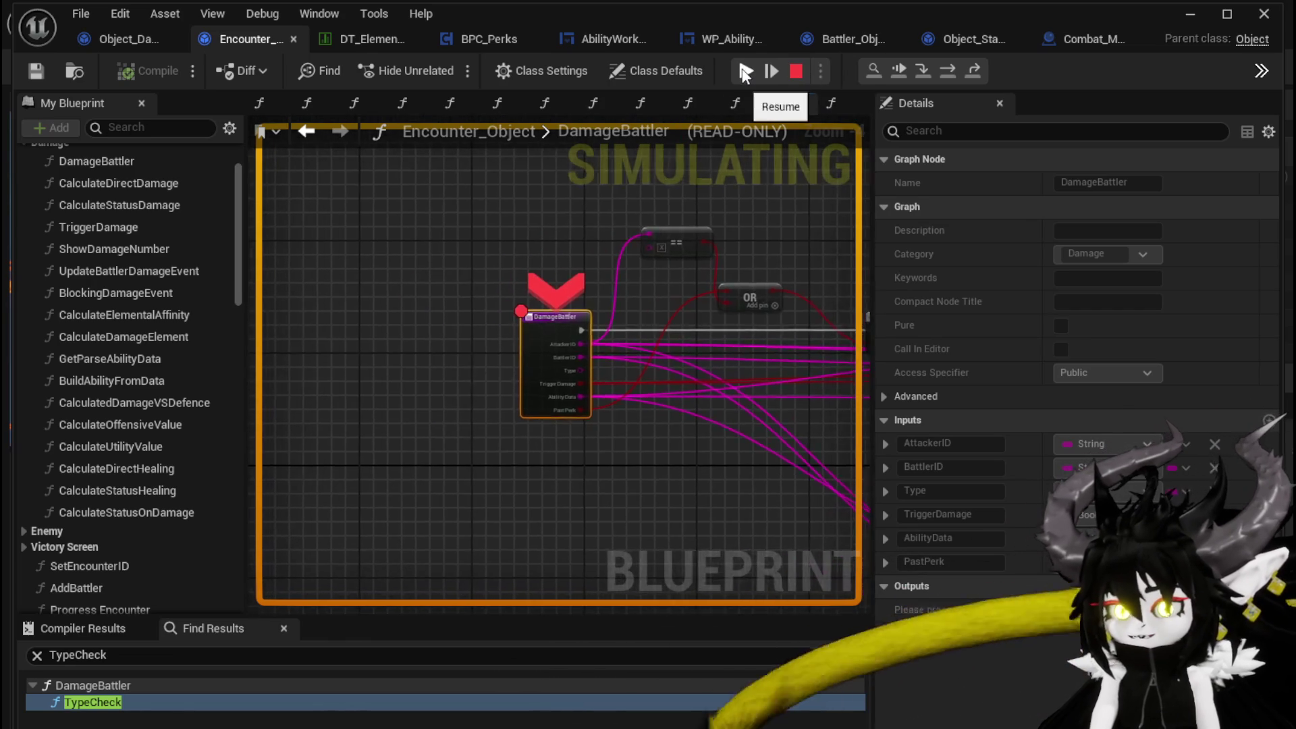
{"action": "left_click", "coordinate": [745, 72]}
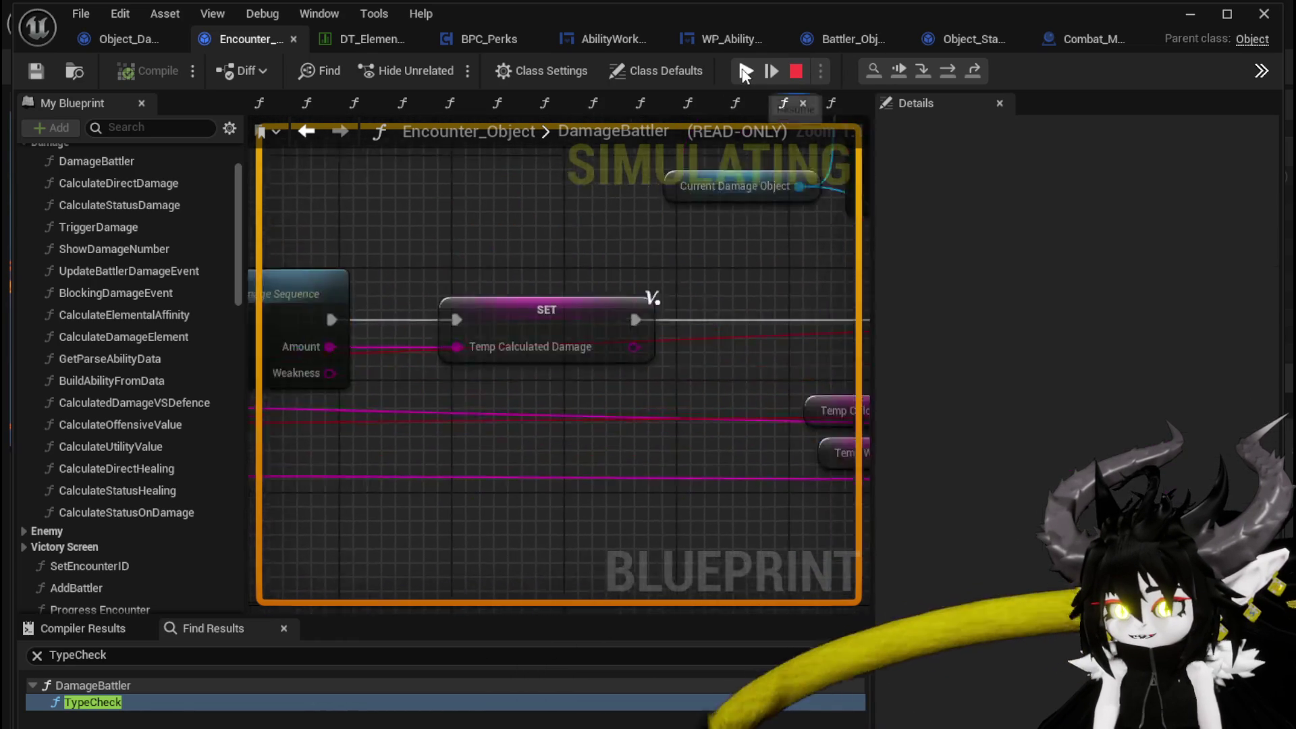
{"action": "left_click", "coordinate": [745, 72]}
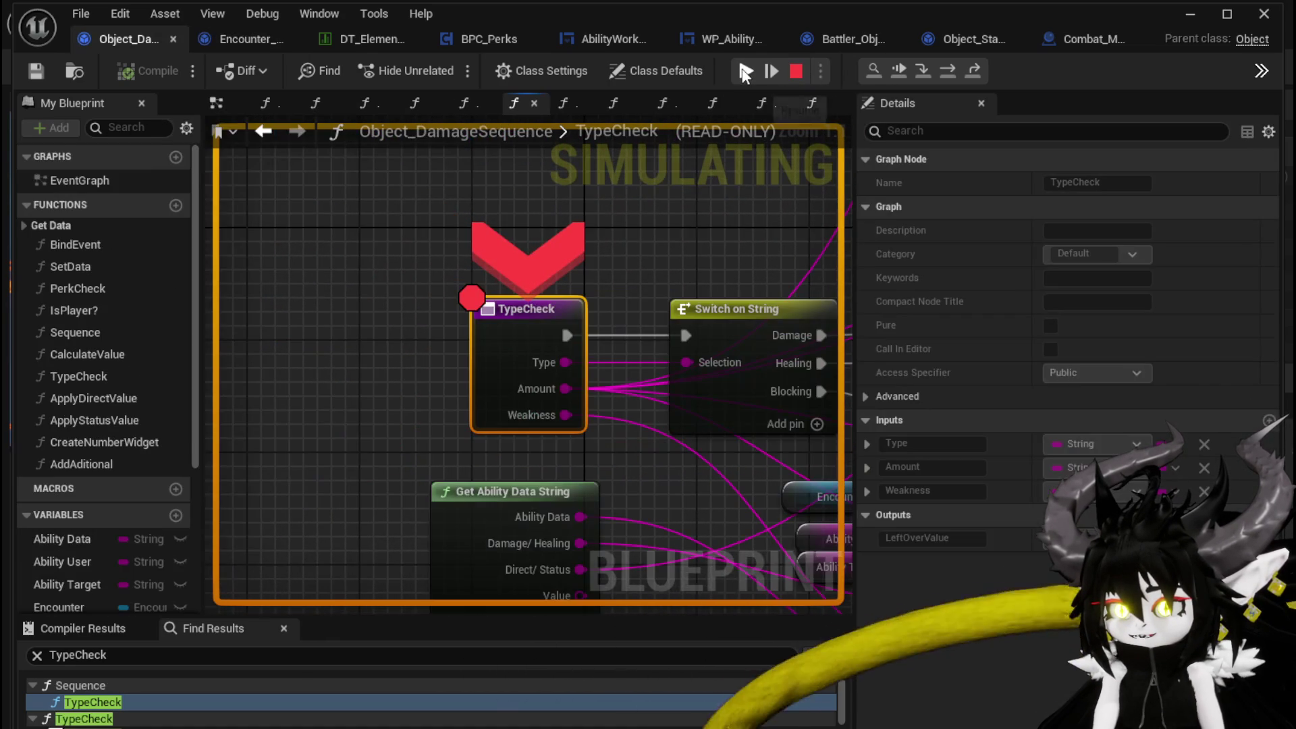
{"action": "left_click", "coordinate": [745, 72]}
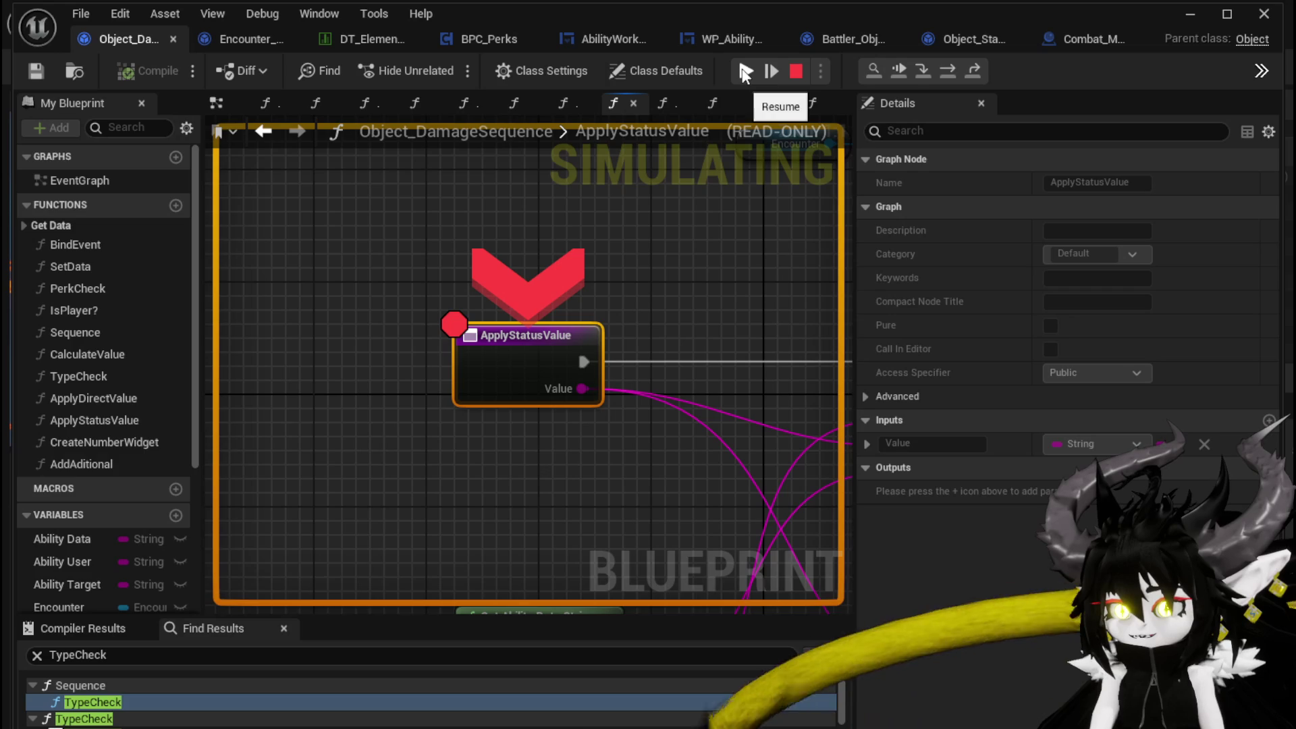
{"action": "left_click", "coordinate": [745, 72]}
{"action": "left_click", "coordinate": [745, 72]}
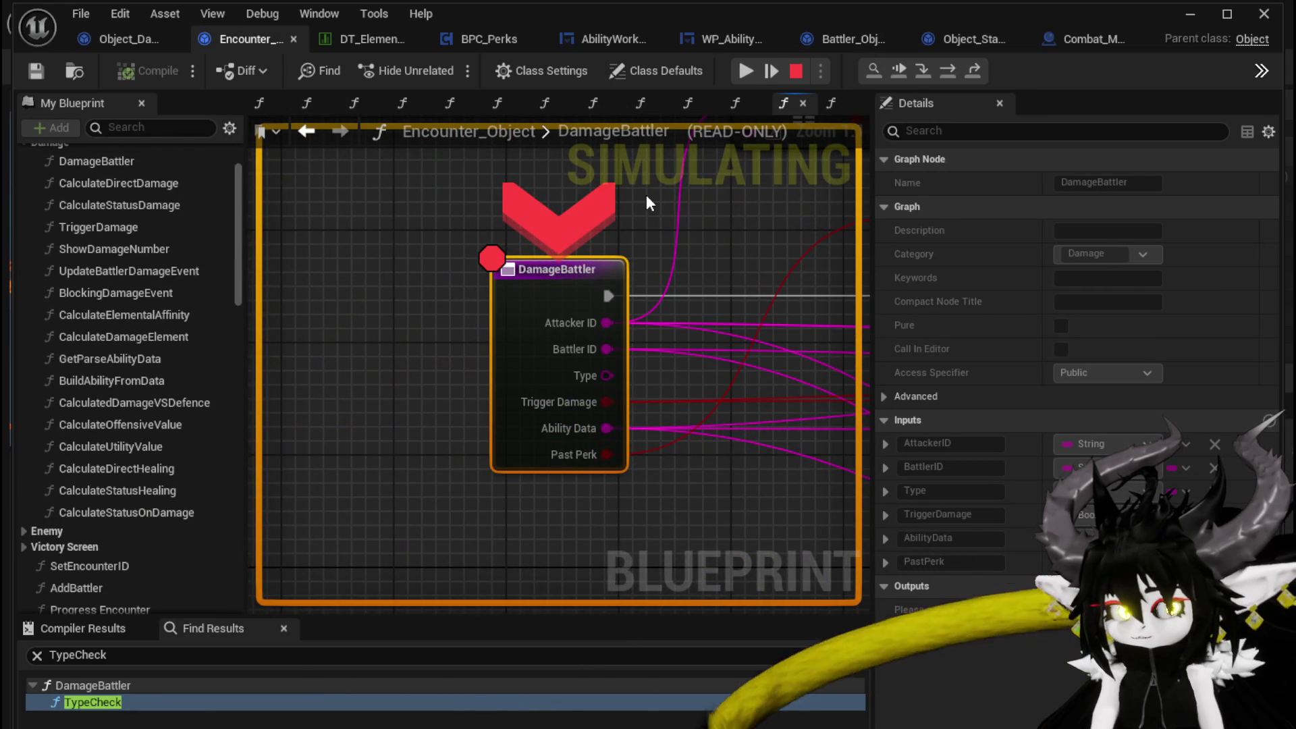
- Resume through the second round of breakpoints, then stop the play test with Esc
{"action": "left_click", "coordinate": [746, 73]}
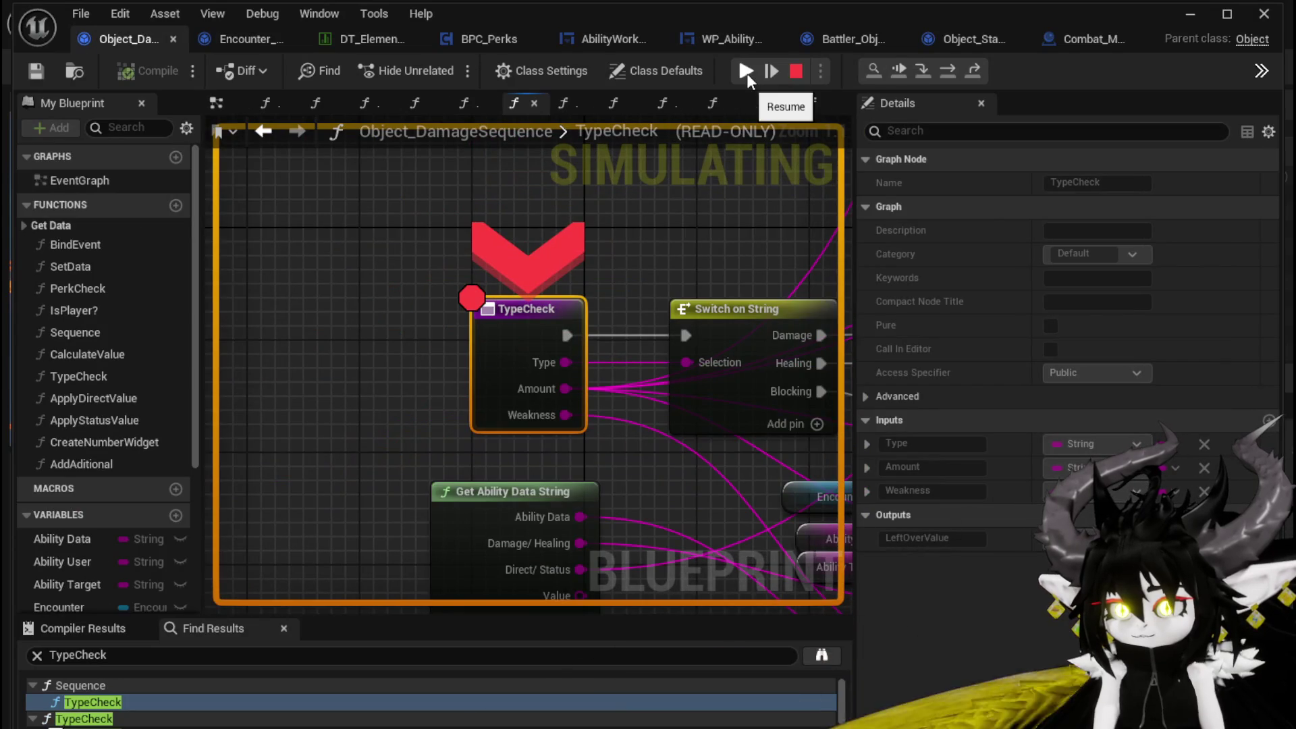
{"action": "left_click", "coordinate": [746, 72]}
{"action": "left_click", "coordinate": [746, 73]}
{"action": "left_click", "coordinate": [746, 73]}
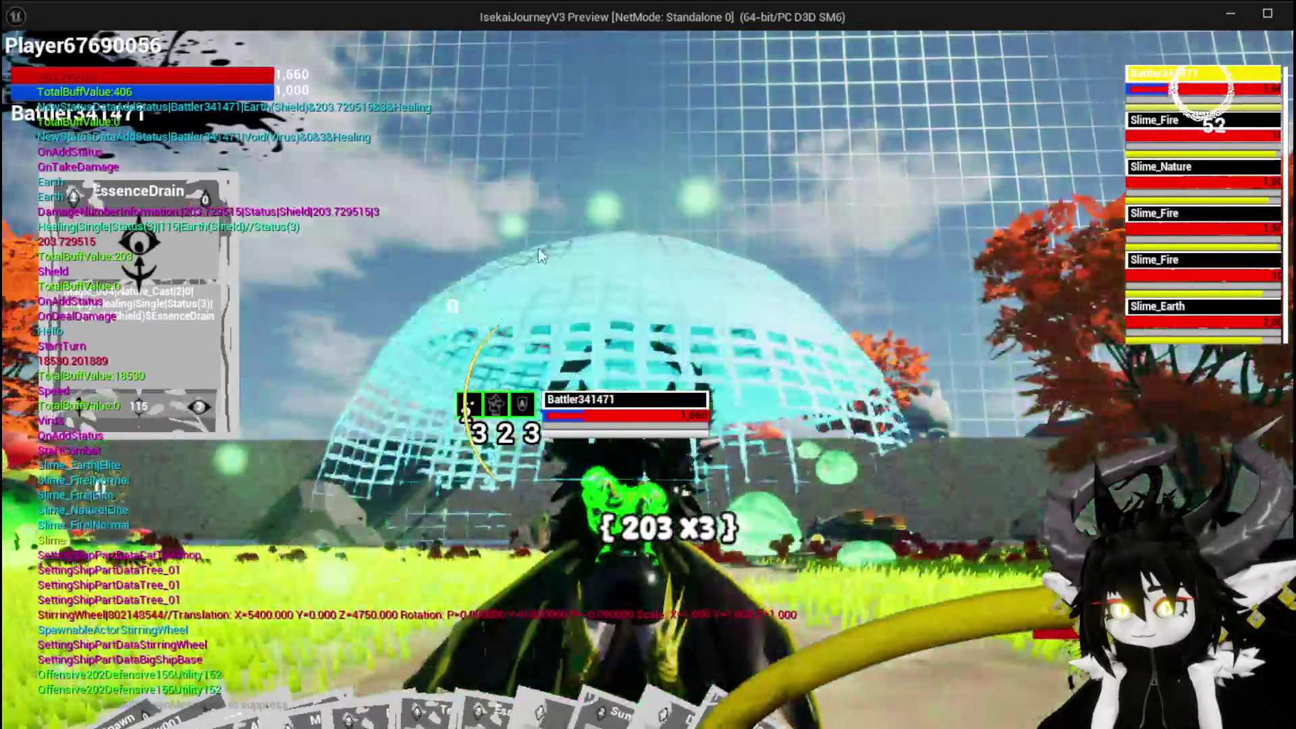
{"action": "key", "text": "Escape"}
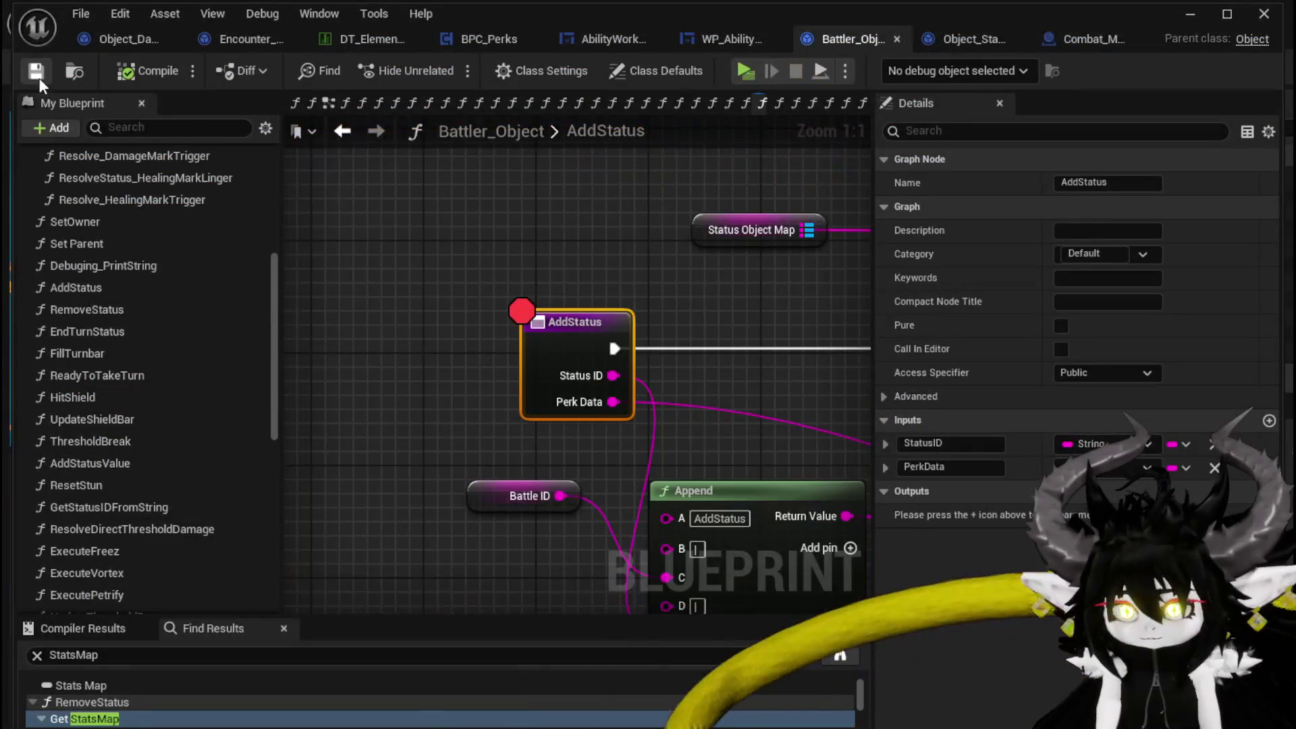
- Switch to Object_DamageSequence and zoom and pan until all ApplyStatusValue nodes are framed
{"action": "left_click", "coordinate": [116, 43]}
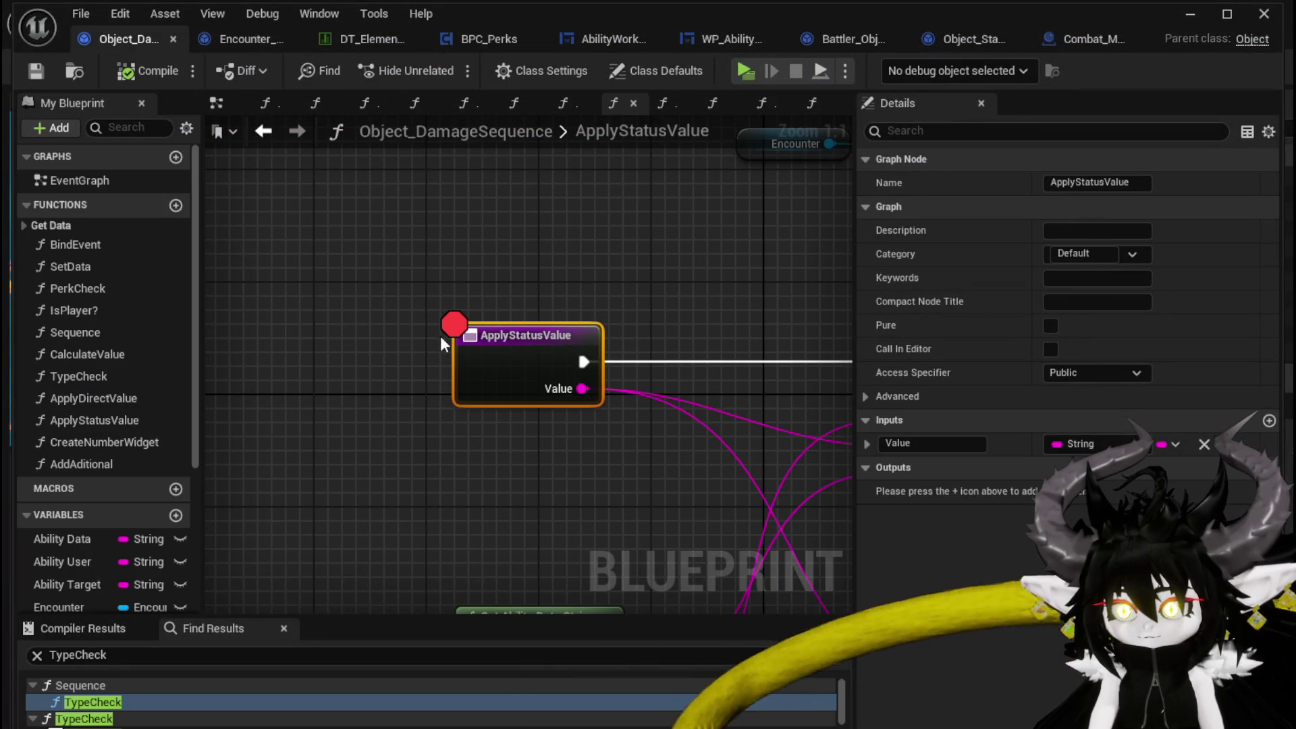
{"action": "scroll", "coordinate": [378, 330], "scroll_direction": "down", "scroll_amount": 4}
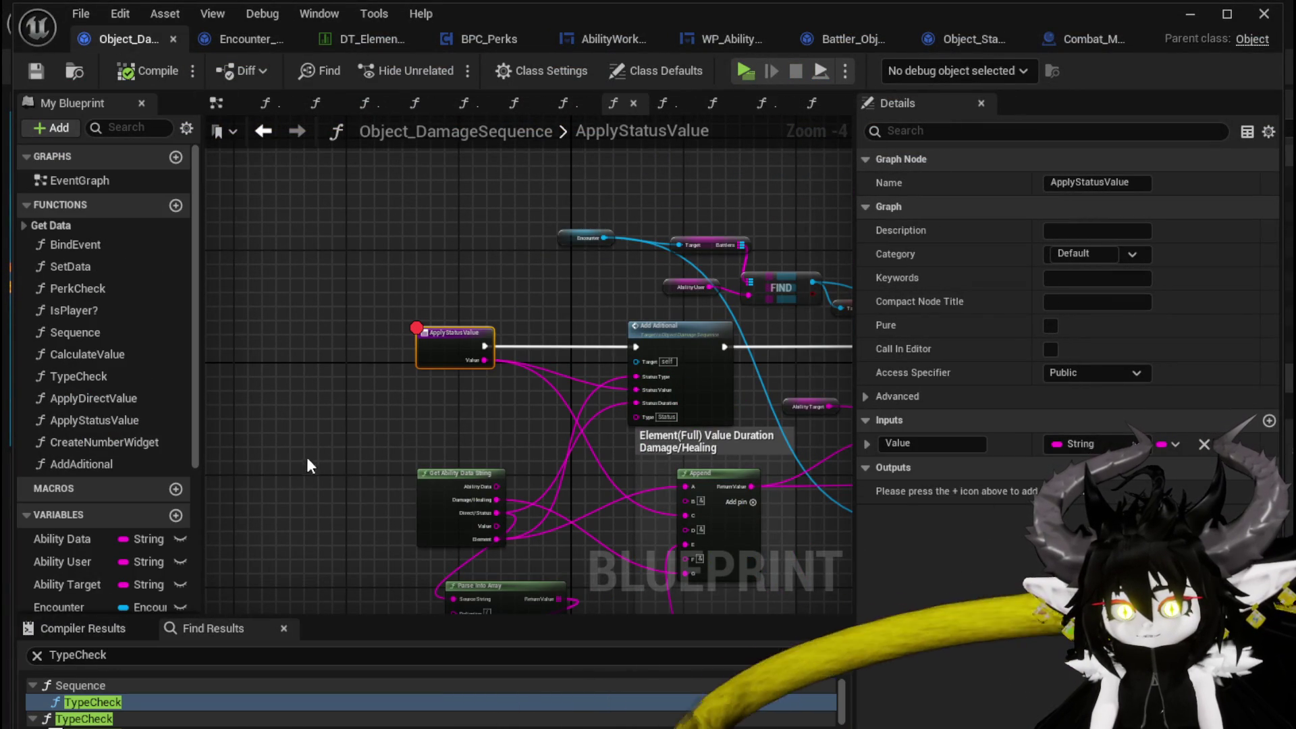
{"action": "left_click_drag", "start_coordinate": [298, 466], "coordinate": [359, 386]}
{"action": "left_click", "coordinate": [88, 655]}
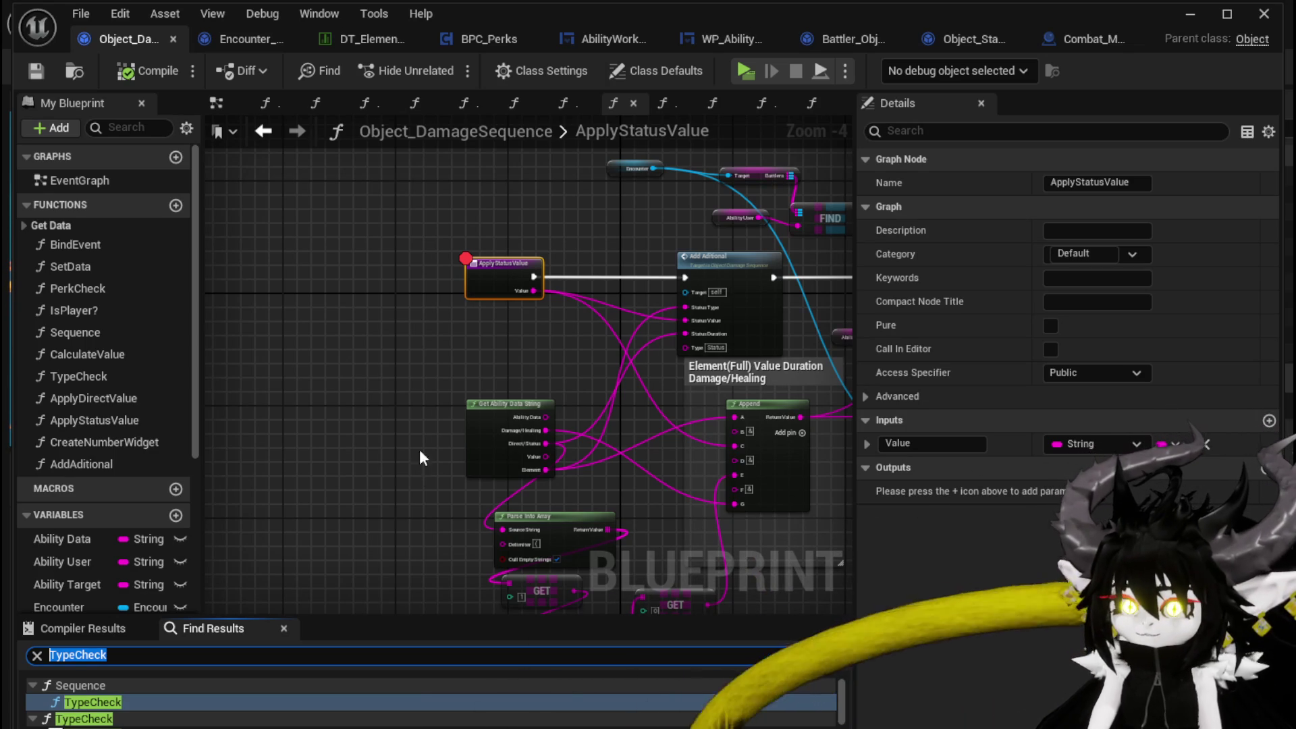
{"action": "scroll", "coordinate": [368, 304], "scroll_direction": "down", "scroll_amount": 3}
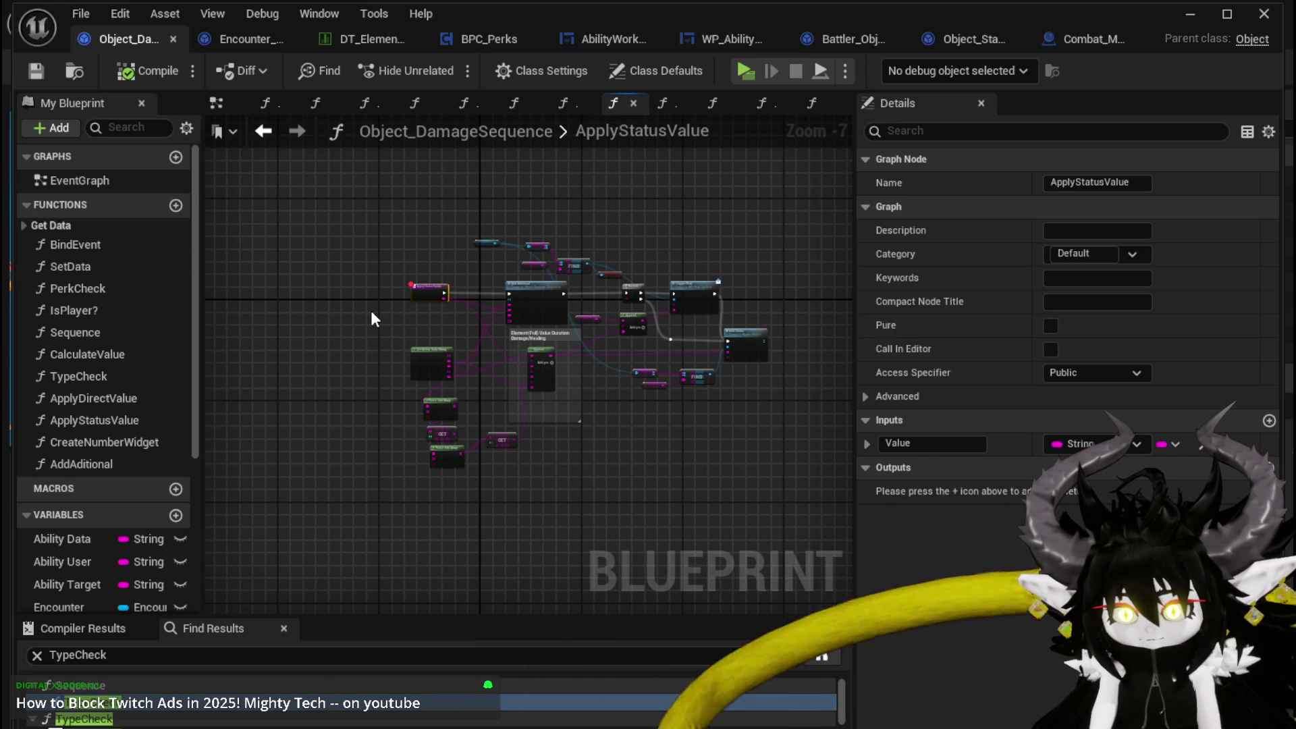
{"action": "scroll", "coordinate": [372, 311], "scroll_direction": "up", "scroll_amount": 2}
{"action": "left_click_drag", "start_coordinate": [371, 312], "coordinate": [249, 319]}
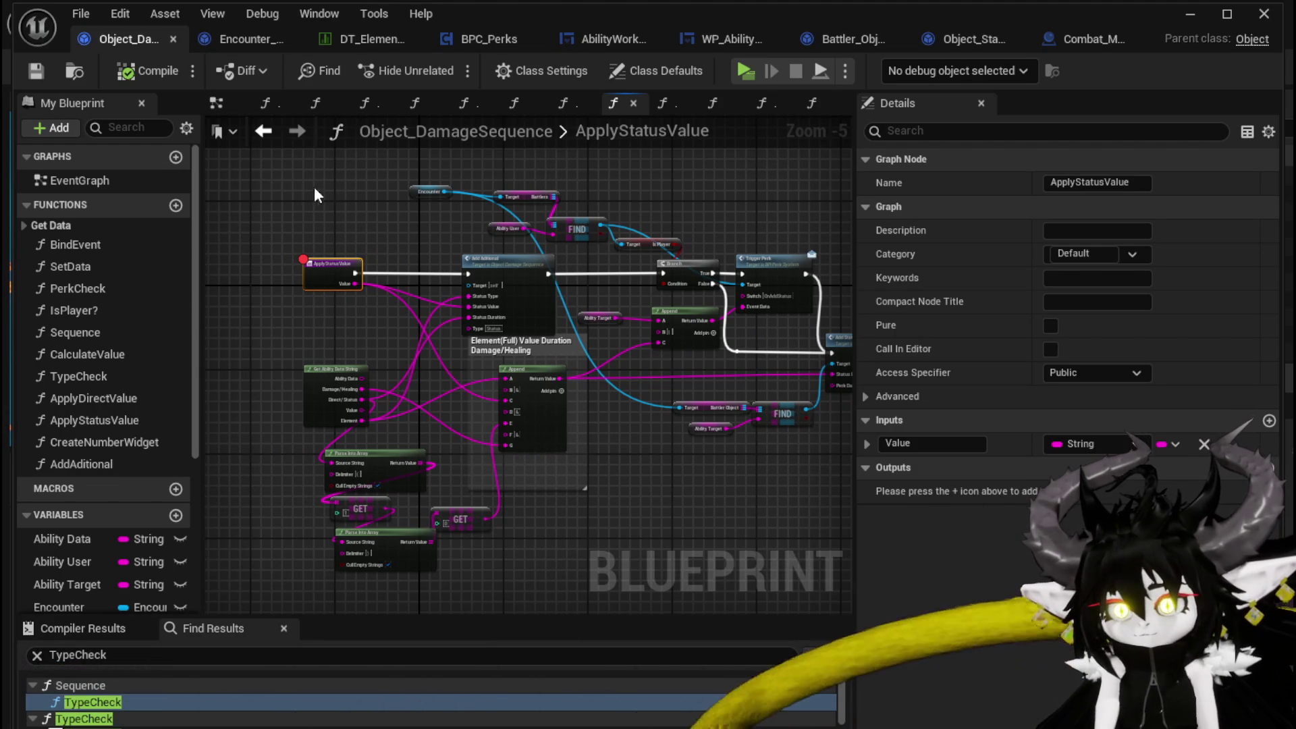
{"action": "left_click_drag", "start_coordinate": [310, 183], "coordinate": [259, 165]}
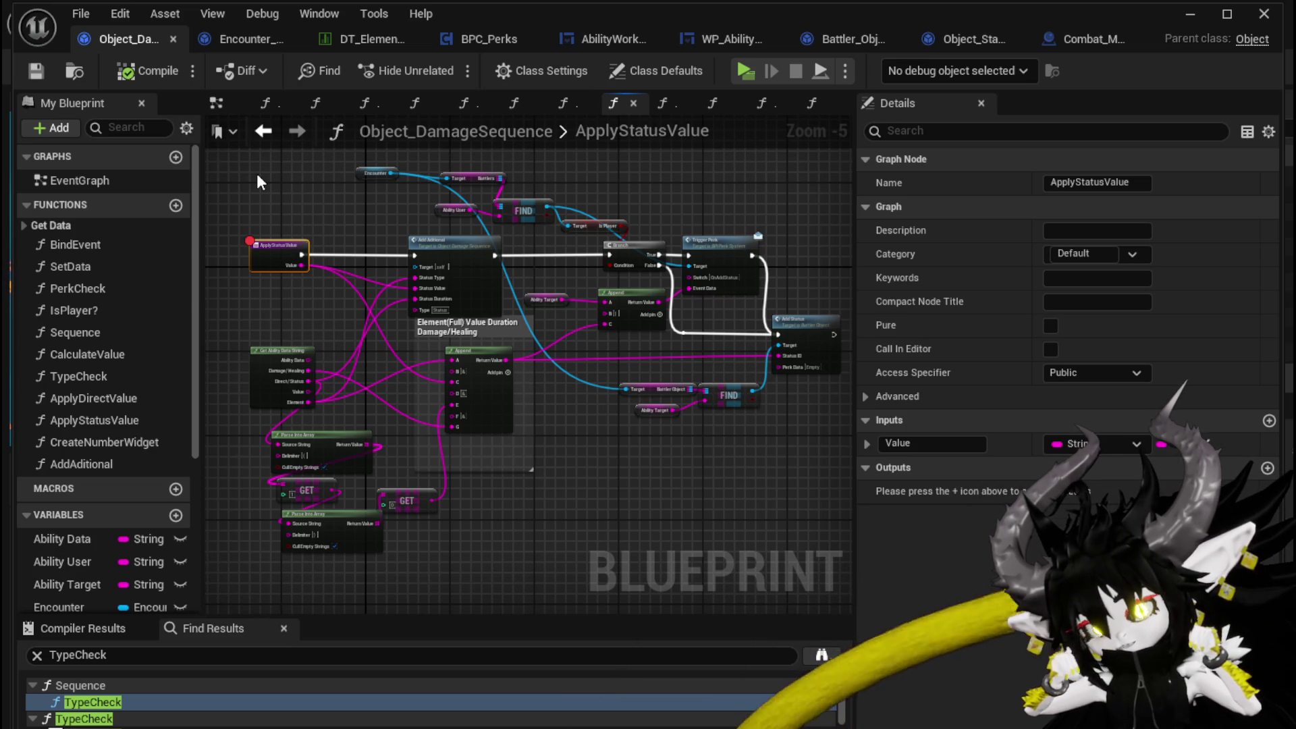
{"action": "mouse_move", "coordinate": [257, 176]}
{"action": "left_mouse_down"}
{"action": "mouse_move", "coordinate": [289, 243]}
{"action": "mouse_move", "coordinate": [298, 225]}
{"action": "left_mouse_up"}
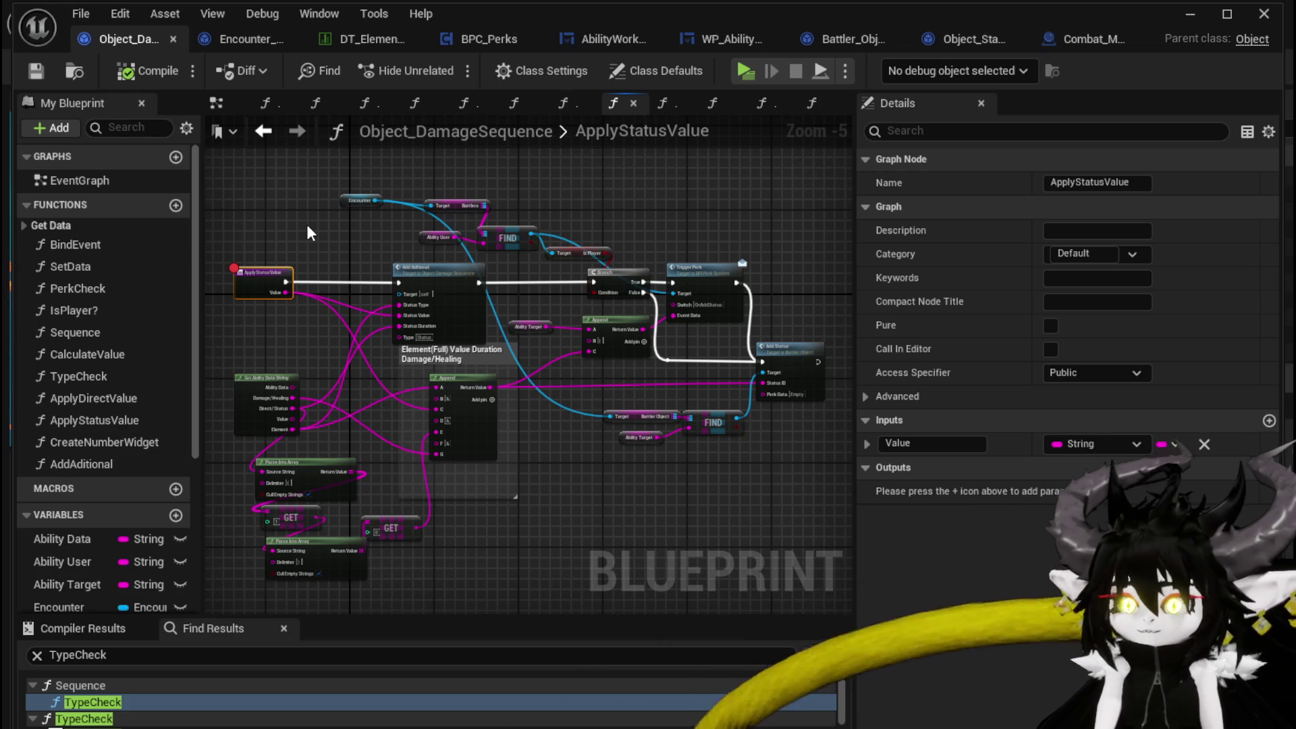
{"action": "scroll", "coordinate": [310, 229], "scroll_direction": "up", "scroll_amount": 1}
{"action": "mouse_move", "coordinate": [443, 236]}
{"action": "left_mouse_down"}
{"action": "mouse_move", "coordinate": [348, 226]}
{"action": "mouse_move", "coordinate": [401, 228]}
{"action": "mouse_move", "coordinate": [354, 215]}
{"action": "left_mouse_up"}
{"action": "scroll", "coordinate": [347, 222], "scroll_direction": "down", "scroll_amount": 1}
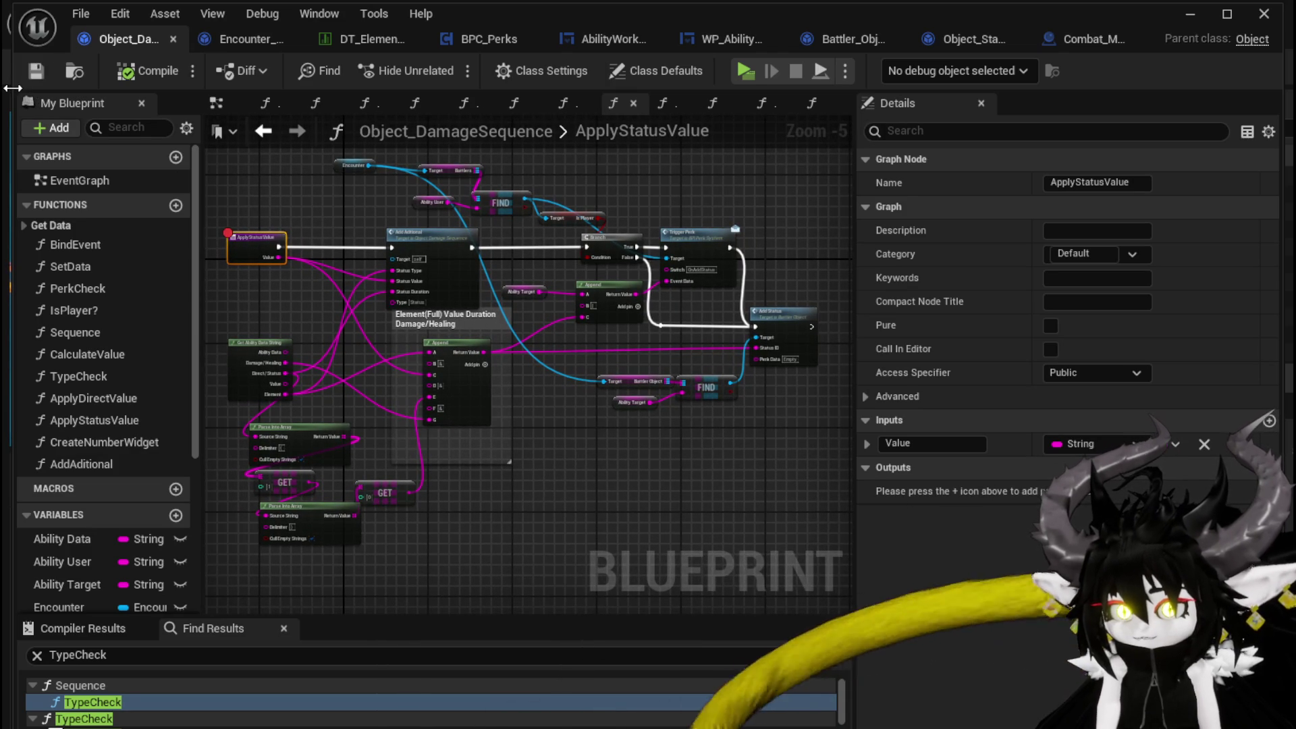
- Widen the editor window and shift the graph to give it more room beside the details
{"action": "left_click_drag", "start_coordinate": [6, 95], "coordinate": [0, 94]}
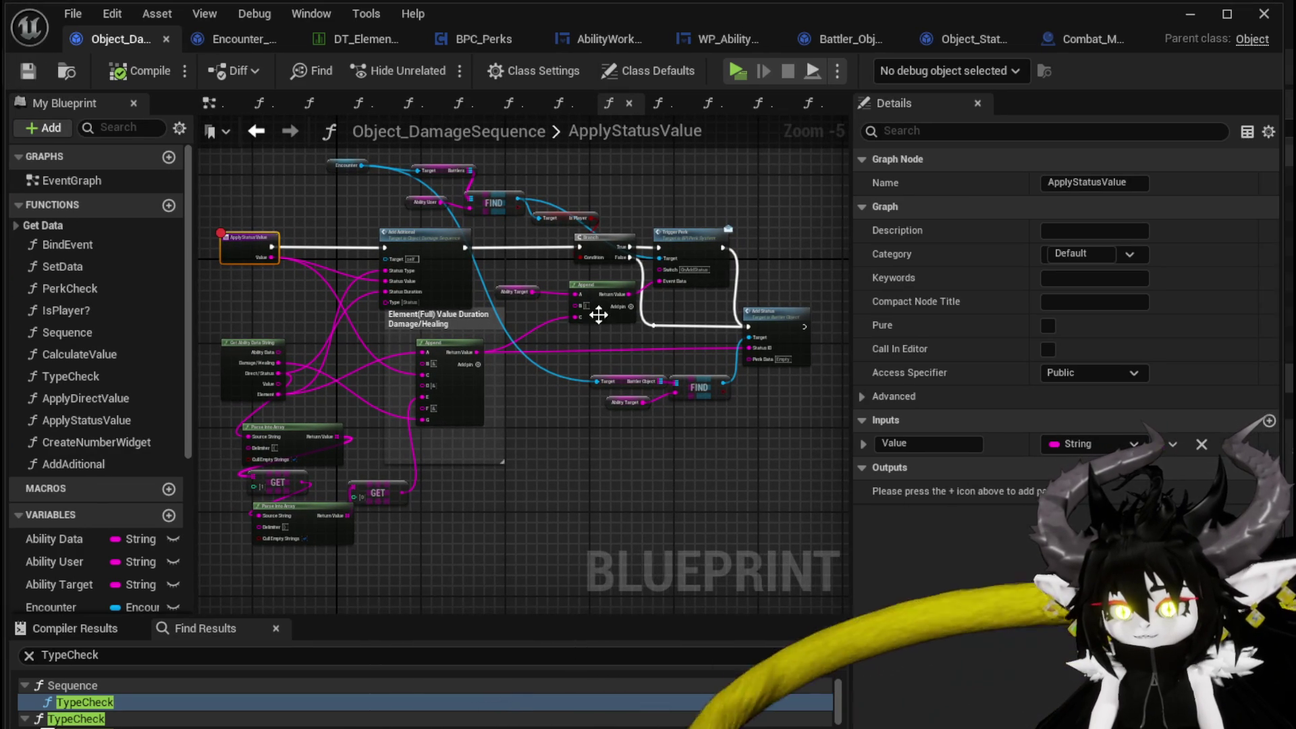
{"action": "left_click_drag", "start_coordinate": [537, 393], "coordinate": [565, 434]}
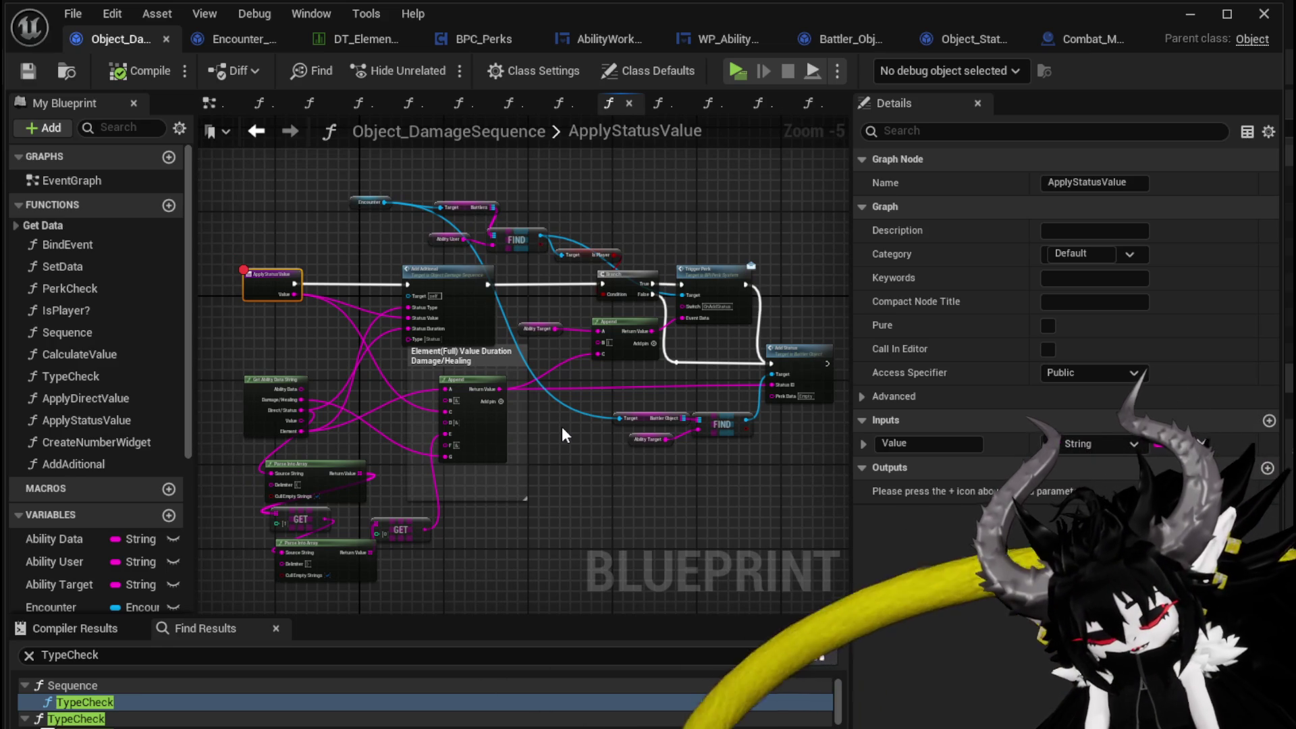
{"action": "left_click_drag", "start_coordinate": [566, 434], "coordinate": [519, 422]}
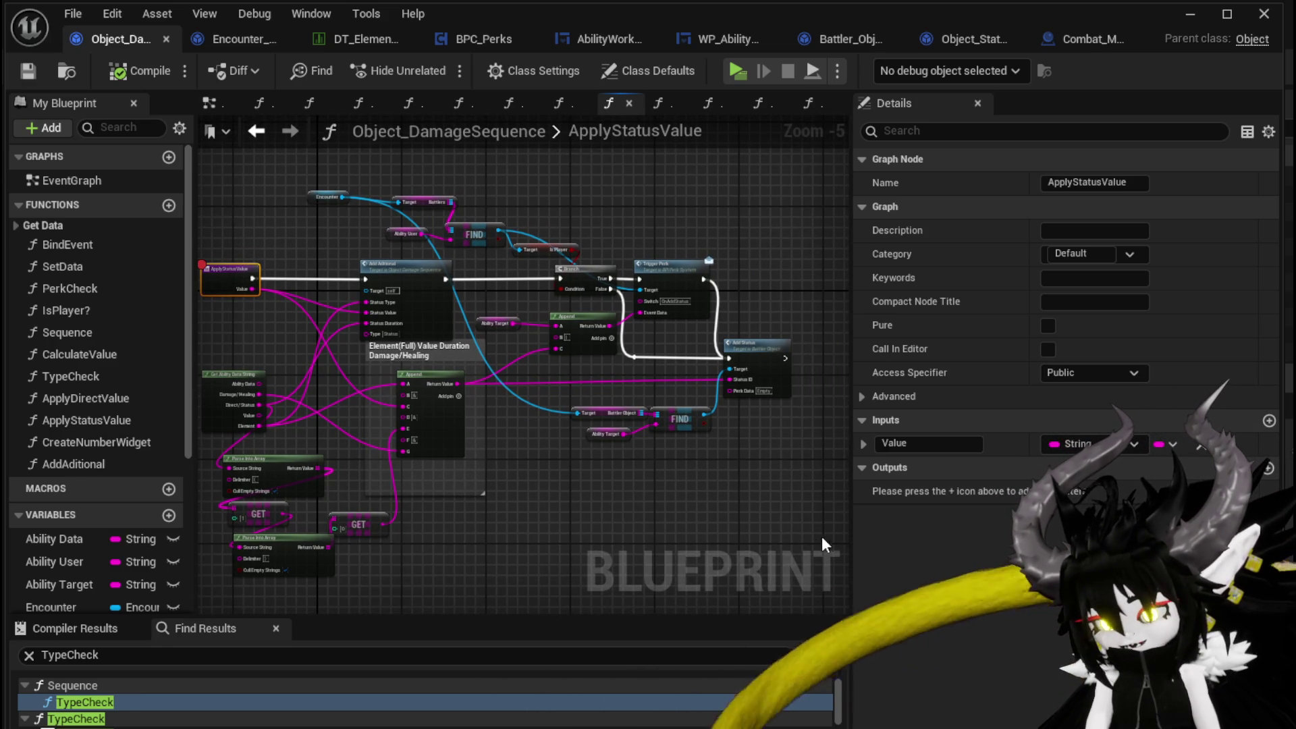
{"action": "left_click_drag", "start_coordinate": [851, 529], "coordinate": [1034, 525]}
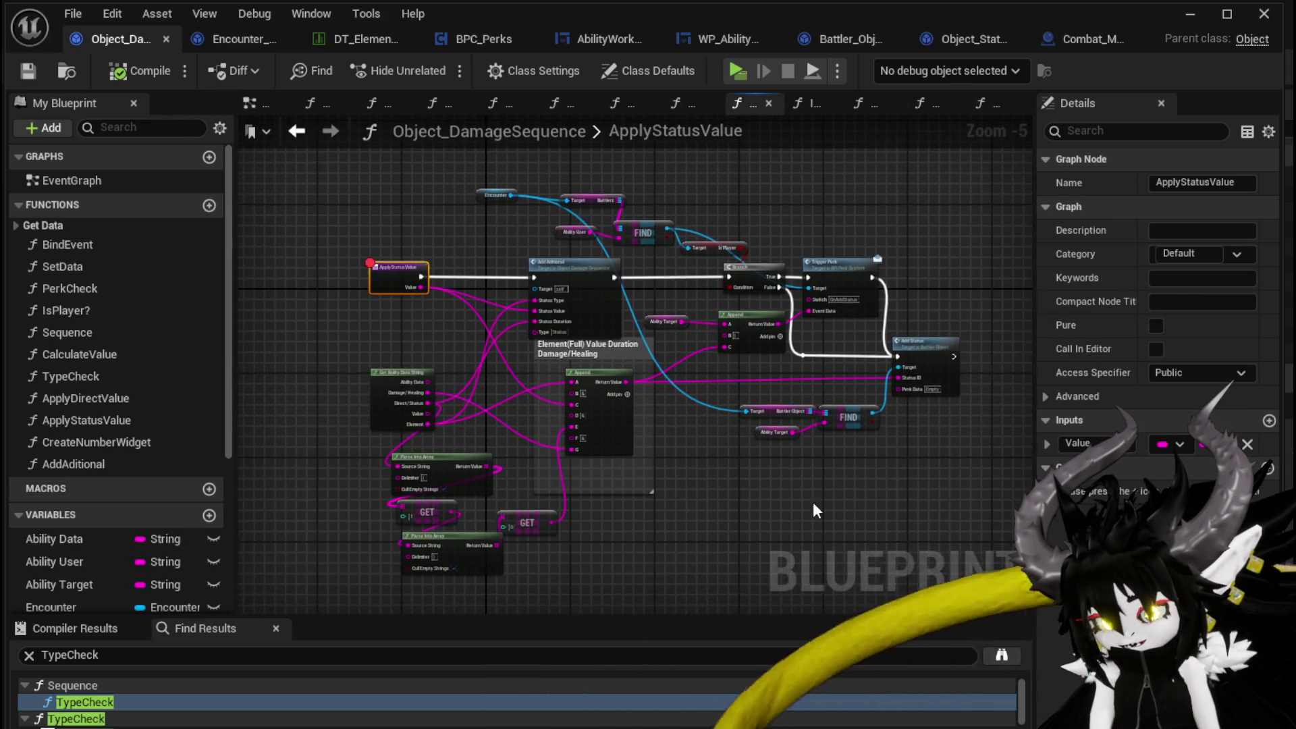
- Inspect the start of the graph up close, reframe it, and save the blueprint
{"action": "scroll", "coordinate": [490, 384], "scroll_direction": "up", "scroll_amount": 3}
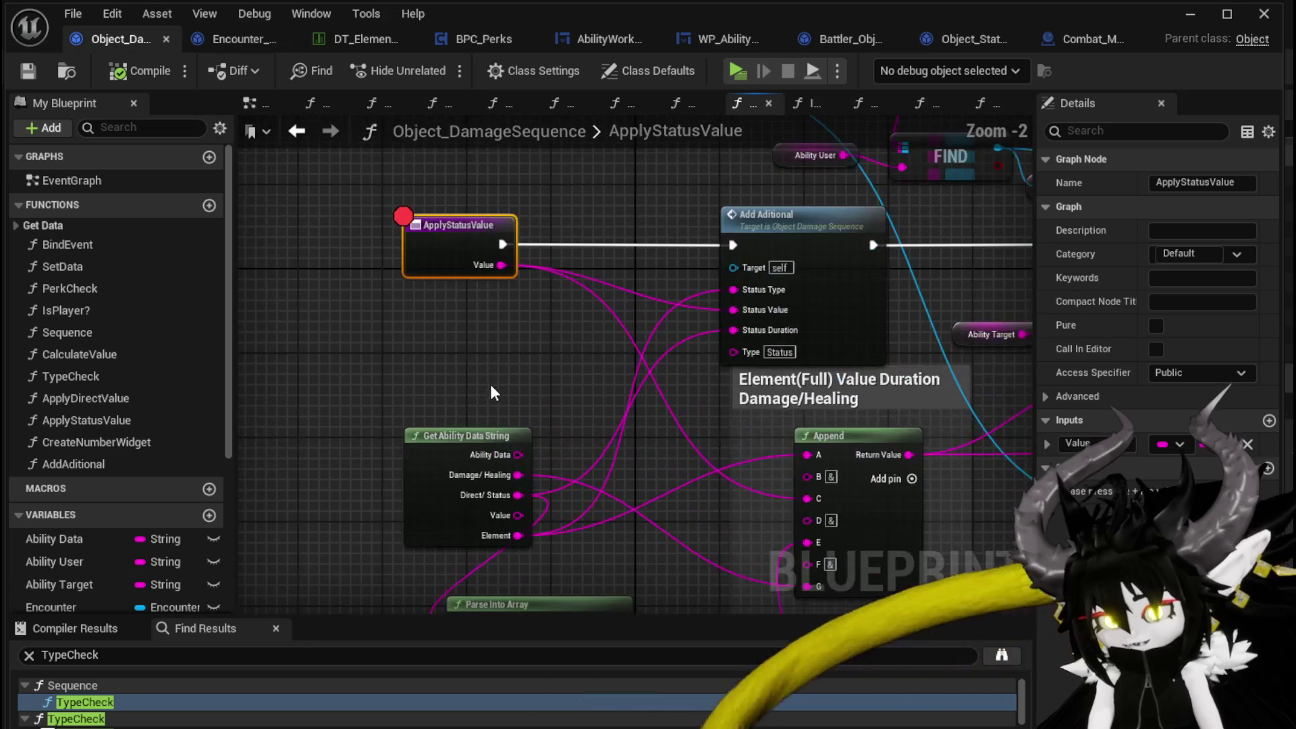
{"action": "mouse_move", "coordinate": [499, 383]}
{"action": "left_mouse_down"}
{"action": "mouse_move", "coordinate": [370, 392]}
{"action": "mouse_move", "coordinate": [402, 356]}
{"action": "left_mouse_up"}
{"action": "scroll", "coordinate": [371, 364], "scroll_direction": "down", "scroll_amount": 3}
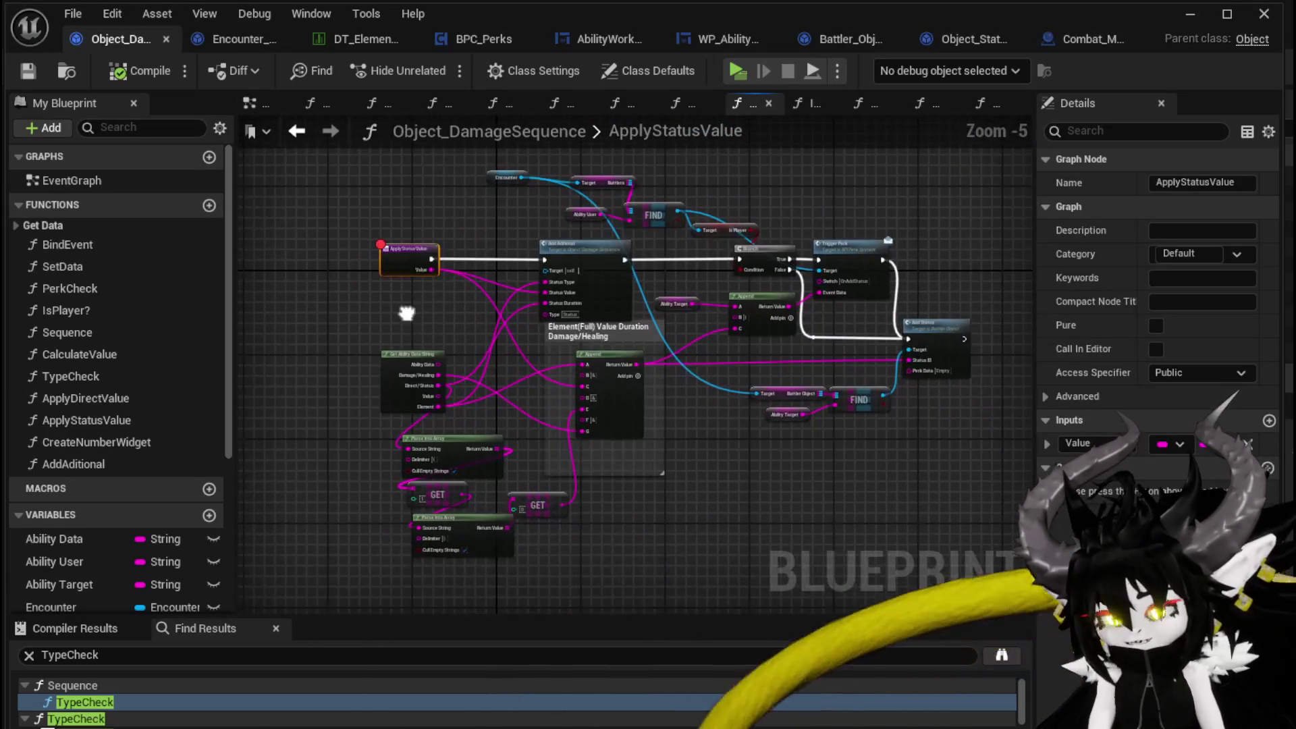
{"action": "scroll", "coordinate": [407, 312], "scroll_direction": "up", "scroll_amount": 1}
{"action": "mouse_move", "coordinate": [406, 311]}
{"action": "left_mouse_down"}
{"action": "mouse_move", "coordinate": [375, 360]}
{"action": "mouse_move", "coordinate": [354, 355]}
{"action": "left_mouse_up"}
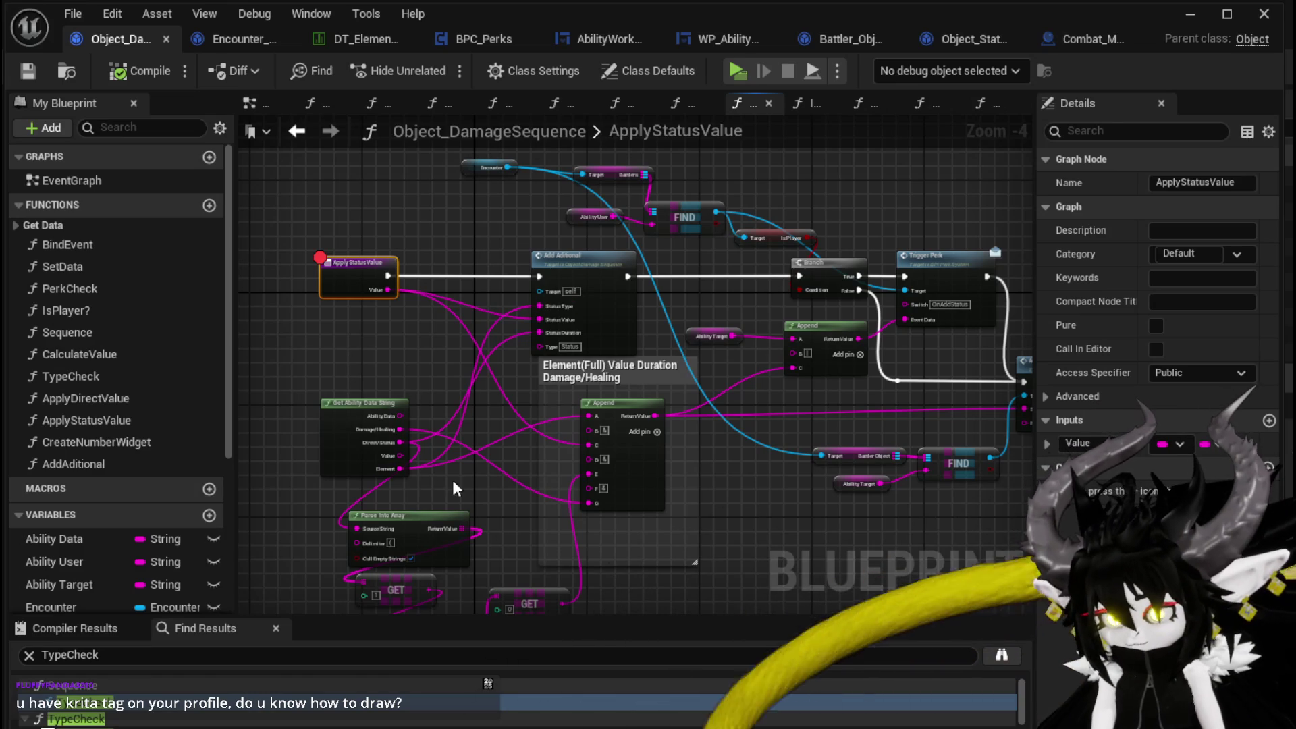
{"action": "left_click", "coordinate": [27, 71]}
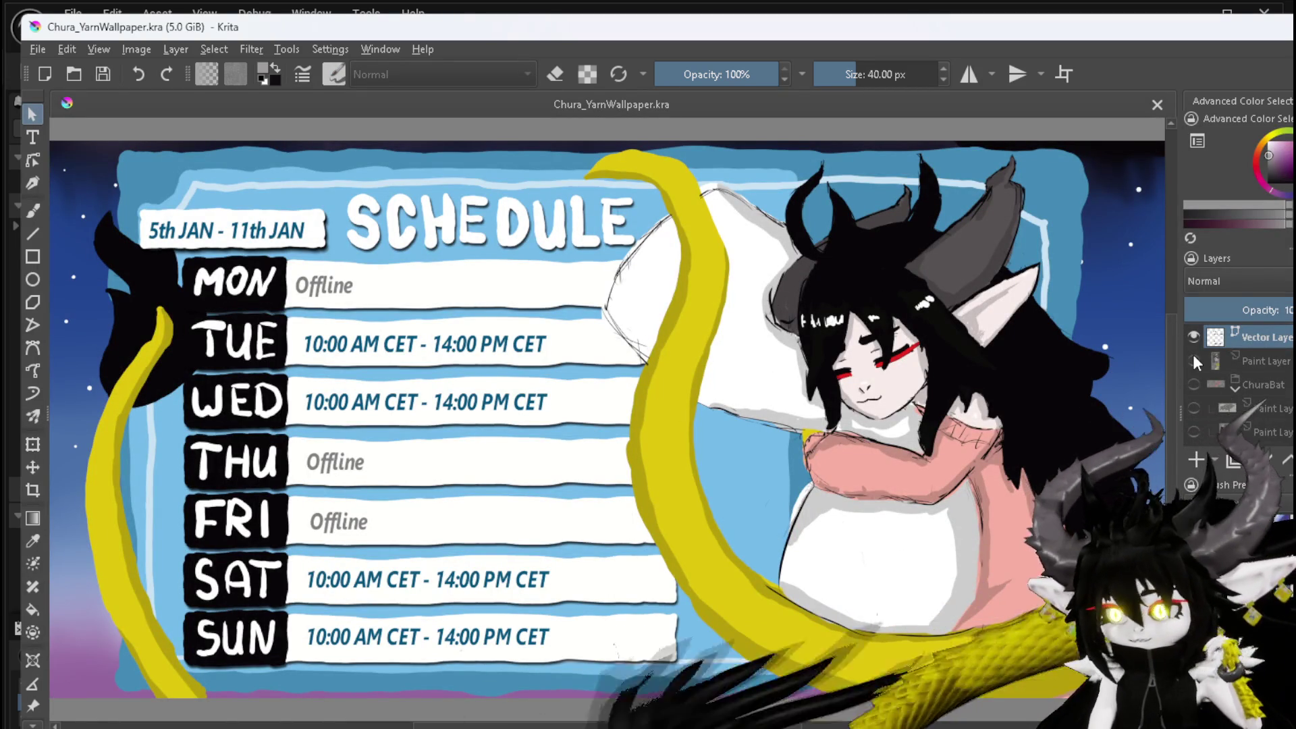
{"action": "mouse_move", "coordinate": [1190, 362]}
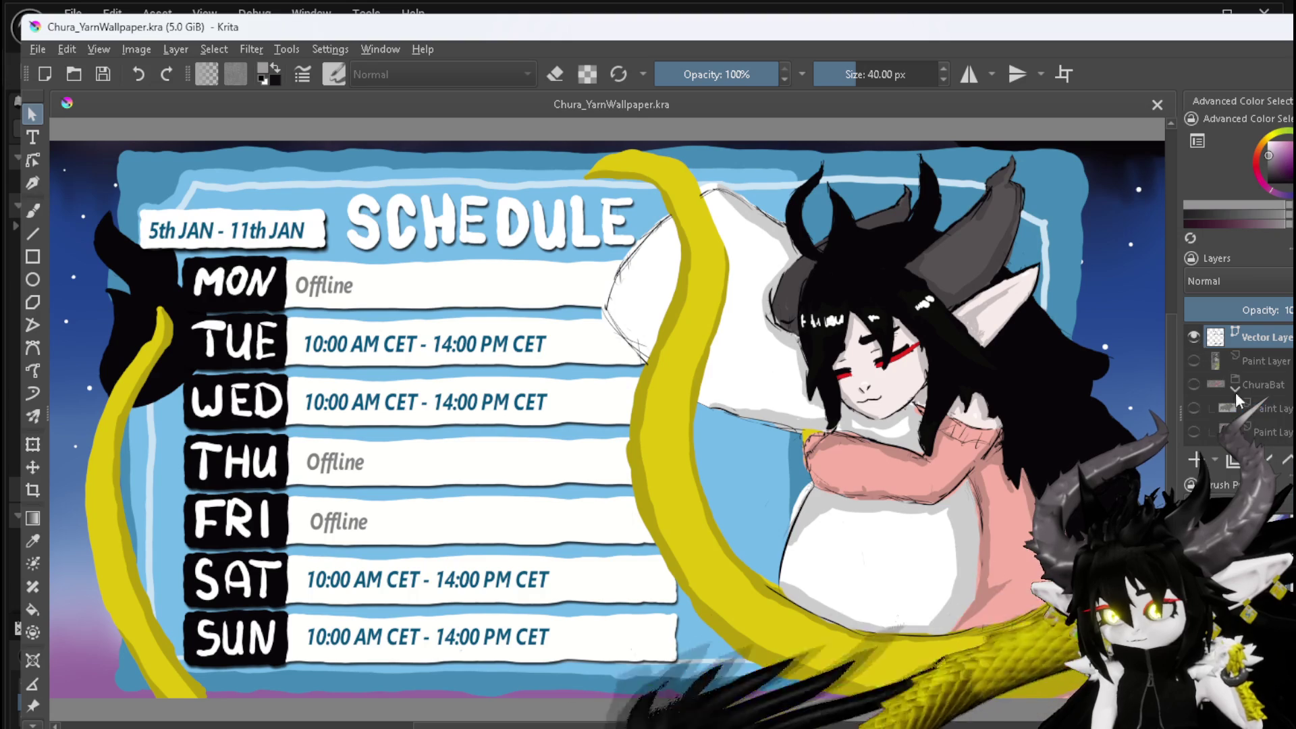
- Hide the Vector Layer dates/times text and the ChuraSleep schedule artwork
{"action": "left_click", "coordinate": [1193, 337]}
{"action": "scroll", "coordinate": [1238, 385], "scroll_direction": "down", "scroll_amount": 3}
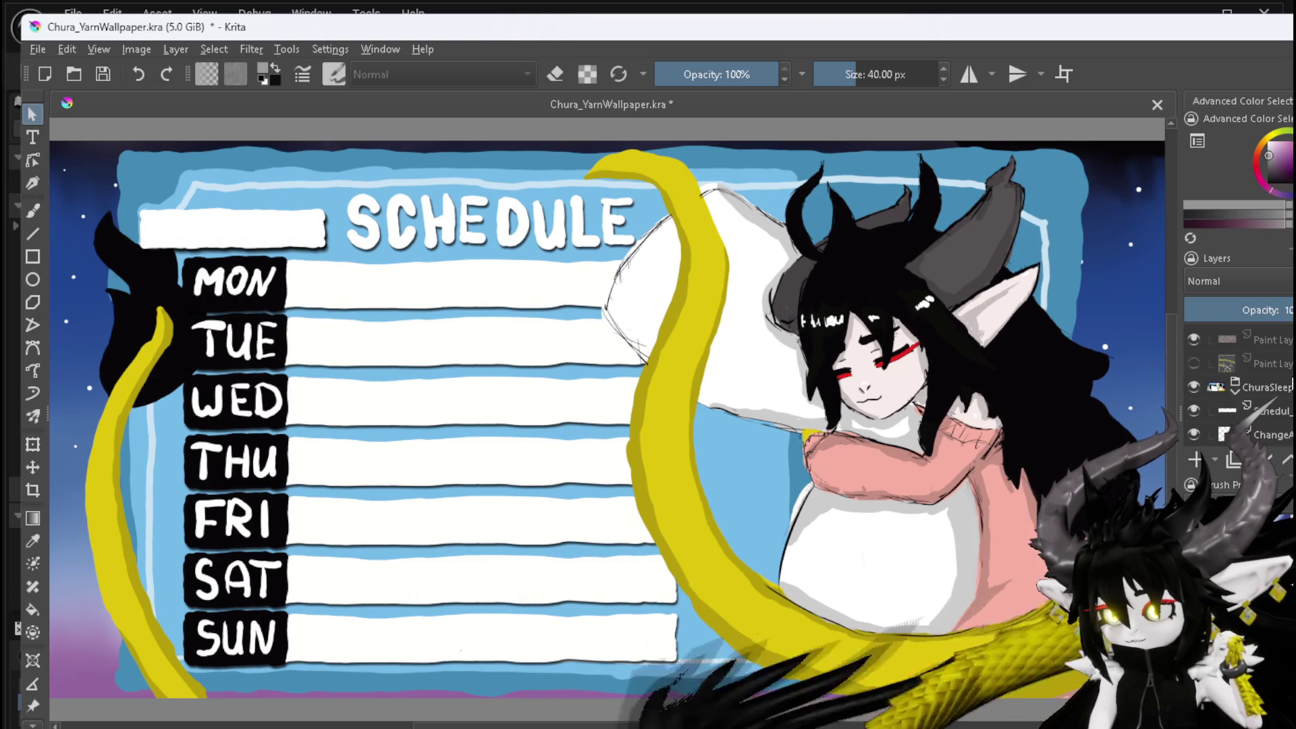
{"action": "left_click", "coordinate": [1192, 388]}
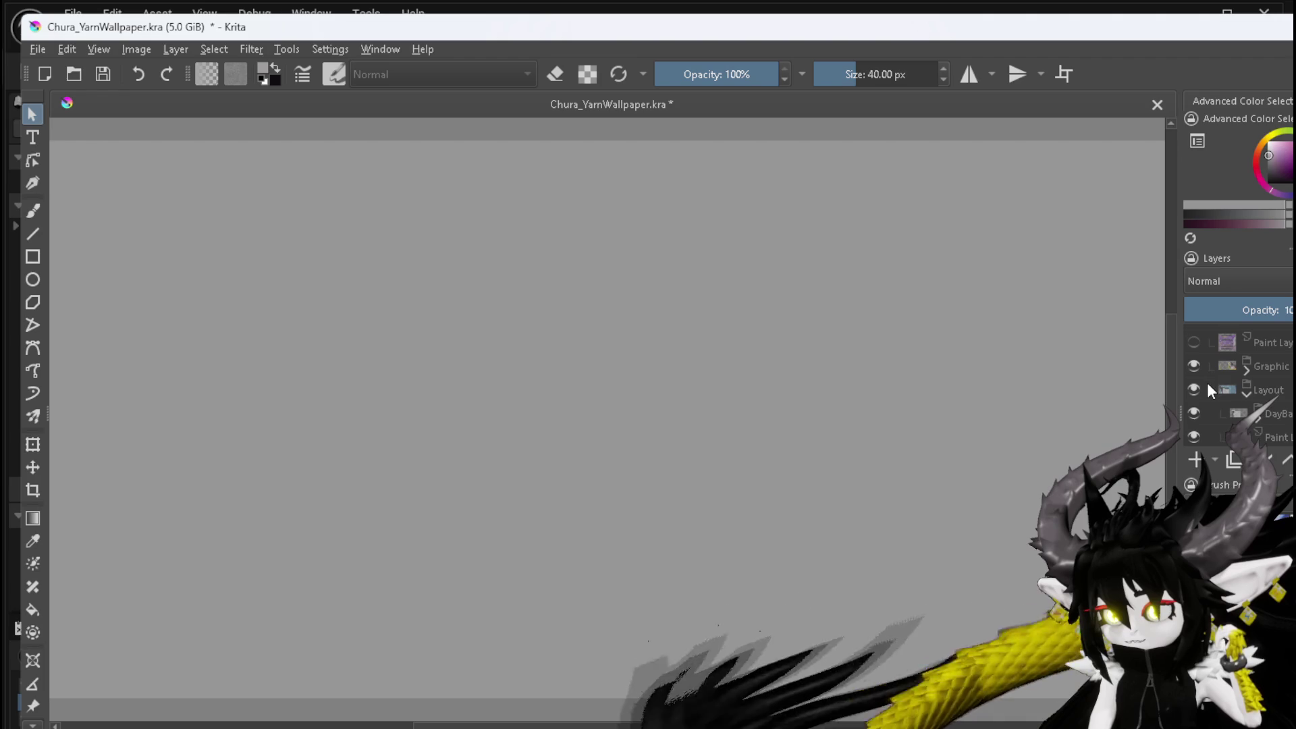
{"action": "scroll", "coordinate": [1204, 387], "scroll_direction": "down", "scroll_amount": 3}
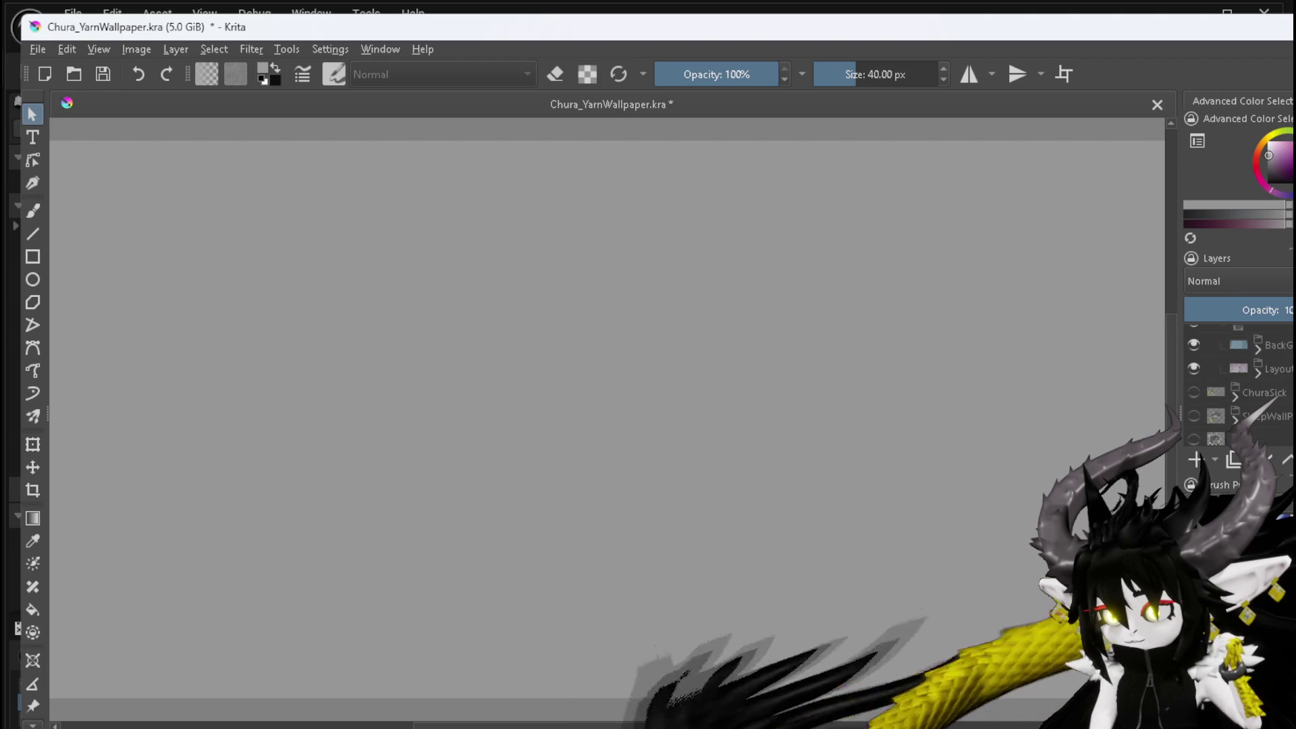
- Briefly show and hide the ChuraSick and SleepWallP drawings
{"action": "left_click", "coordinate": [1192, 392]}
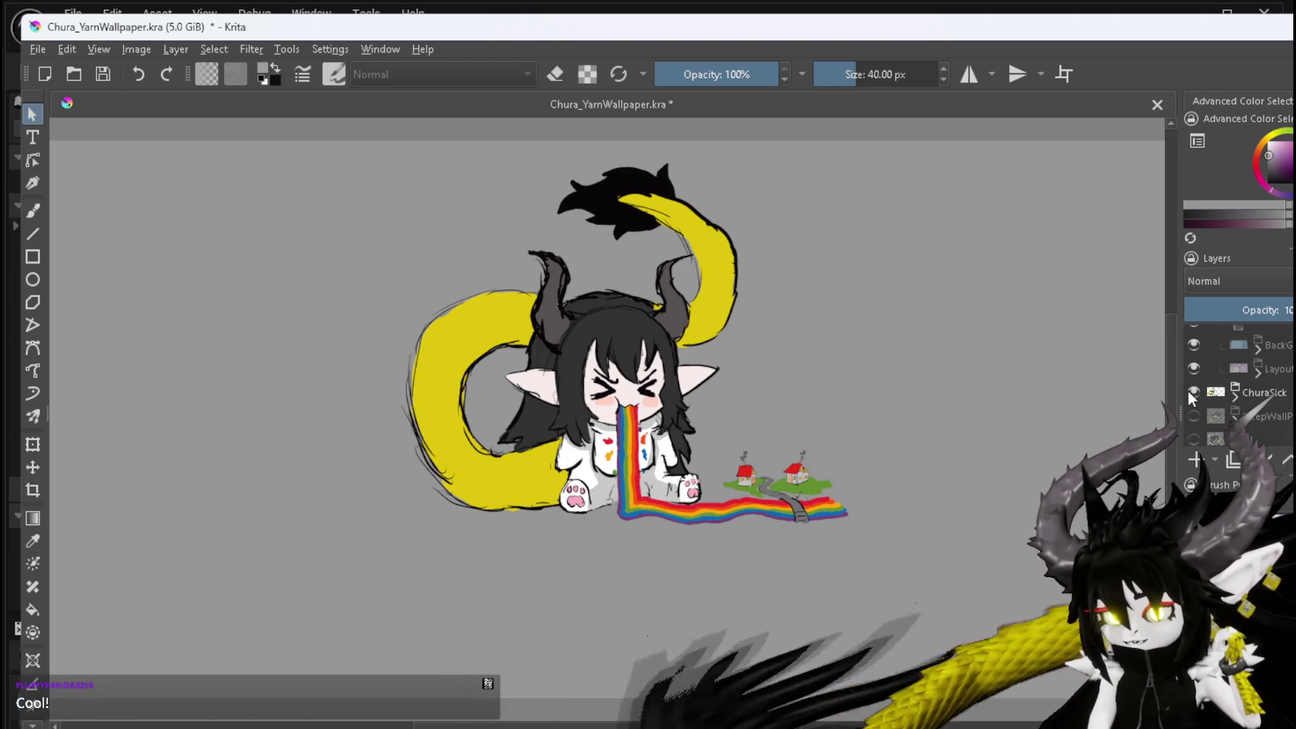
{"action": "left_click", "coordinate": [1189, 392]}
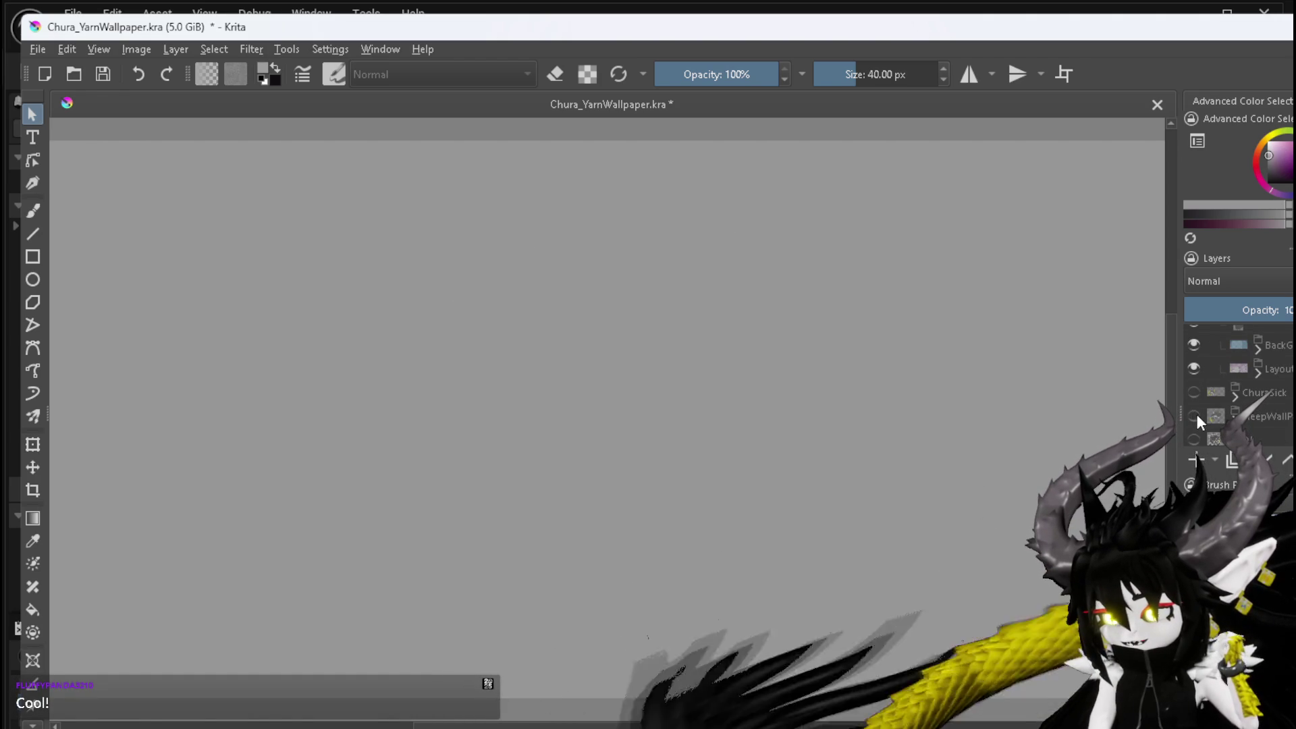
{"action": "left_click", "coordinate": [1196, 414]}
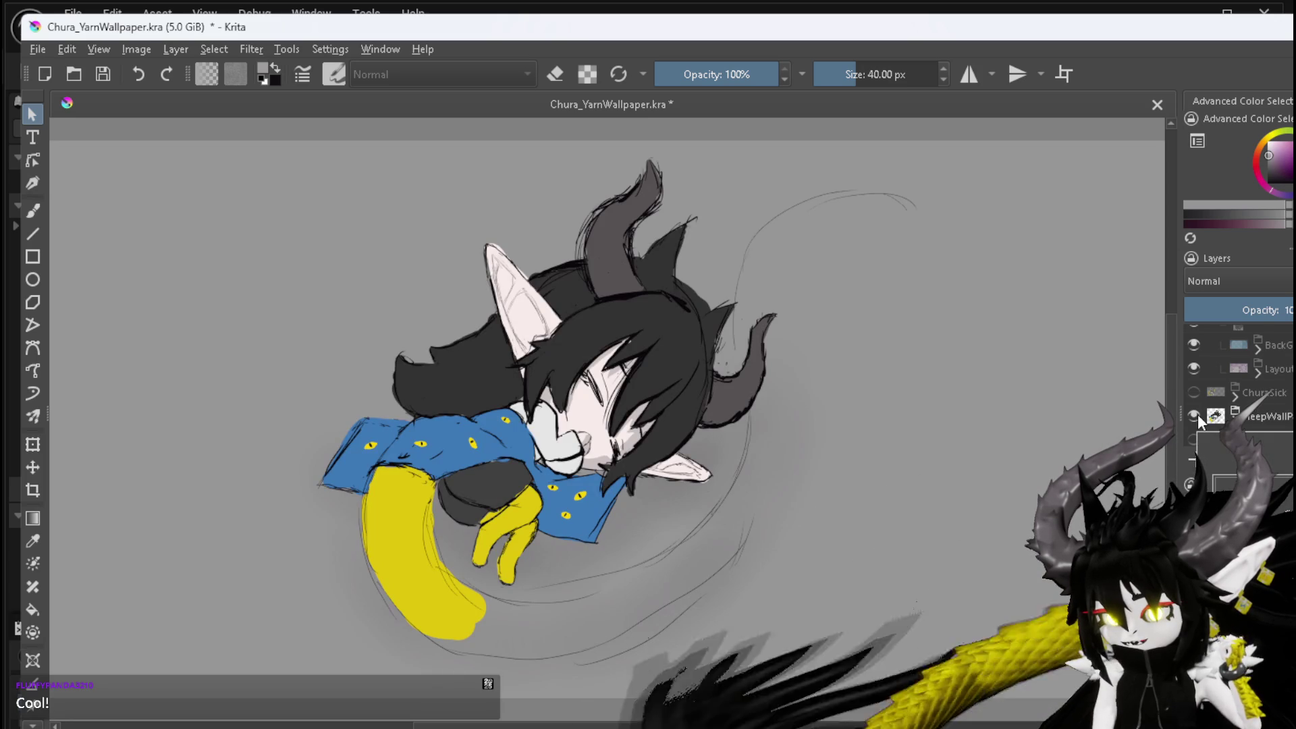
{"action": "left_click", "coordinate": [1197, 415]}
{"action": "scroll", "coordinate": [1197, 414], "scroll_direction": "down", "scroll_amount": 2}
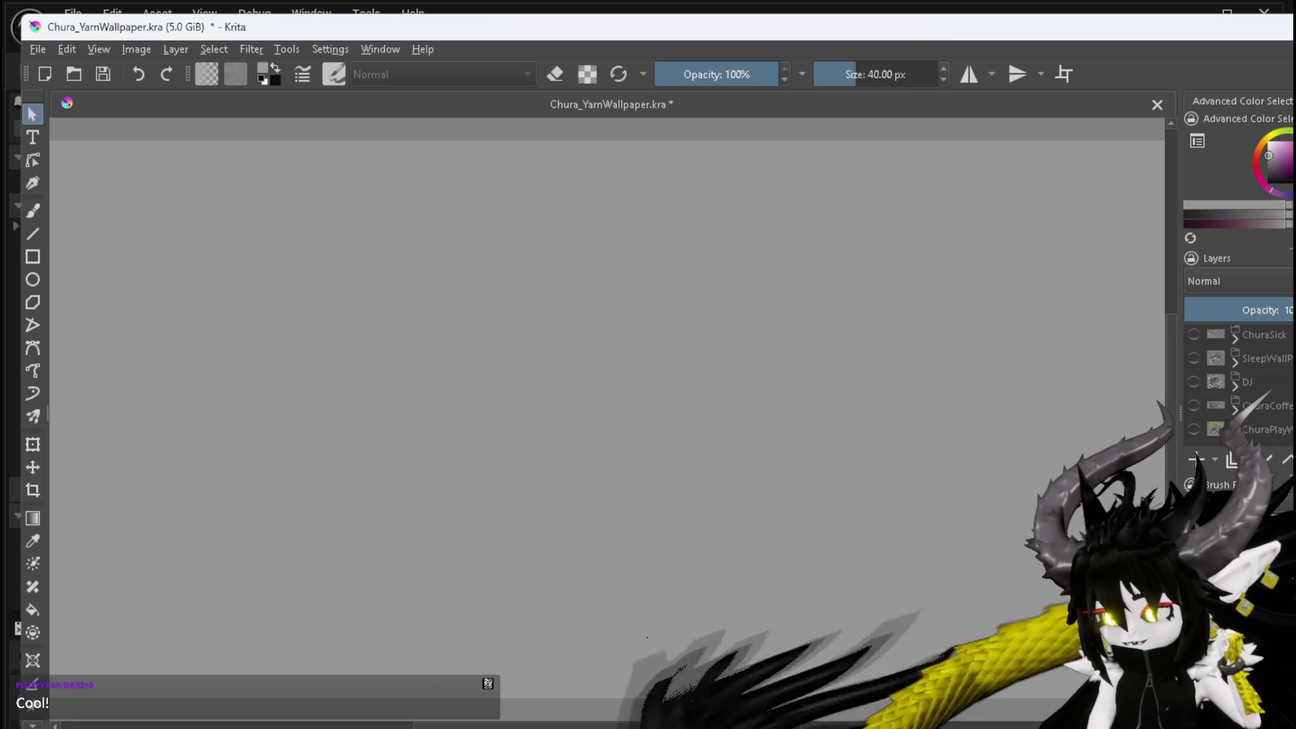
- Briefly show and hide the DJ and ChuraCoffee drawings, then try saving the file
{"action": "left_click", "coordinate": [1193, 383]}
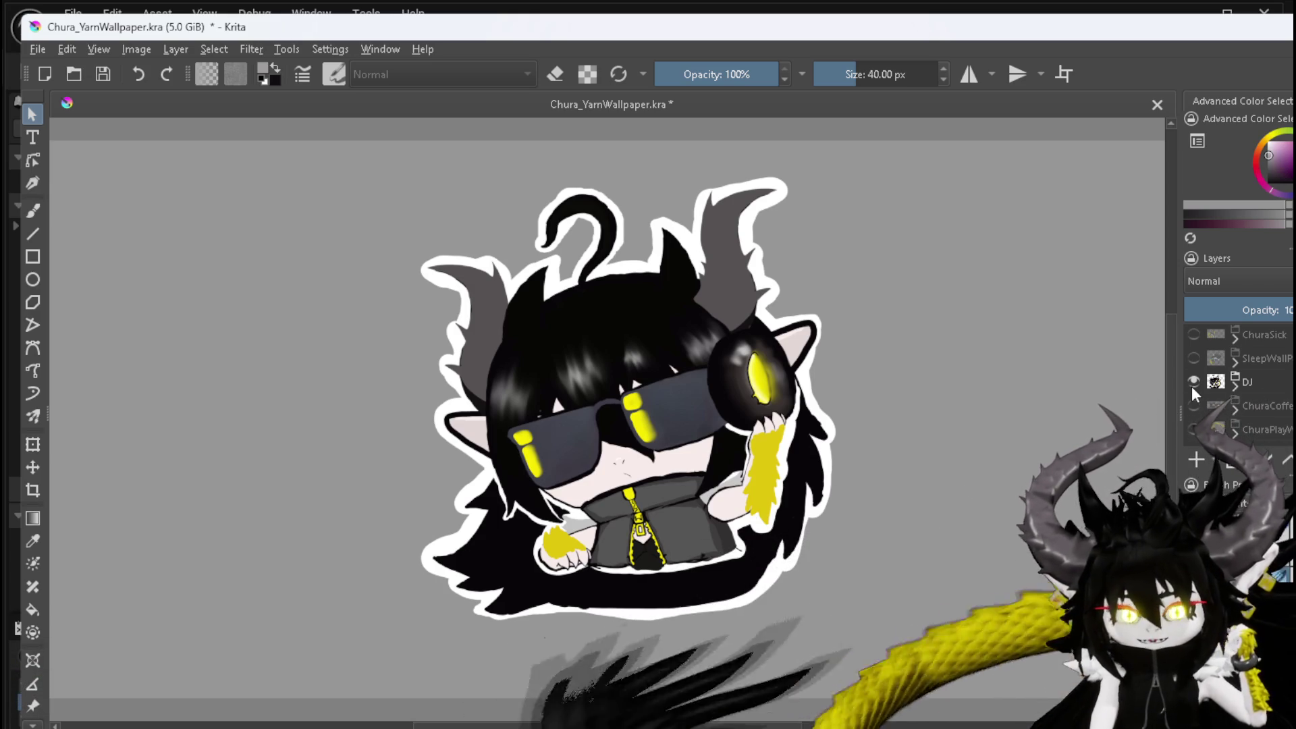
{"action": "left_click", "coordinate": [1192, 385]}
{"action": "left_click", "coordinate": [1193, 405]}
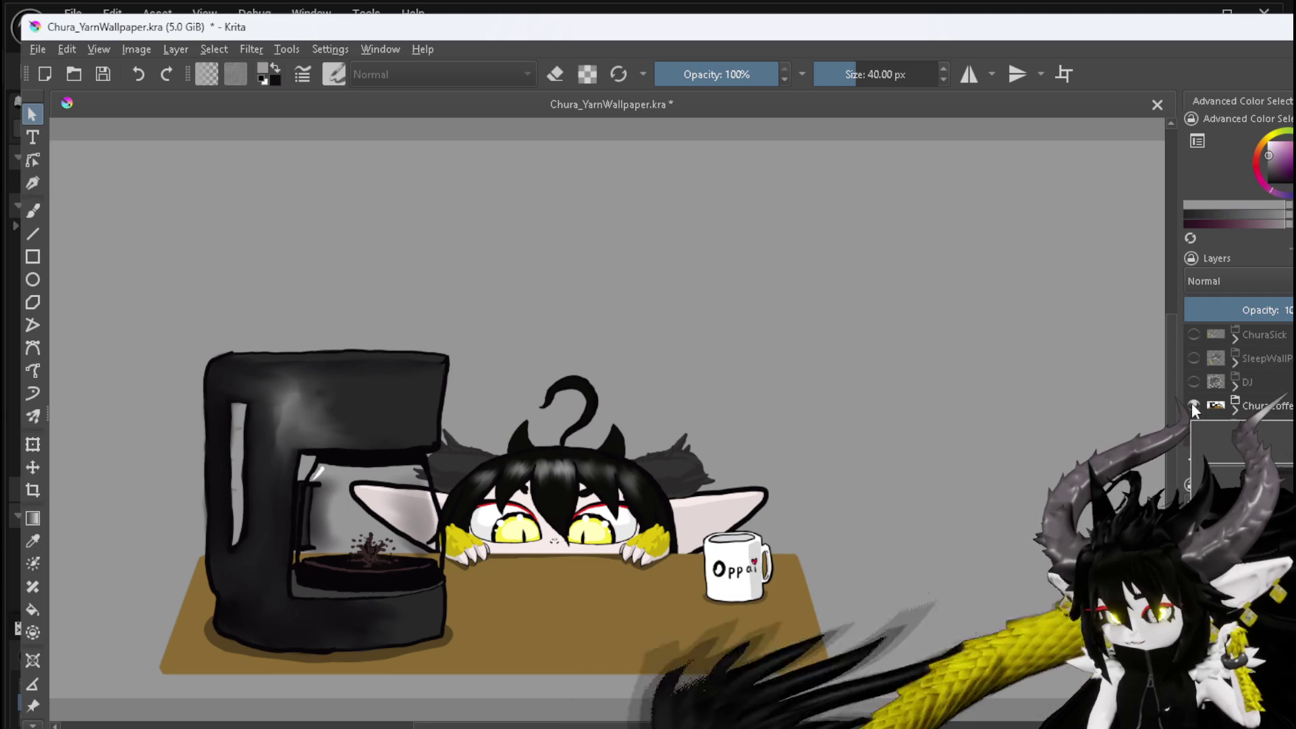
{"action": "left_click", "coordinate": [1192, 404]}
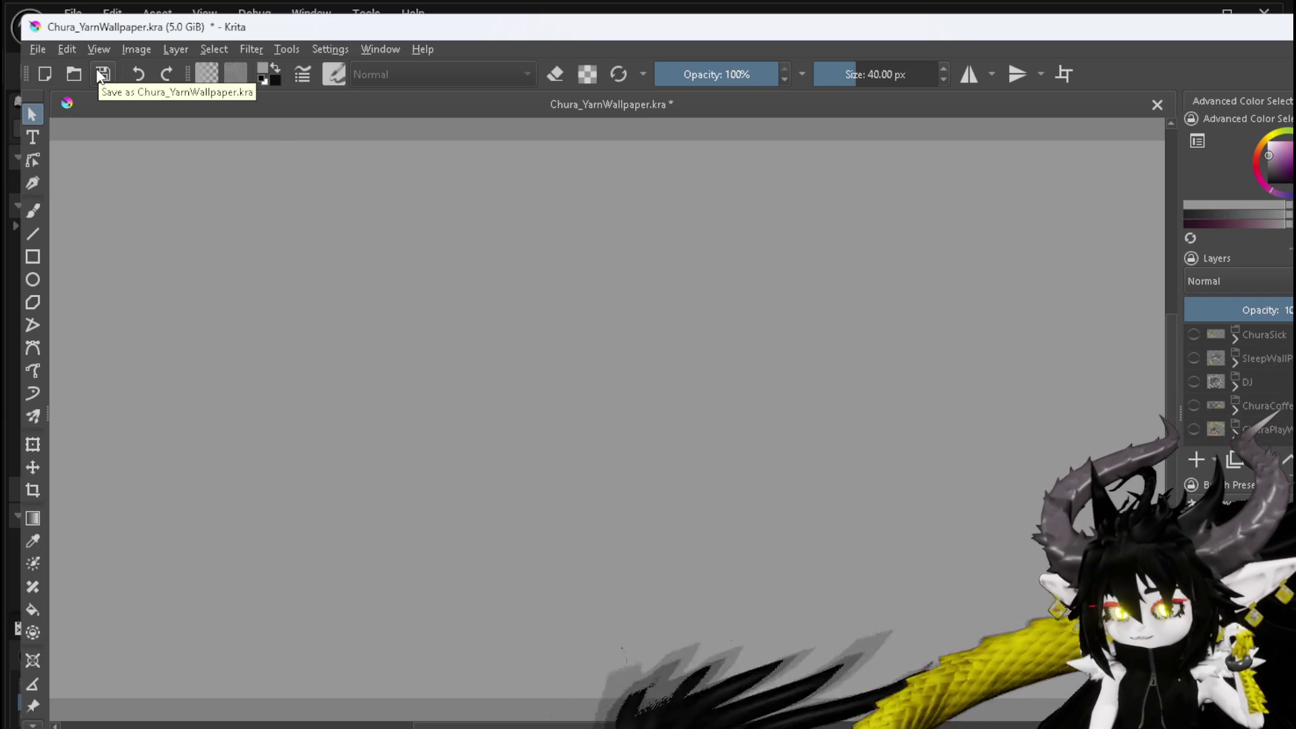
{"action": "left_click", "coordinate": [103, 76]}
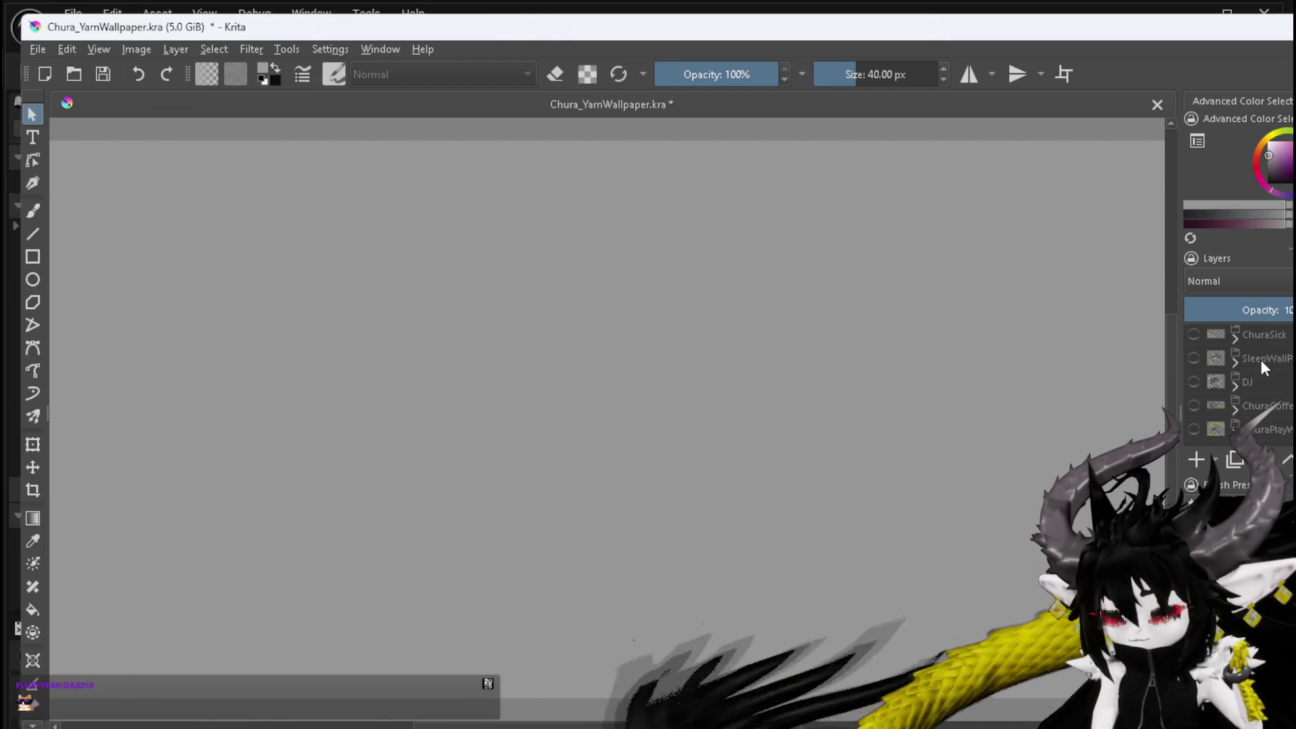
- Turn the ChuraSleep schedule artwork group back on
{"action": "scroll", "coordinate": [1260, 359], "scroll_direction": "up", "scroll_amount": 5}
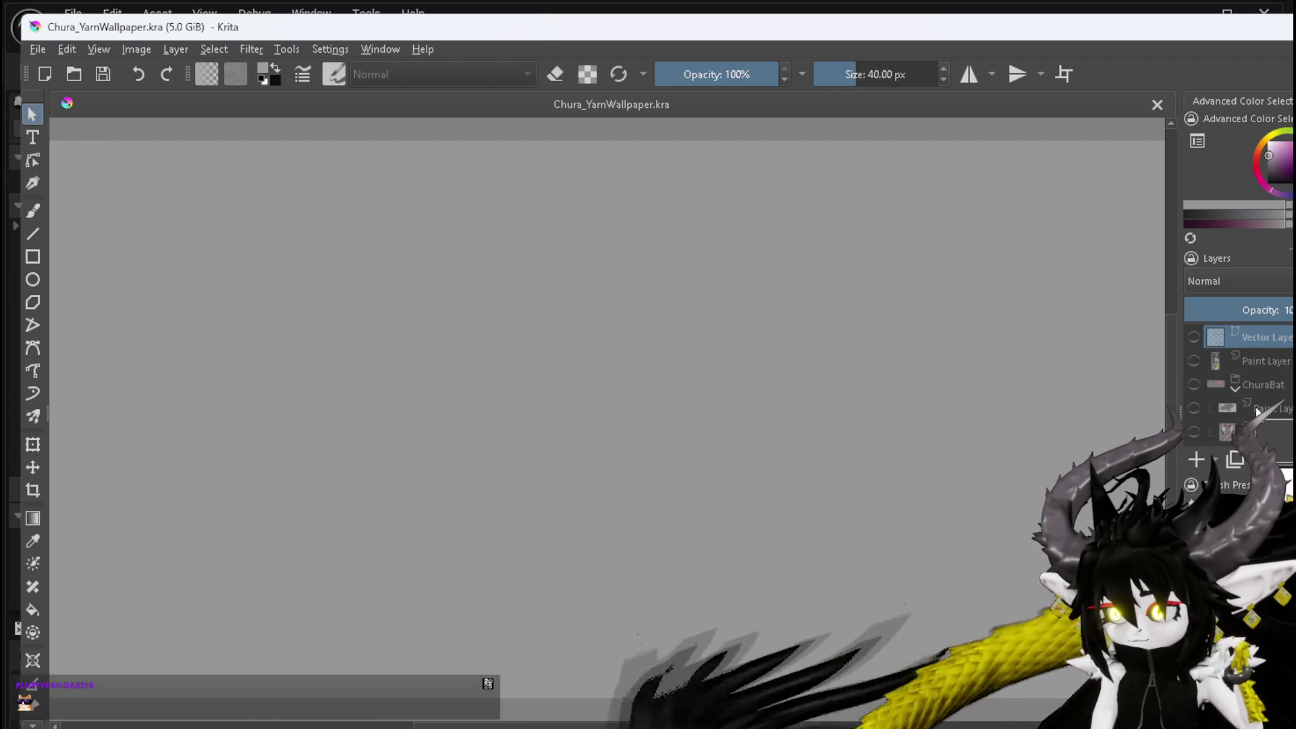
{"action": "mouse_move", "coordinate": [1190, 361]}
{"action": "scroll", "coordinate": [1208, 385], "scroll_direction": "down", "scroll_amount": 5}
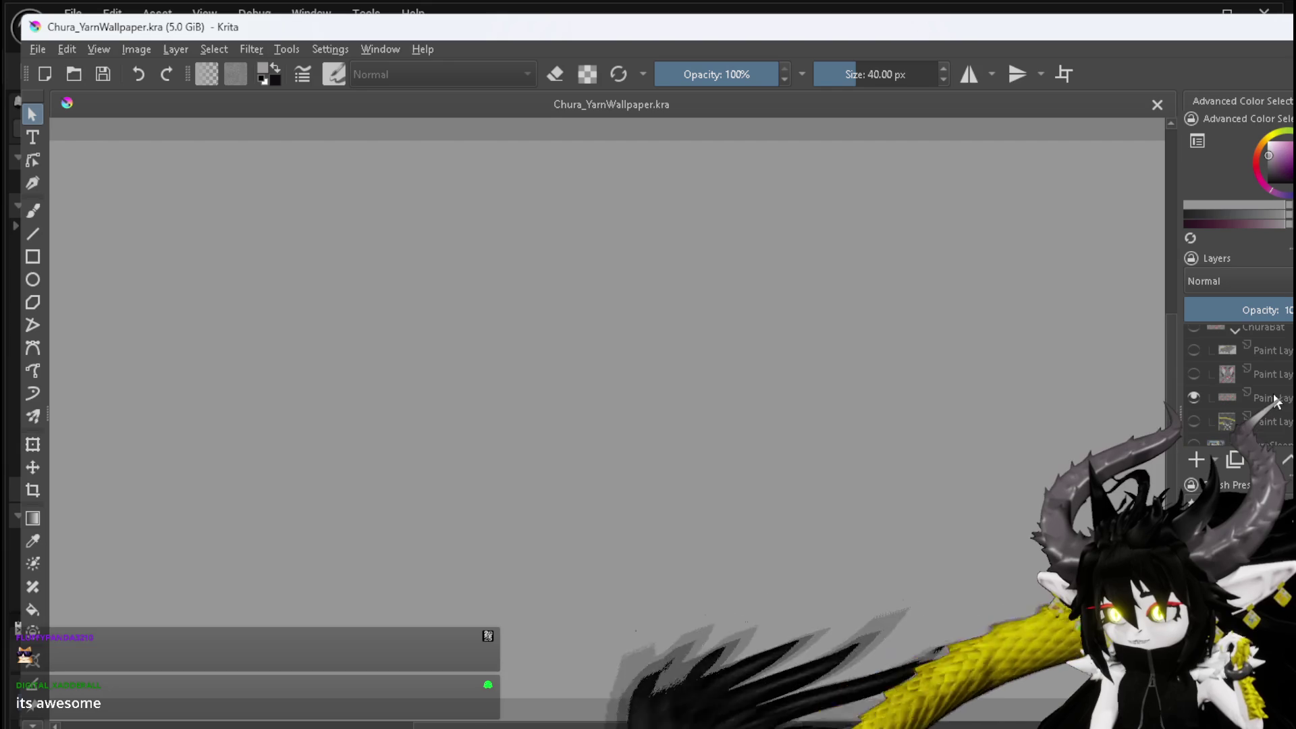
{"action": "scroll", "coordinate": [1262, 411], "scroll_direction": "down", "scroll_amount": 3}
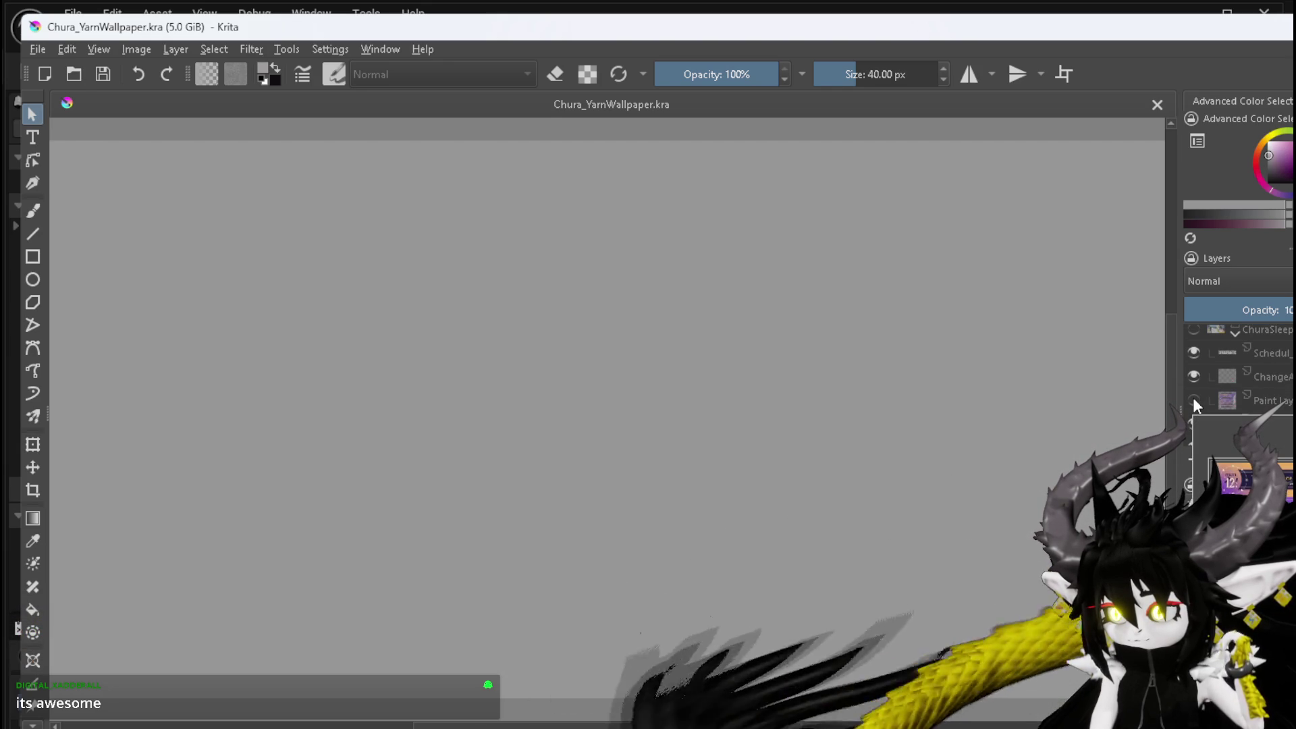
{"action": "scroll", "coordinate": [1192, 375], "scroll_direction": "up", "scroll_amount": 1}
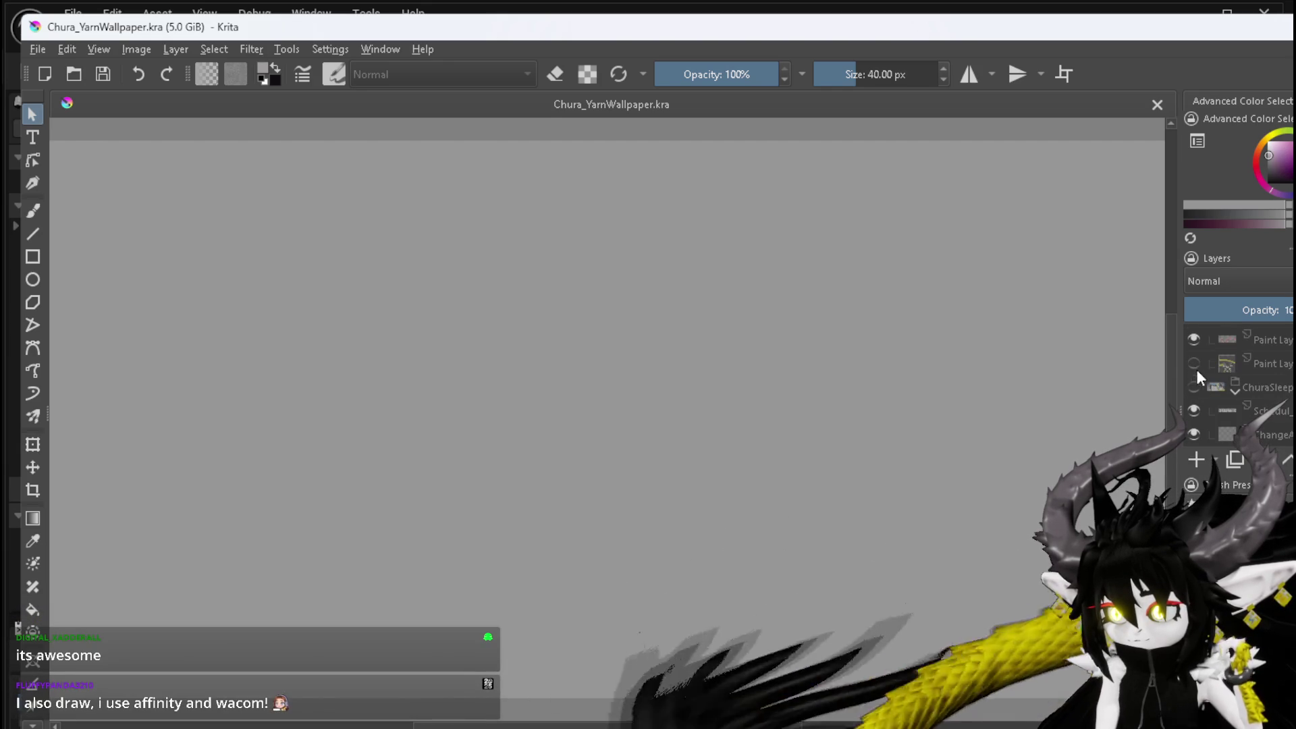
{"action": "left_click", "coordinate": [1193, 386]}
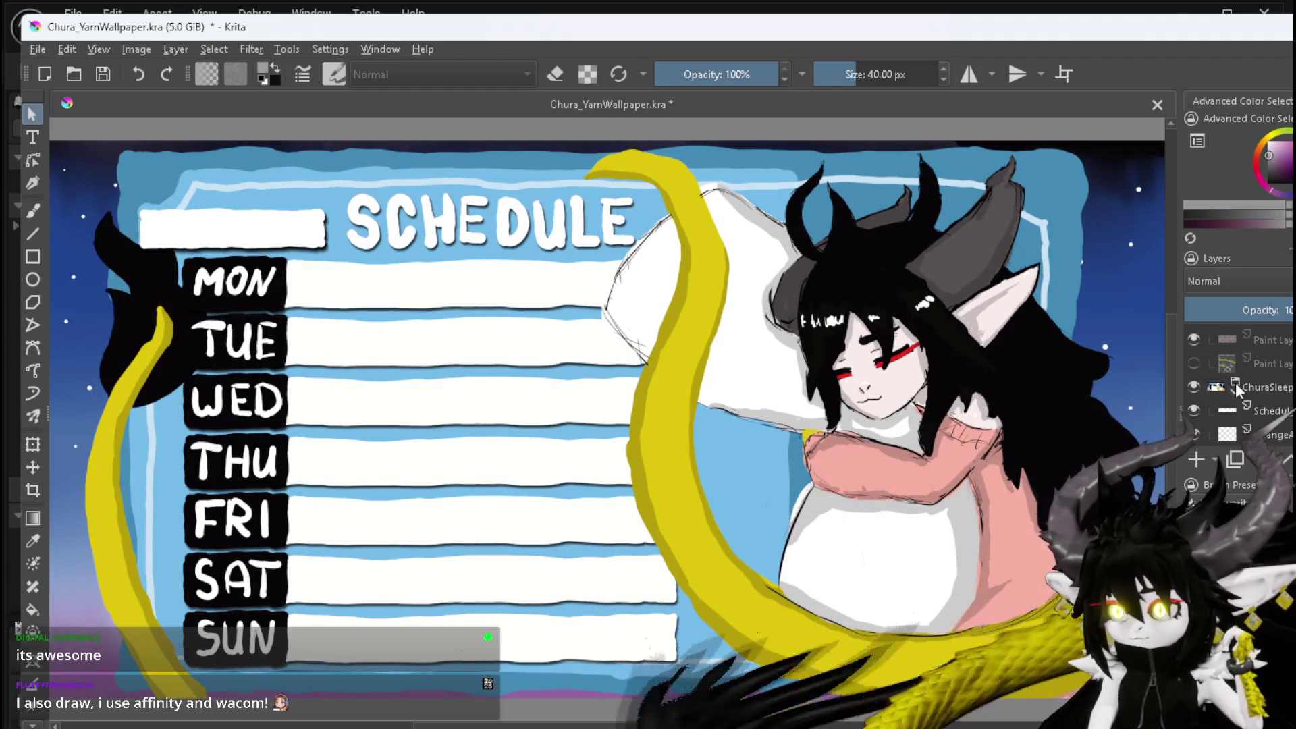
- Show the Vector Layer dates and times again and save Chura_YarnWallpaper.kra
{"action": "scroll", "coordinate": [1241, 405], "scroll_direction": "down", "scroll_amount": 2}
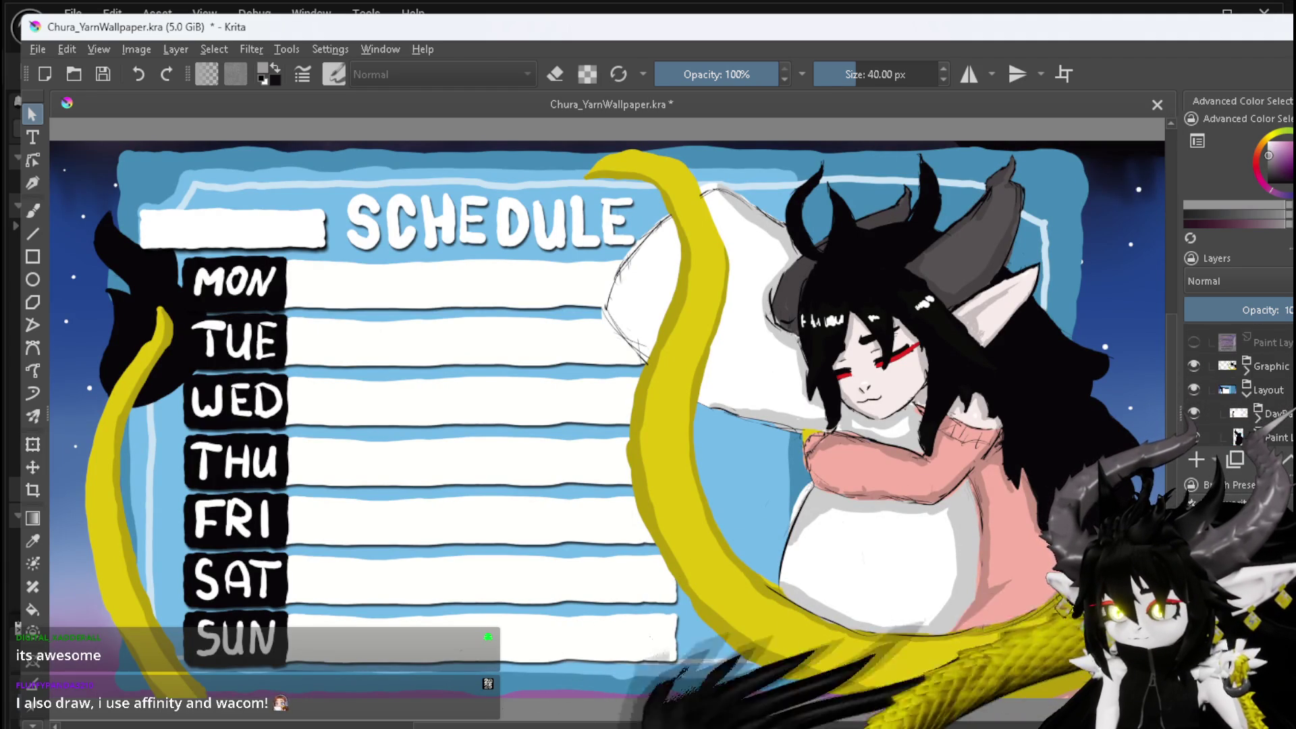
{"action": "scroll", "coordinate": [1237, 438], "scroll_direction": "up", "scroll_amount": 3}
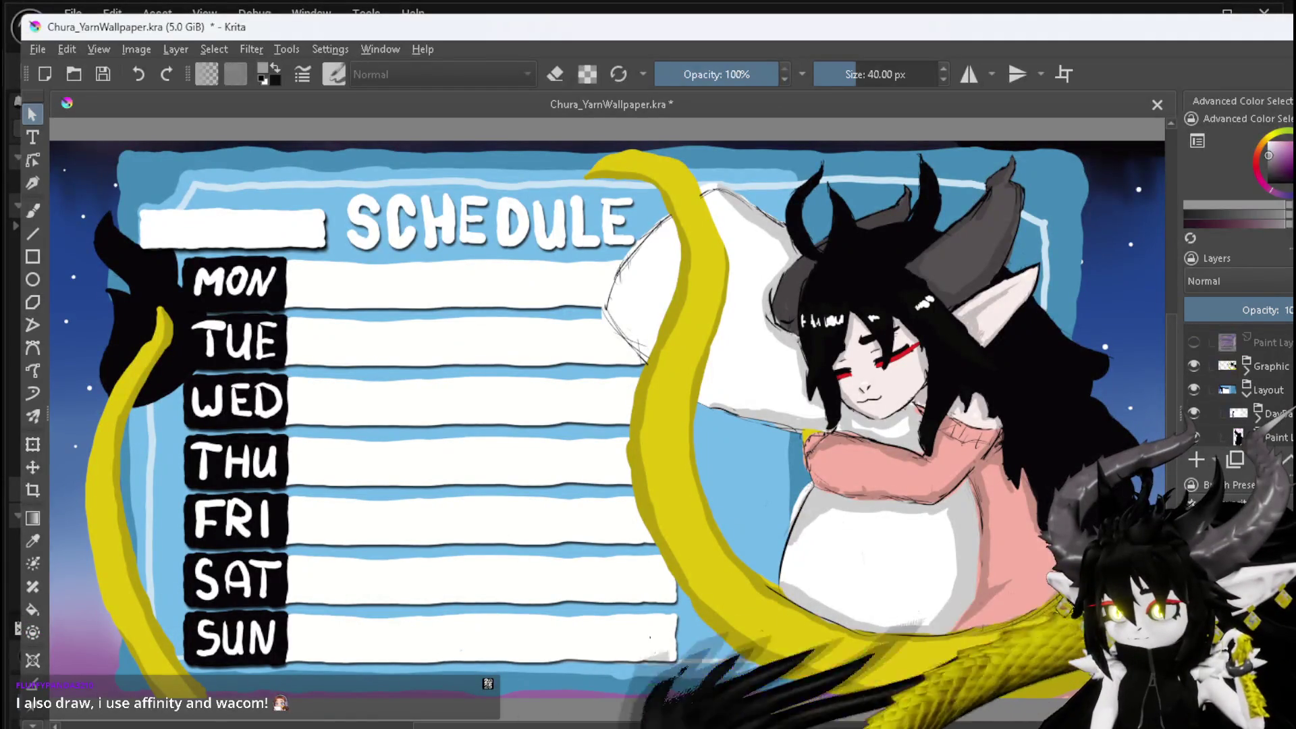
{"action": "scroll", "coordinate": [1240, 385], "scroll_direction": "up", "scroll_amount": 2}
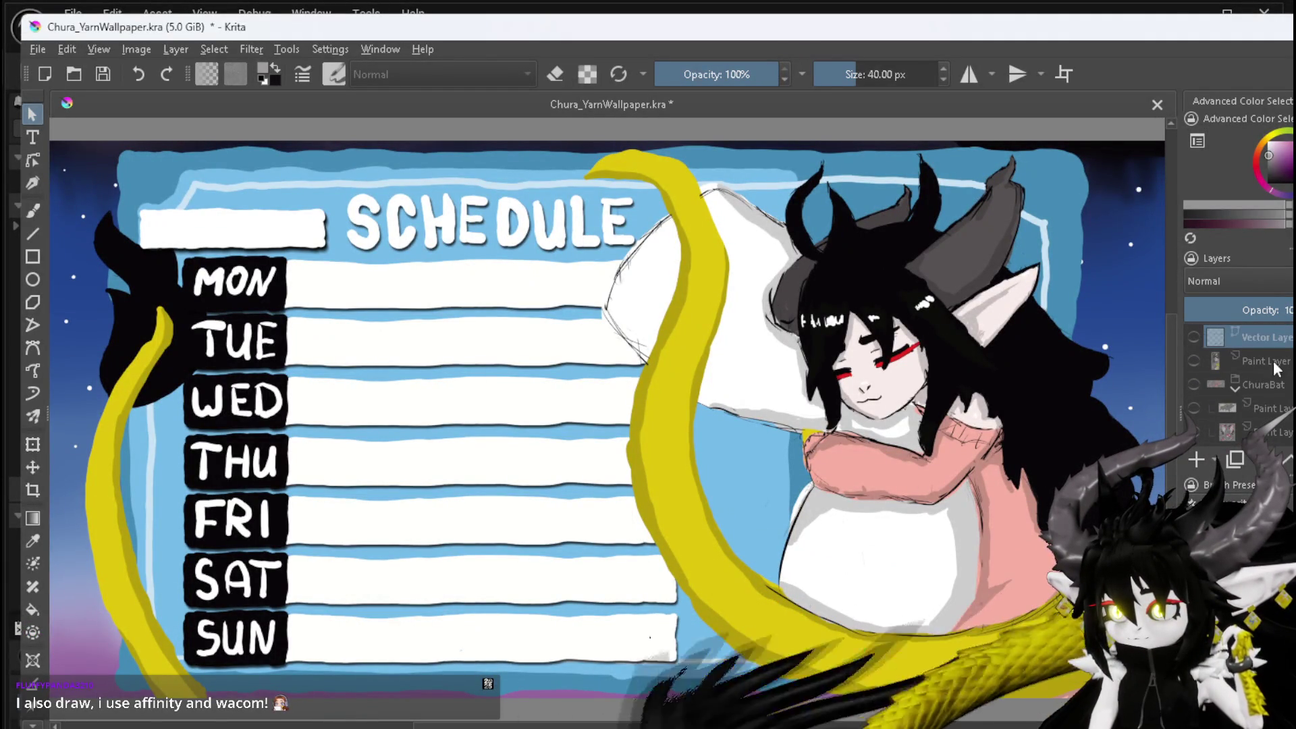
{"action": "left_click", "coordinate": [1193, 337]}
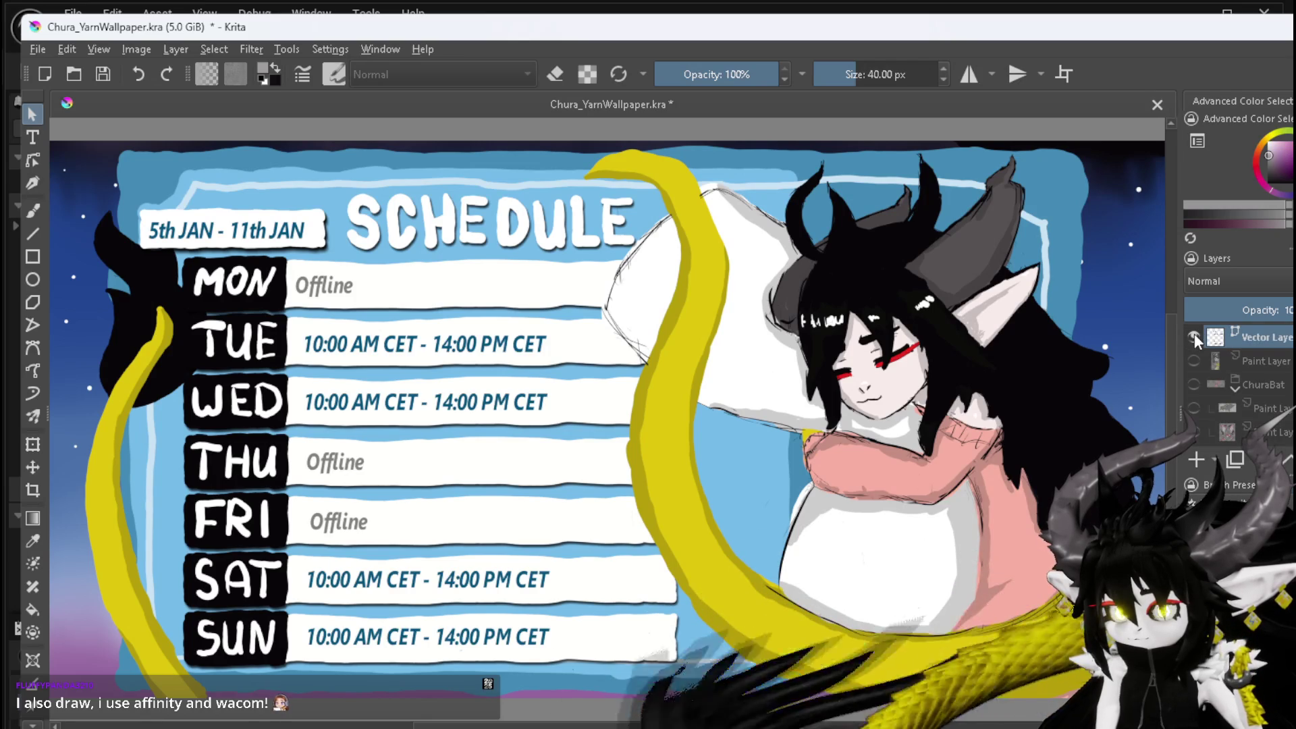
{"action": "left_click", "coordinate": [111, 75]}
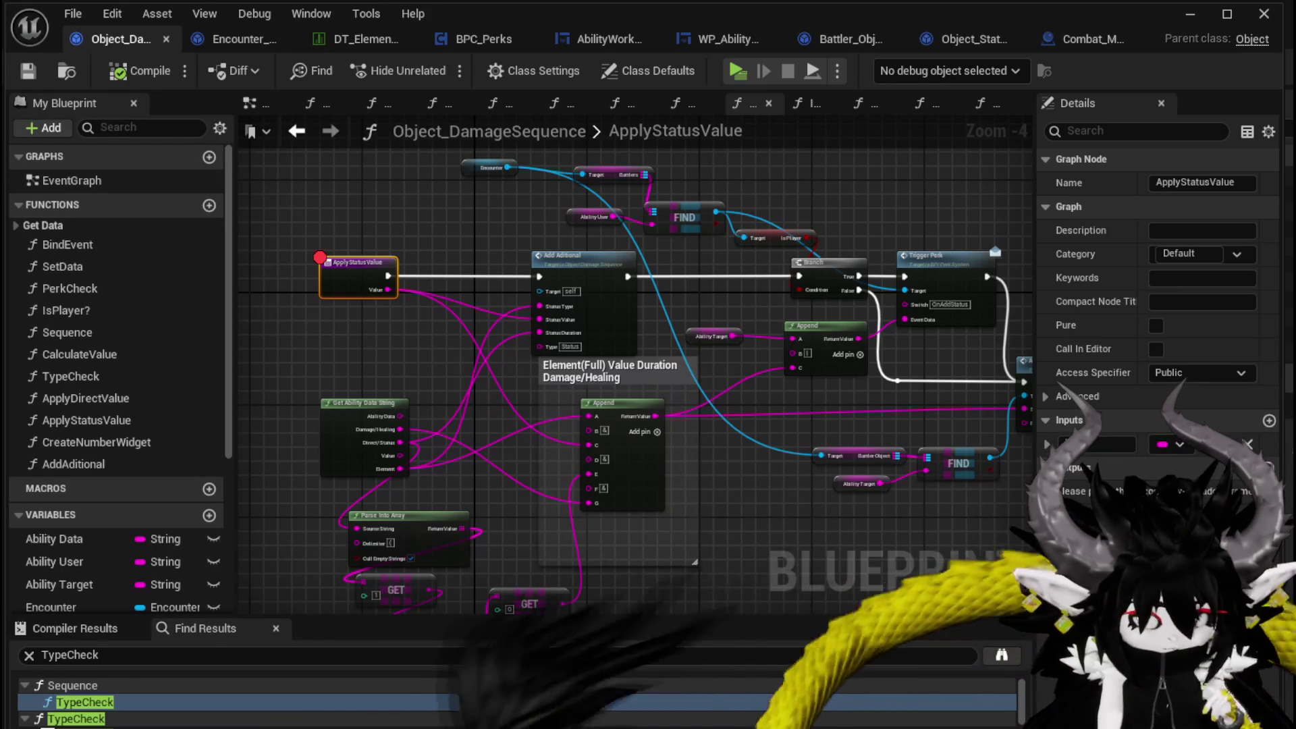
- Pan the ApplyStatusValue graph slightly left to view the breakpointed entry and Branch chain
{"action": "left_click_drag", "start_coordinate": [412, 368], "coordinate": [379, 358]}
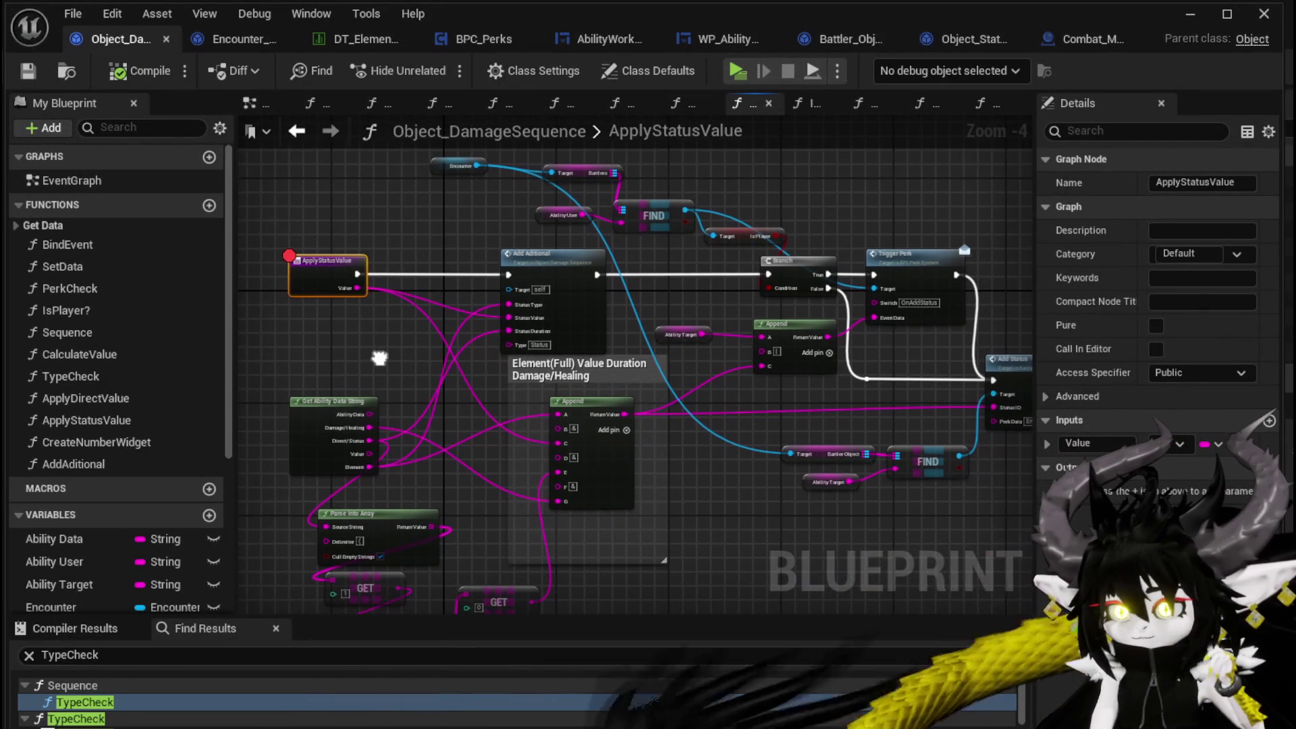
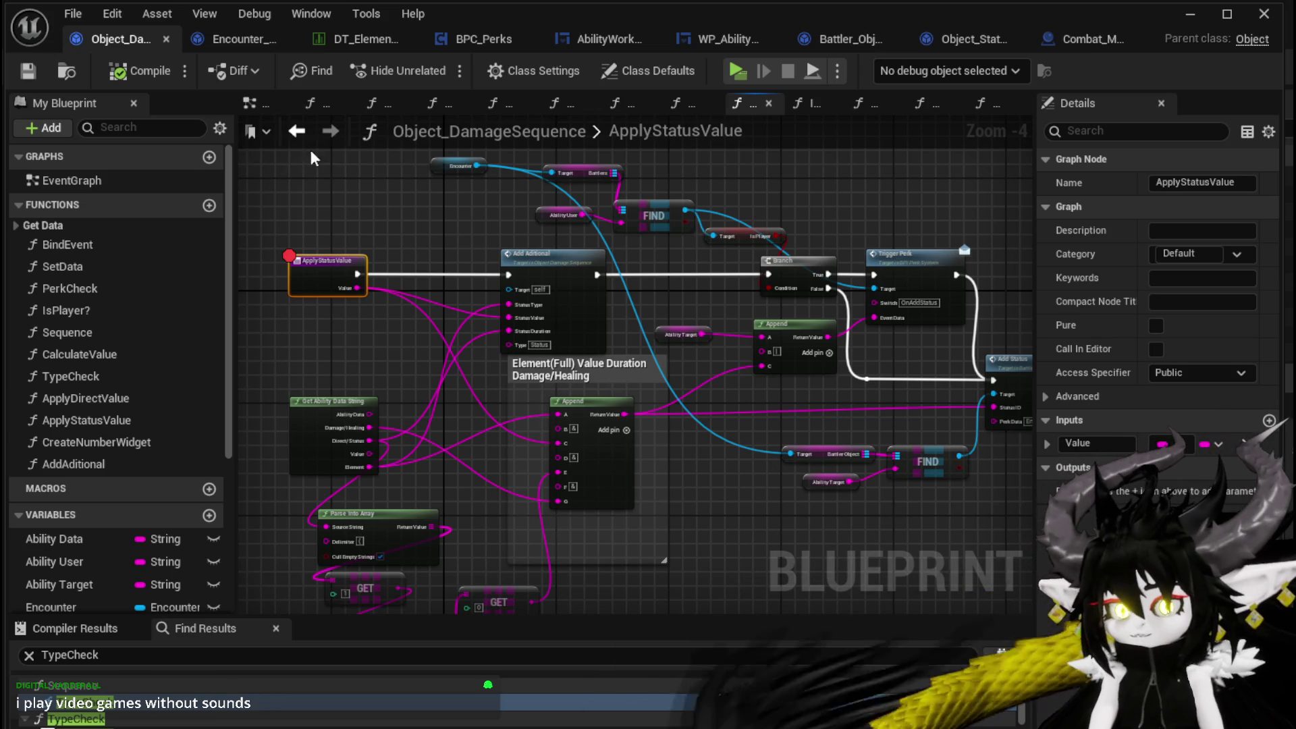
- Switch to Encounter_Object and inspect the DamageBattler entry node's inputs
{"action": "left_click_drag", "start_coordinate": [358, 173], "coordinate": [359, 150]}
{"action": "scroll", "coordinate": [382, 165], "scroll_direction": "down", "scroll_amount": 1}
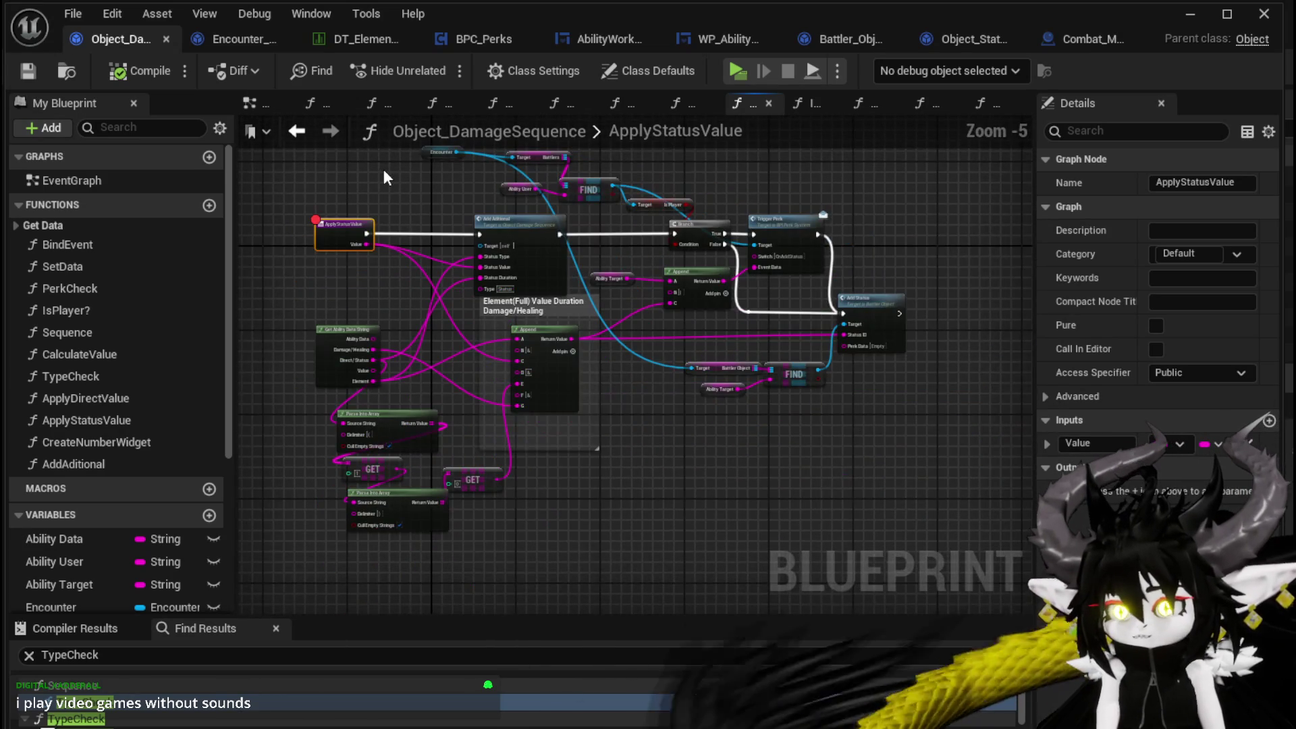
{"action": "scroll", "coordinate": [462, 212], "scroll_direction": "up", "scroll_amount": 3}
{"action": "scroll", "coordinate": [460, 207], "scroll_direction": "down", "scroll_amount": 2}
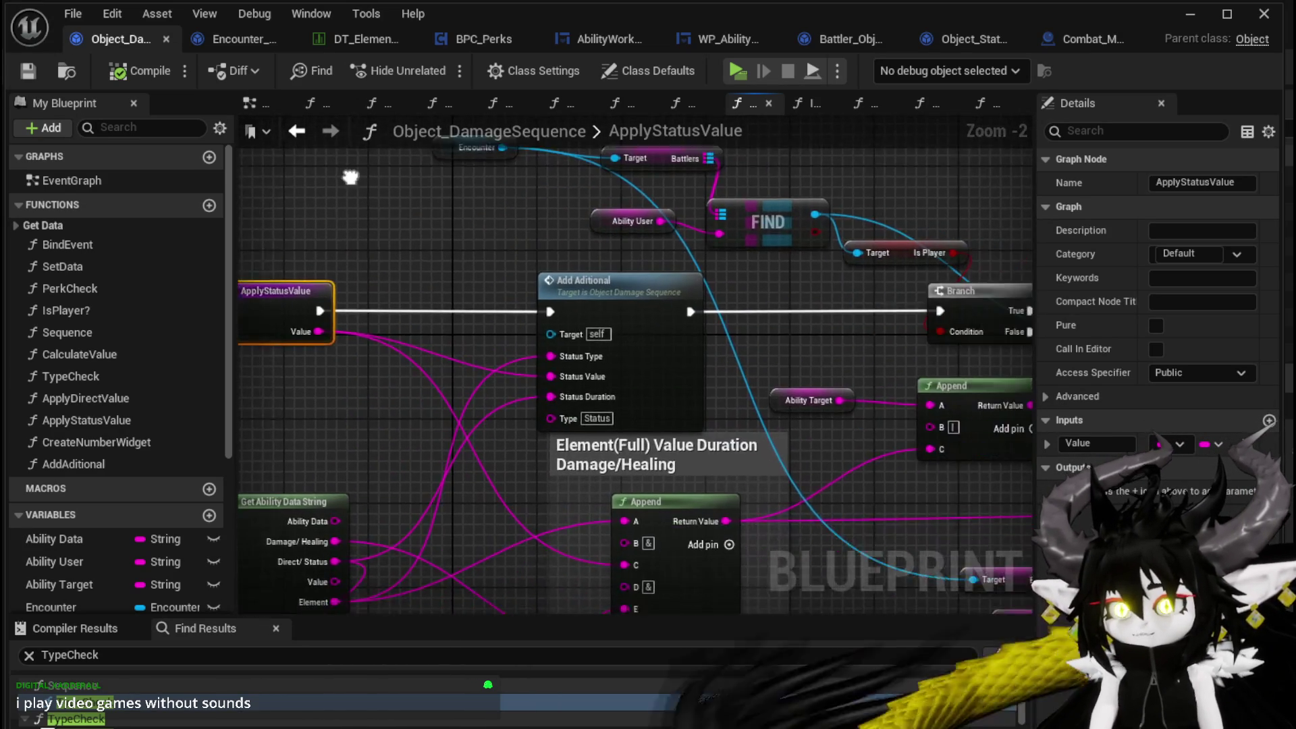
{"action": "left_click", "coordinate": [255, 43]}
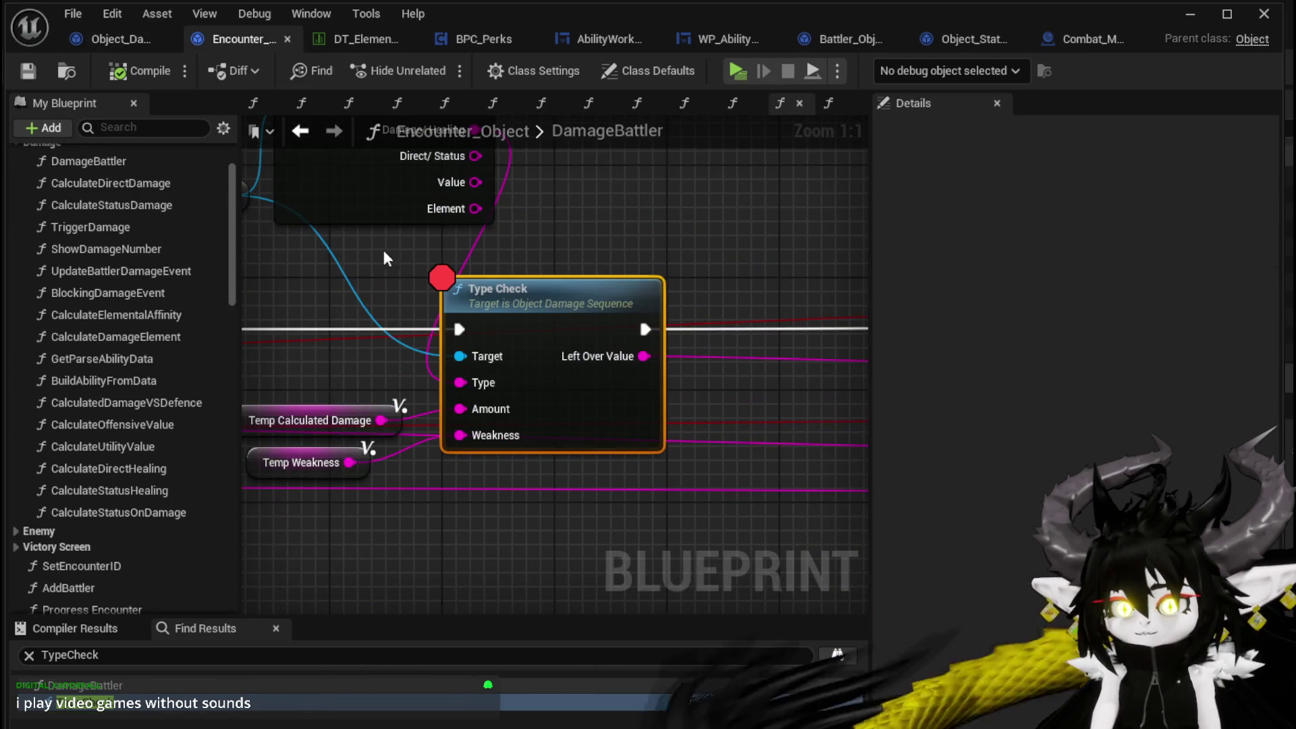
{"action": "scroll", "coordinate": [322, 246], "scroll_direction": "down", "scroll_amount": 3}
{"action": "left_click_drag", "start_coordinate": [322, 246], "coordinate": [611, 289]}
{"action": "scroll", "coordinate": [471, 270], "scroll_direction": "down", "scroll_amount": 2}
{"action": "mouse_move", "coordinate": [471, 270]}
{"action": "left_mouse_down"}
{"action": "mouse_move", "coordinate": [653, 274]}
{"action": "mouse_move", "coordinate": [435, 303]}
{"action": "left_mouse_up"}
{"action": "left_click", "coordinate": [450, 350]}
{"action": "mouse_move", "coordinate": [399, 245]}
{"action": "left_mouse_down"}
{"action": "mouse_move", "coordinate": [463, 466]}
{"action": "mouse_move", "coordinate": [608, 259]}
{"action": "left_mouse_up"}
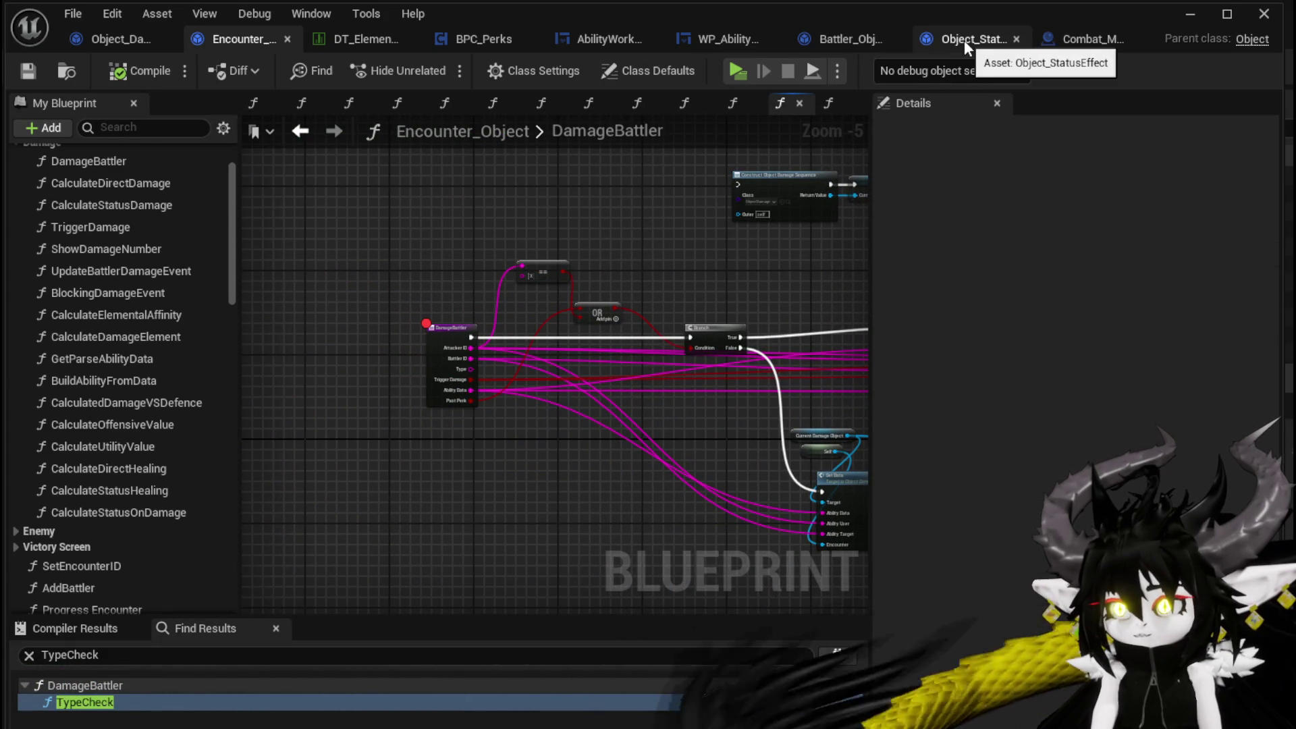
{"action": "left_click", "coordinate": [451, 329]}
- Box-select the Set Data and Sequence node group and move it into place
{"action": "left_click_drag", "start_coordinate": [767, 274], "coordinate": [428, 260]}
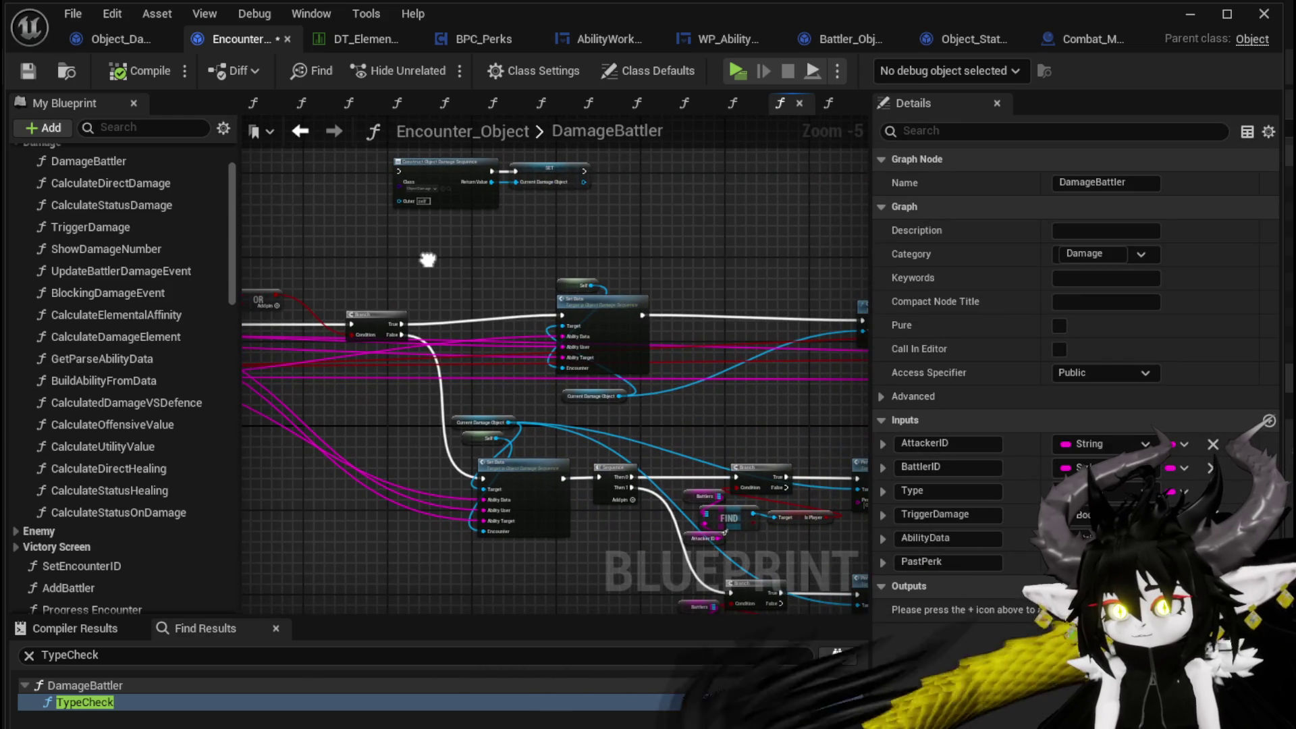
{"action": "left_click_drag", "start_coordinate": [542, 238], "coordinate": [581, 173]}
{"action": "left_click_drag", "start_coordinate": [451, 507], "coordinate": [635, 353]}
{"action": "mouse_move", "coordinate": [643, 400]}
{"action": "left_mouse_down"}
{"action": "mouse_move", "coordinate": [635, 433]}
{"action": "mouse_move", "coordinate": [637, 399]}
{"action": "left_mouse_up"}
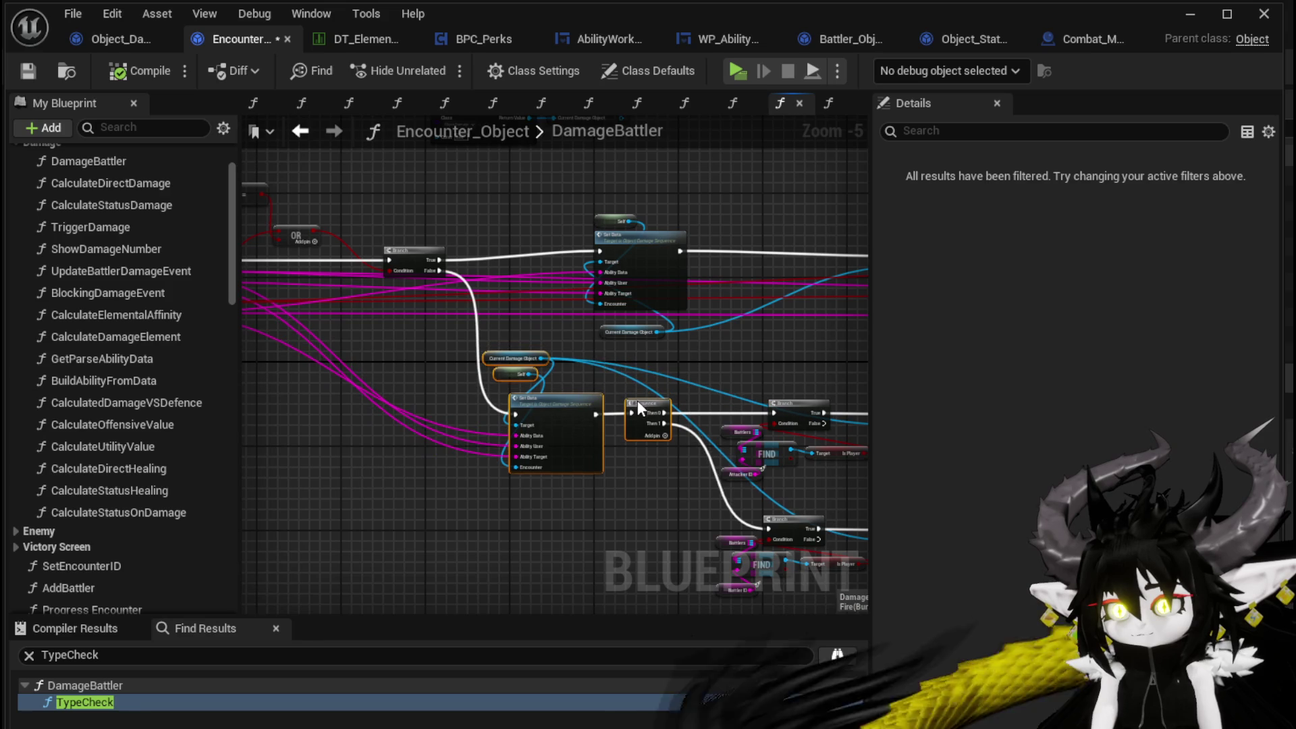
{"action": "left_click_drag", "start_coordinate": [777, 351], "coordinate": [689, 382]}
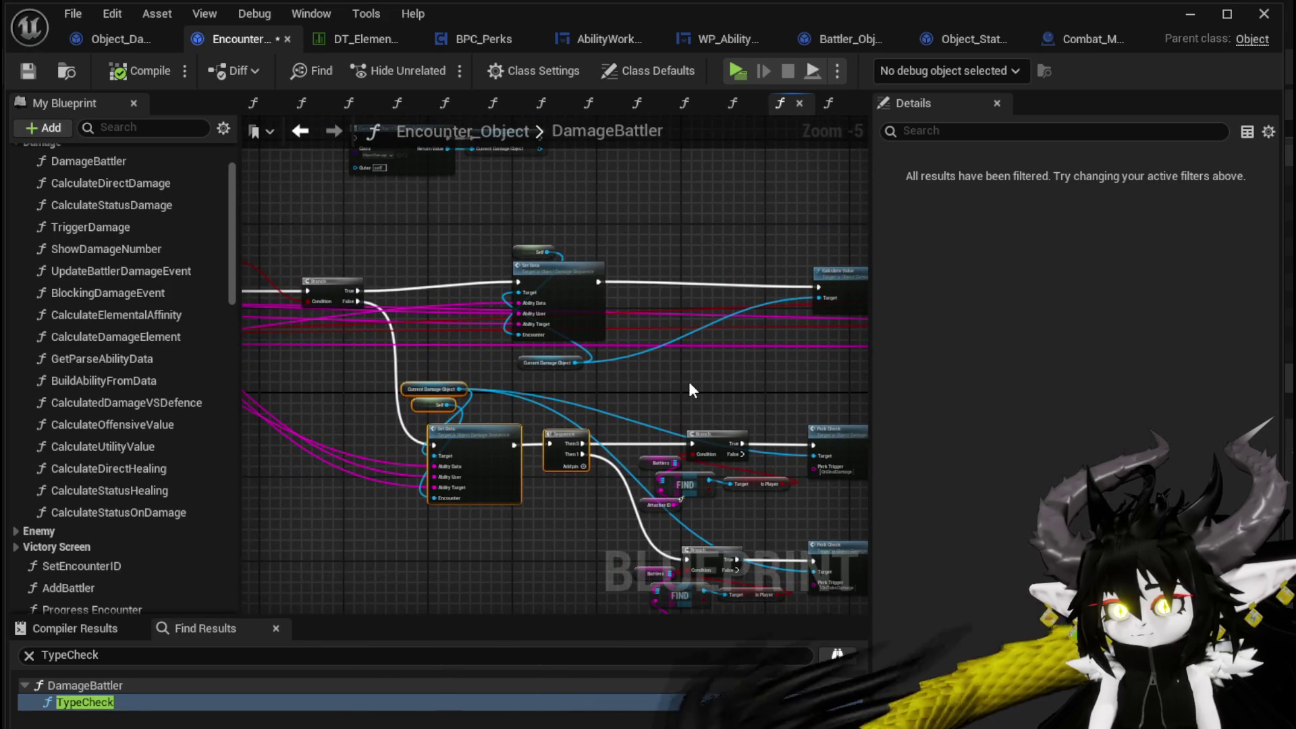
- Move Current Damage Object and Self beside Set Data and save Encounter_Object
{"action": "left_click", "coordinate": [689, 381]}
{"action": "scroll", "coordinate": [675, 354], "scroll_direction": "up", "scroll_amount": 3}
{"action": "mouse_move", "coordinate": [472, 392]}
{"action": "left_mouse_down"}
{"action": "mouse_move", "coordinate": [636, 323]}
{"action": "mouse_move", "coordinate": [515, 346]}
{"action": "left_mouse_up"}
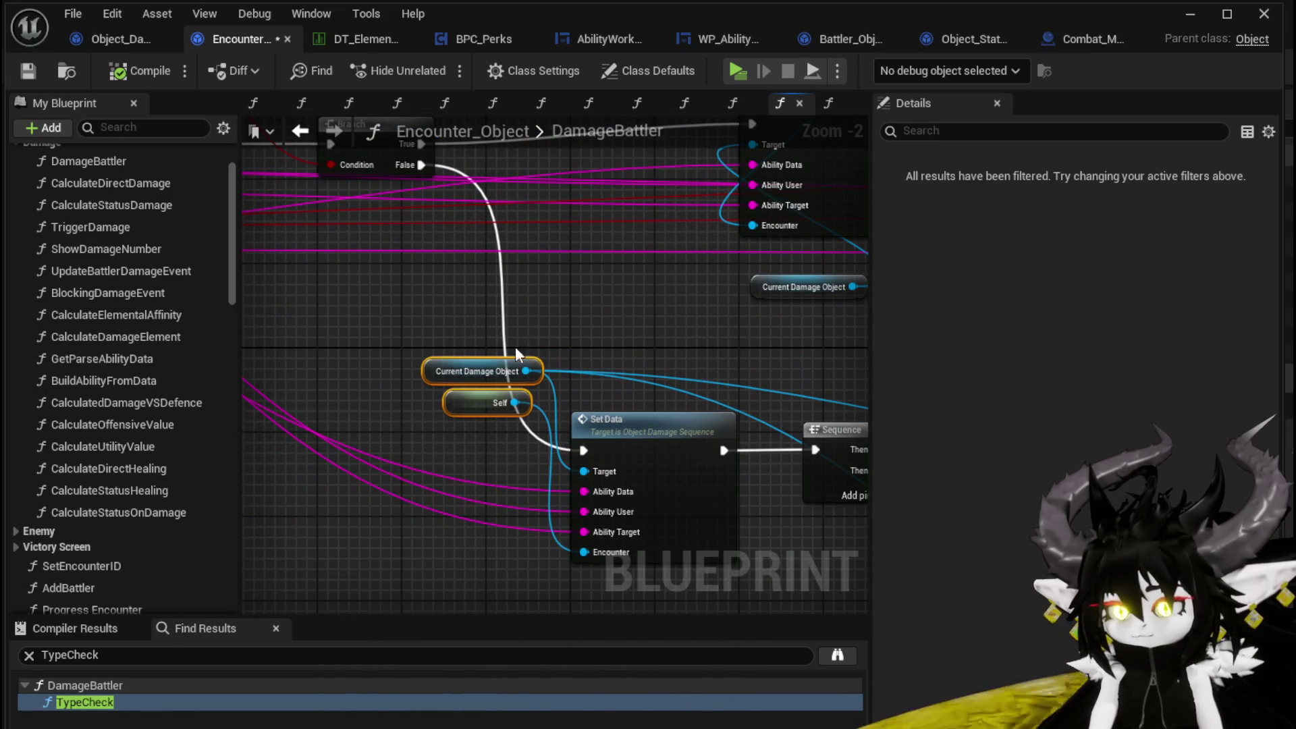
{"action": "left_click", "coordinate": [601, 303]}
{"action": "scroll", "coordinate": [603, 309], "scroll_direction": "down", "scroll_amount": 1}
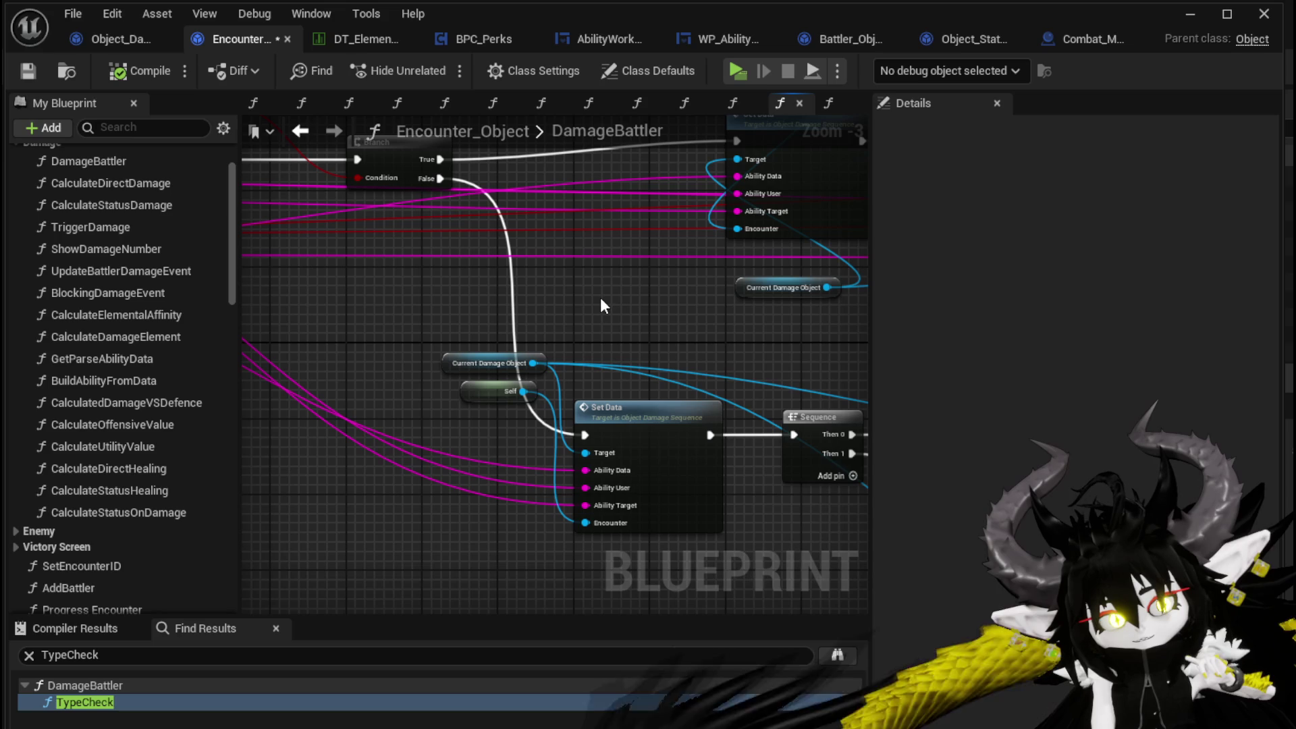
{"action": "scroll", "coordinate": [600, 306], "scroll_direction": "down", "scroll_amount": 1}
{"action": "mouse_move", "coordinate": [601, 305]}
{"action": "left_mouse_down"}
{"action": "mouse_move", "coordinate": [553, 323]}
{"action": "mouse_move", "coordinate": [593, 359]}
{"action": "mouse_move", "coordinate": [483, 358]}
{"action": "mouse_move", "coordinate": [680, 375]}
{"action": "mouse_move", "coordinate": [701, 400]}
{"action": "left_mouse_up"}
{"action": "left_click", "coordinate": [34, 74]}
- Review the Set Data, Calculate Value and entry nodes, save again, and return to Object_DamageSequence
{"action": "mouse_move", "coordinate": [596, 240]}
{"action": "left_mouse_down"}
{"action": "mouse_move", "coordinate": [610, 254]}
{"action": "mouse_move", "coordinate": [680, 237]}
{"action": "left_mouse_up"}
{"action": "left_click_drag", "start_coordinate": [496, 215], "coordinate": [532, 276]}
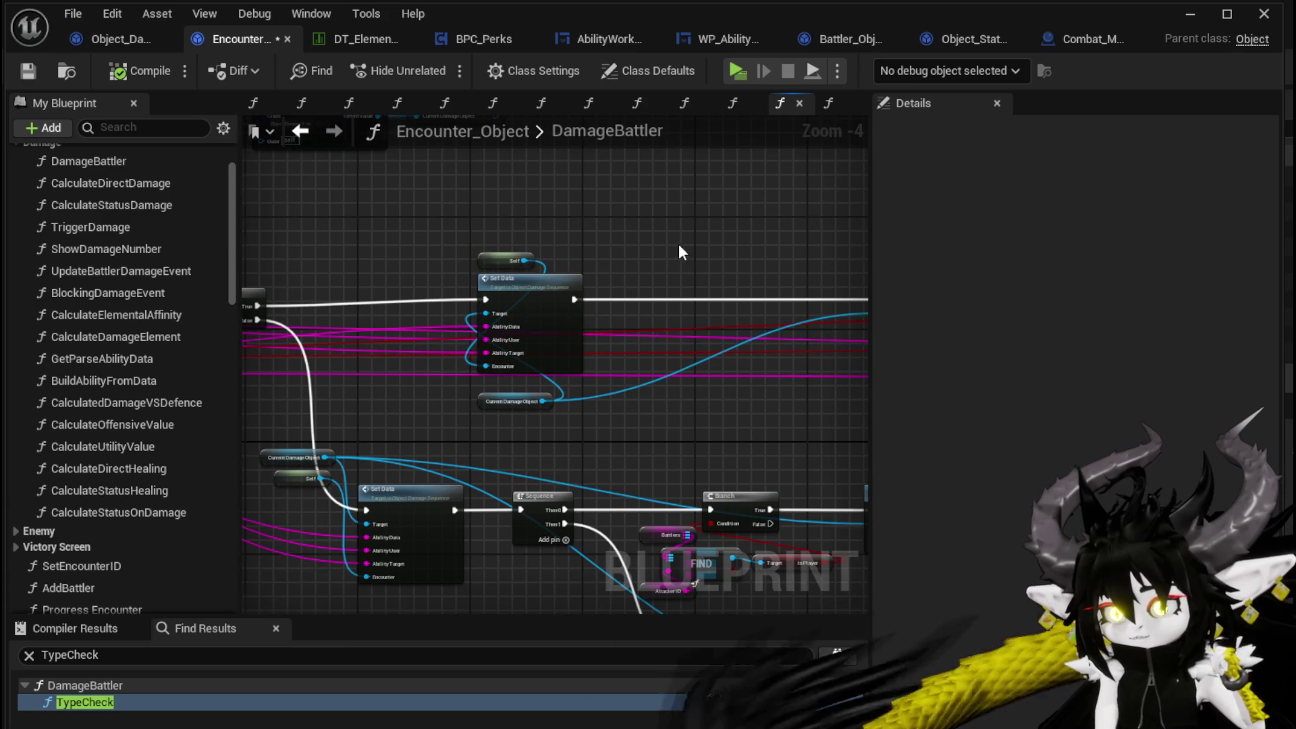
{"action": "left_click_drag", "start_coordinate": [679, 245], "coordinate": [487, 243]}
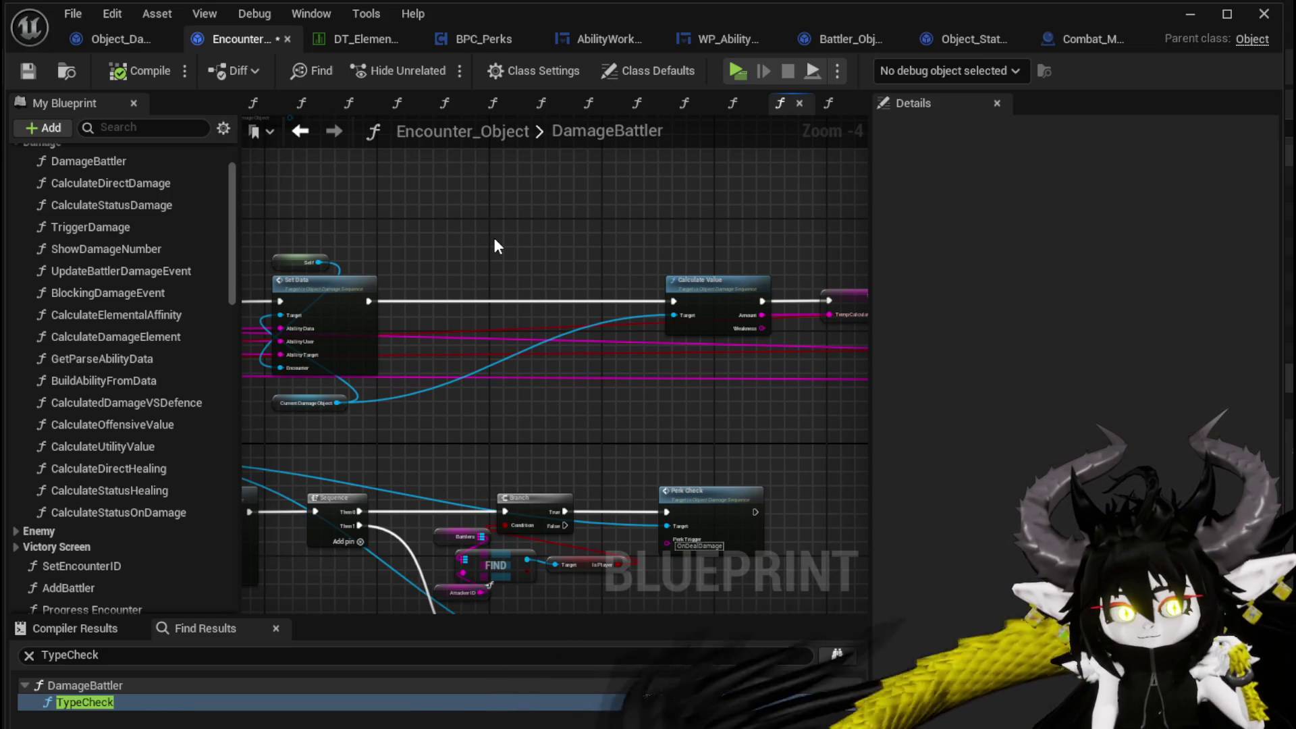
{"action": "scroll", "coordinate": [287, 211], "scroll_direction": "down", "scroll_amount": 2}
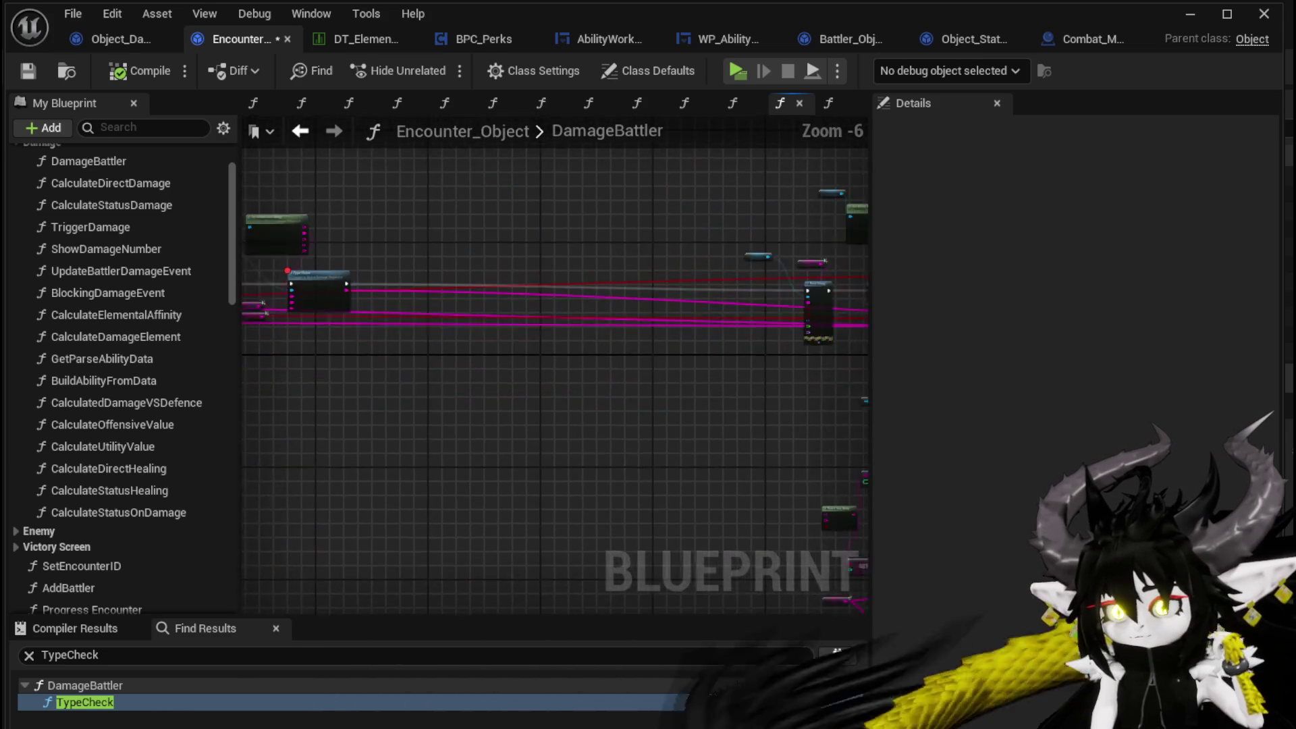
{"action": "scroll", "coordinate": [556, 261], "scroll_direction": "up", "scroll_amount": 2}
{"action": "mouse_move", "coordinate": [611, 261]}
{"action": "left_mouse_down"}
{"action": "mouse_move", "coordinate": [407, 342]}
{"action": "mouse_move", "coordinate": [437, 286]}
{"action": "mouse_move", "coordinate": [382, 249]}
{"action": "mouse_move", "coordinate": [632, 246]}
{"action": "left_mouse_up"}
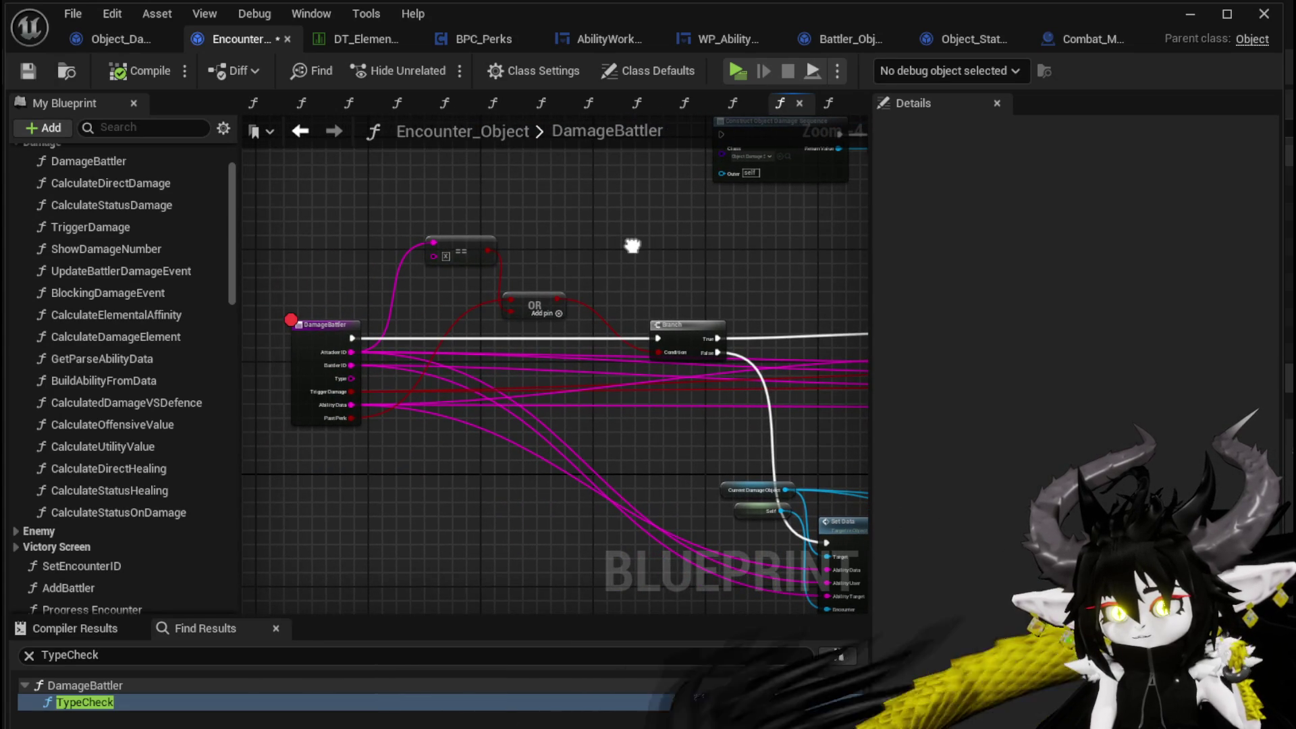
{"action": "left_click", "coordinate": [27, 70]}
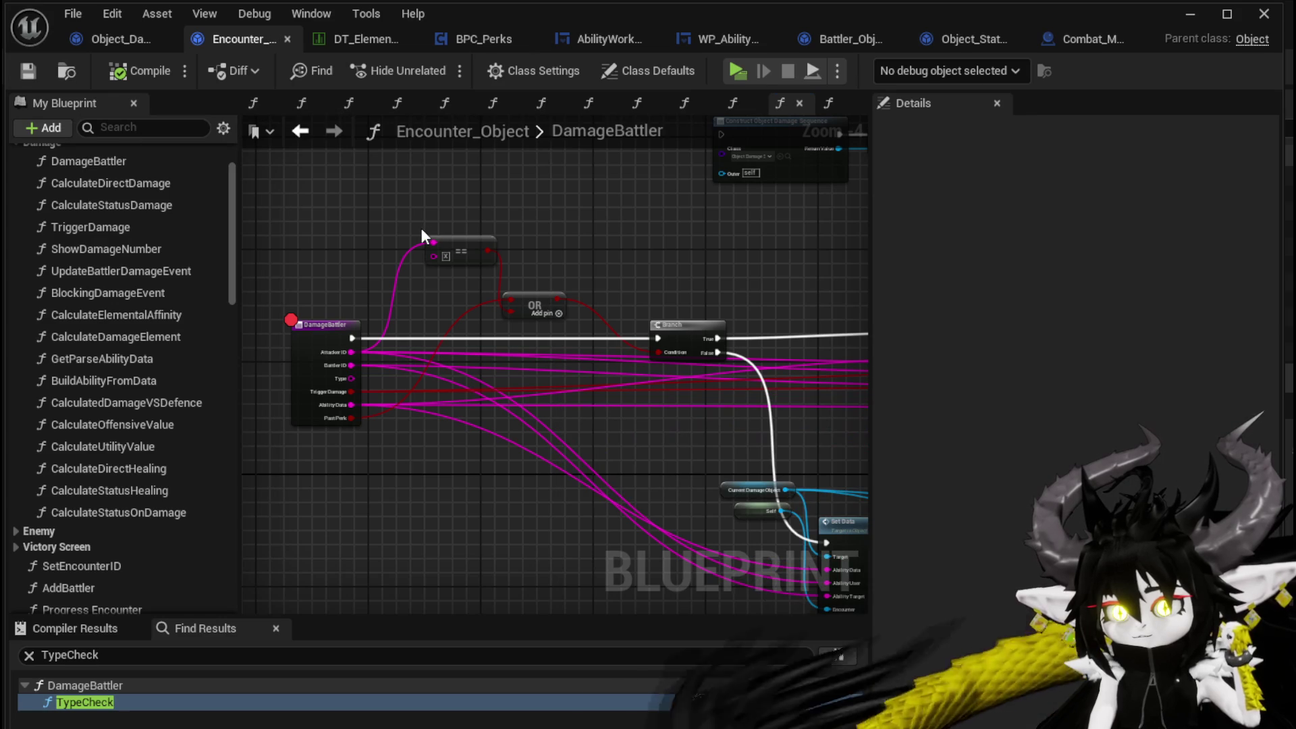
{"action": "left_click", "coordinate": [115, 38]}
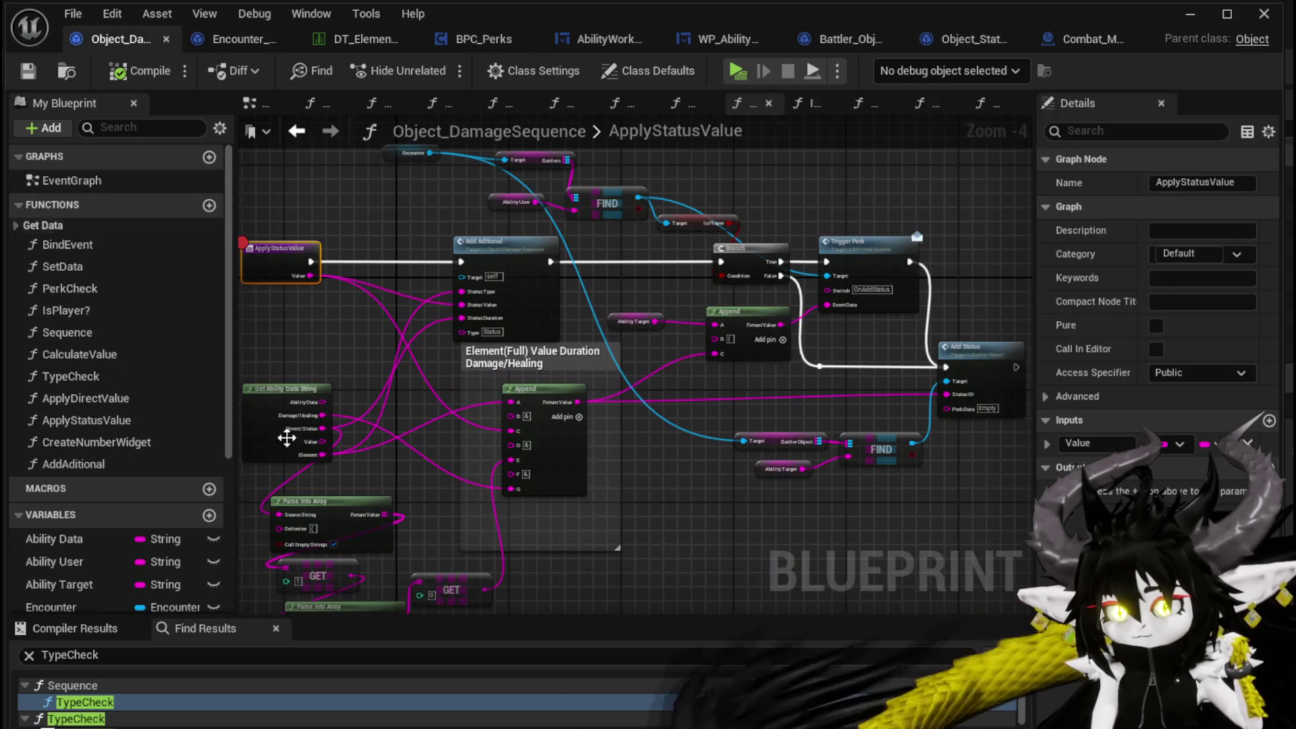
- Search for DamageBattler in Object_DamageSequence, then in Encounter_Object to list its calls
{"action": "left_click", "coordinate": [67, 654]}
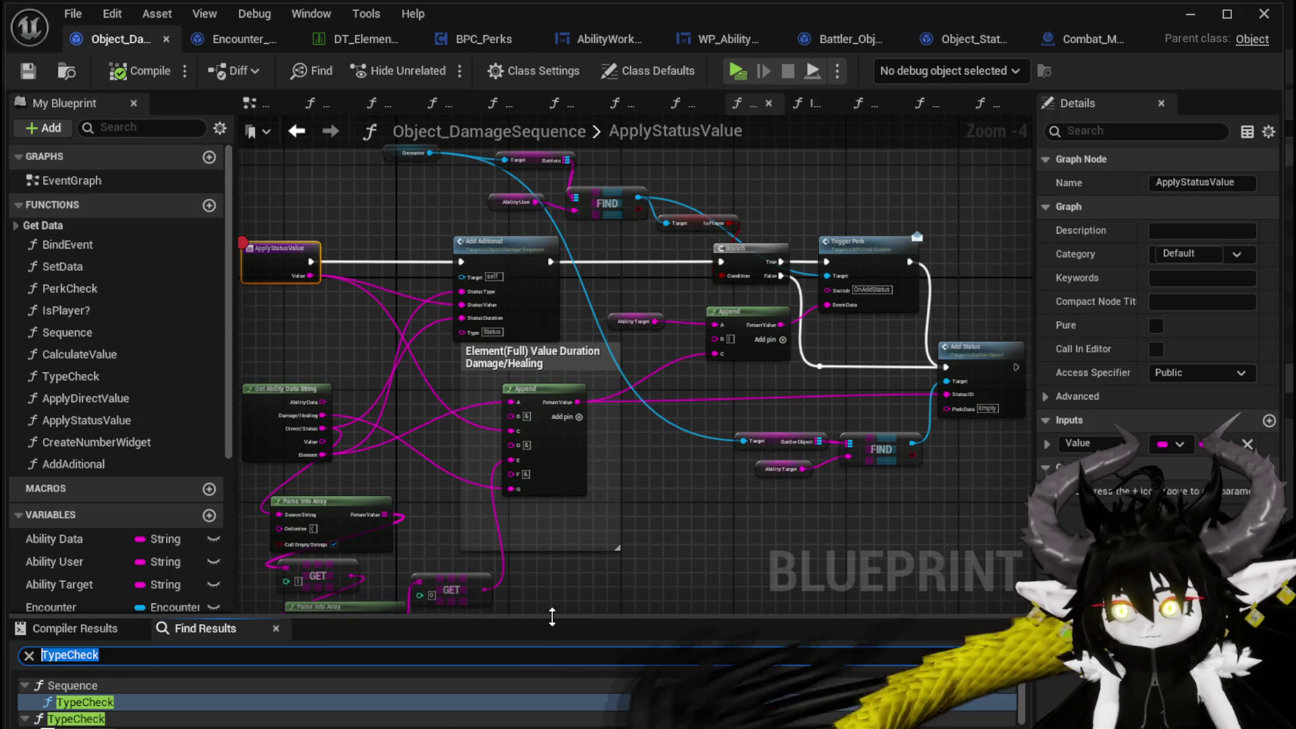
{"action": "type", "text": "DamageBa"}
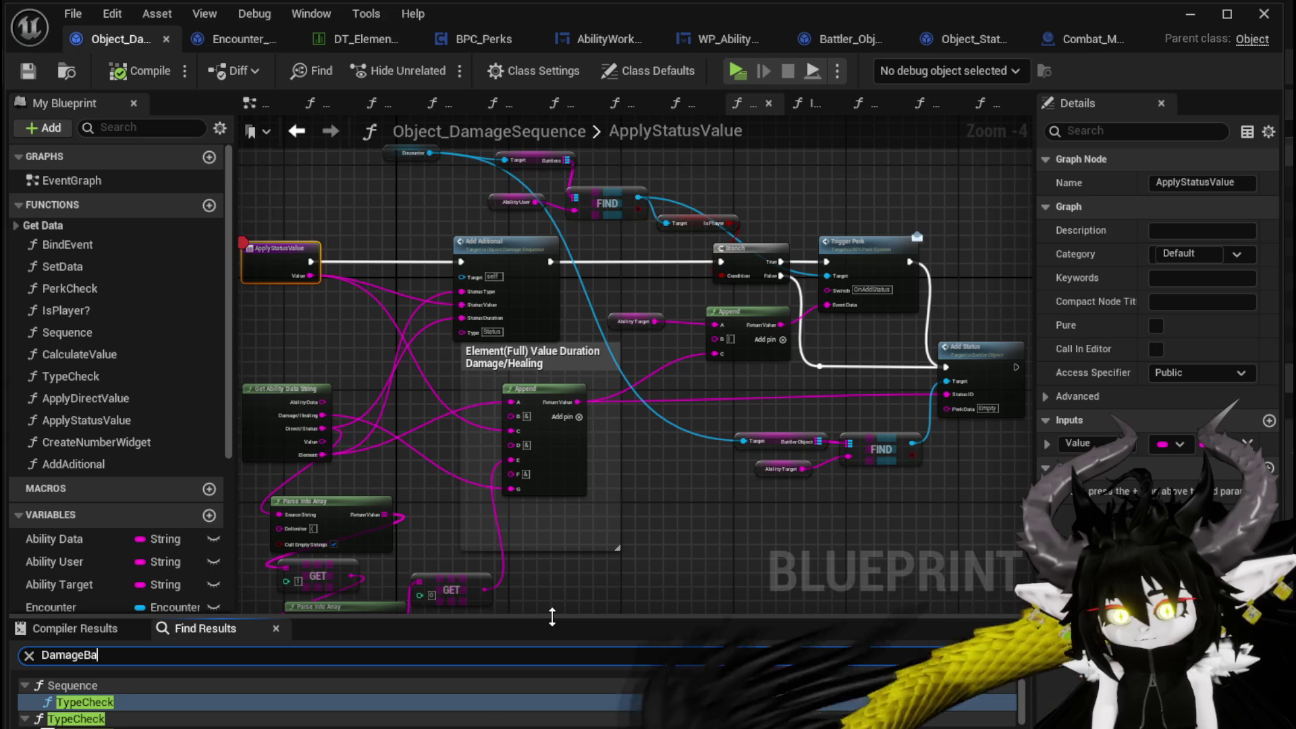
{"action": "type", "text": "ler"}
{"action": "key", "text": "Return"}
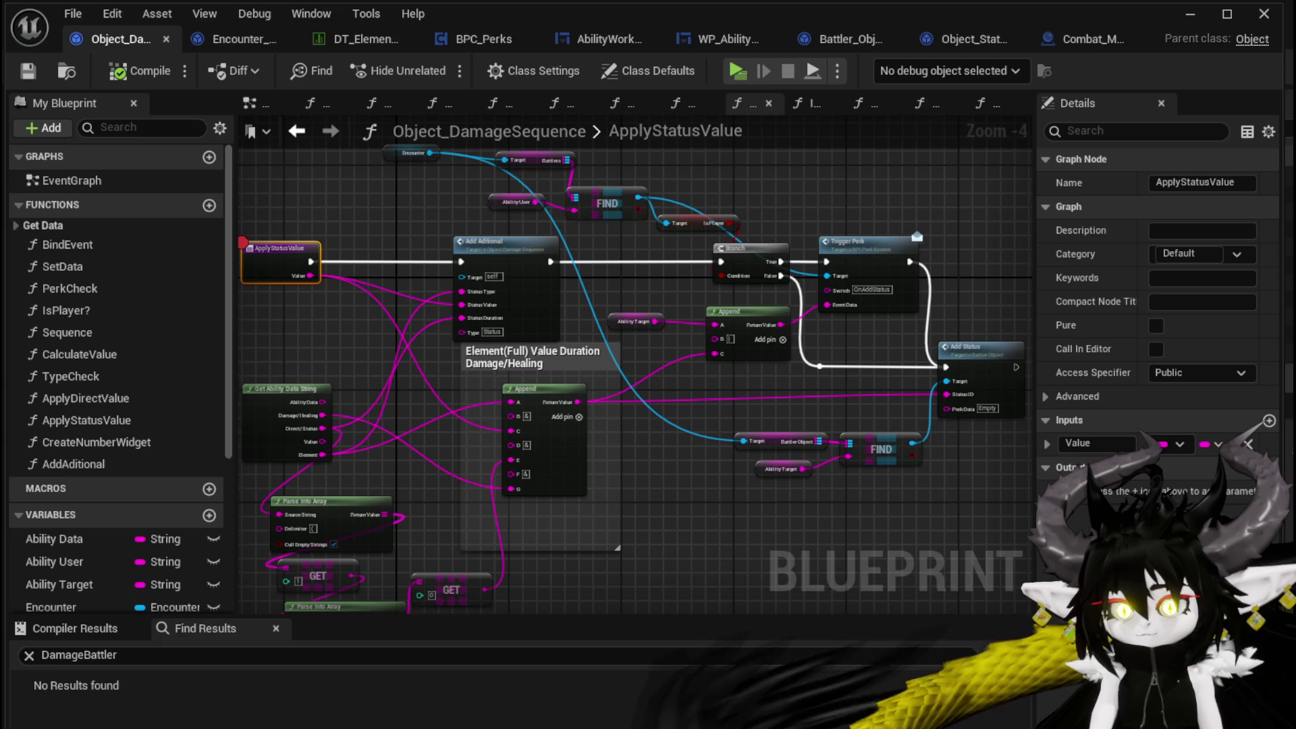
{"action": "left_click", "coordinate": [265, 48]}
{"action": "key", "text": "ctrl+f"}
{"action": "type", "text": "DamageBattler"}
{"action": "key", "text": "Return"}
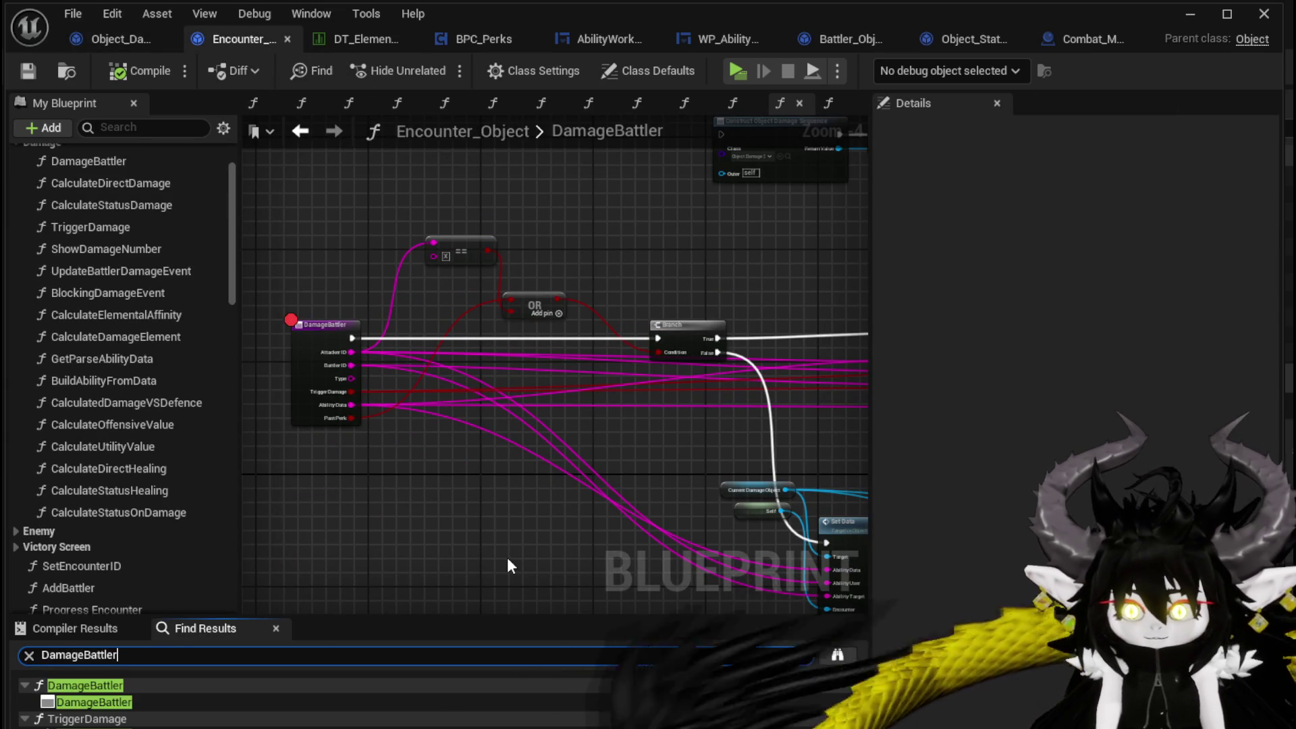
- In TriggerDamage, delete the Damage Battler call and its Attacker ID, Defender ID and Type getters, then compile and save
{"action": "scroll", "coordinate": [245, 694], "scroll_direction": "down", "scroll_amount": 1}
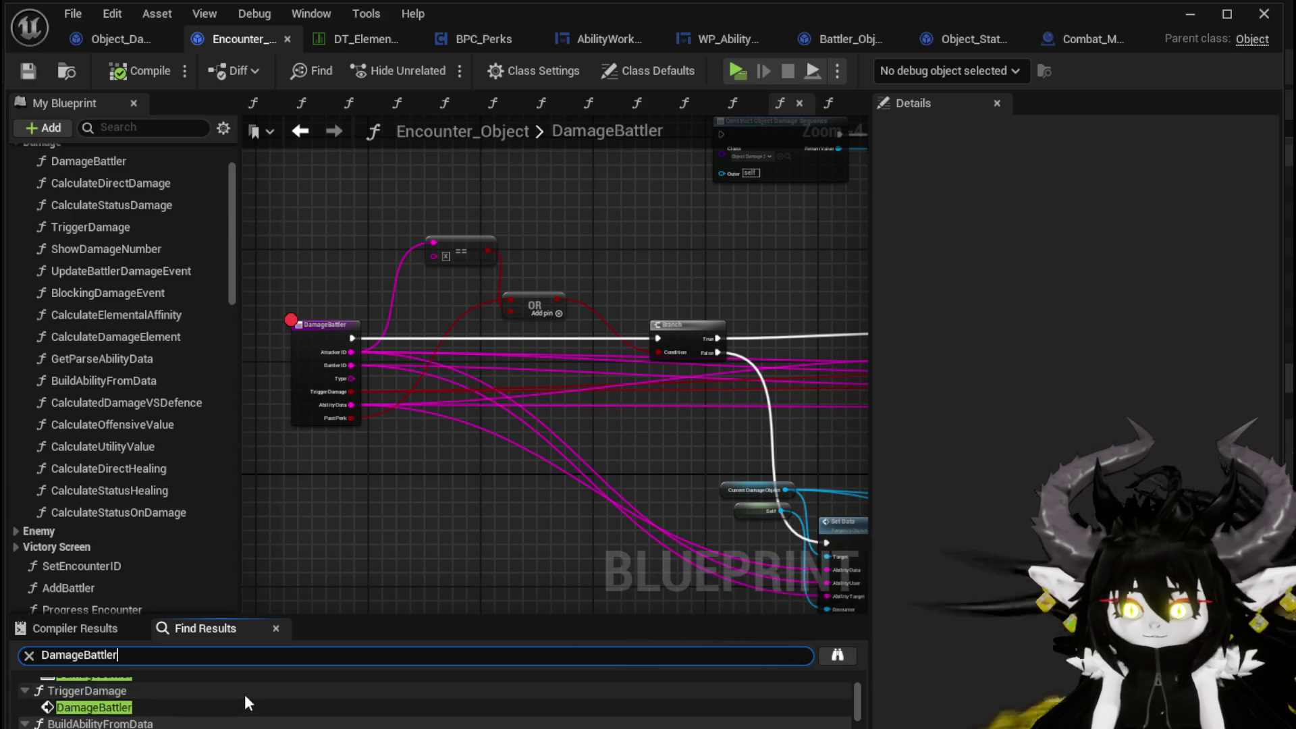
{"action": "double_click", "coordinate": [122, 710]}
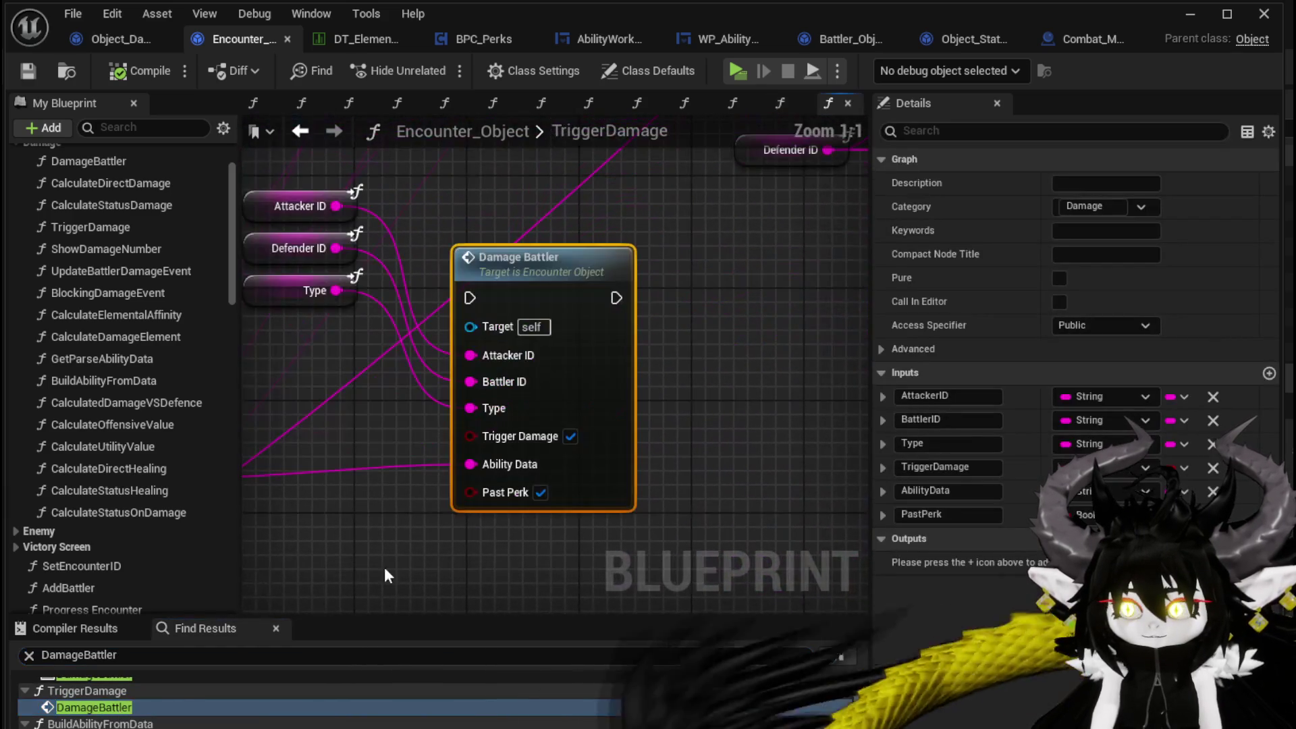
{"action": "scroll", "coordinate": [666, 349], "scroll_direction": "down", "scroll_amount": 4}
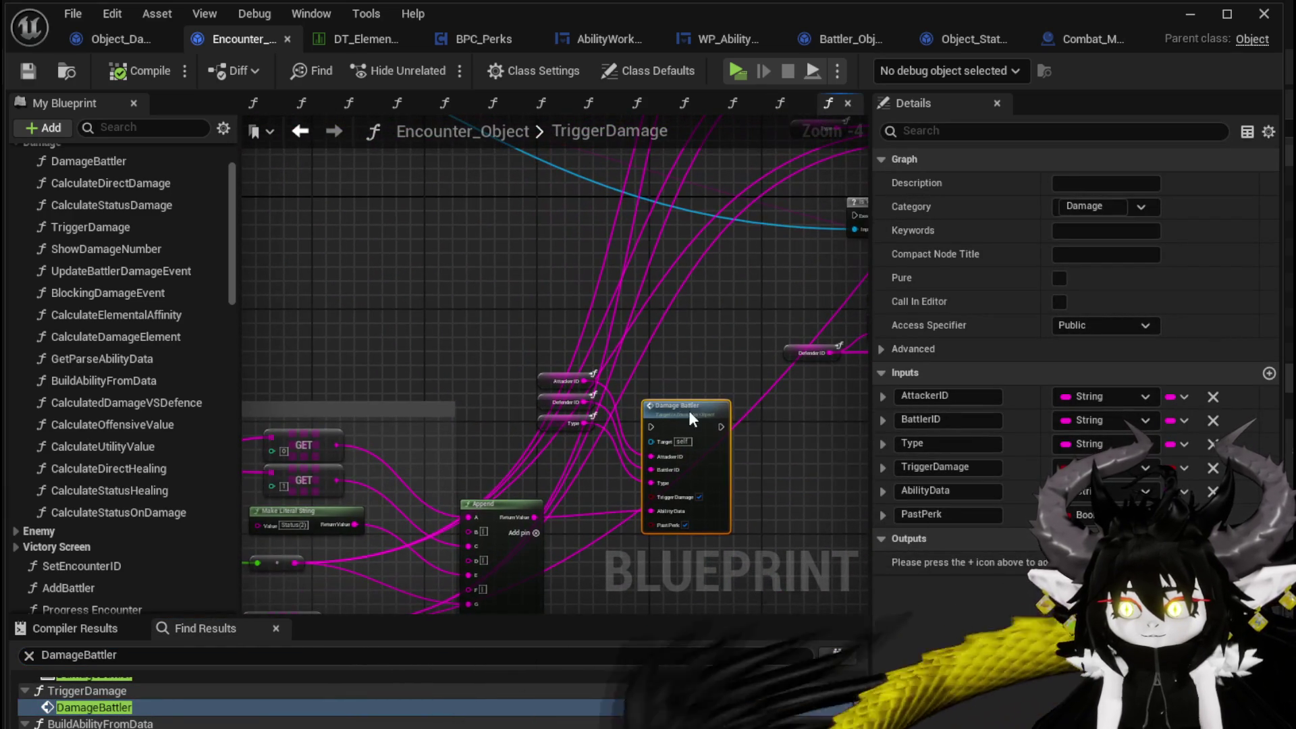
{"action": "key", "text": "Delete"}
{"action": "left_click_drag", "start_coordinate": [508, 355], "coordinate": [613, 440]}
{"action": "key", "text": "Delete"}
{"action": "left_click", "coordinate": [134, 74]}
{"action": "key", "text": "ctrl+s"}
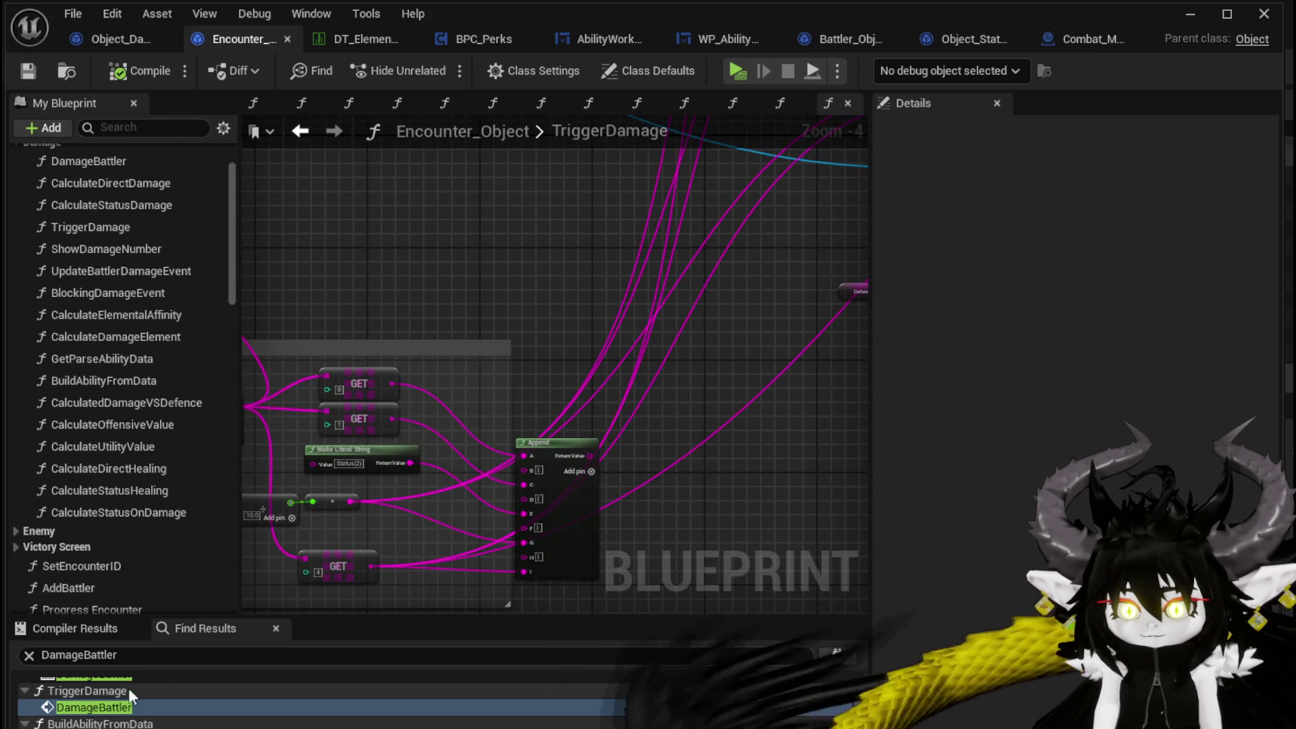
- Inspect the DamageBattler calls in BuildAbilityFromData and Enemy_Buff
{"action": "scroll", "coordinate": [157, 677], "scroll_direction": "down", "scroll_amount": 2}
{"action": "left_click", "coordinate": [103, 717]}
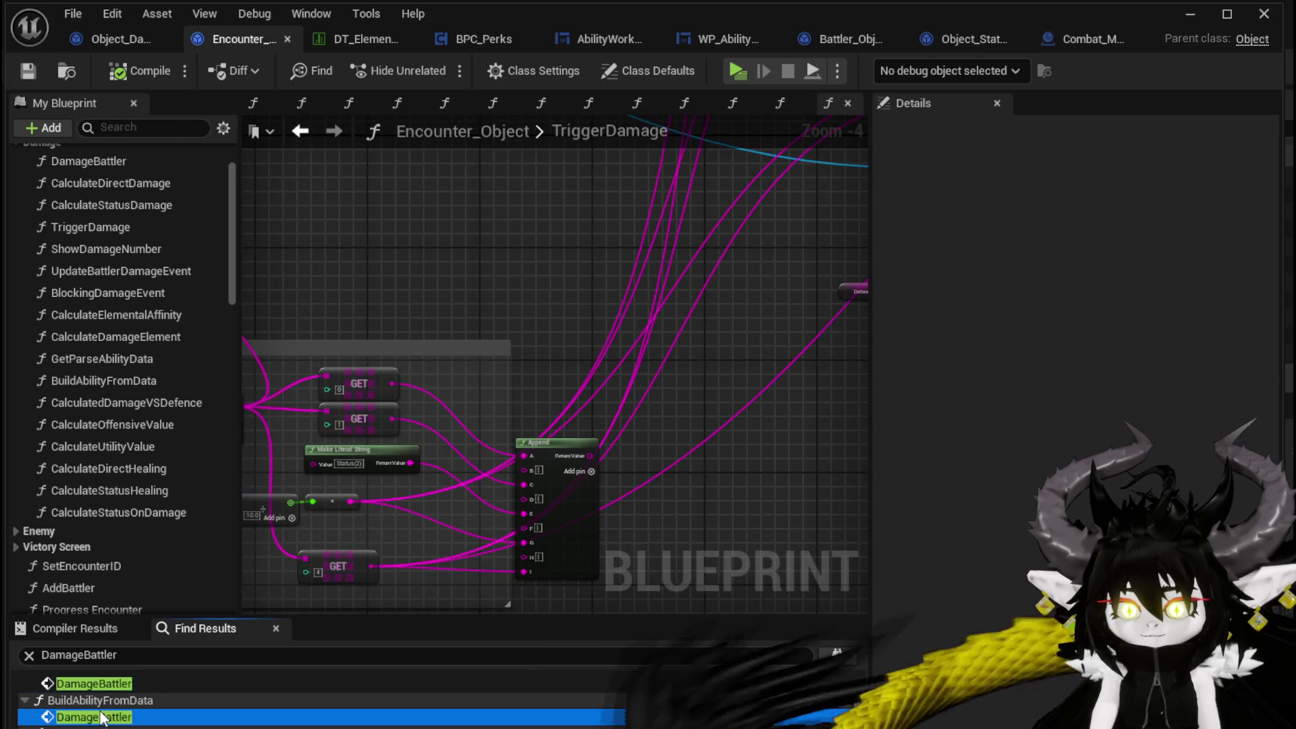
{"action": "double_click", "coordinate": [103, 717]}
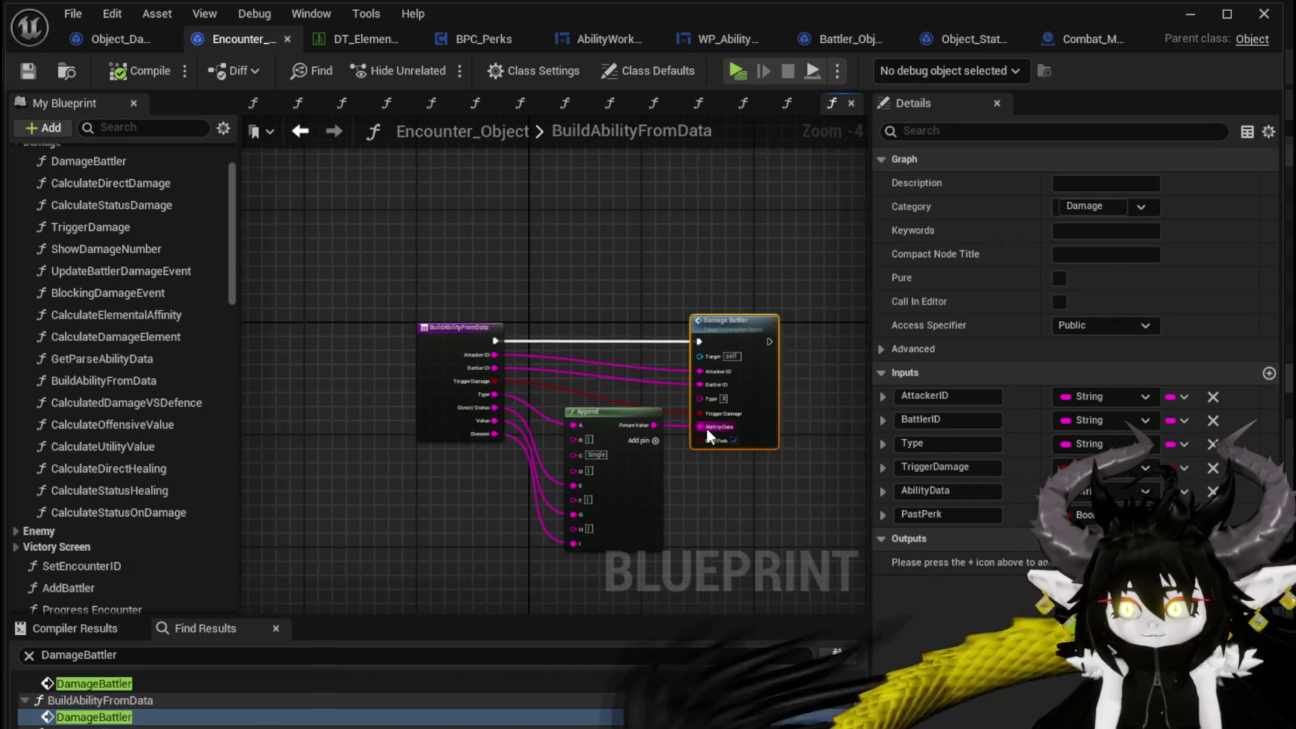
{"action": "scroll", "coordinate": [706, 428], "scroll_direction": "up", "scroll_amount": 1}
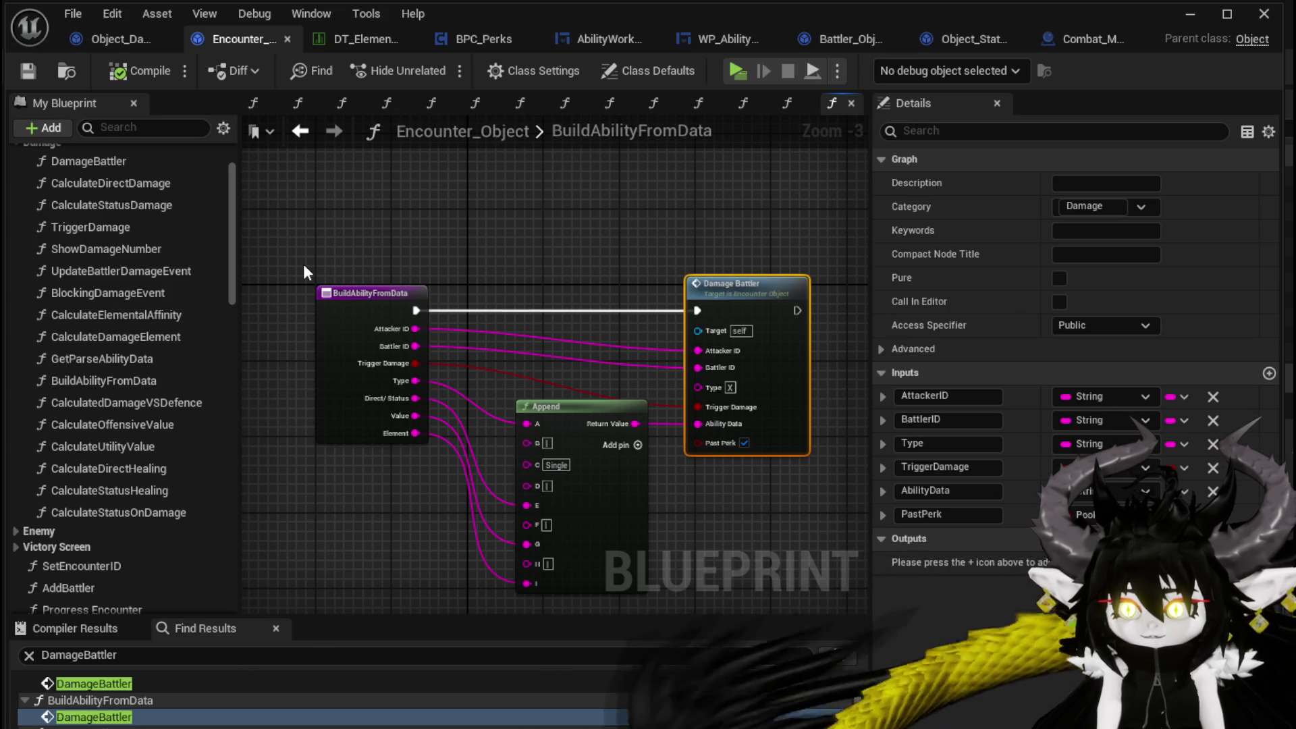
{"action": "scroll", "coordinate": [147, 706], "scroll_direction": "down", "scroll_amount": 1}
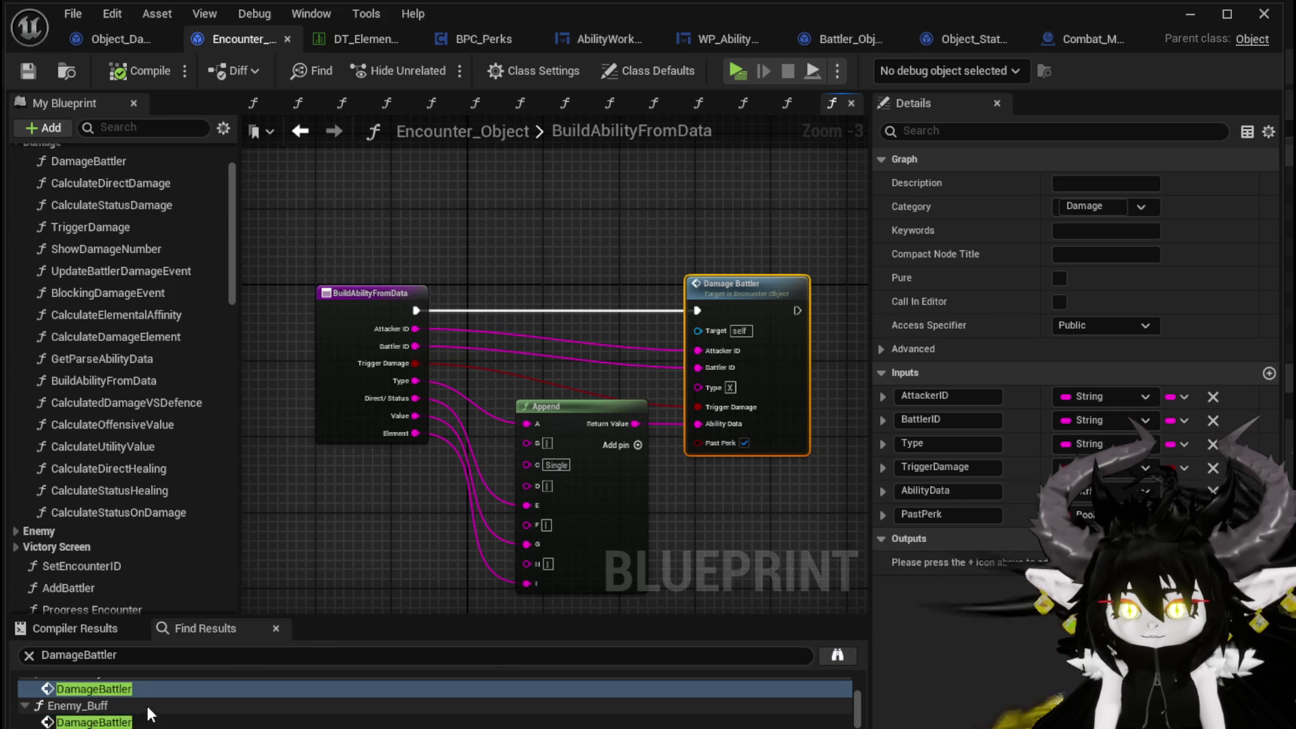
{"action": "double_click", "coordinate": [95, 722]}
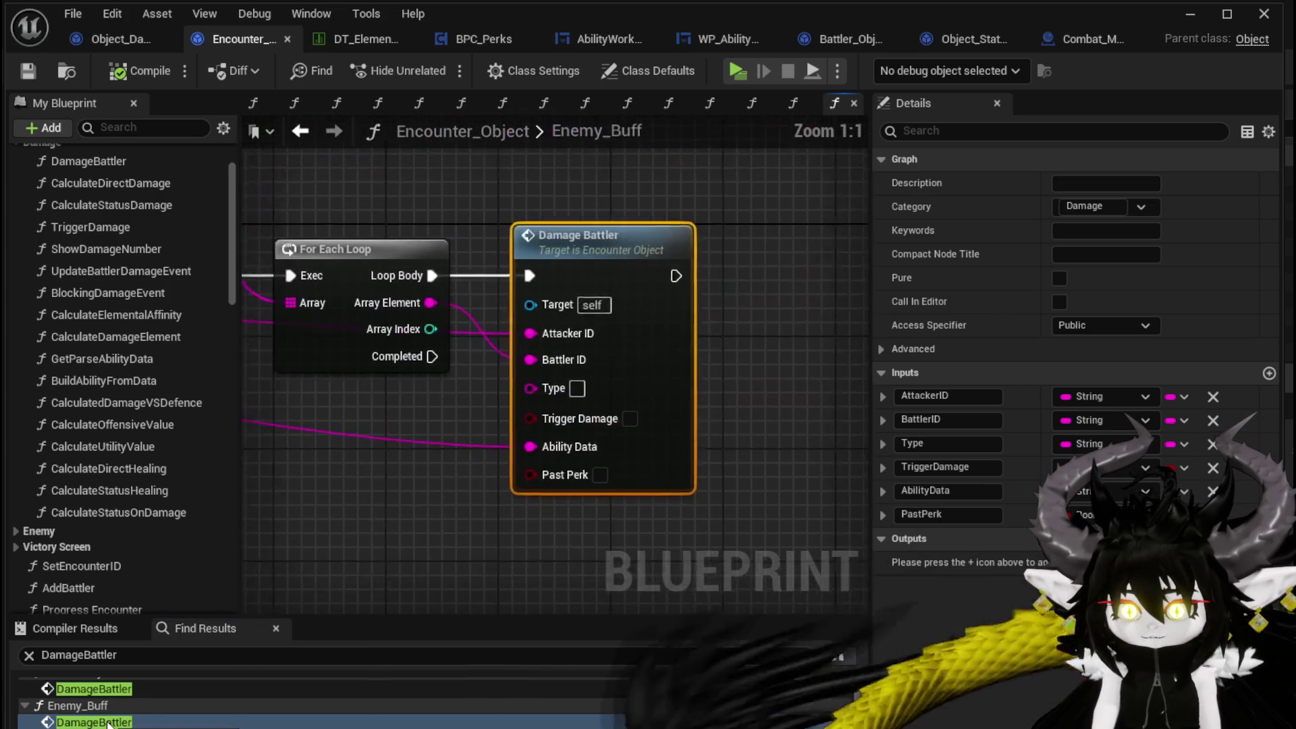
{"action": "scroll", "coordinate": [472, 486], "scroll_direction": "down", "scroll_amount": 4}
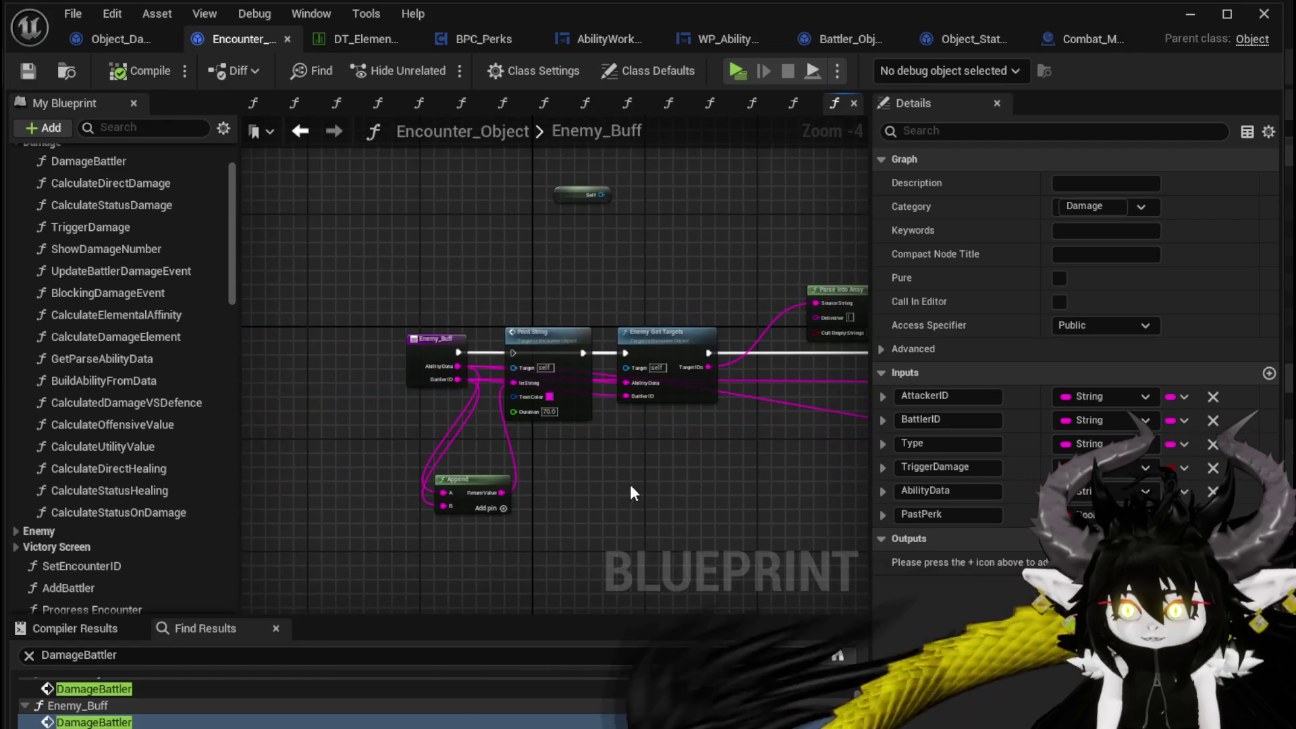
{"action": "scroll", "coordinate": [626, 484], "scroll_direction": "up", "scroll_amount": 2}
{"action": "scroll", "coordinate": [627, 484], "scroll_direction": "down", "scroll_amount": 3}
{"action": "left_click_drag", "start_coordinate": [627, 484], "coordinate": [420, 470]}
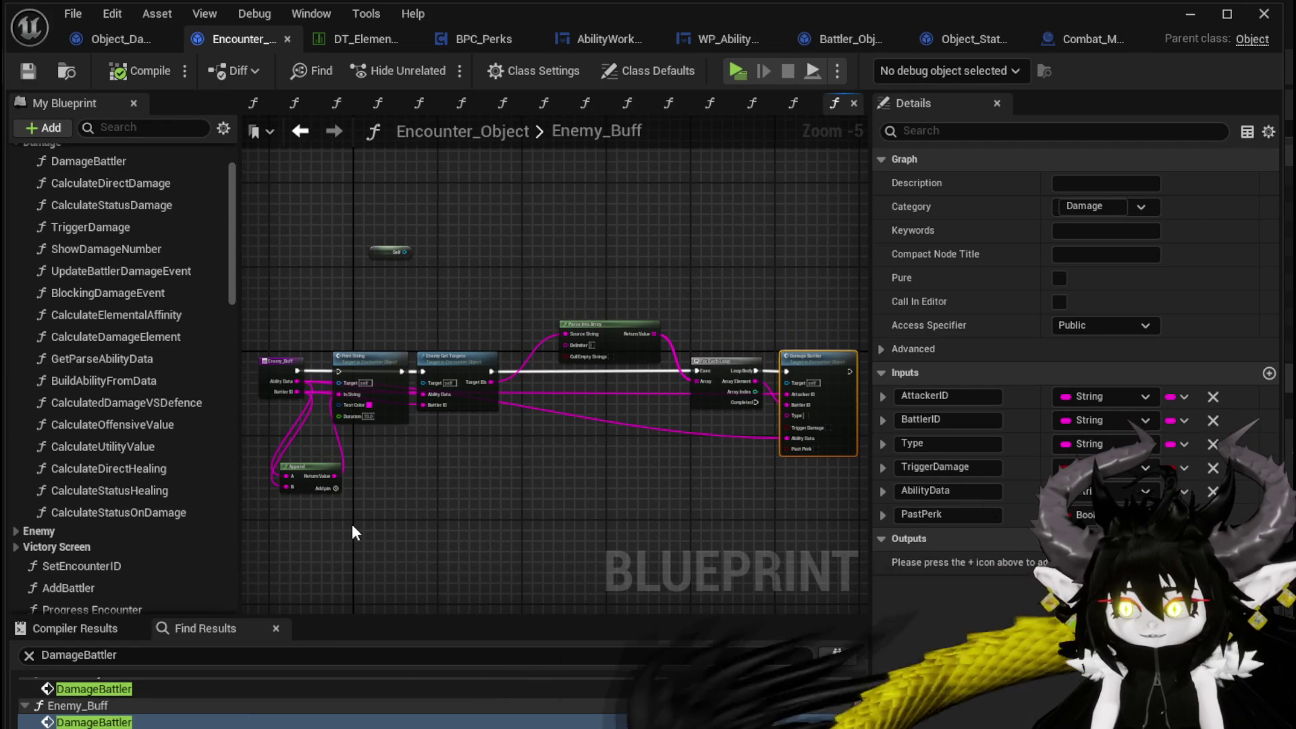
- Delete the stray Self node in the Enemy_Buff graph, then compile and save
{"action": "scroll", "coordinate": [351, 524], "scroll_direction": "up", "scroll_amount": 3}
{"action": "left_click_drag", "start_coordinate": [434, 443], "coordinate": [356, 487]}
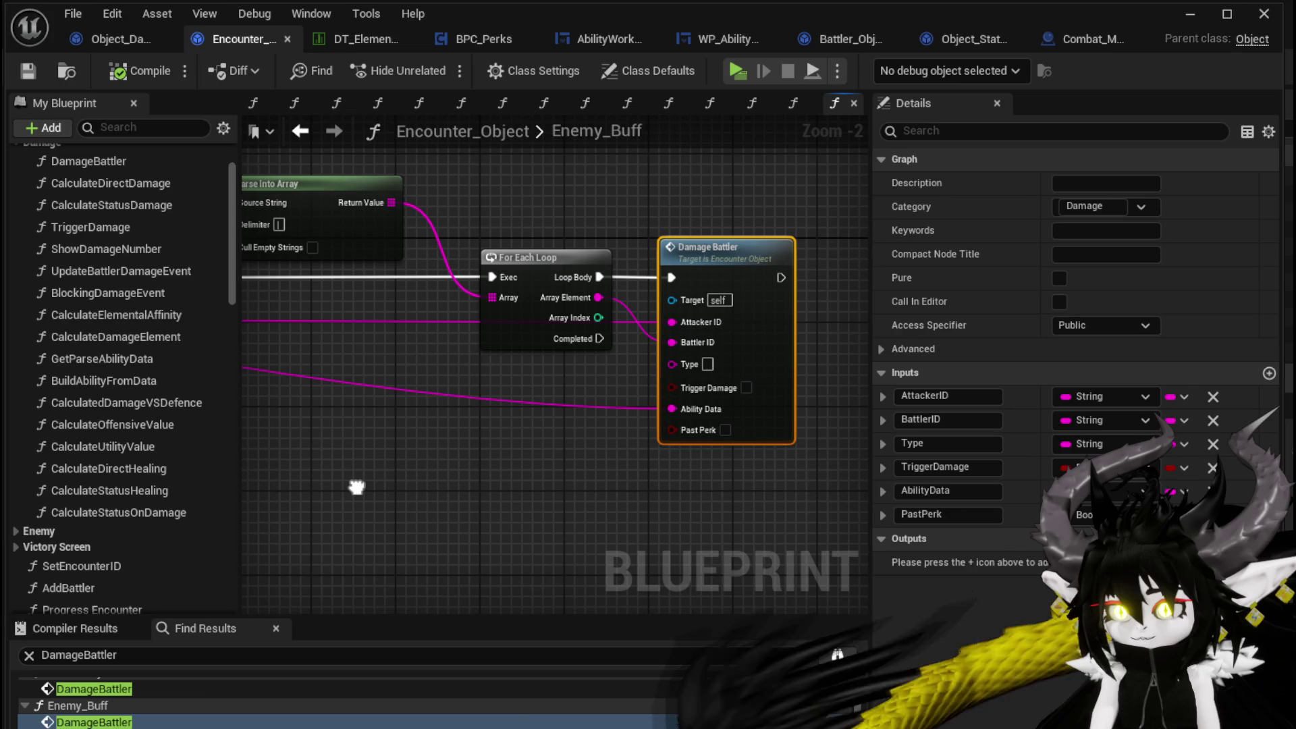
{"action": "scroll", "coordinate": [355, 486], "scroll_direction": "down", "scroll_amount": 3}
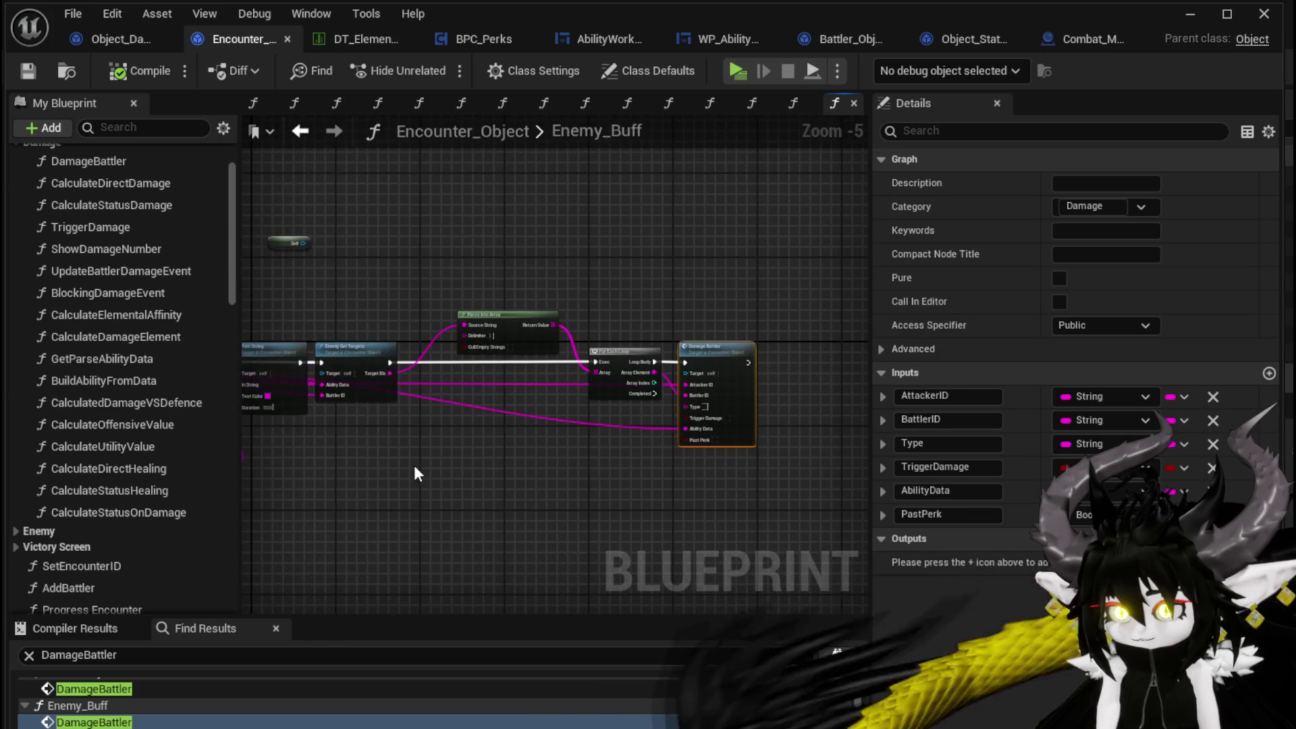
{"action": "left_click_drag", "start_coordinate": [414, 465], "coordinate": [541, 460]}
{"action": "mouse_move", "coordinate": [266, 205]}
{"action": "left_mouse_down"}
{"action": "mouse_move", "coordinate": [665, 422]}
{"action": "mouse_move", "coordinate": [376, 236]}
{"action": "left_mouse_up"}
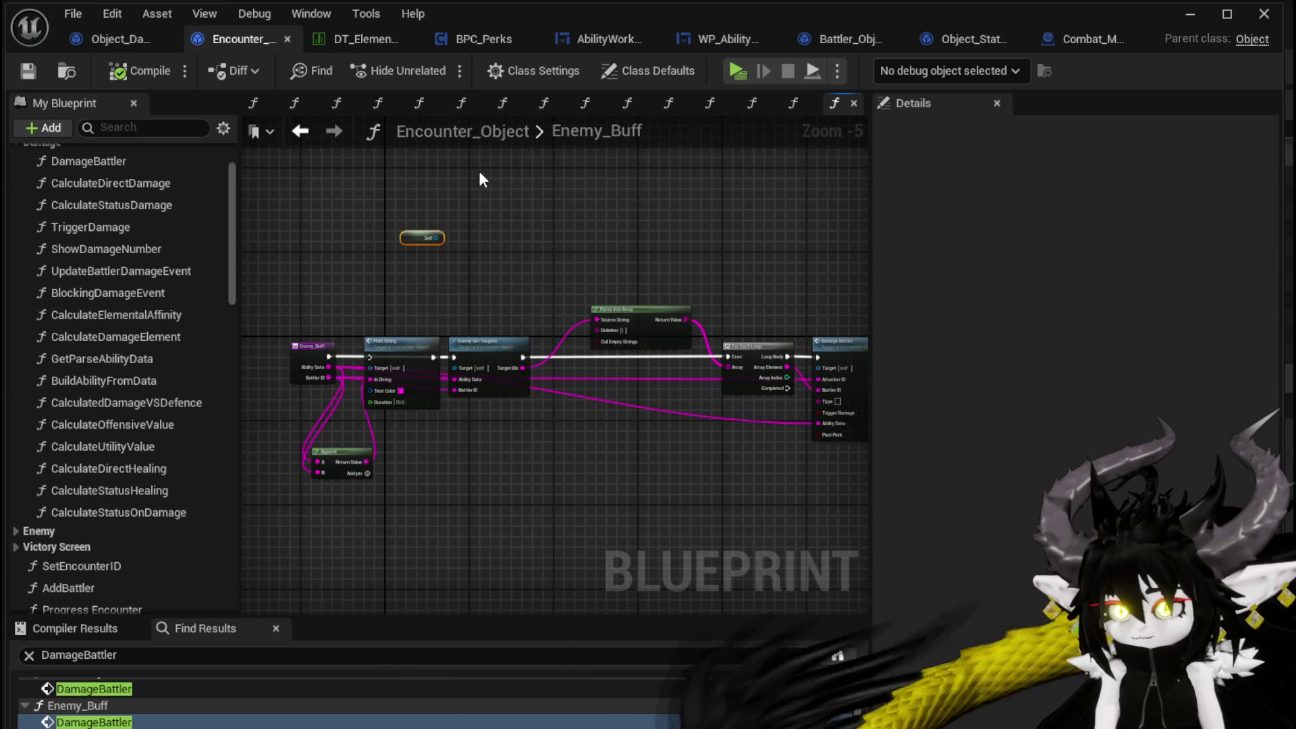
{"action": "key", "text": "Delete"}
{"action": "left_click", "coordinate": [24, 71]}
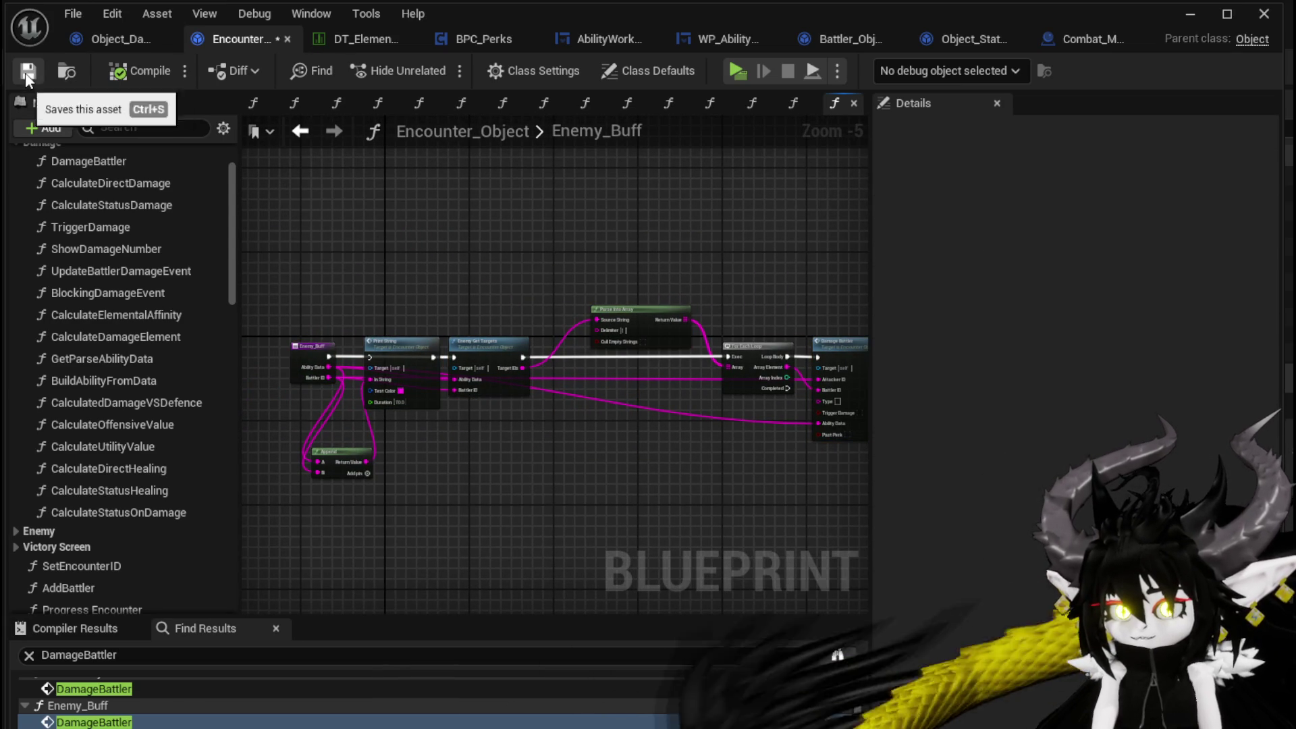
{"action": "left_click", "coordinate": [484, 38]}
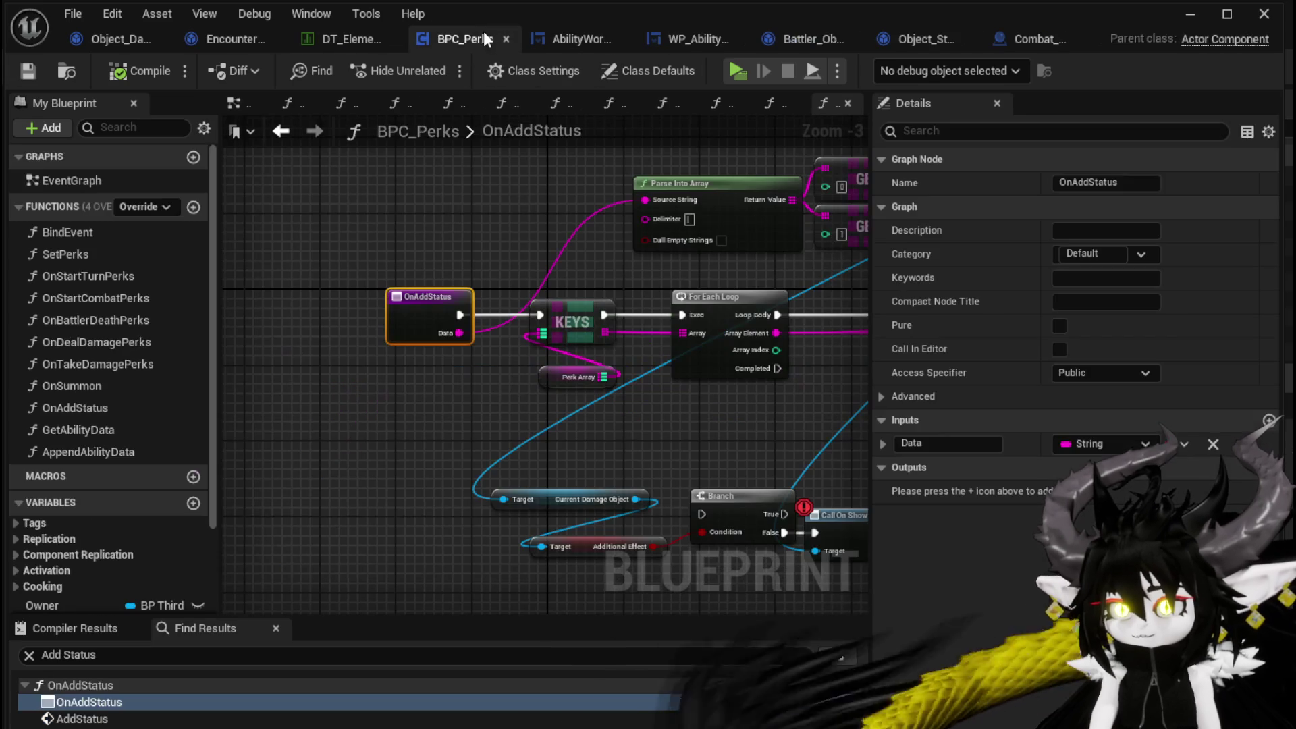
- Search BPC_Perks for DamageBattler and inspect the call in OnDealDamagePerks
{"action": "key", "text": "ctrl+f"}
{"action": "type", "text": "D"}
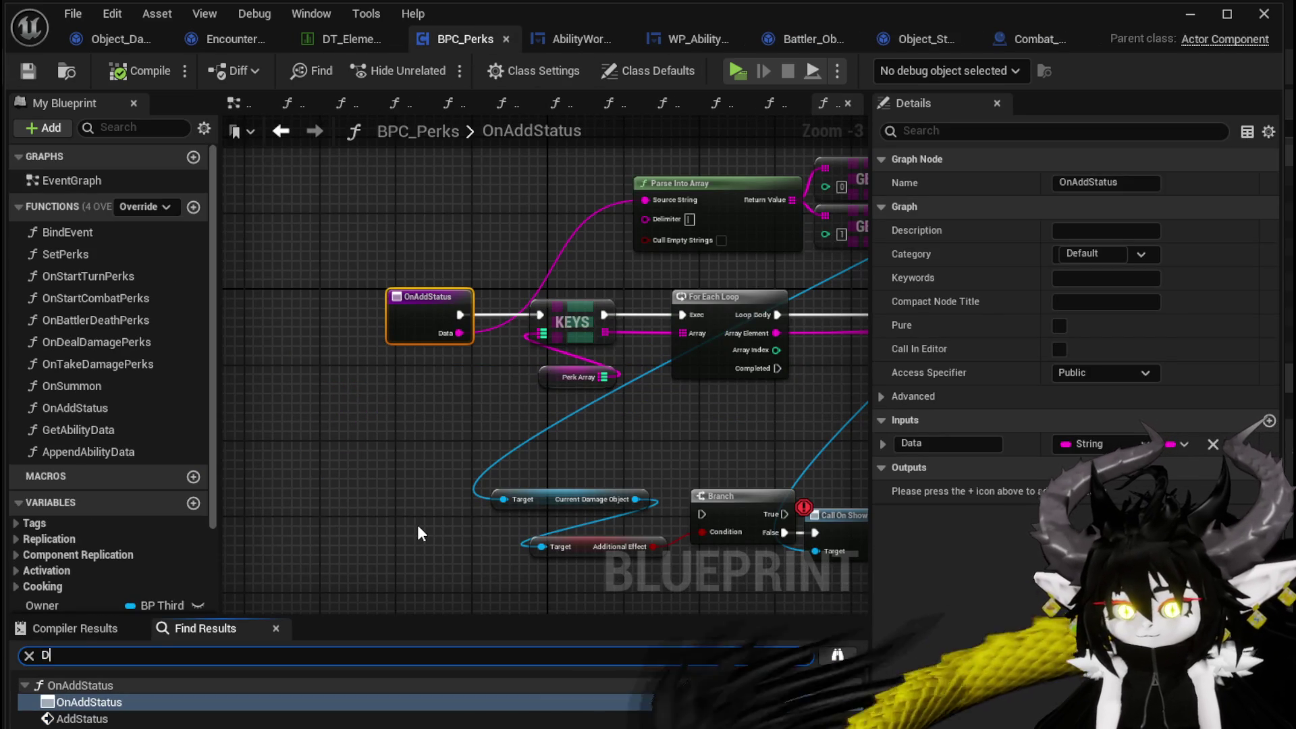
{"action": "type", "text": "amageBattler"}
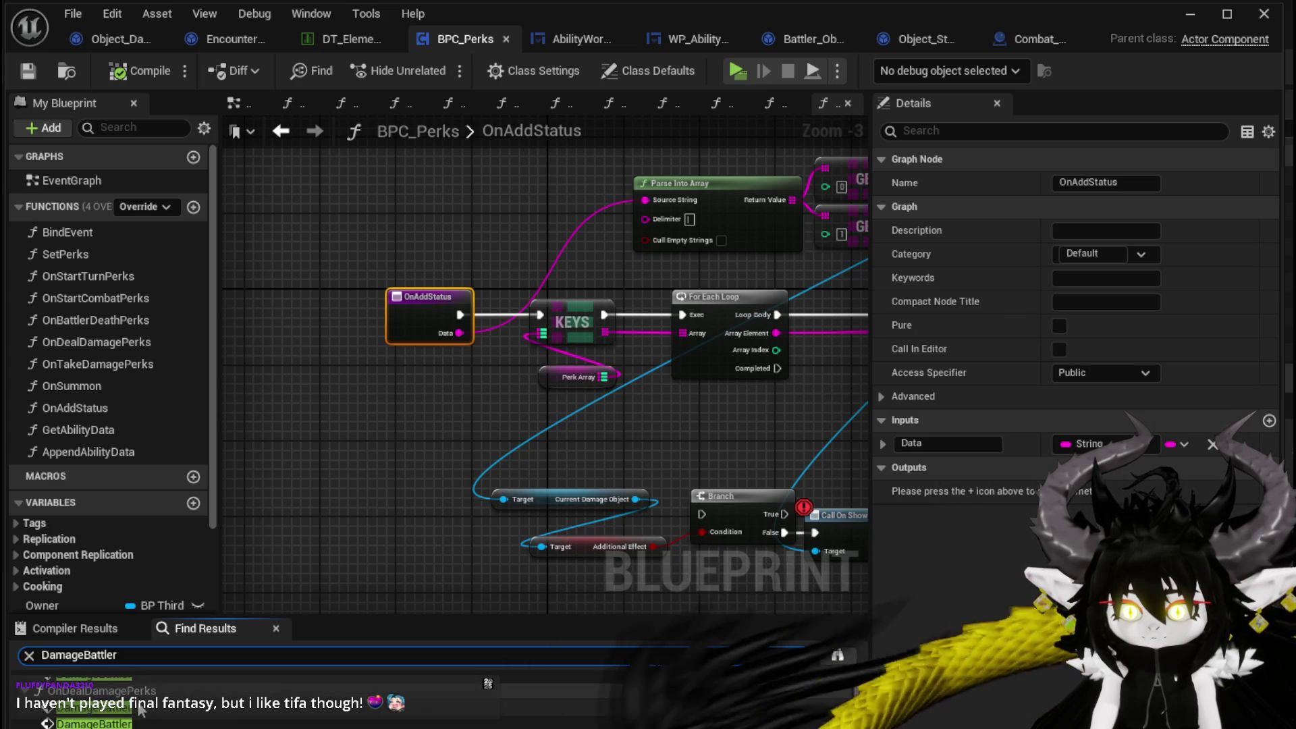
{"action": "left_click", "coordinate": [131, 707]}
{"action": "double_click", "coordinate": [130, 707]}
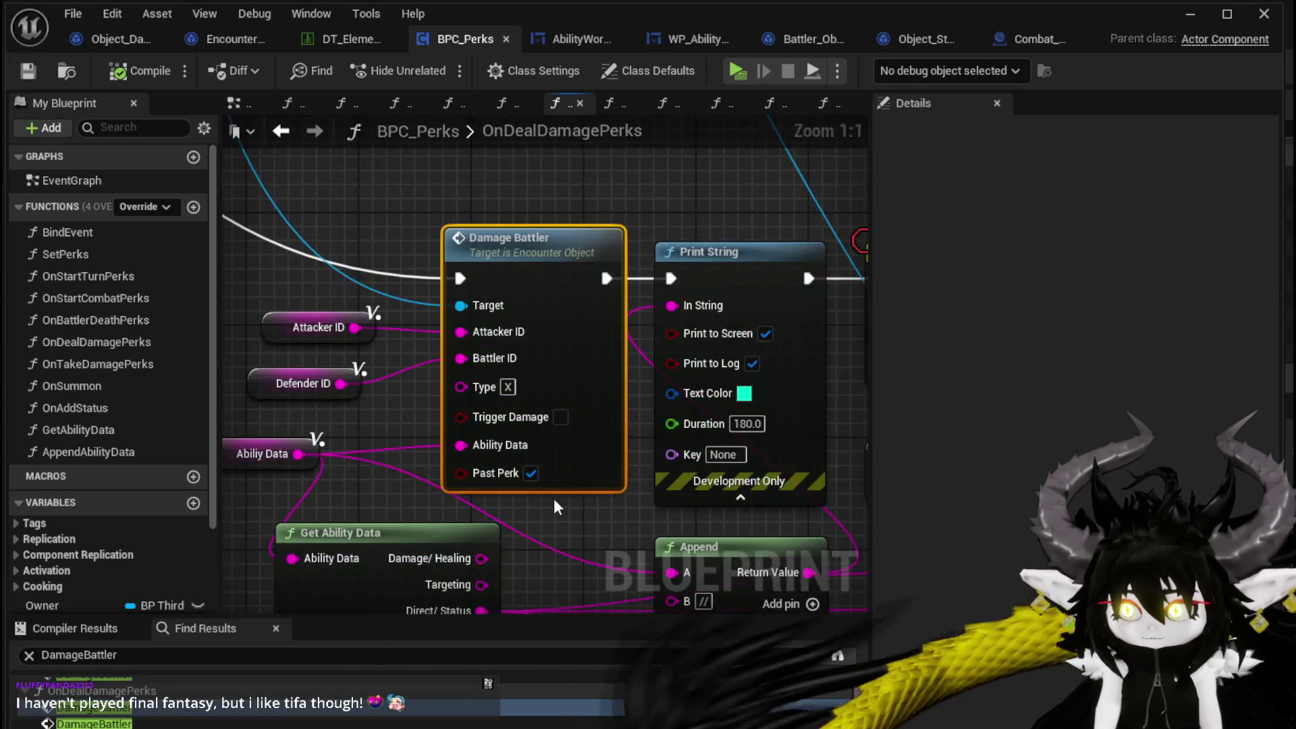
{"action": "scroll", "coordinate": [553, 498], "scroll_direction": "down", "scroll_amount": 2}
{"action": "scroll", "coordinate": [323, 394], "scroll_direction": "down", "scroll_amount": 3}
{"action": "mouse_move", "coordinate": [322, 394]}
{"action": "left_mouse_down"}
{"action": "mouse_move", "coordinate": [471, 463]}
{"action": "mouse_move", "coordinate": [594, 574]}
{"action": "mouse_move", "coordinate": [504, 394]}
{"action": "left_mouse_up"}
{"action": "mouse_move", "coordinate": [469, 320]}
{"action": "left_mouse_down"}
{"action": "mouse_move", "coordinate": [190, 314]}
{"action": "mouse_move", "coordinate": [400, 357]}
{"action": "left_mouse_up"}
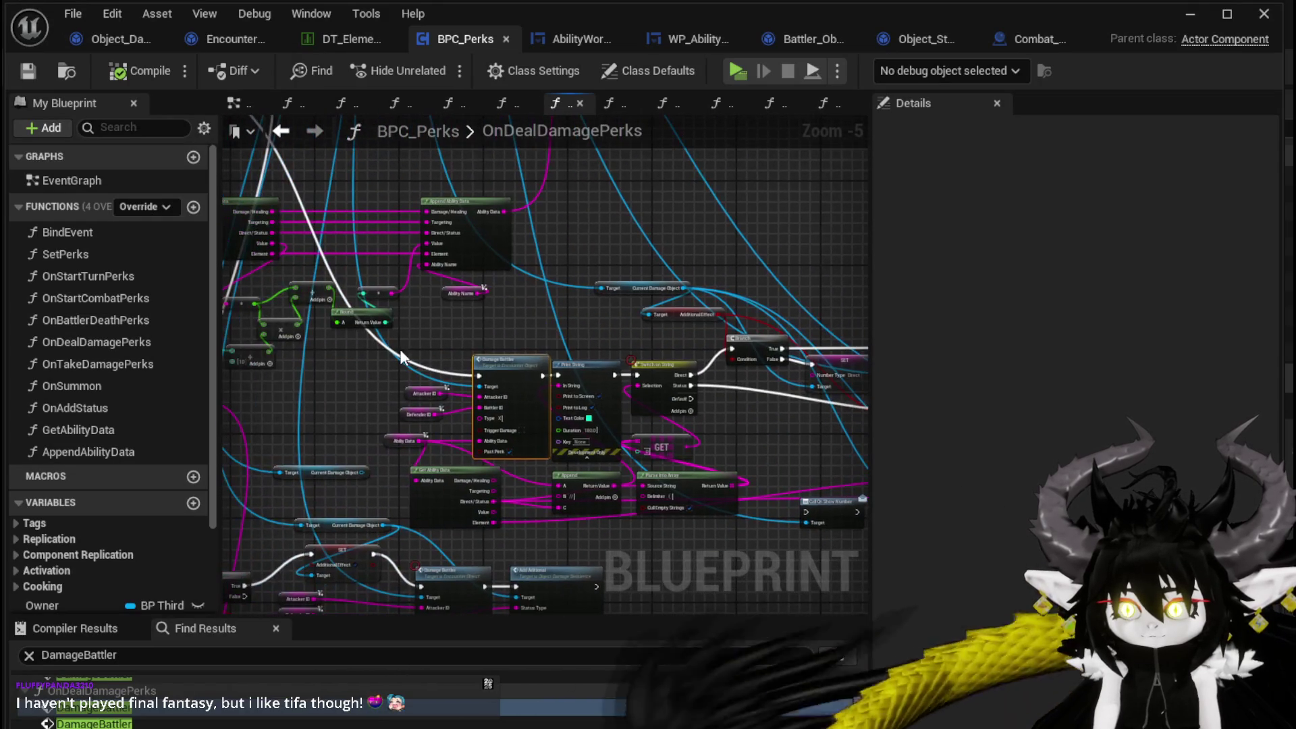
{"action": "scroll", "coordinate": [101, 702], "scroll_direction": "down", "scroll_amount": 1}
- Inspect the second DamageBattler call and the Branch feeding it
{"action": "left_click", "coordinate": [101, 695]}
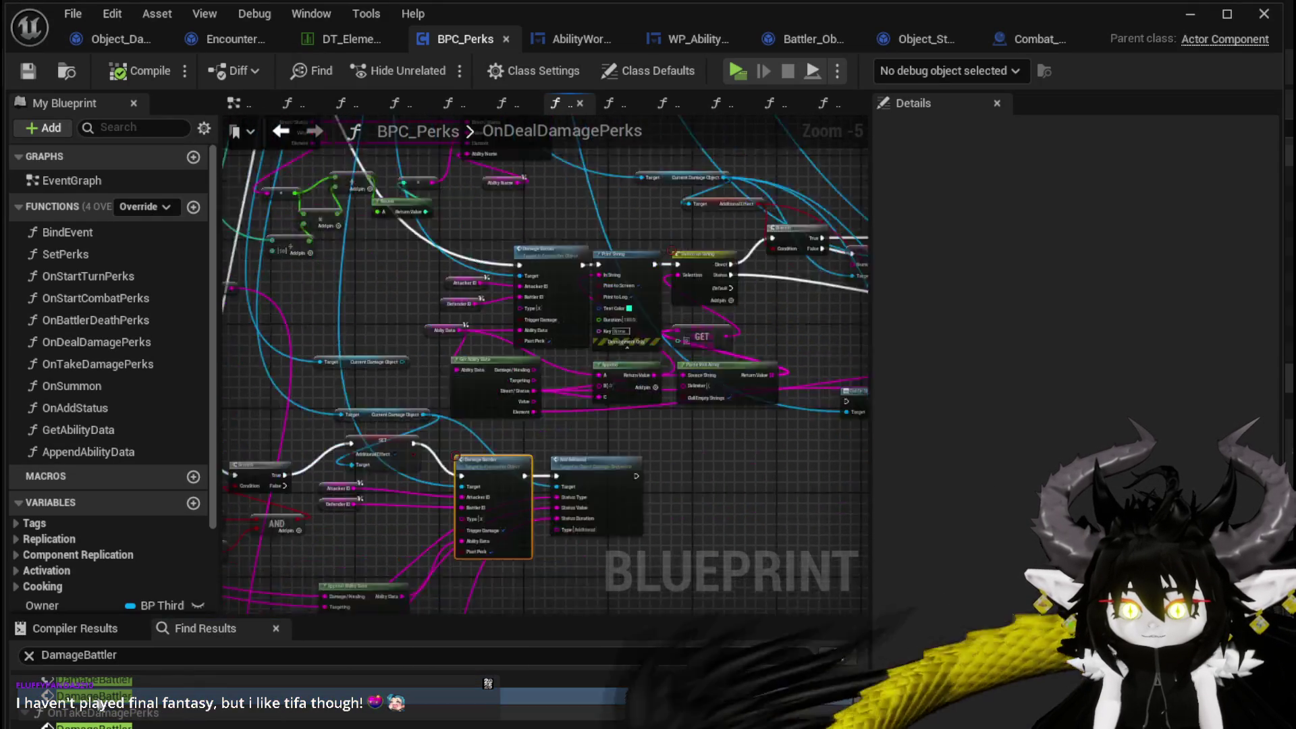
{"action": "scroll", "coordinate": [530, 548], "scroll_direction": "down", "scroll_amount": 1}
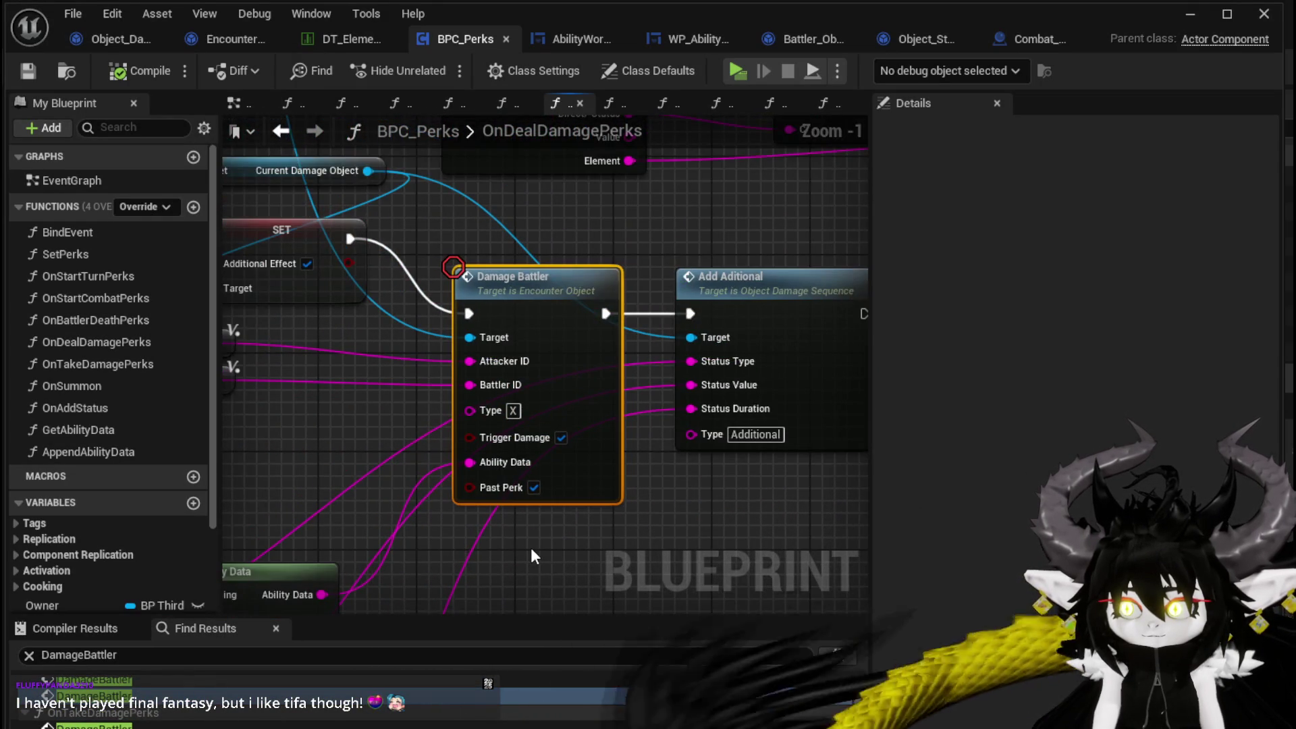
{"action": "scroll", "coordinate": [531, 548], "scroll_direction": "down", "scroll_amount": 2}
{"action": "left_click_drag", "start_coordinate": [531, 548], "coordinate": [731, 510]}
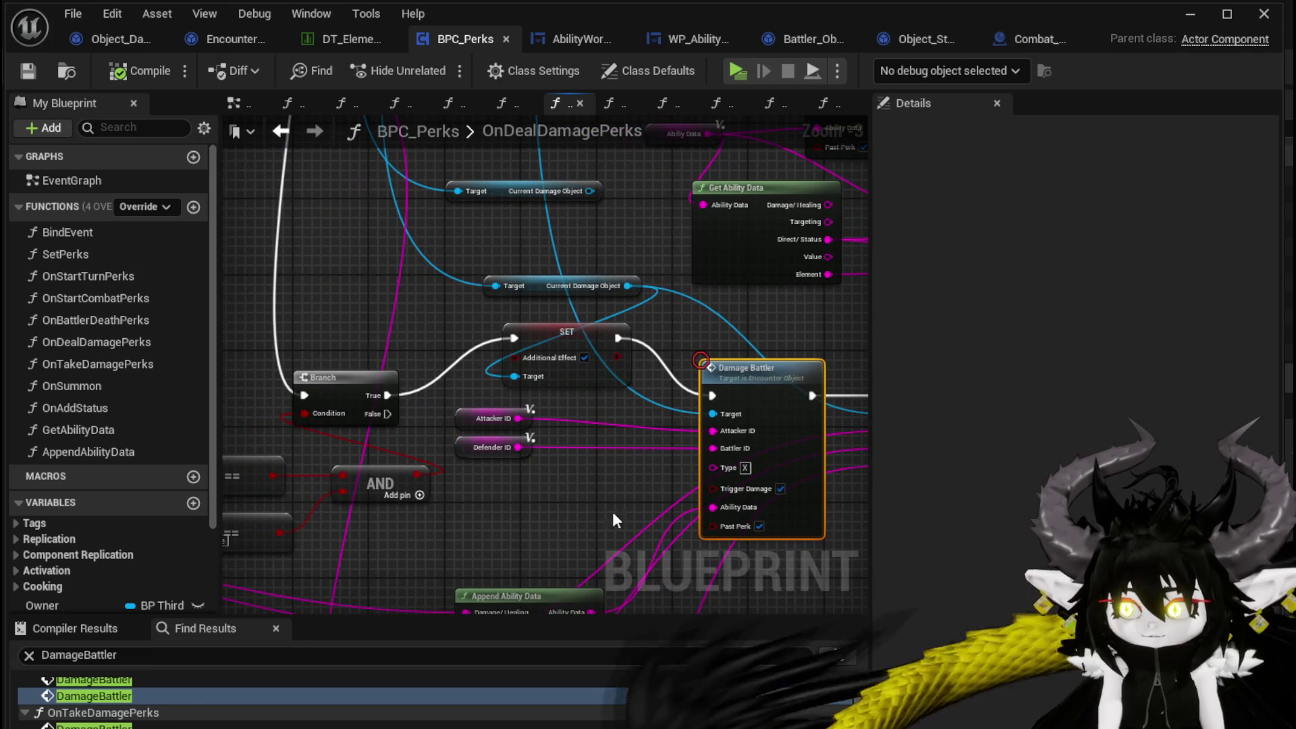
{"action": "scroll", "coordinate": [121, 717], "scroll_direction": "down", "scroll_amount": 1}
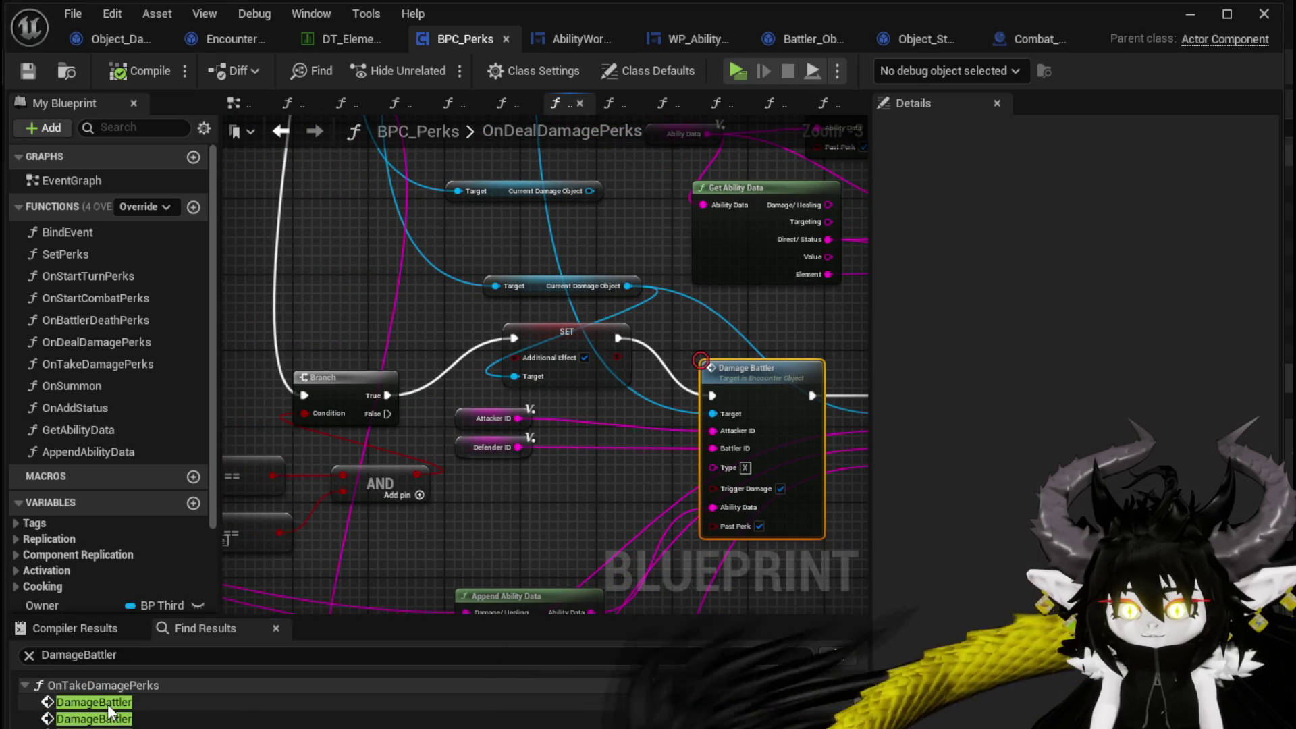
- Disconnect the loop's Completed wire from Damage Battler in OnTakeDamagePerks, compile, save, and return to the level
{"action": "left_click", "coordinate": [108, 704]}
{"action": "scroll", "coordinate": [561, 529], "scroll_direction": "down", "scroll_amount": 6}
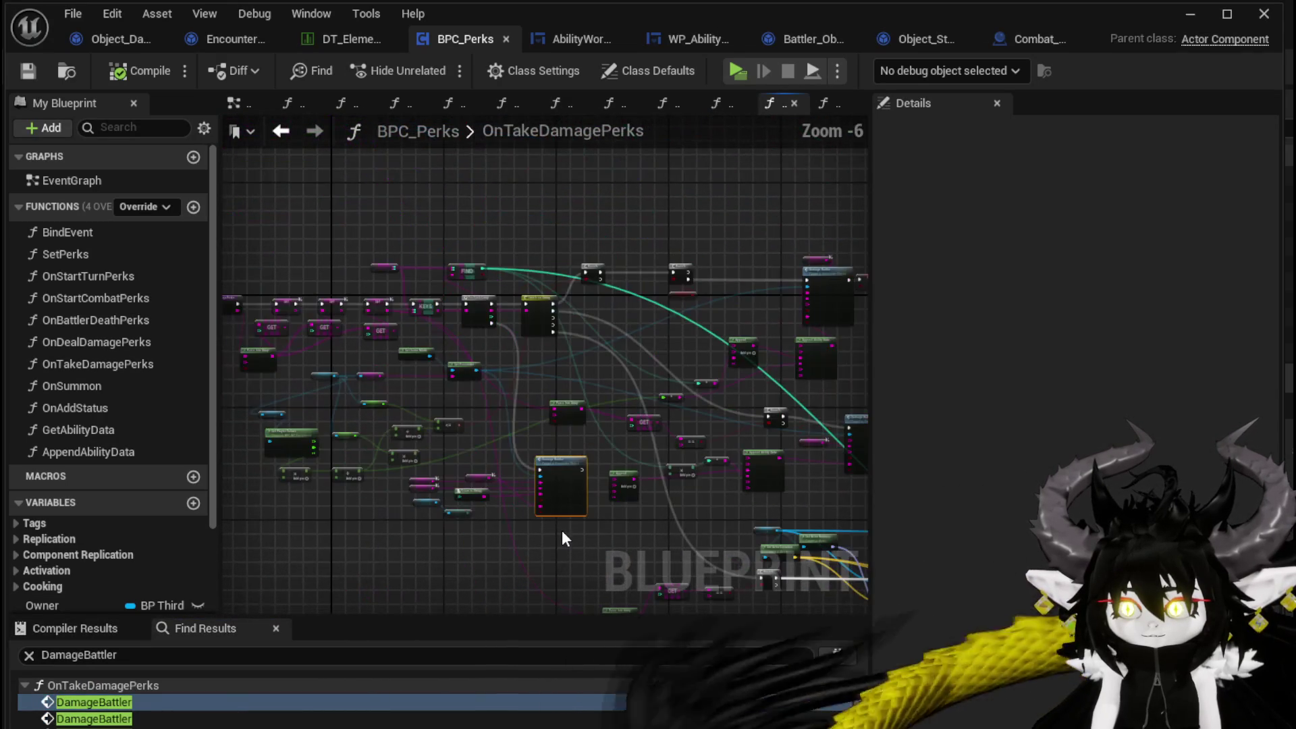
{"action": "scroll", "coordinate": [563, 532], "scroll_direction": "up", "scroll_amount": 1}
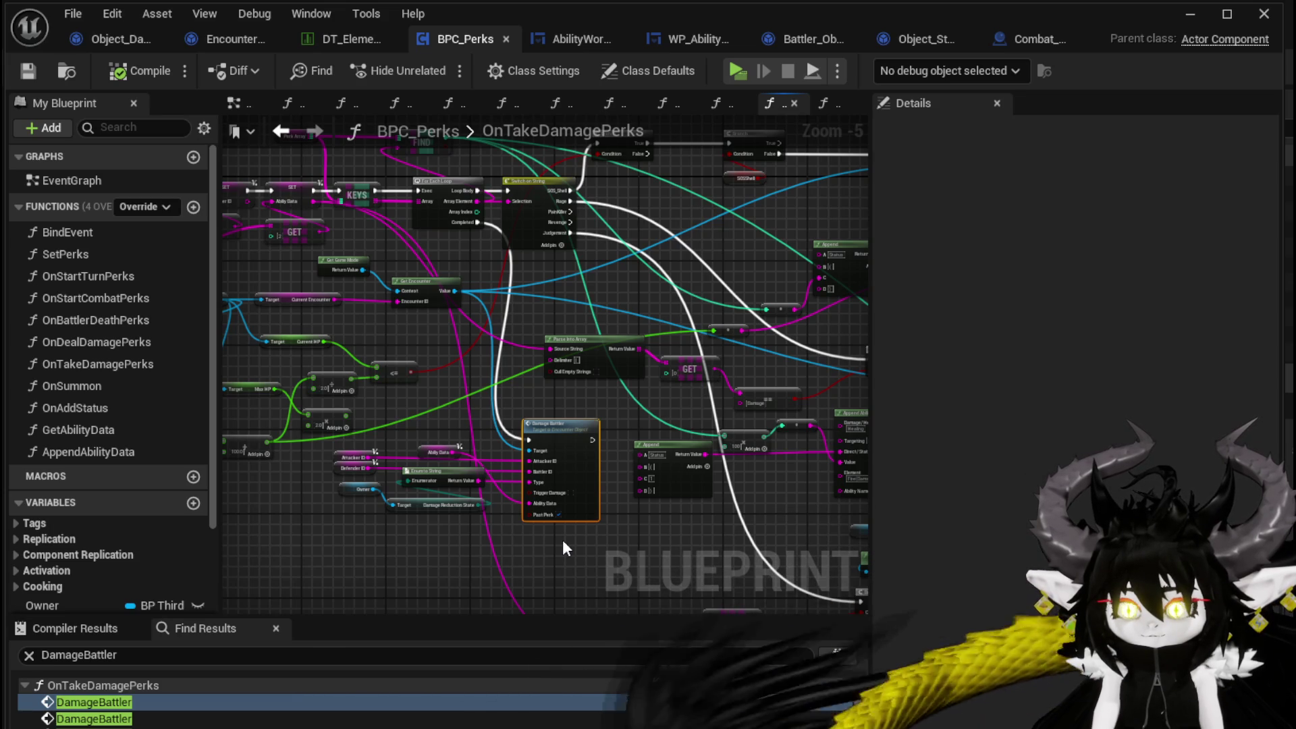
{"action": "double_click", "coordinate": [88, 704]}
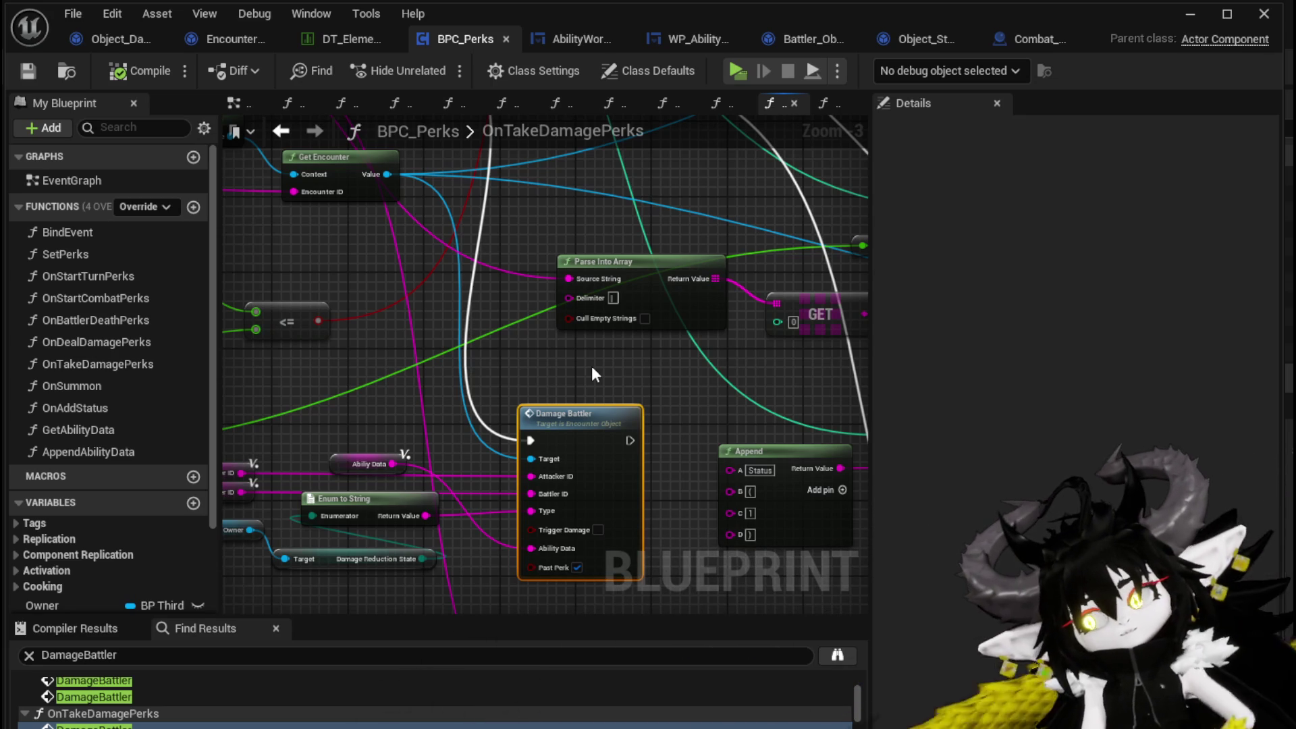
{"action": "mouse_move", "coordinate": [491, 238]}
{"action": "left_mouse_down"}
{"action": "mouse_move", "coordinate": [570, 475]}
{"action": "mouse_move", "coordinate": [537, 332]}
{"action": "left_mouse_up"}
{"action": "left_click", "coordinate": [505, 290], "text": "alt"}
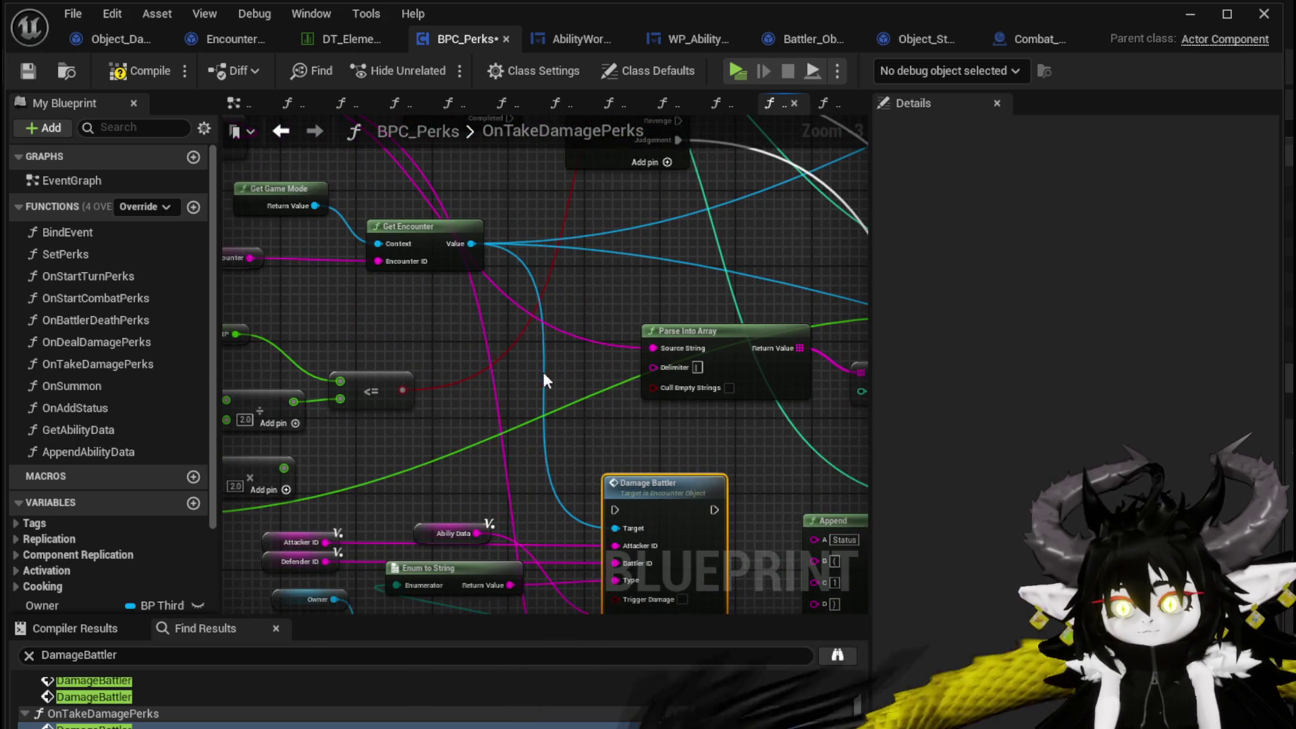
{"action": "left_click", "coordinate": [121, 70]}
{"action": "left_click", "coordinate": [28, 70]}
{"action": "left_click", "coordinate": [1193, 14]}
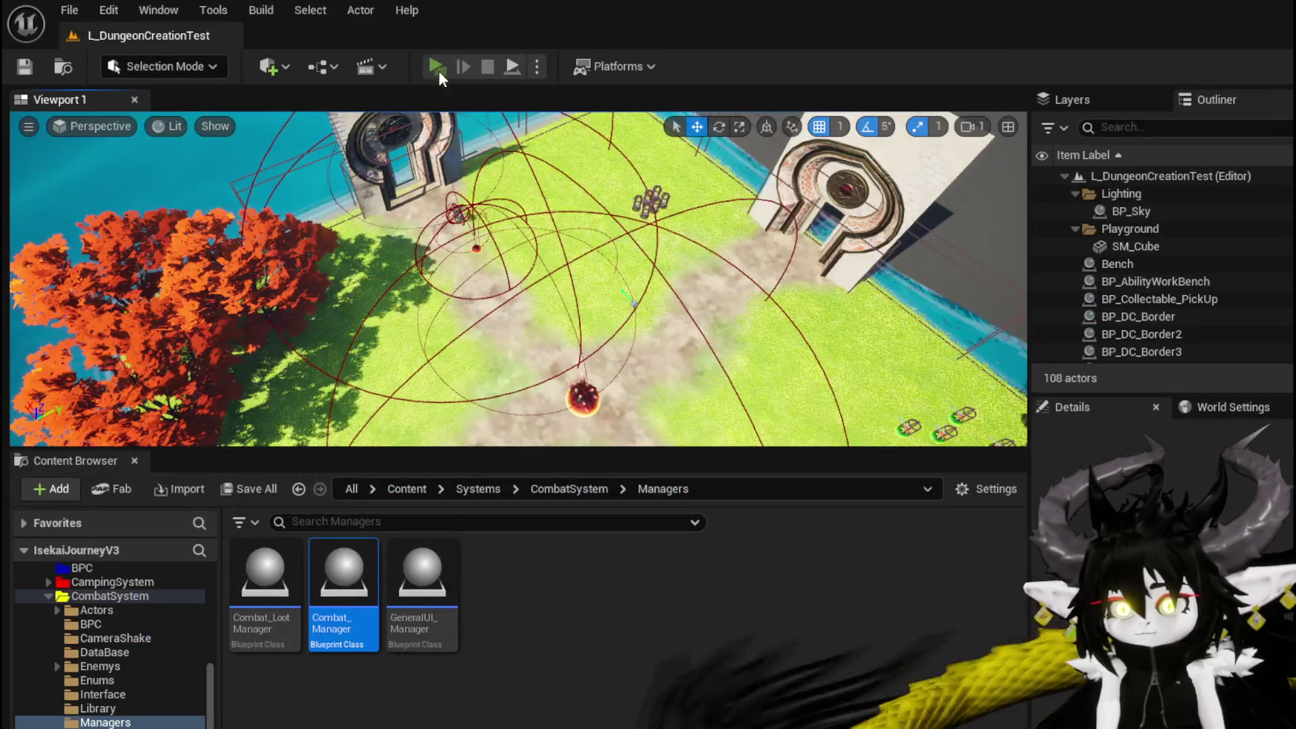
- Start a playtest and run the character into the slime encounter
{"action": "left_click", "coordinate": [436, 63]}
{"action": "key", "text": "w"}
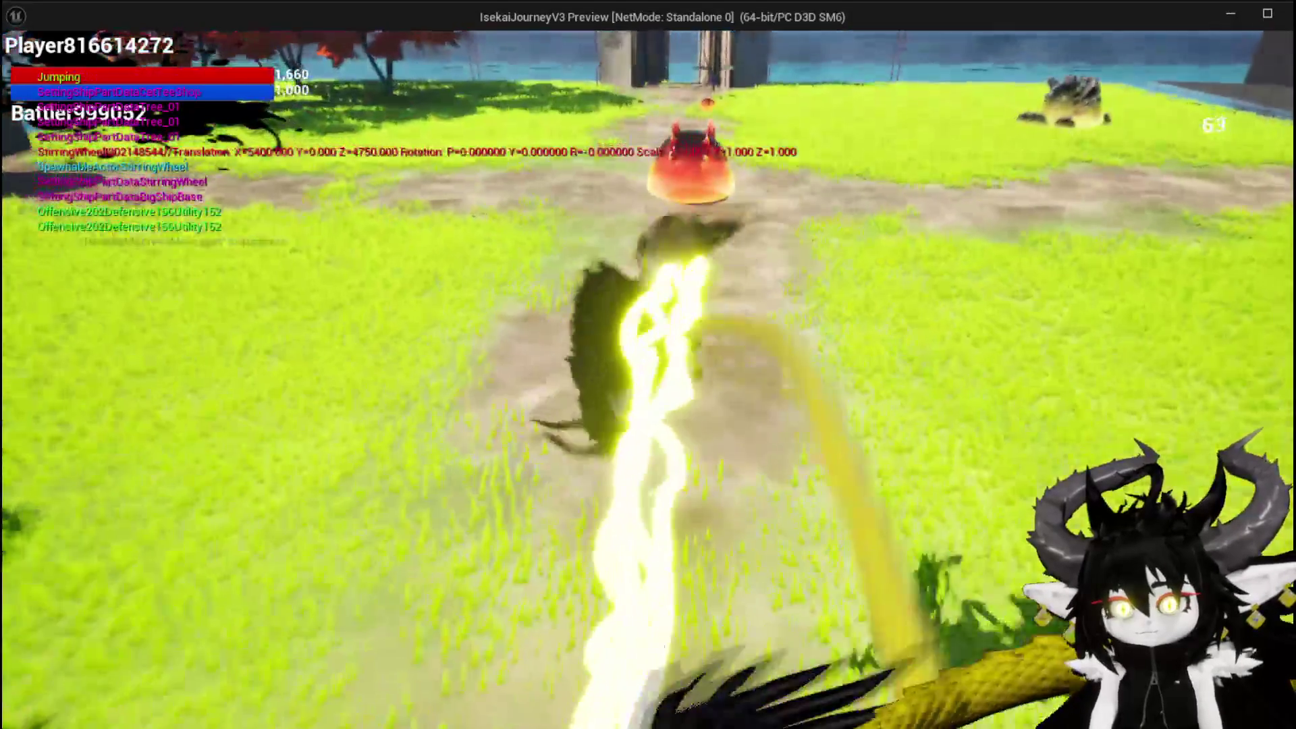
{"action": "key", "text": "space"}
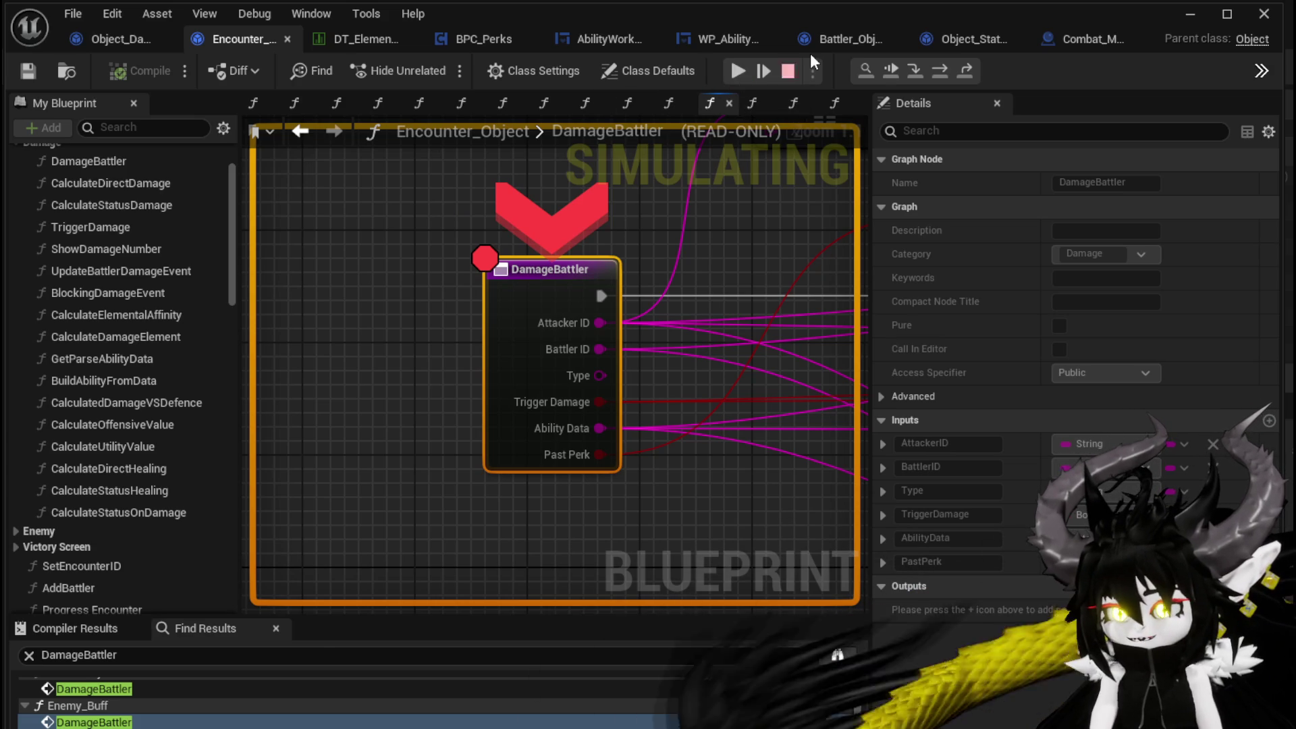
{"action": "left_click", "coordinate": [735, 72]}
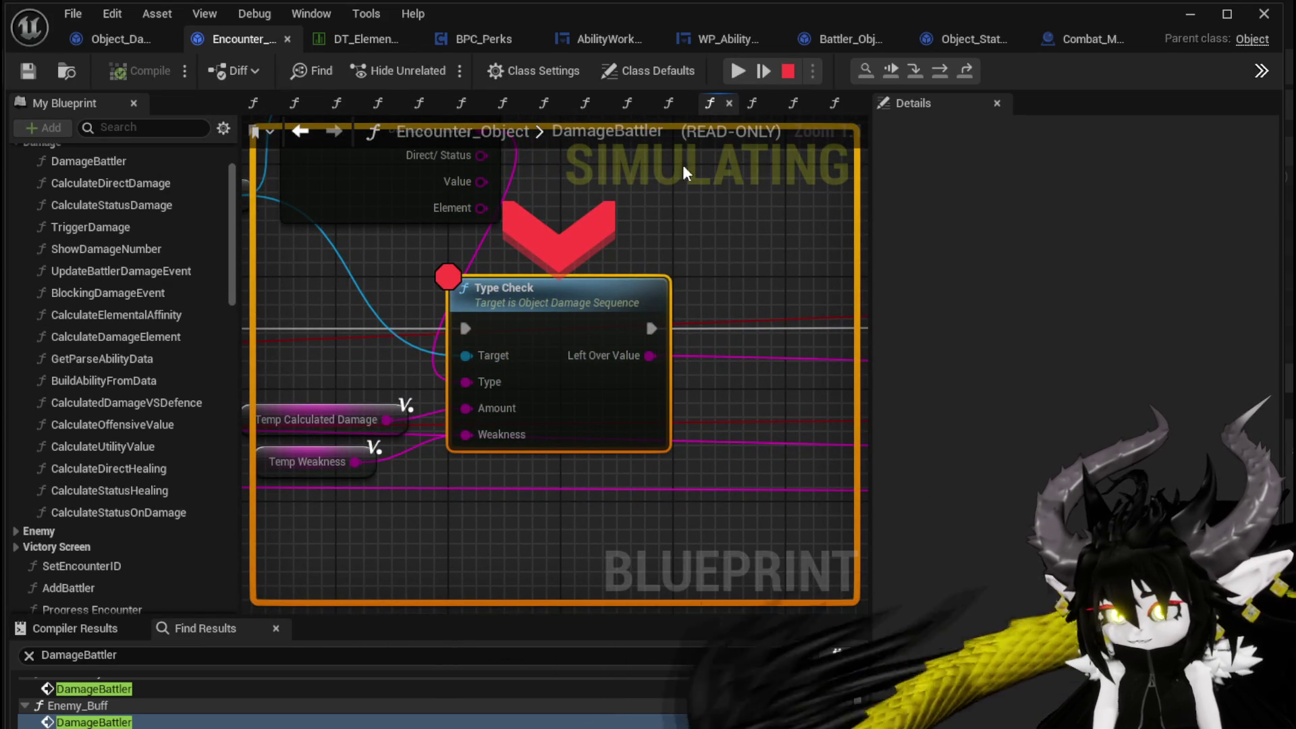
- Resume past the TypeCheck and AddStatus breakpoints, then cast the EssenceDrain card
{"action": "scroll", "coordinate": [580, 197], "scroll_direction": "down", "scroll_amount": 3}
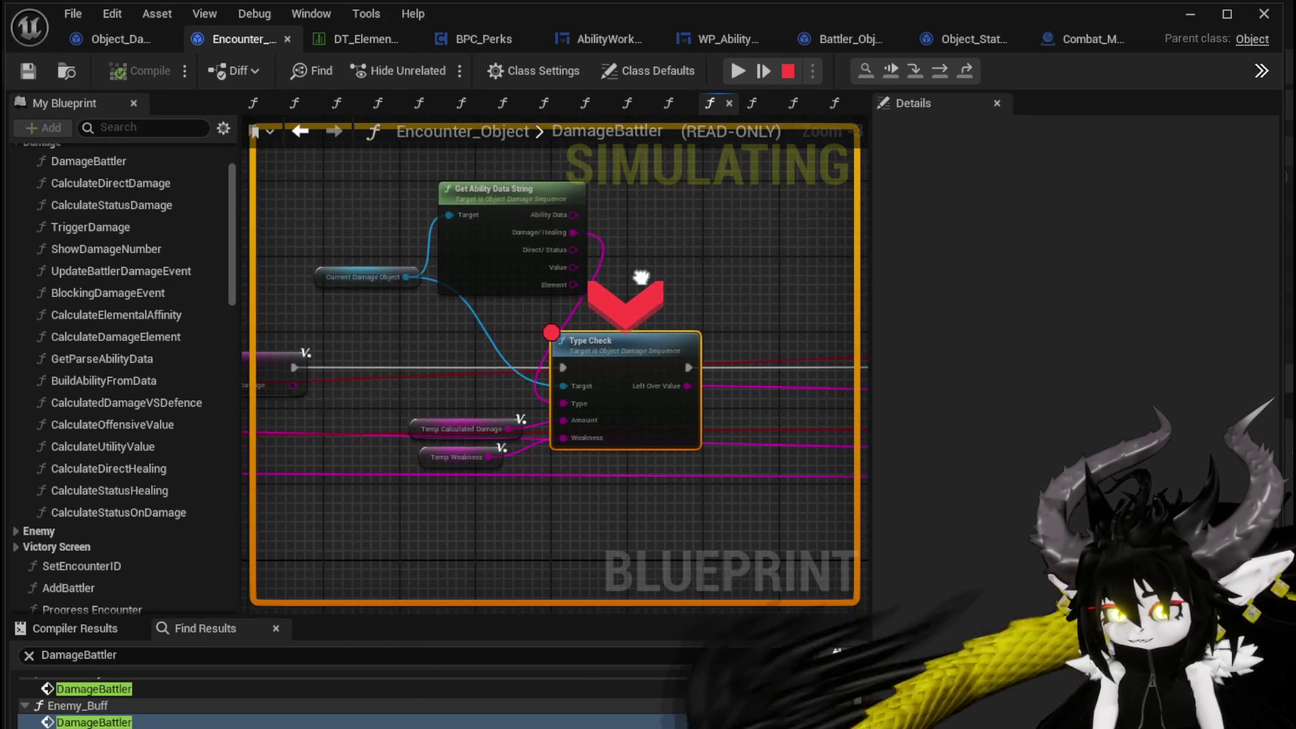
{"action": "left_click_drag", "start_coordinate": [402, 313], "coordinate": [597, 307]}
{"action": "scroll", "coordinate": [659, 289], "scroll_direction": "down", "scroll_amount": 2}
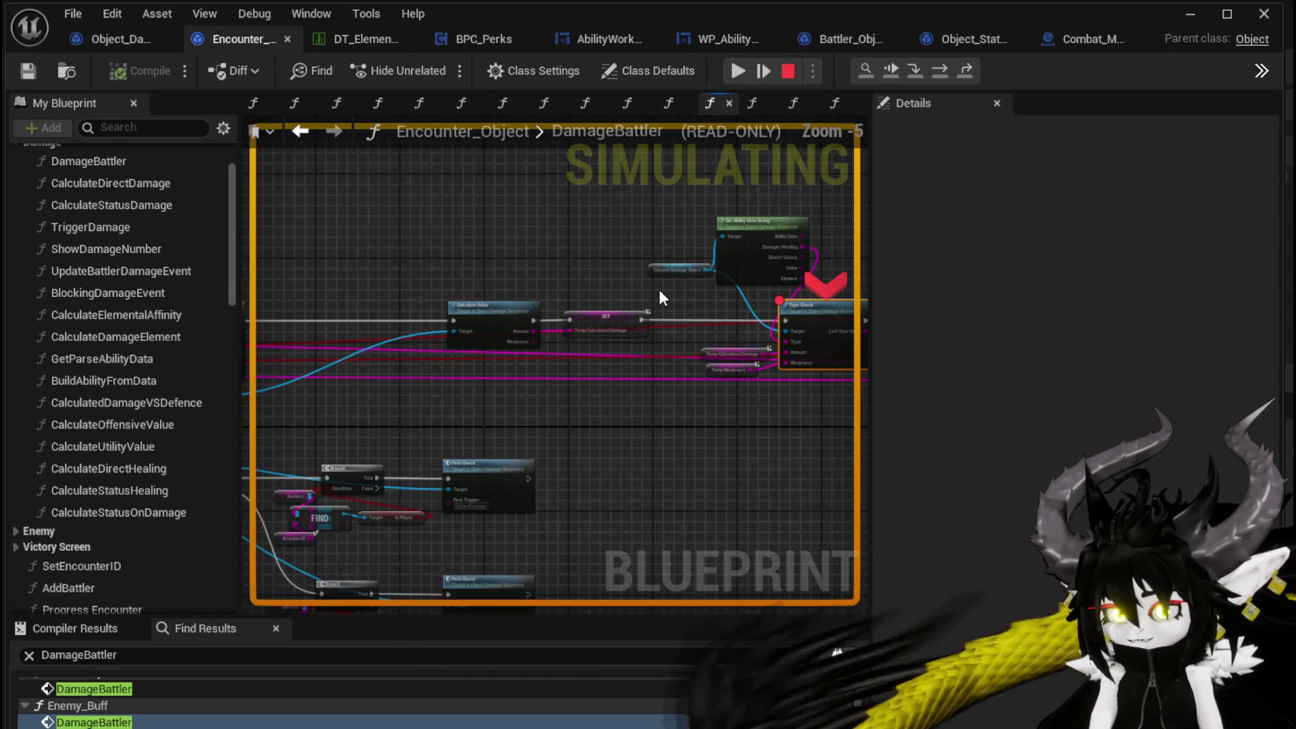
{"action": "left_click", "coordinate": [736, 69]}
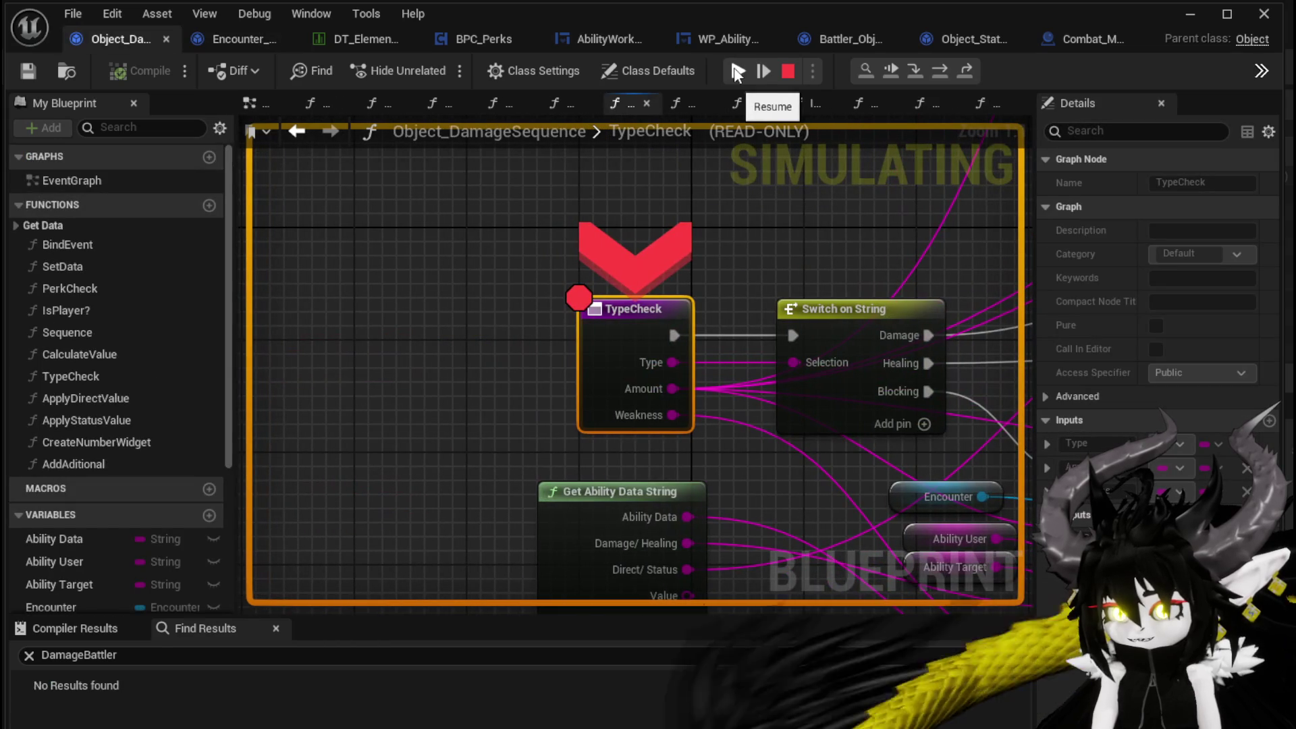
{"action": "left_click", "coordinate": [736, 69]}
{"action": "left_click", "coordinate": [736, 69]}
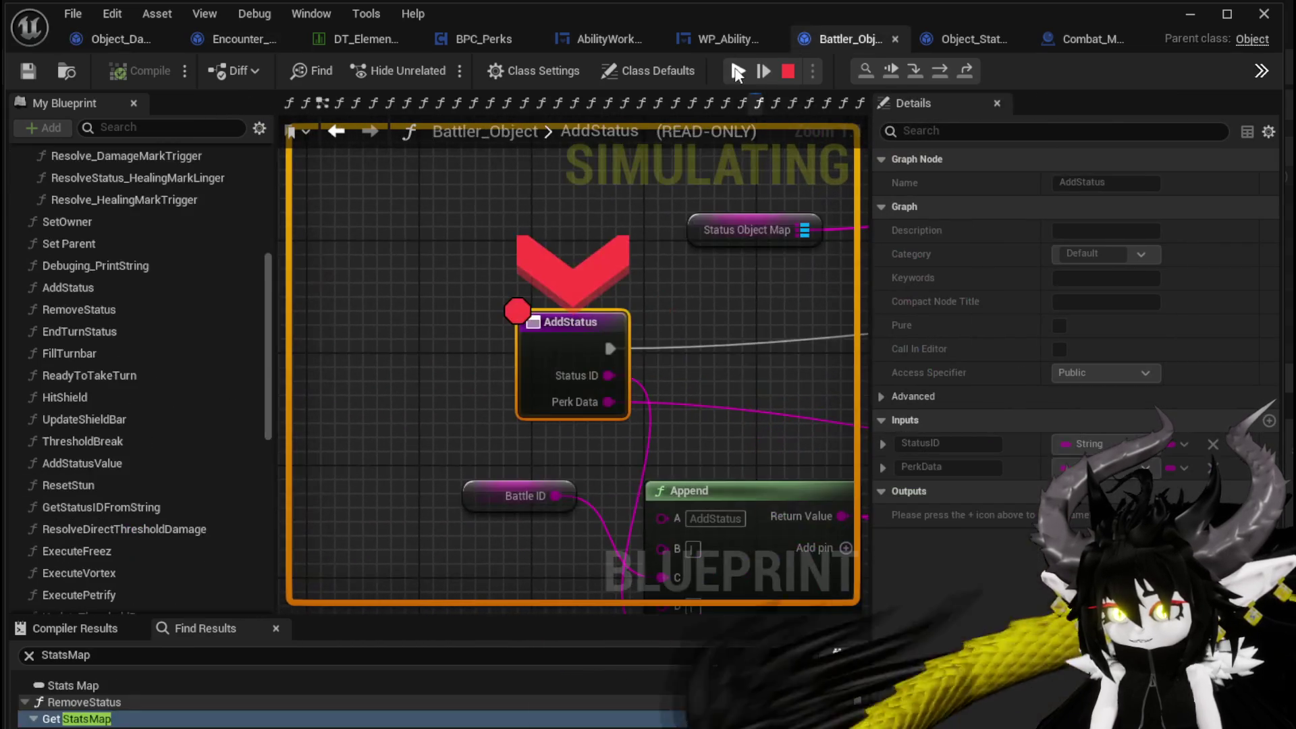
{"action": "left_click", "coordinate": [737, 70]}
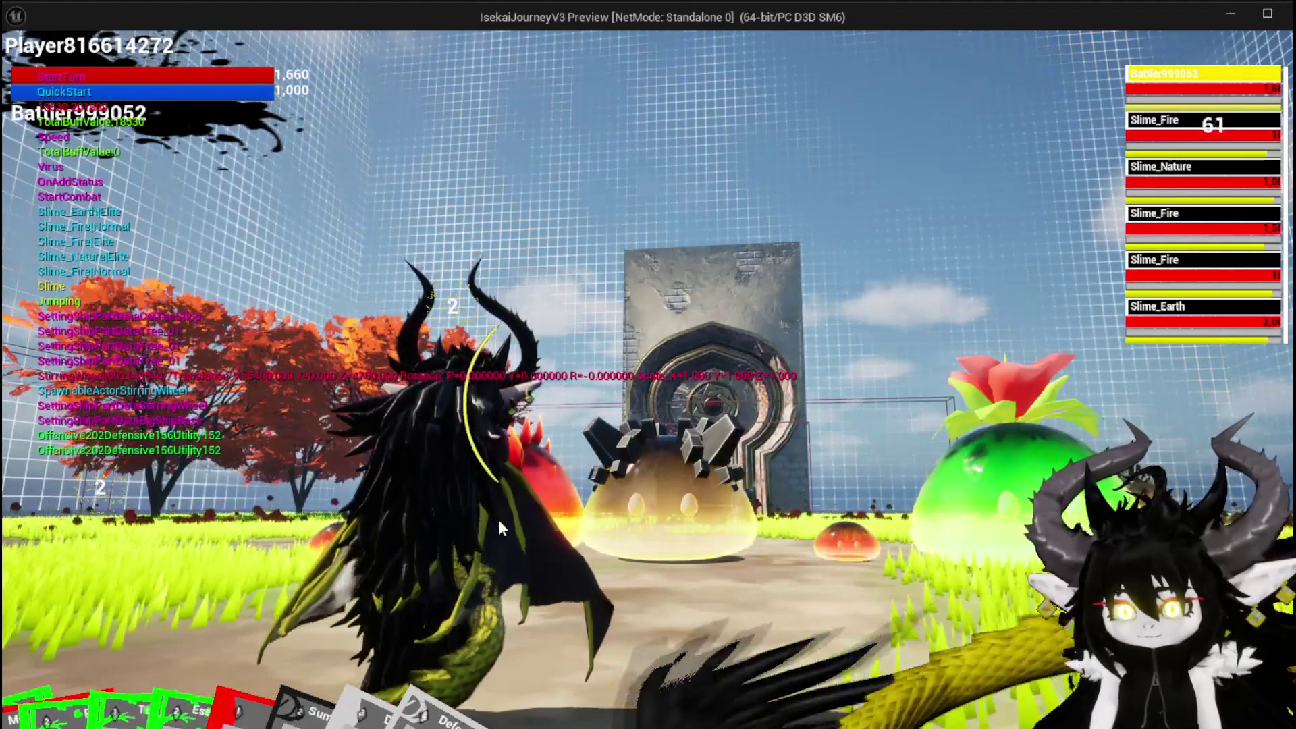
{"action": "mouse_move", "coordinate": [284, 719]}
{"action": "left_click", "coordinate": [590, 568]}
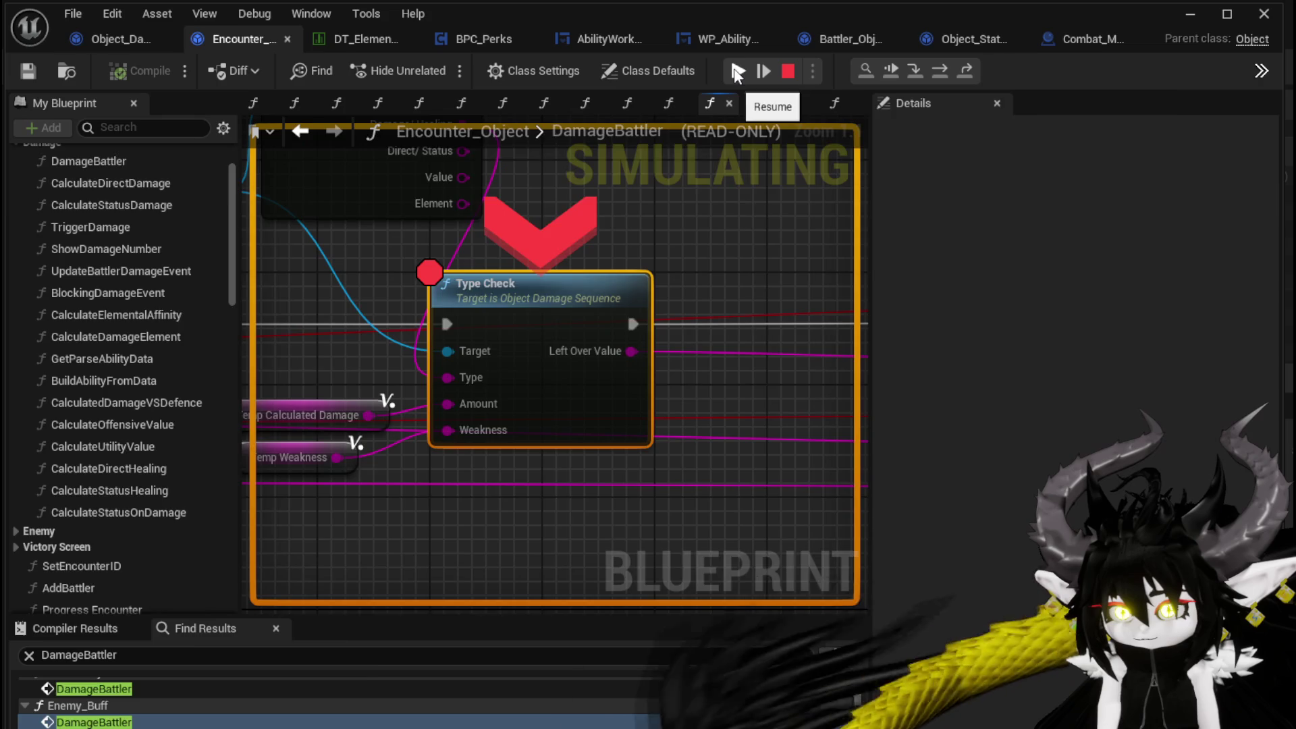
- Resume past the ApplyStatusValue and AddStatus breakpoints
{"action": "left_click", "coordinate": [737, 71]}
{"action": "left_click", "coordinate": [738, 71]}
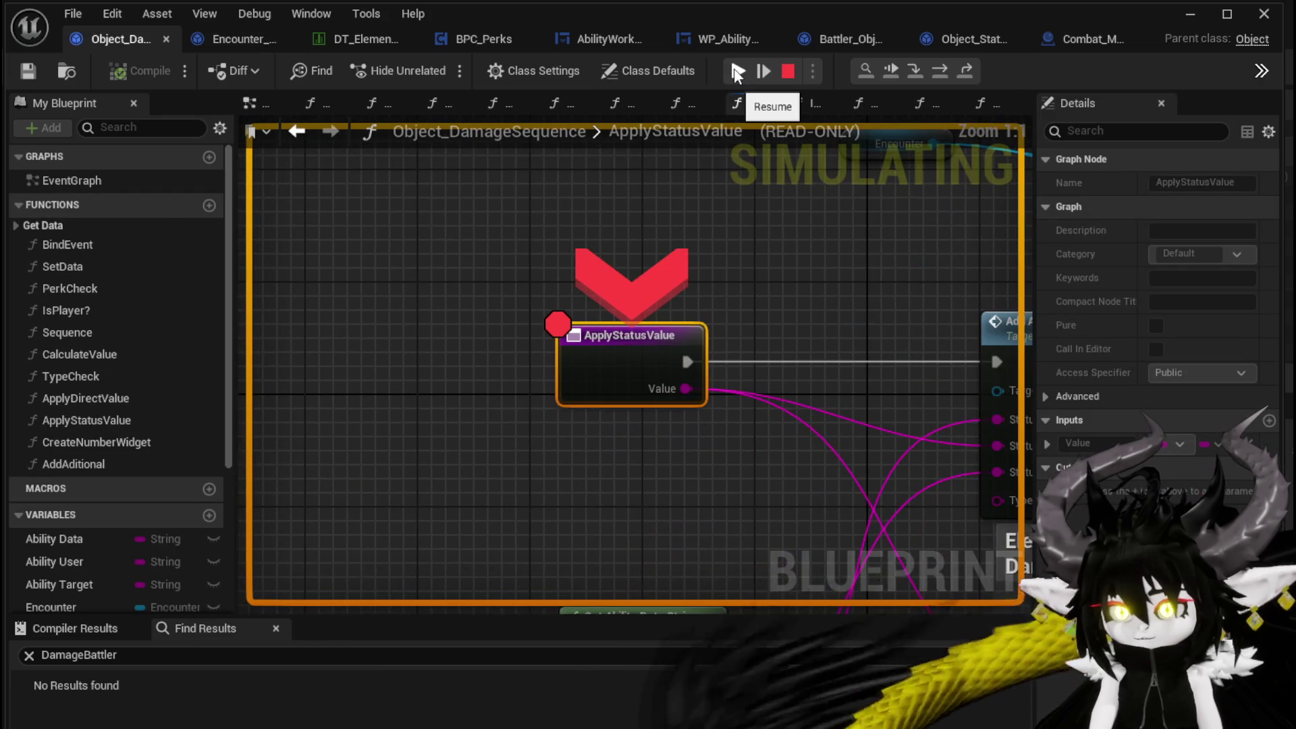
{"action": "left_click", "coordinate": [738, 71]}
{"action": "left_click", "coordinate": [736, 69]}
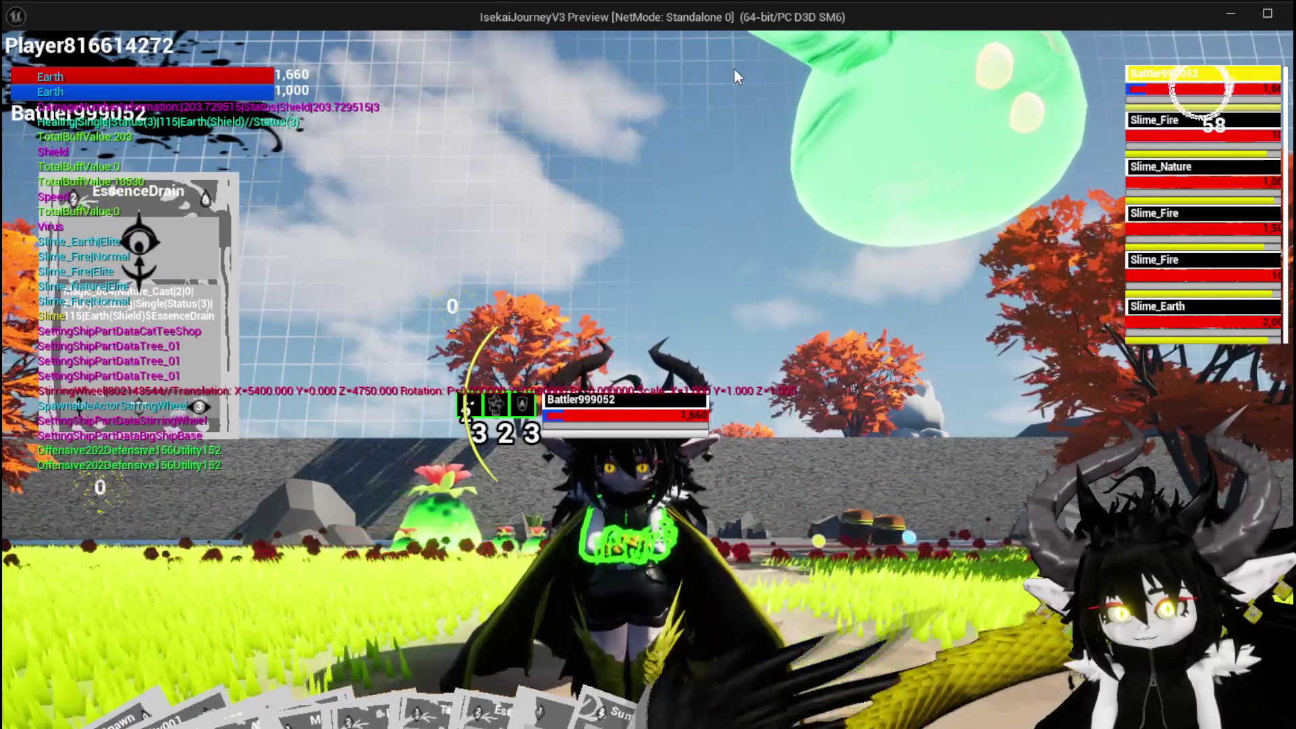
- Select the player's own battler, resume through further breakpoints, and end the play session
{"action": "left_click", "coordinate": [1162, 101]}
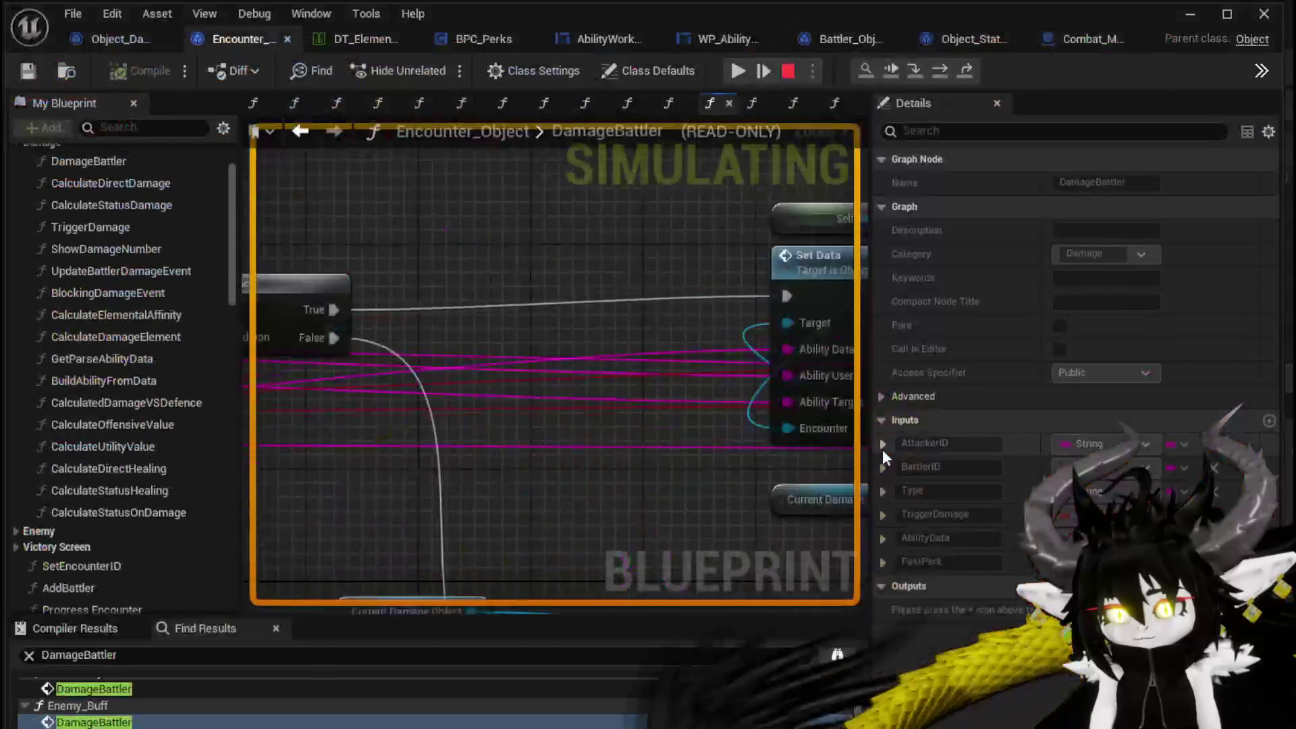
{"action": "left_click", "coordinate": [738, 71]}
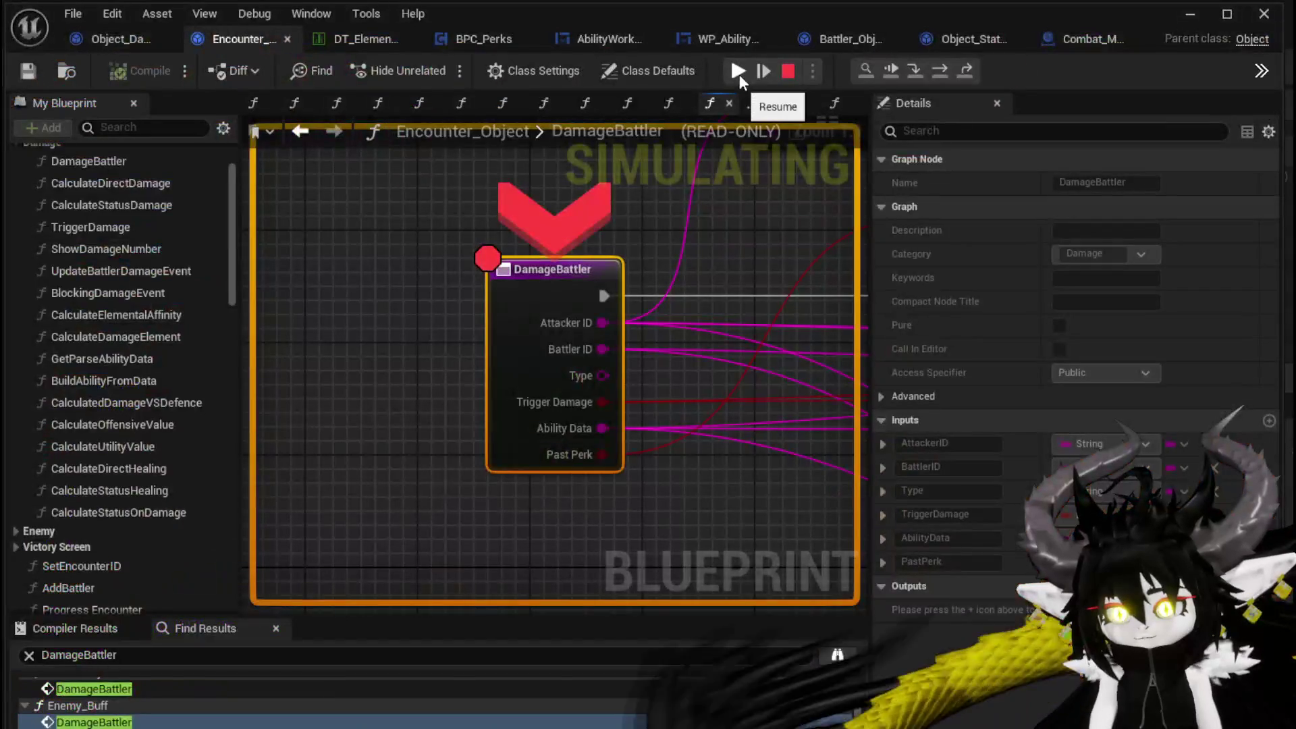
{"action": "left_click", "coordinate": [739, 74]}
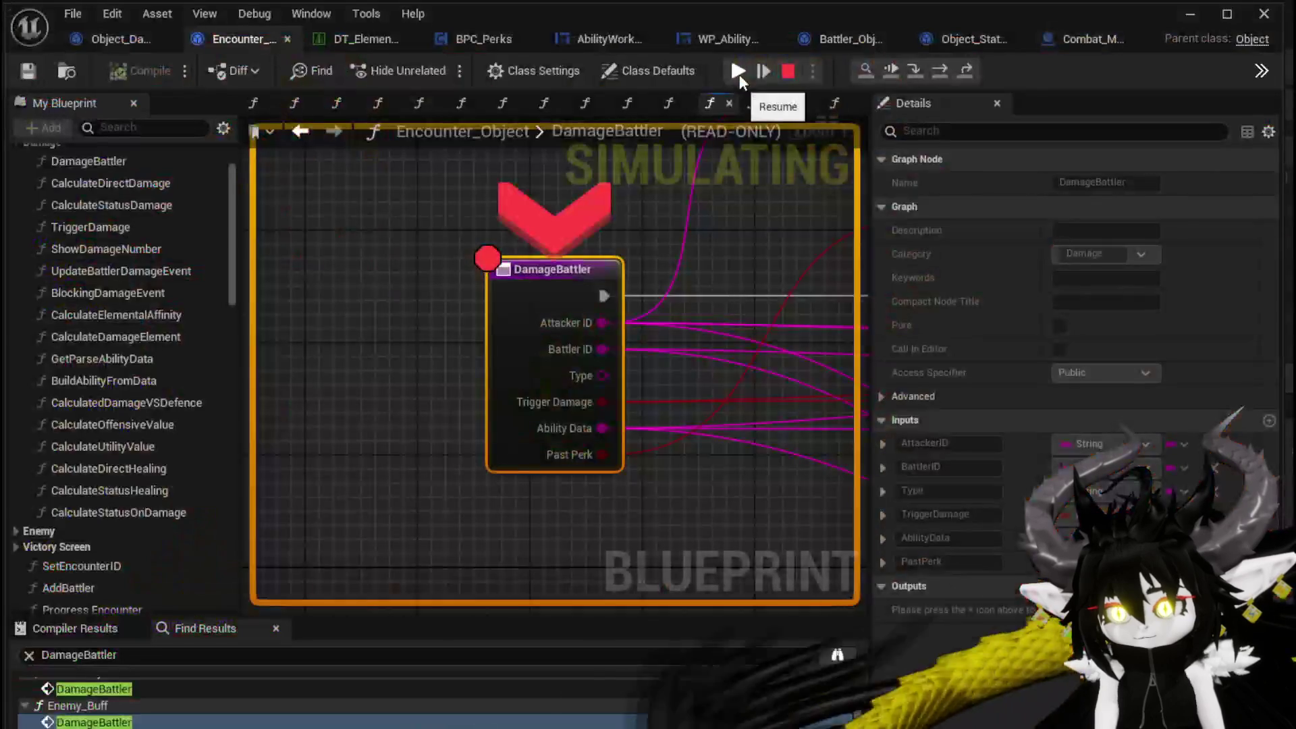
{"action": "left_click", "coordinate": [739, 74]}
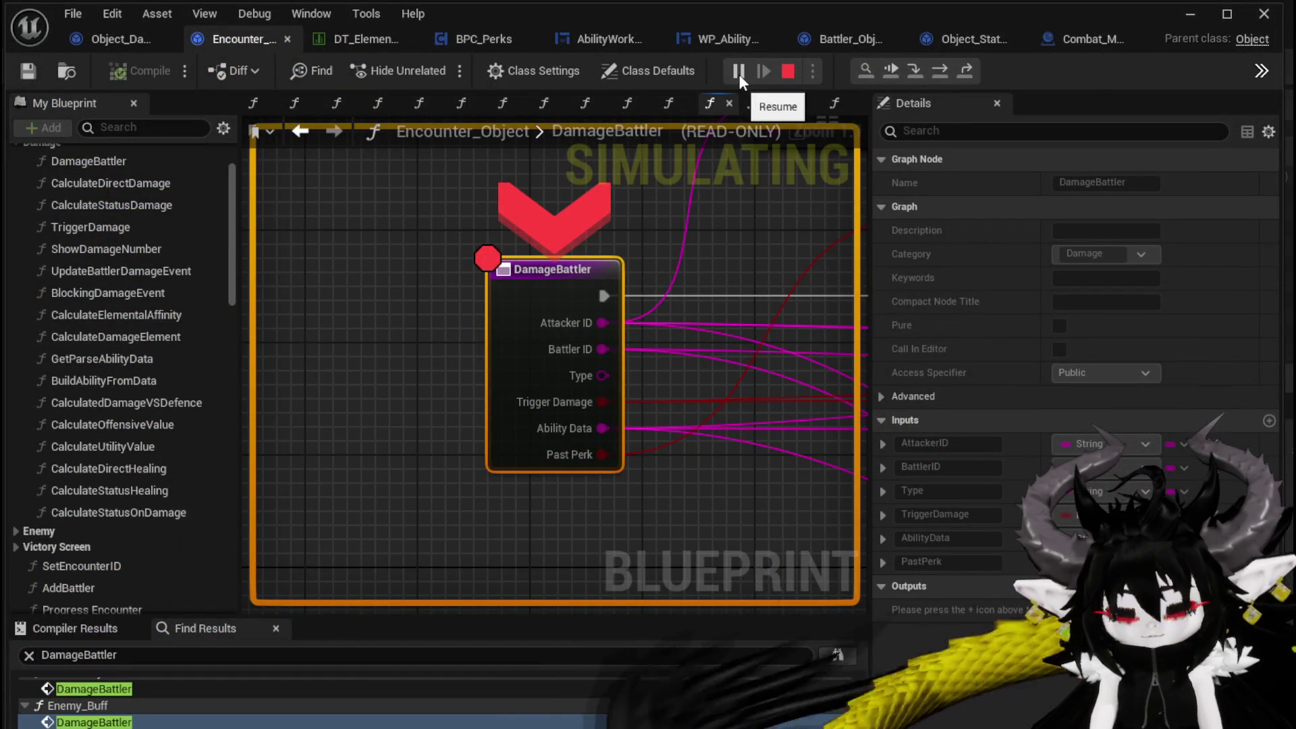
{"action": "left_click", "coordinate": [739, 74]}
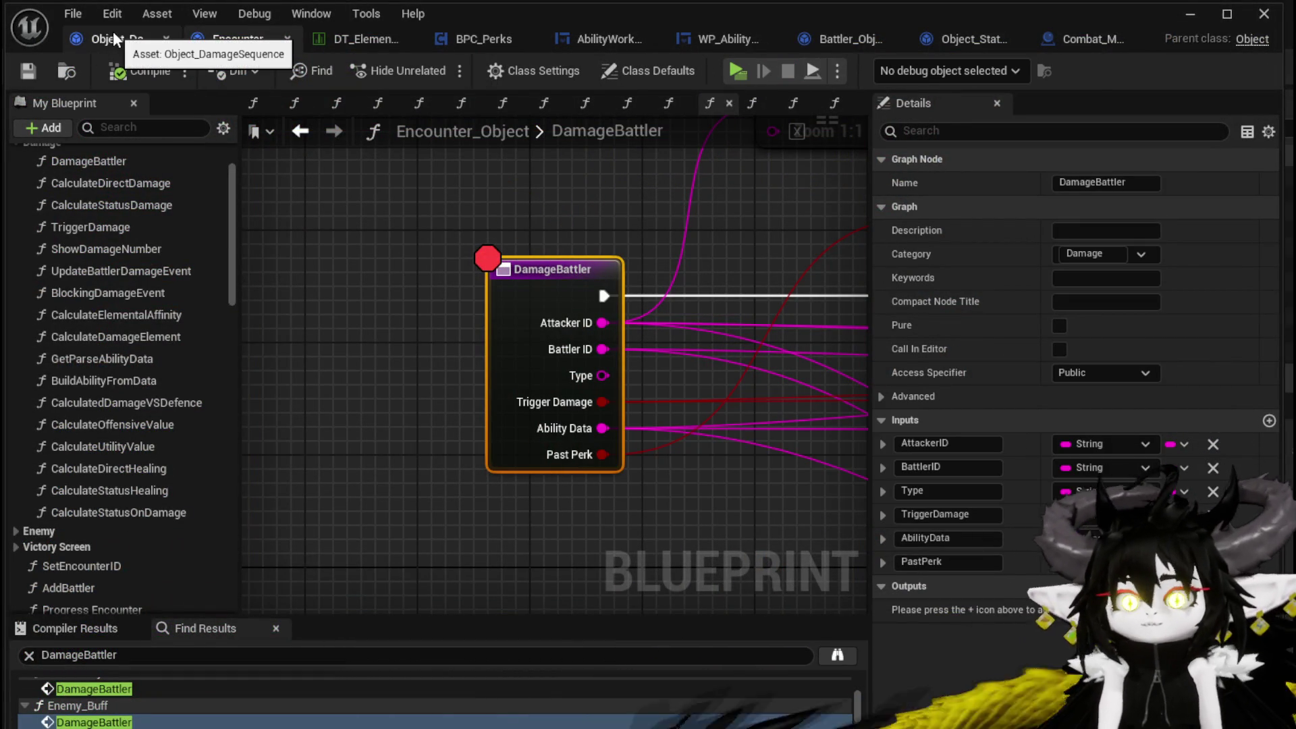
- Connect the For Each Loop's Completed output to Damage Battler in BPC_Perks' OnTakeDamagePerks graph
{"action": "left_click", "coordinate": [115, 39]}
{"action": "scroll", "coordinate": [694, 232], "scroll_direction": "down", "scroll_amount": 5}
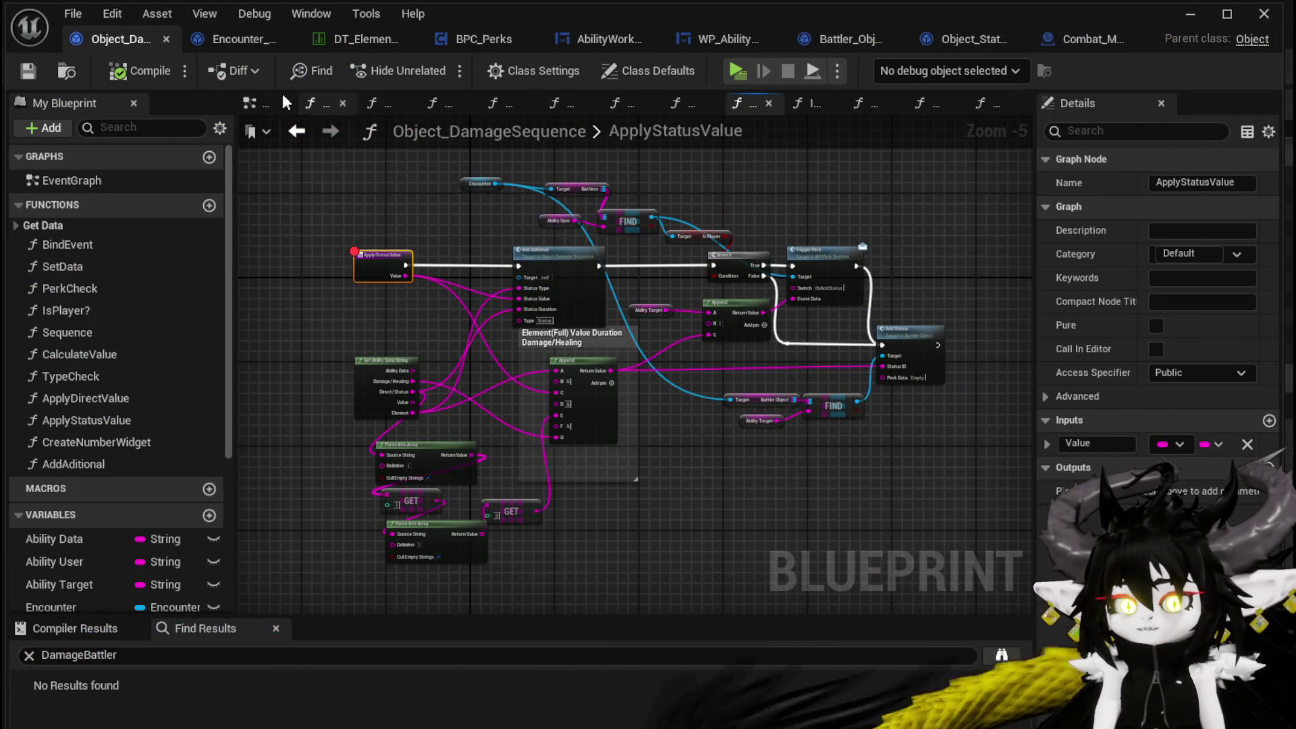
{"action": "left_click", "coordinate": [467, 42]}
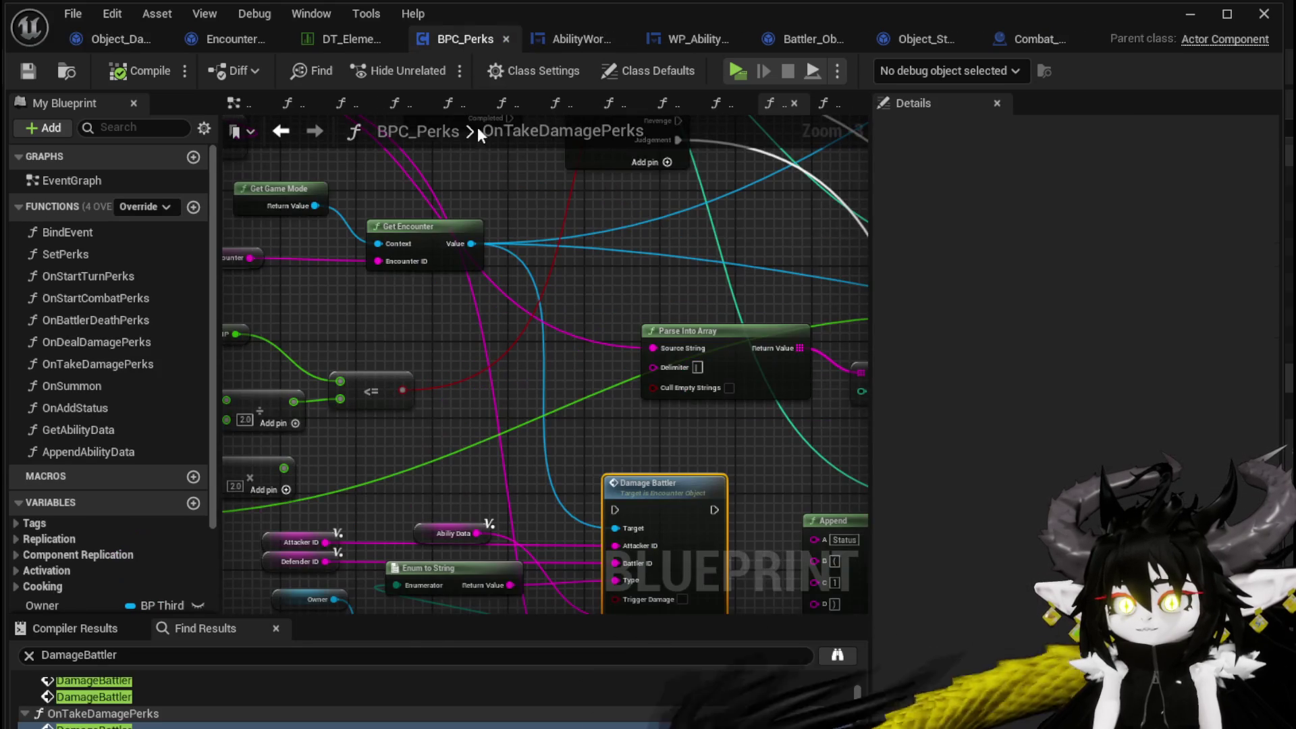
{"action": "scroll", "coordinate": [556, 299], "scroll_direction": "up", "scroll_amount": 3}
{"action": "mouse_move", "coordinate": [547, 433]}
{"action": "left_mouse_down"}
{"action": "mouse_move", "coordinate": [647, 378]}
{"action": "mouse_move", "coordinate": [722, 381]}
{"action": "mouse_move", "coordinate": [763, 433]}
{"action": "mouse_move", "coordinate": [383, 351]}
{"action": "mouse_move", "coordinate": [399, 299]}
{"action": "left_mouse_up"}
{"action": "mouse_move", "coordinate": [394, 254]}
{"action": "left_mouse_down"}
{"action": "mouse_move", "coordinate": [445, 526]}
{"action": "mouse_move", "coordinate": [506, 500]}
{"action": "left_mouse_up"}
{"action": "scroll", "coordinate": [640, 450], "scroll_direction": "down", "scroll_amount": 2}
{"action": "left_click_drag", "start_coordinate": [640, 450], "coordinate": [432, 440]}
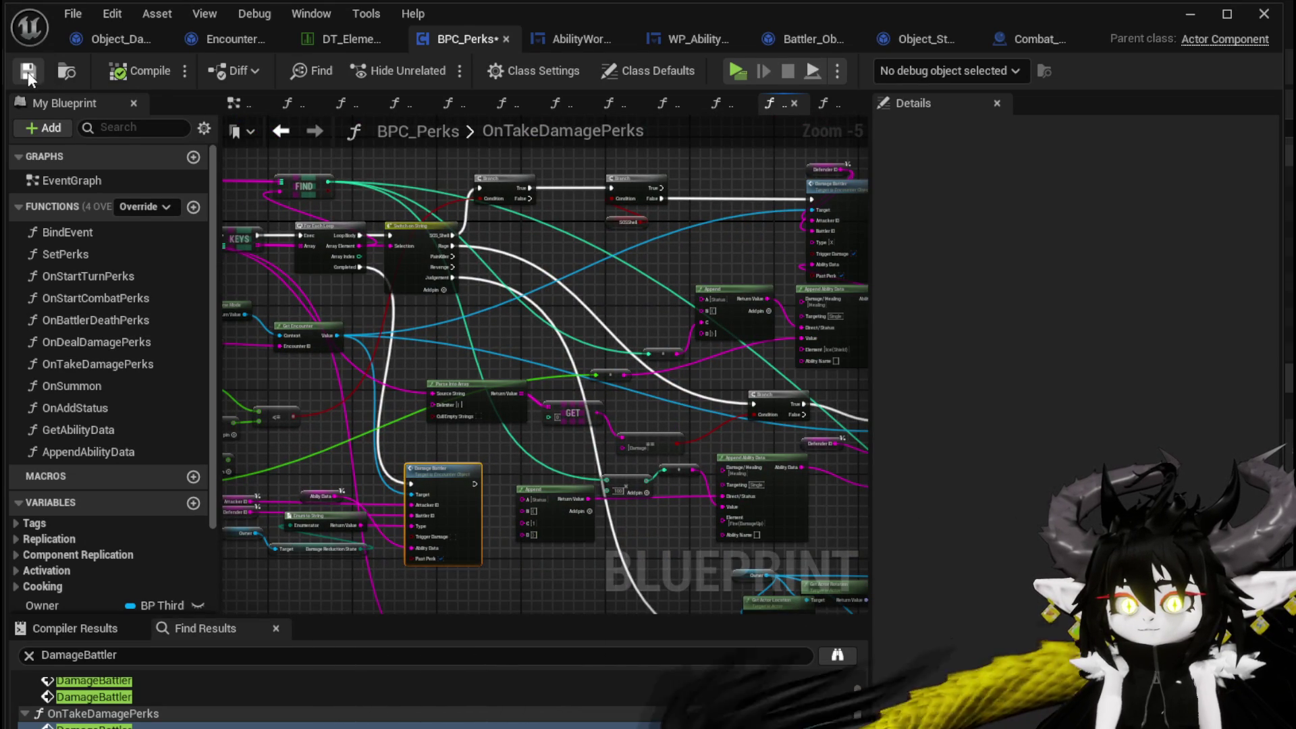
{"action": "left_click", "coordinate": [250, 39]}
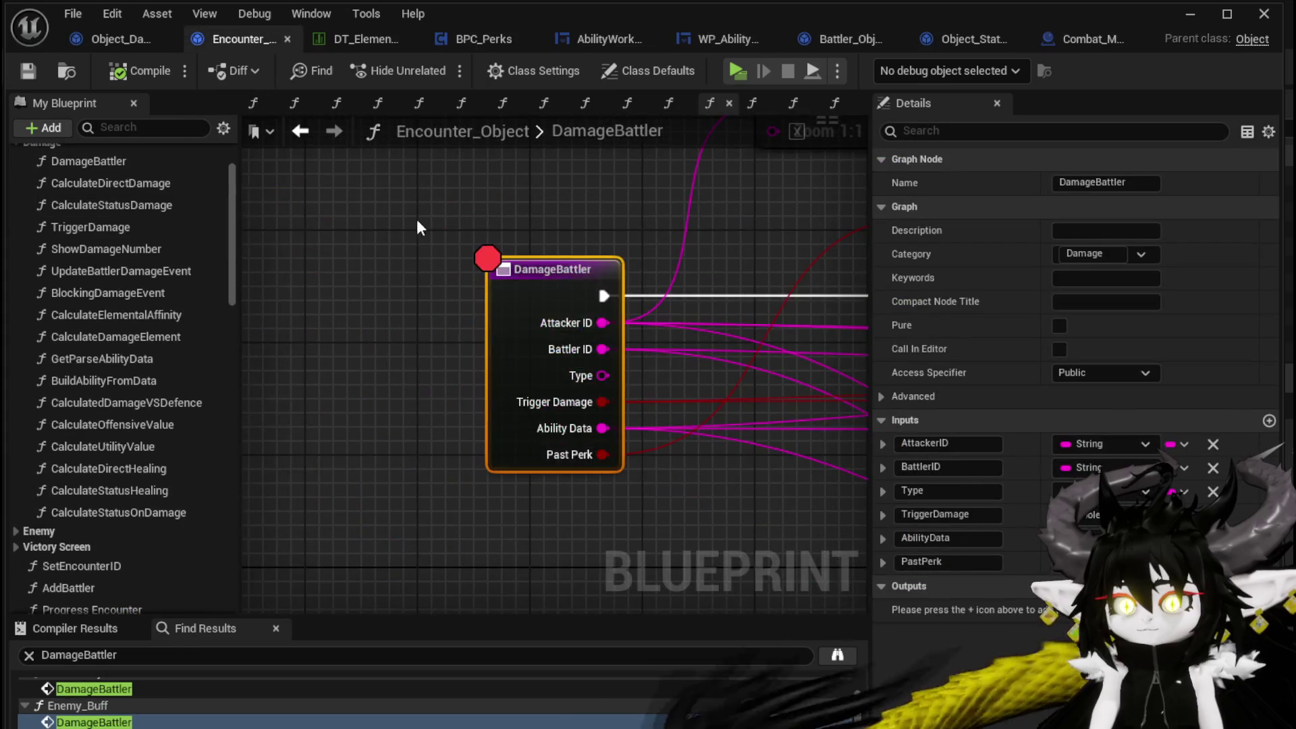
- Wire the upper Branch's False path into the lower Branch and route execution into the upper Branch
{"action": "scroll", "coordinate": [597, 353], "scroll_direction": "up", "scroll_amount": 2}
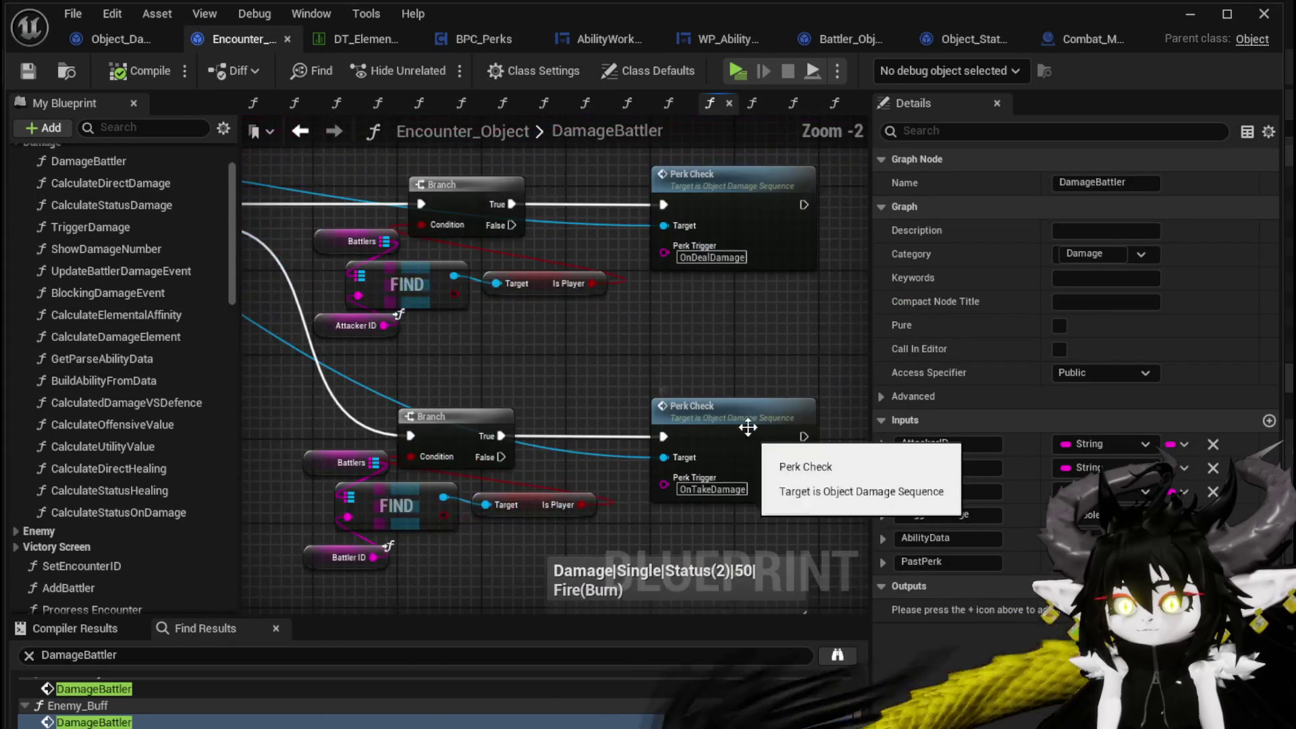
{"action": "mouse_move", "coordinate": [521, 483]}
{"action": "left_mouse_down"}
{"action": "mouse_move", "coordinate": [704, 556]}
{"action": "mouse_move", "coordinate": [705, 544]}
{"action": "mouse_move", "coordinate": [734, 555]}
{"action": "left_mouse_up"}
{"action": "scroll", "coordinate": [573, 410], "scroll_direction": "down", "scroll_amount": 2}
{"action": "mouse_move", "coordinate": [573, 410]}
{"action": "left_mouse_down"}
{"action": "mouse_move", "coordinate": [542, 459]}
{"action": "mouse_move", "coordinate": [401, 398]}
{"action": "mouse_move", "coordinate": [607, 376]}
{"action": "mouse_move", "coordinate": [381, 260]}
{"action": "left_mouse_up"}
{"action": "left_click_drag", "start_coordinate": [513, 359], "coordinate": [696, 392]}
{"action": "mouse_move", "coordinate": [698, 401]}
{"action": "left_mouse_down"}
{"action": "mouse_move", "coordinate": [662, 359]}
{"action": "mouse_move", "coordinate": [420, 309]}
{"action": "left_mouse_up"}
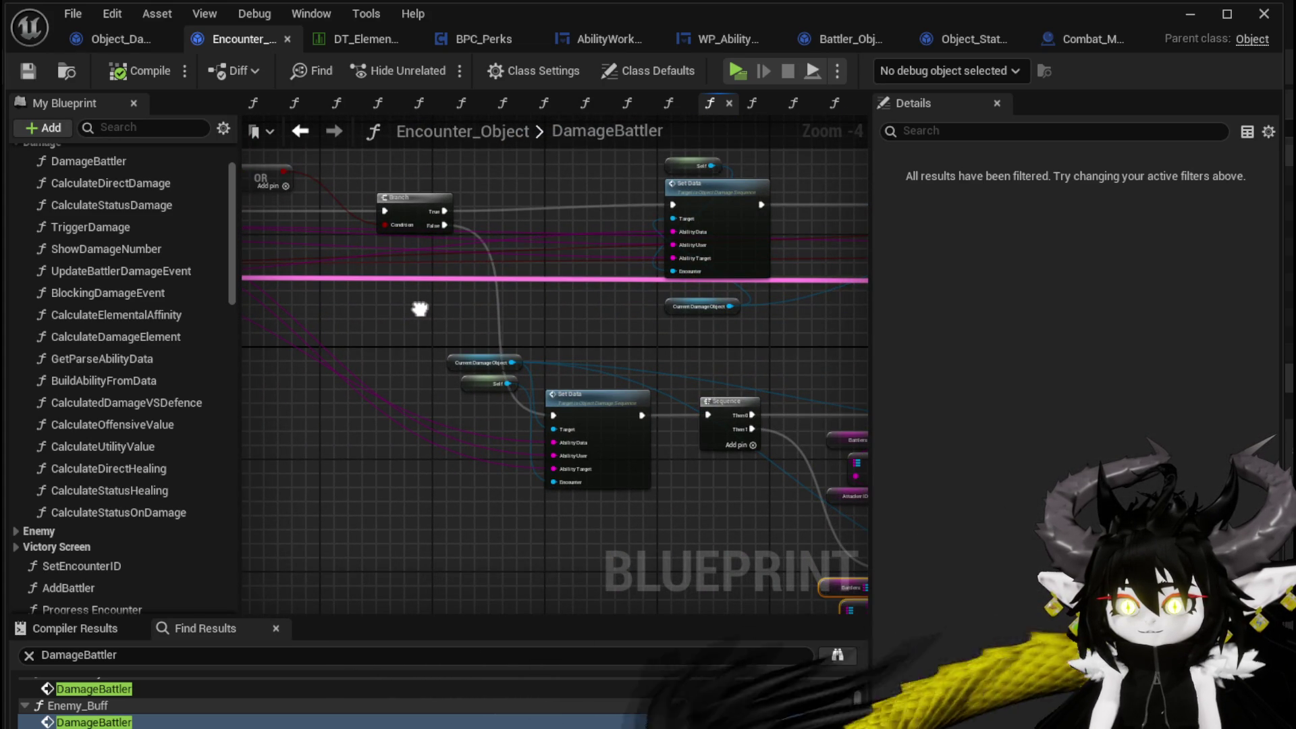
{"action": "left_click_drag", "start_coordinate": [420, 310], "coordinate": [250, 287]}
{"action": "left_click_drag", "start_coordinate": [587, 474], "coordinate": [430, 368]}
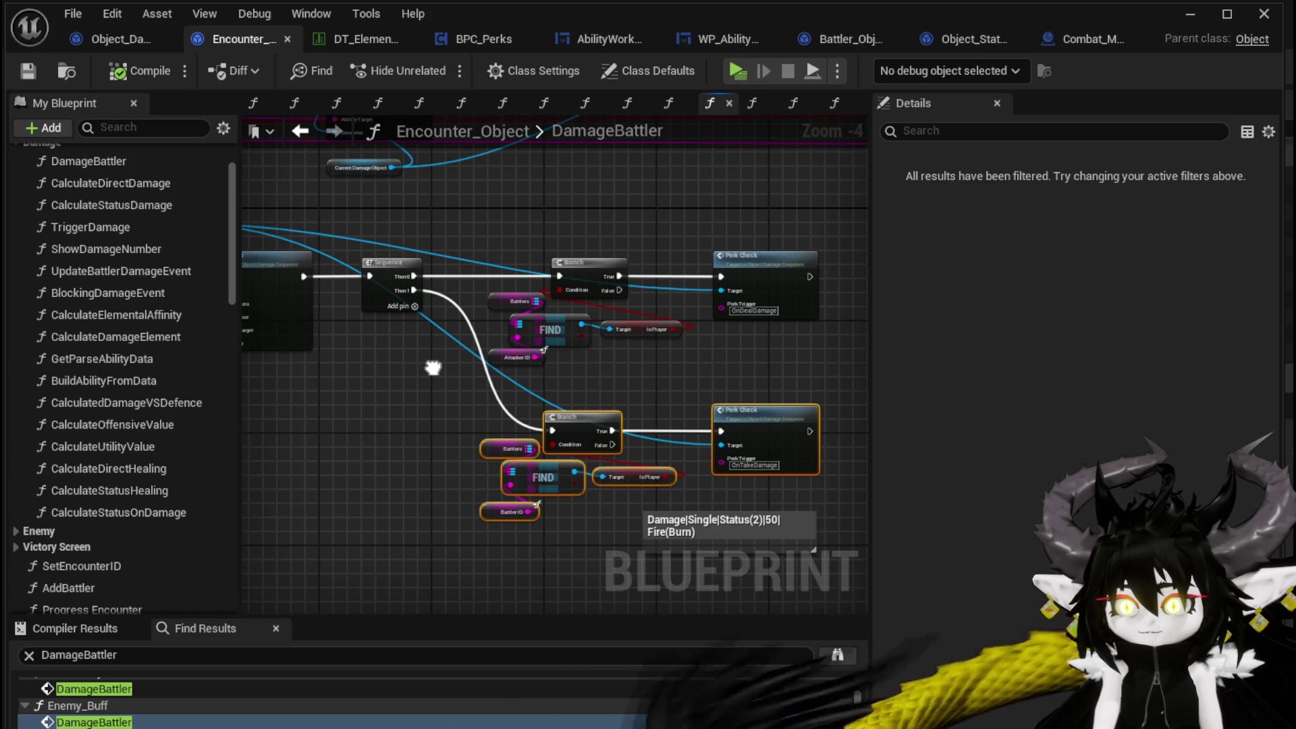
{"action": "mouse_move", "coordinate": [619, 290]}
{"action": "left_mouse_down"}
{"action": "mouse_move", "coordinate": [501, 413]}
{"action": "mouse_move", "coordinate": [553, 418]}
{"action": "mouse_move", "coordinate": [552, 431]}
{"action": "left_mouse_up"}
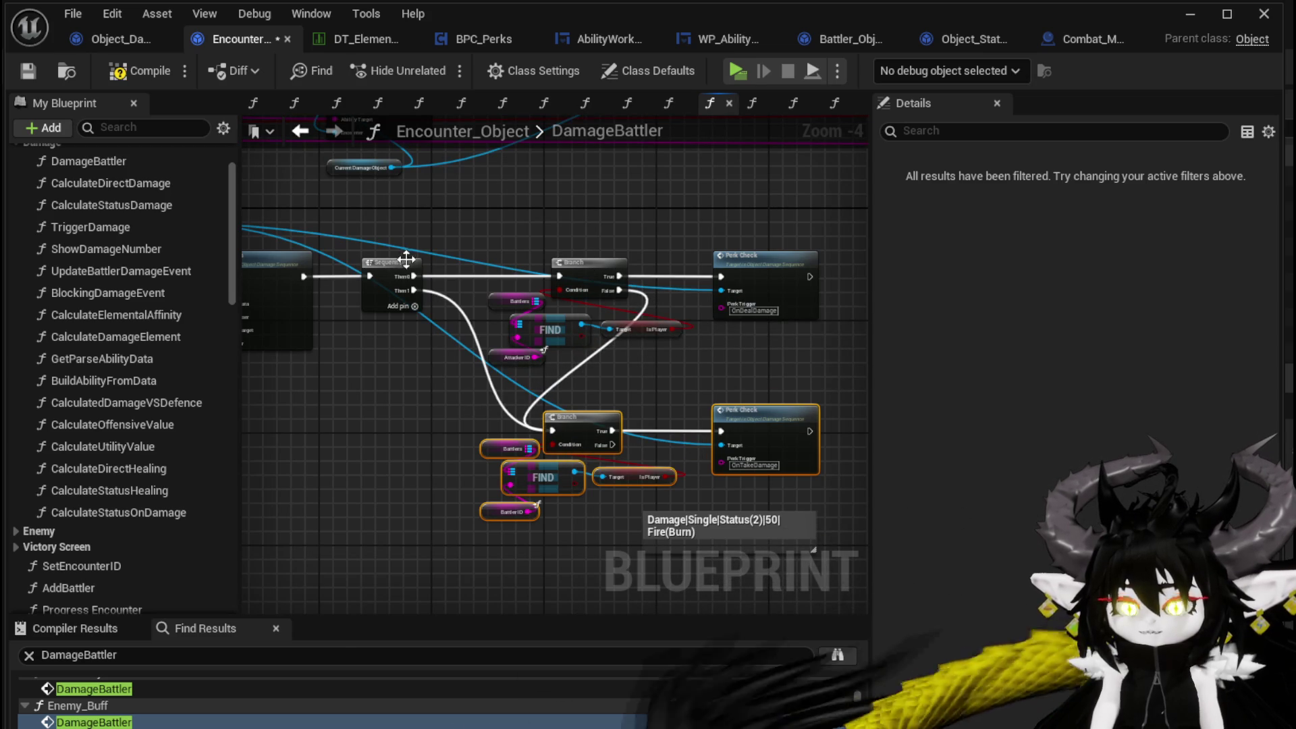
{"action": "left_click_drag", "start_coordinate": [302, 273], "coordinate": [560, 276]}
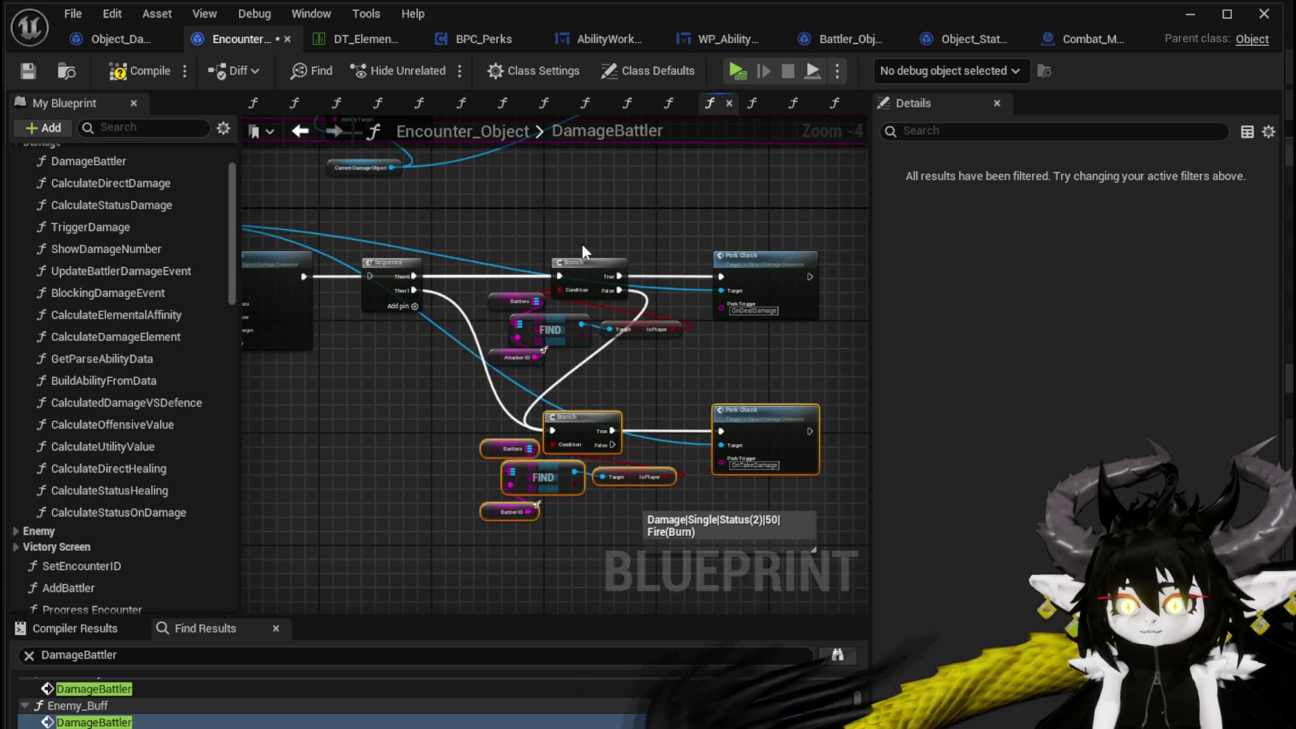
{"action": "left_click", "coordinate": [448, 261]}
{"action": "mouse_move", "coordinate": [413, 276]}
{"action": "left_mouse_down"}
{"action": "mouse_move", "coordinate": [317, 390]}
{"action": "mouse_move", "coordinate": [314, 420]}
{"action": "mouse_move", "coordinate": [344, 415]}
{"action": "left_mouse_up"}
- Shift the upper Branch and FIND nodes about 215 px left, then compile and save
{"action": "mouse_move", "coordinate": [622, 364]}
{"action": "left_mouse_down"}
{"action": "mouse_move", "coordinate": [630, 325]}
{"action": "mouse_move", "coordinate": [613, 290]}
{"action": "mouse_move", "coordinate": [614, 361]}
{"action": "left_mouse_up"}
{"action": "left_click_drag", "start_coordinate": [573, 262], "coordinate": [431, 273]}
{"action": "left_click", "coordinate": [702, 213]}
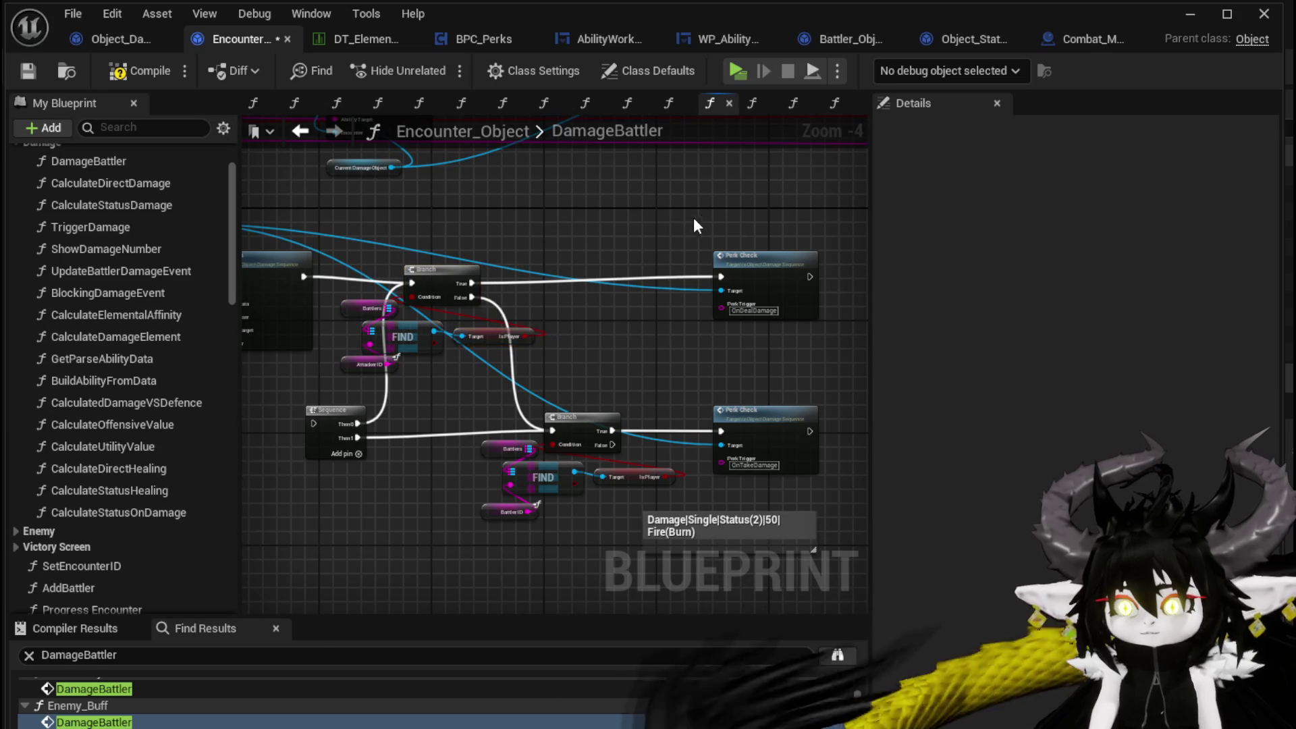
{"action": "left_click", "coordinate": [153, 70]}
{"action": "left_click", "coordinate": [27, 70]}
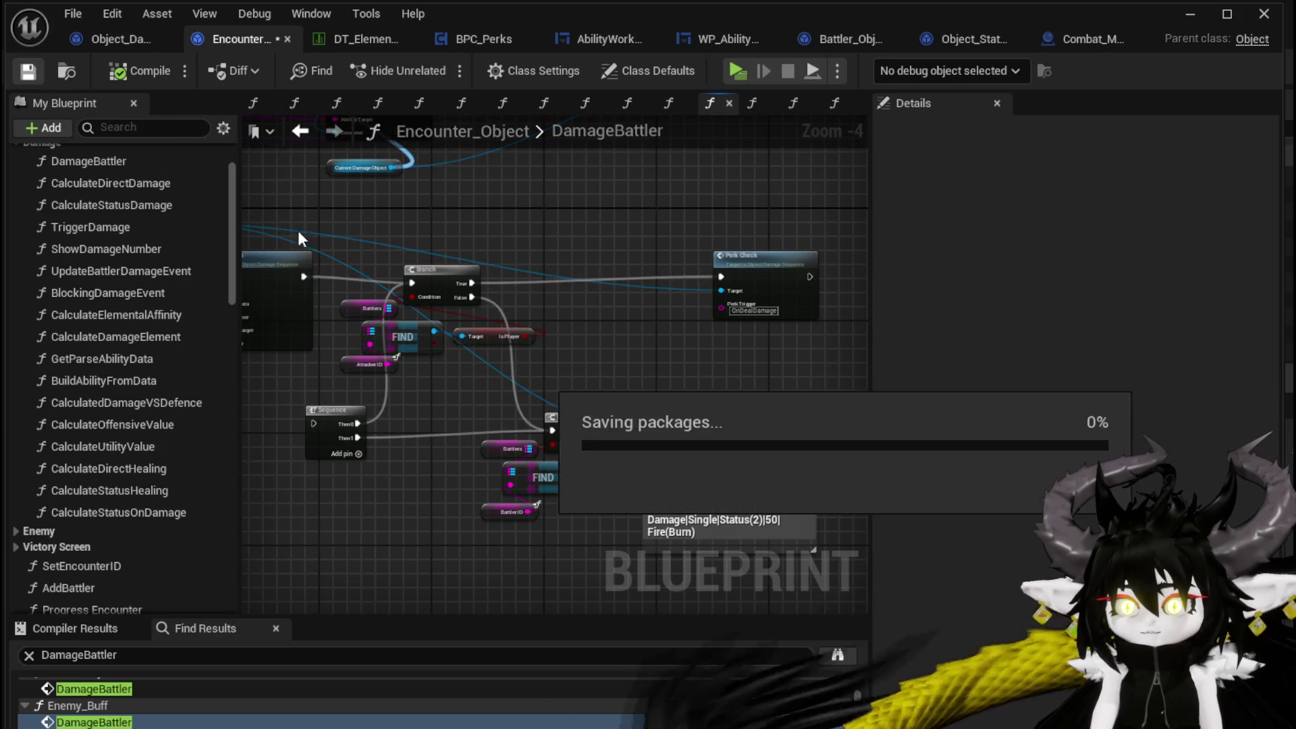
- Return to the level, start a playtest, and open the perks screen
{"action": "left_click", "coordinate": [1190, 13]}
{"action": "left_click", "coordinate": [445, 68]}
{"action": "key", "text": "Tab"}
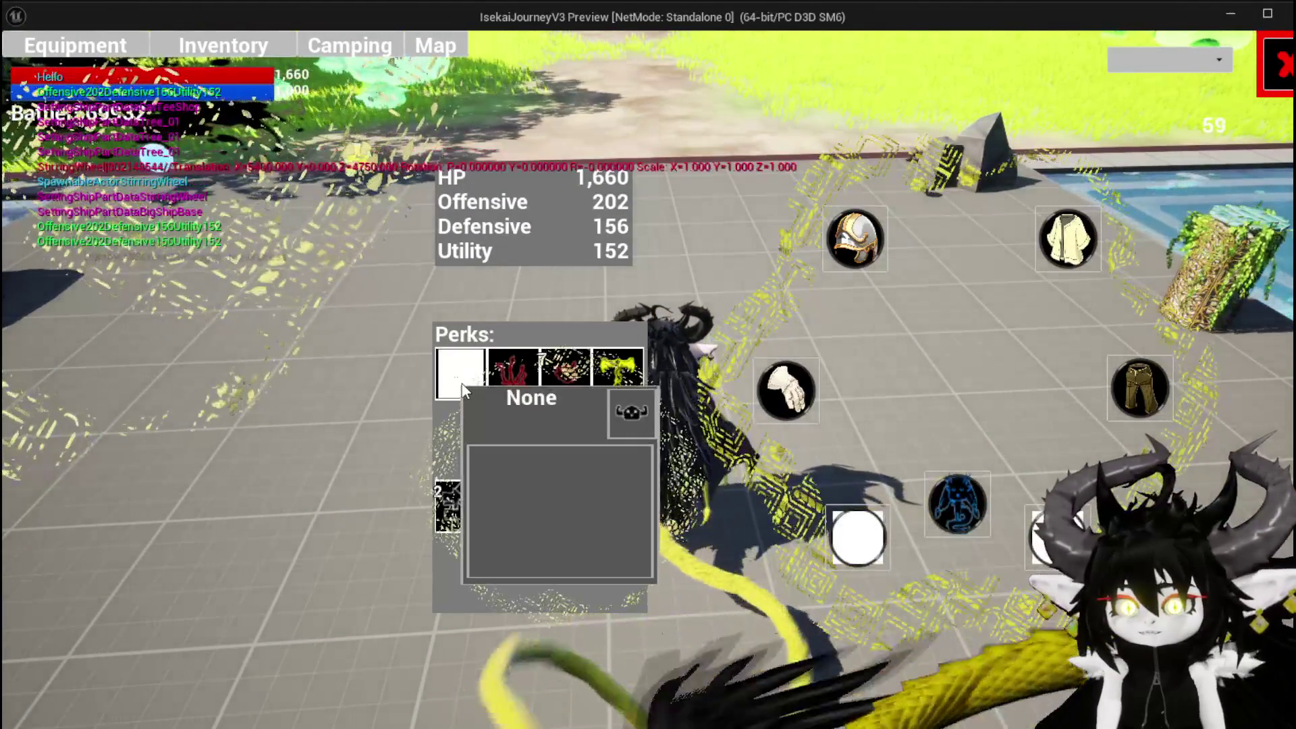
- Close the equipment screen, run to the red slime, and resume through the AddStatus breakpoint
{"action": "key", "text": "Tab"}
{"action": "key", "text": "w"}
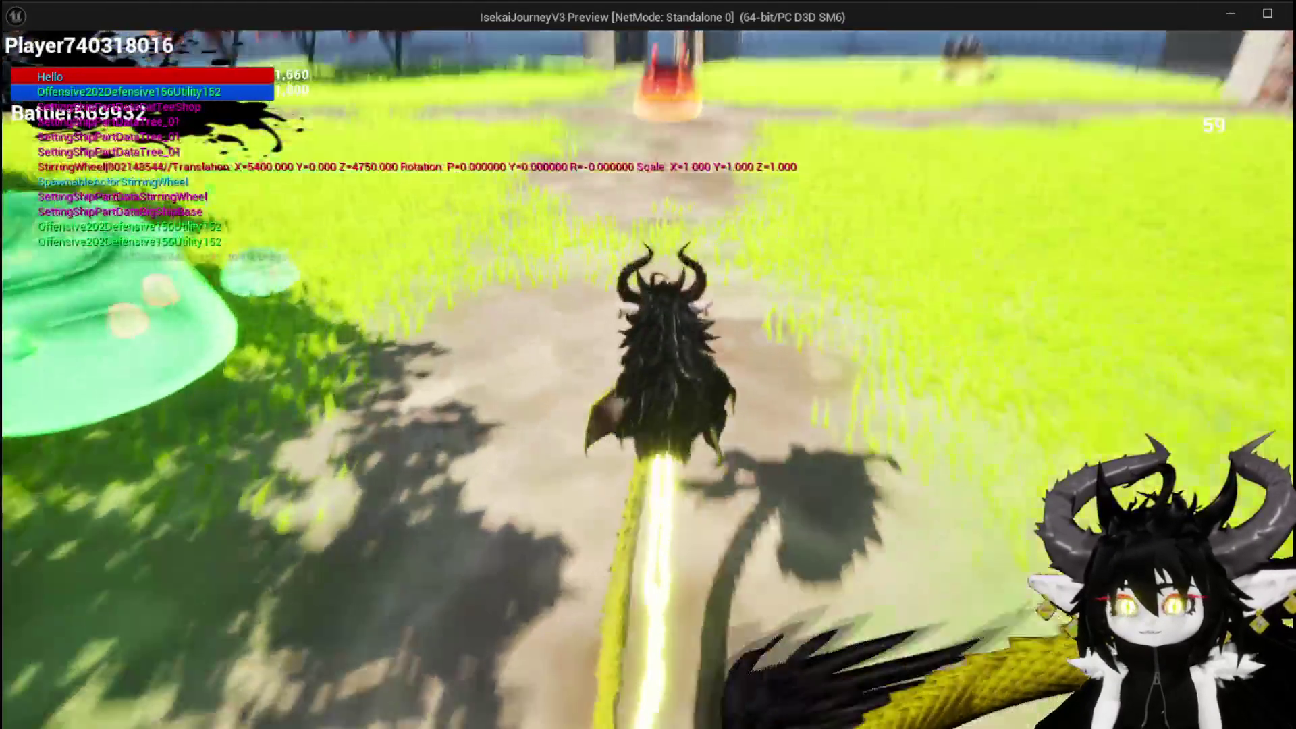
{"action": "key", "text": "w"}
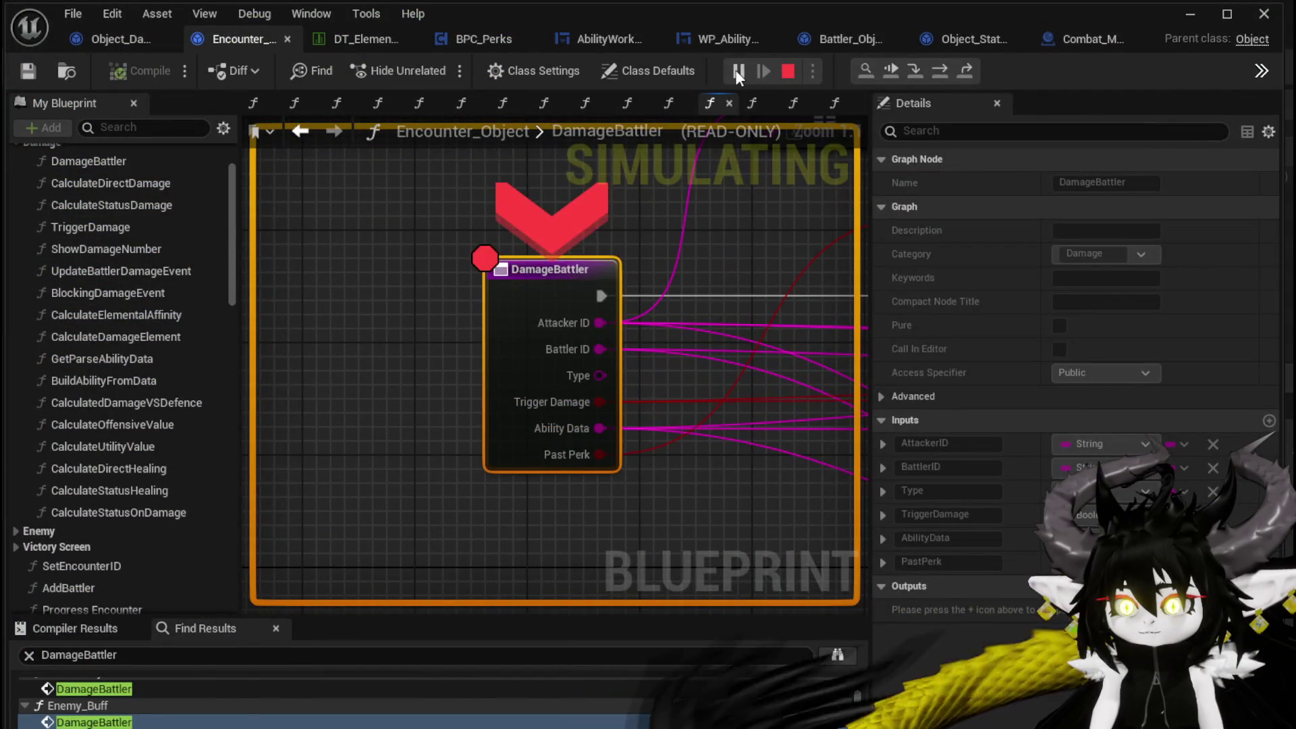
{"action": "left_click", "coordinate": [738, 73]}
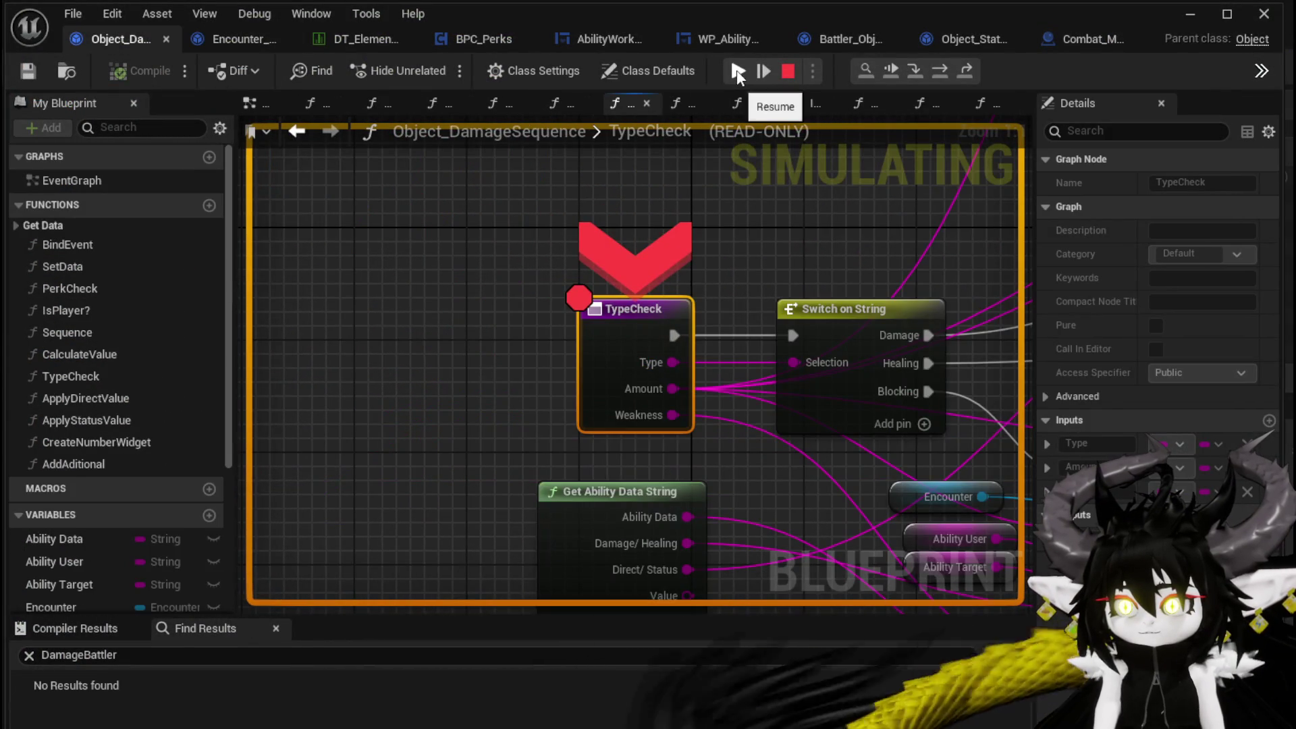
{"action": "left_click", "coordinate": [738, 73]}
{"action": "left_click", "coordinate": [738, 73]}
{"action": "left_click", "coordinate": [737, 73]}
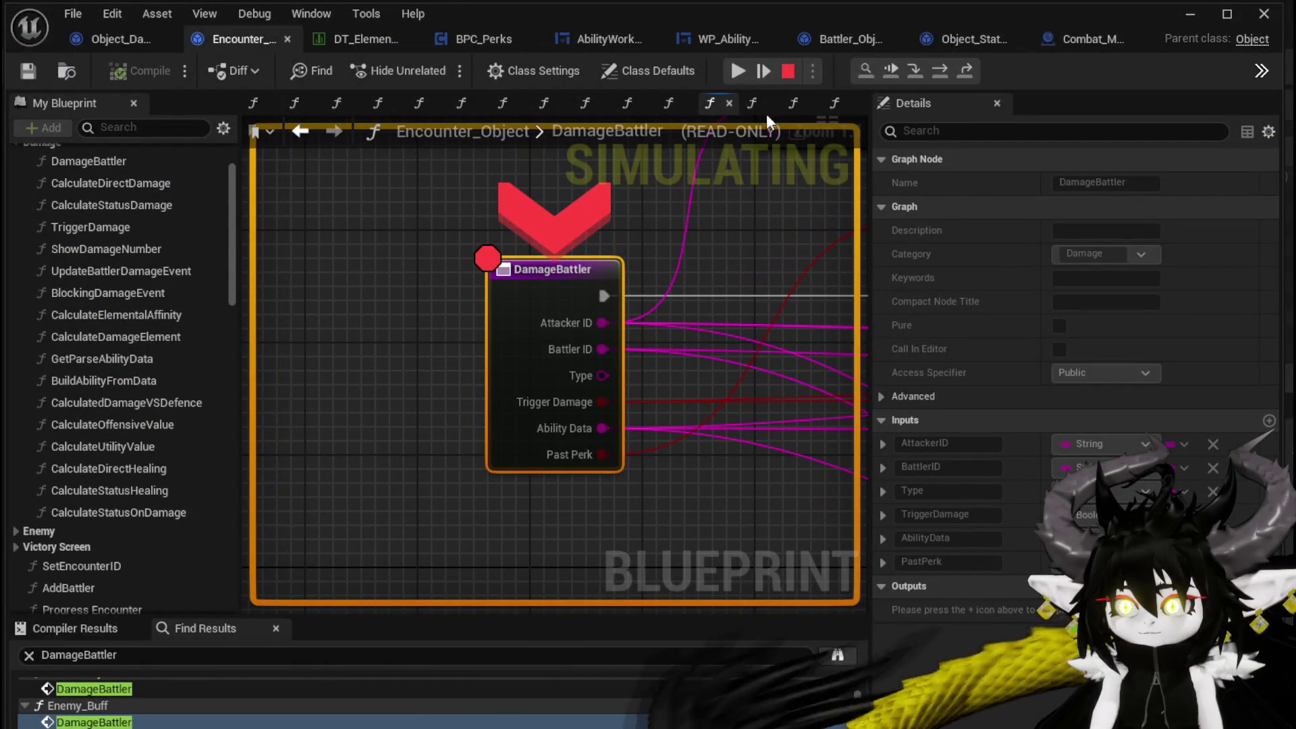
- Keep resuming past the combat breakpoints until execution halts at DamageBattler again
{"action": "left_click", "coordinate": [743, 80]}
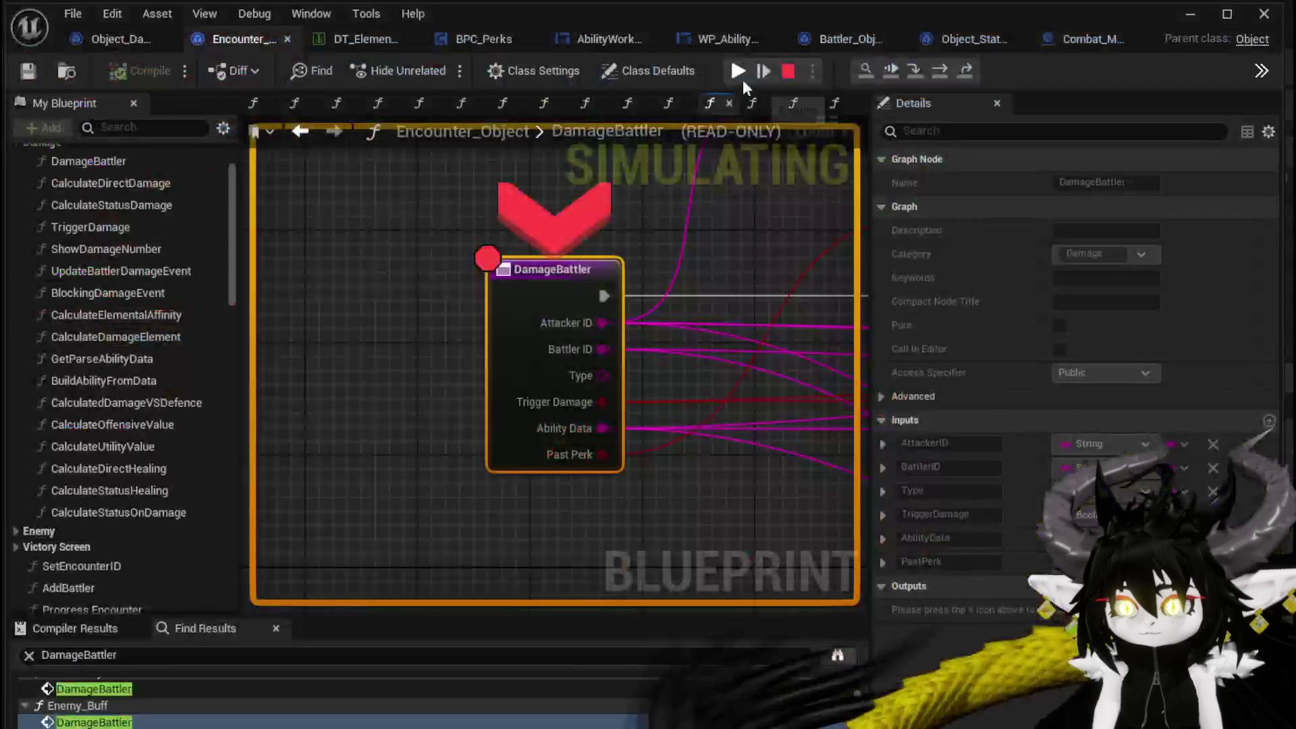
{"action": "left_click", "coordinate": [742, 80]}
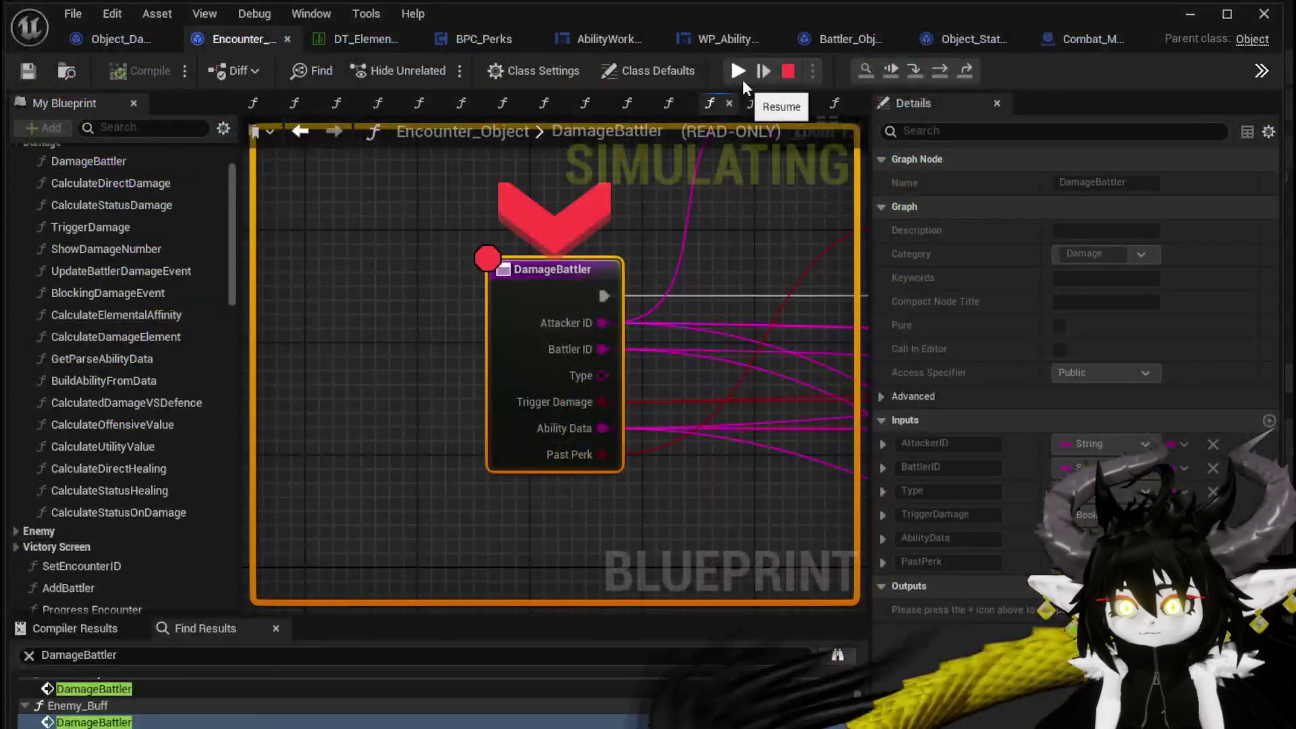
{"action": "left_click", "coordinate": [743, 80]}
{"action": "left_click", "coordinate": [742, 80]}
{"action": "left_click", "coordinate": [742, 79]}
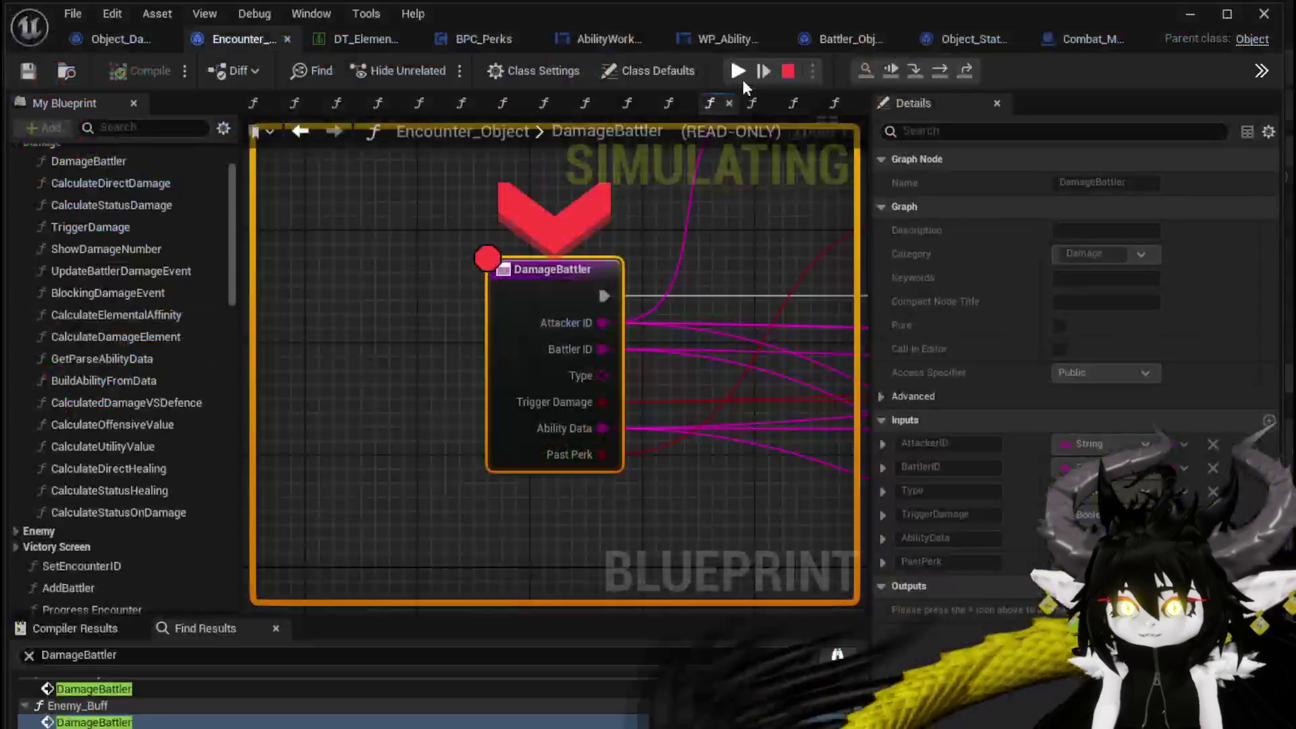
{"action": "left_click", "coordinate": [742, 79]}
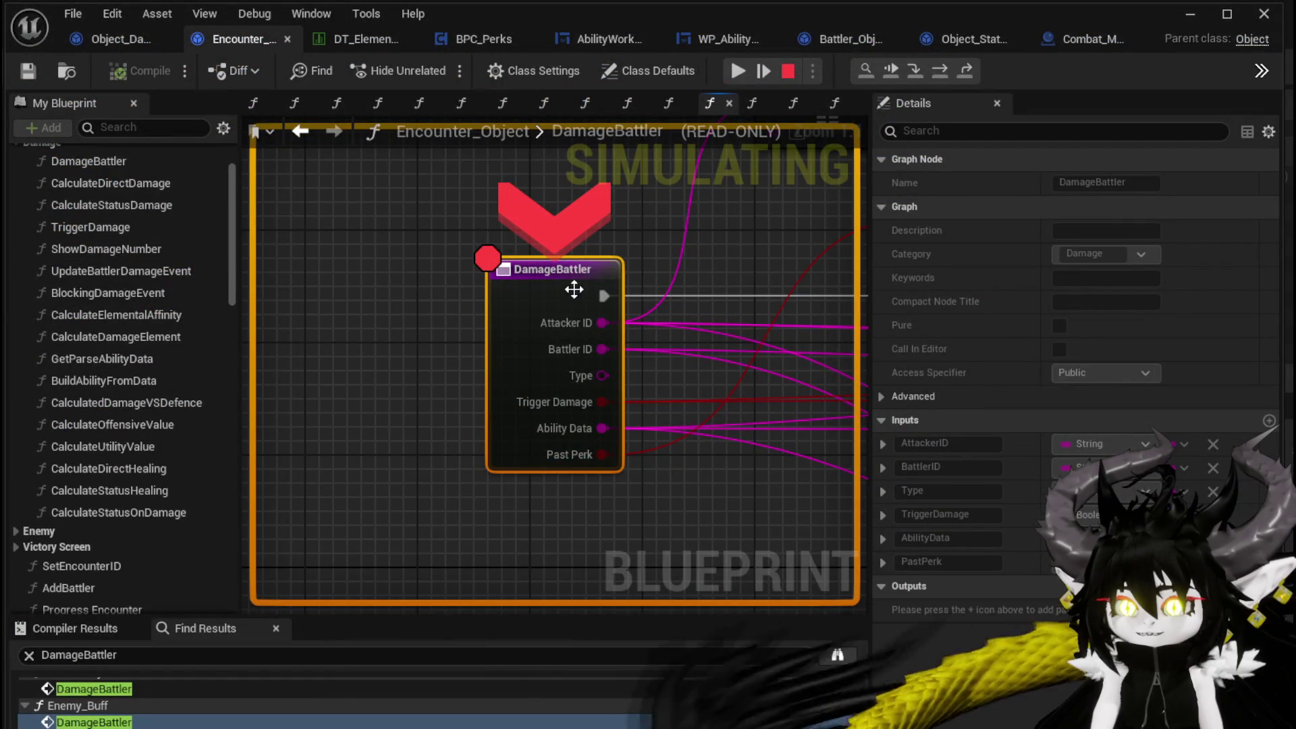
- Disable the DamageBattler entry breakpoint and view the Set Data, Branch and FIND nodes
{"action": "right_click", "coordinate": [545, 274]}
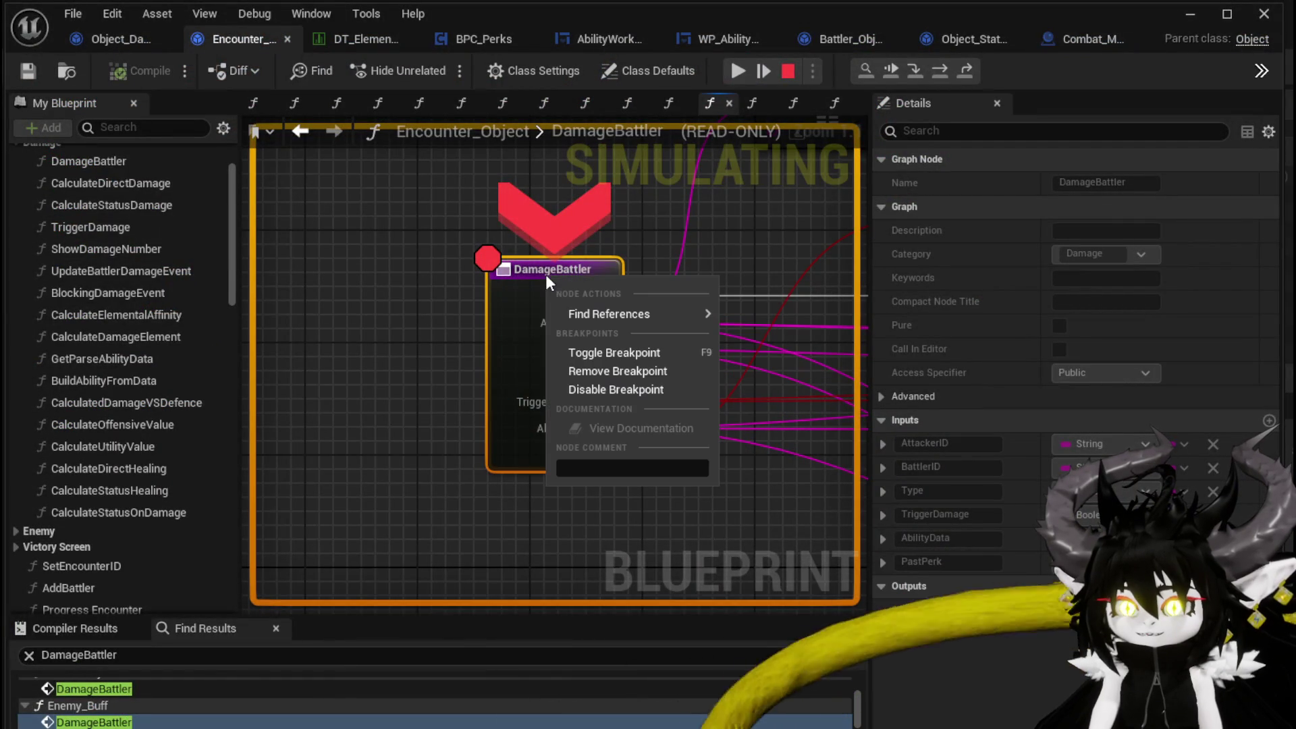
{"action": "left_click", "coordinate": [614, 392]}
{"action": "scroll", "coordinate": [283, 349], "scroll_direction": "down", "scroll_amount": 5}
{"action": "left_click_drag", "start_coordinate": [284, 348], "coordinate": [329, 358]}
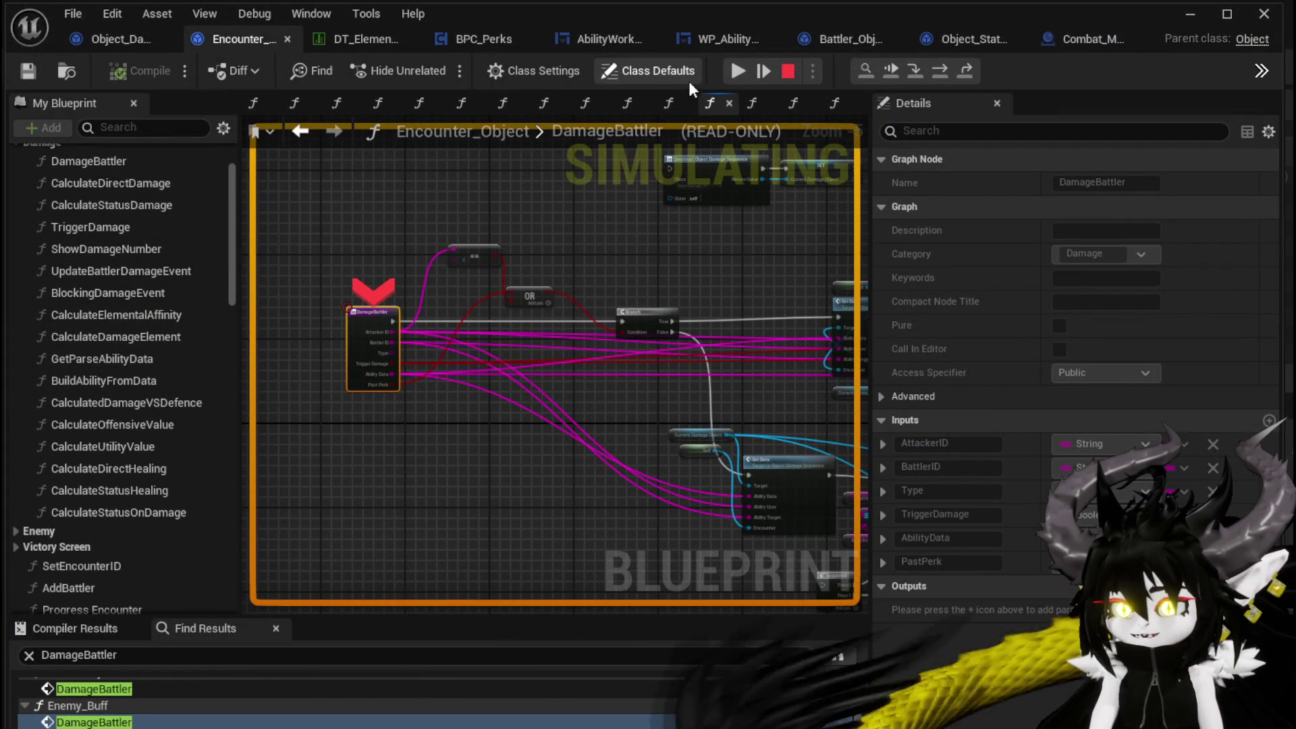
{"action": "left_click_drag", "start_coordinate": [582, 256], "coordinate": [231, 115]}
{"action": "scroll", "coordinate": [549, 254], "scroll_direction": "up", "scroll_amount": 2}
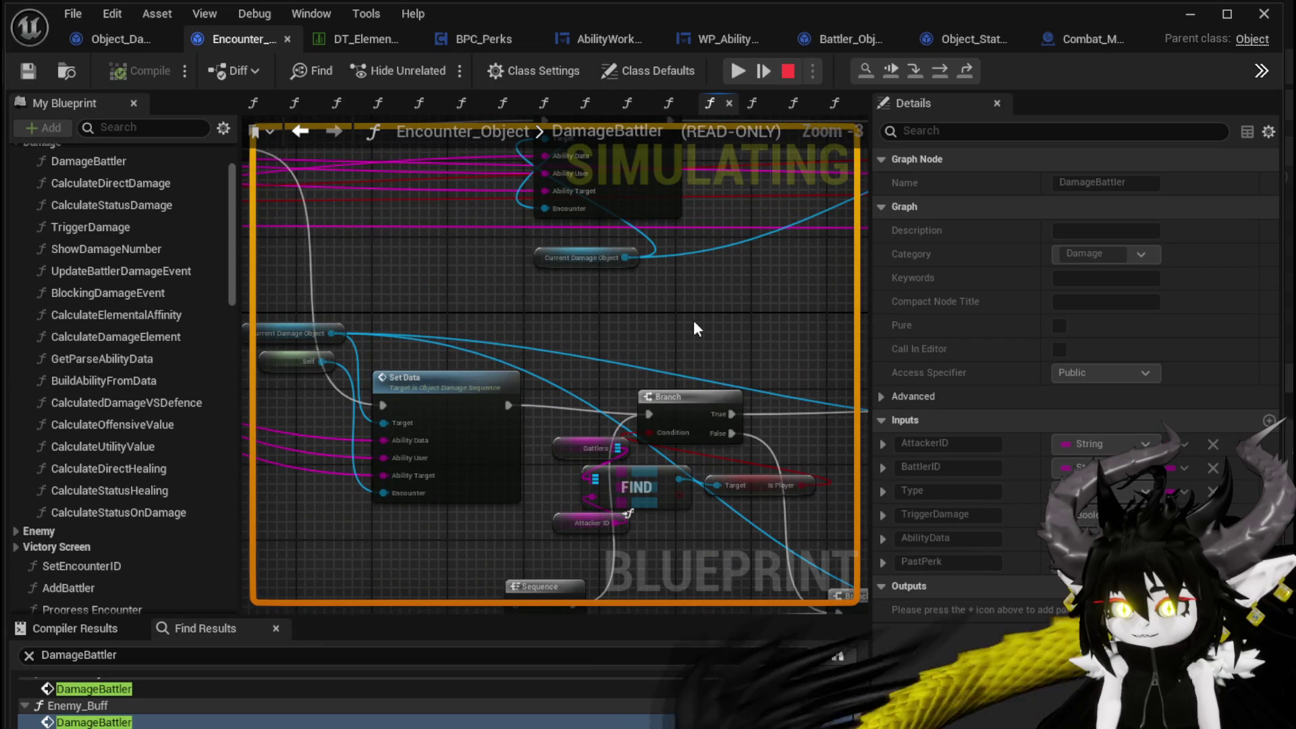
- Check the Perk Check nodes, then resume the playtest and stop it with Esc
{"action": "left_click_drag", "start_coordinate": [692, 317], "coordinate": [360, 119]}
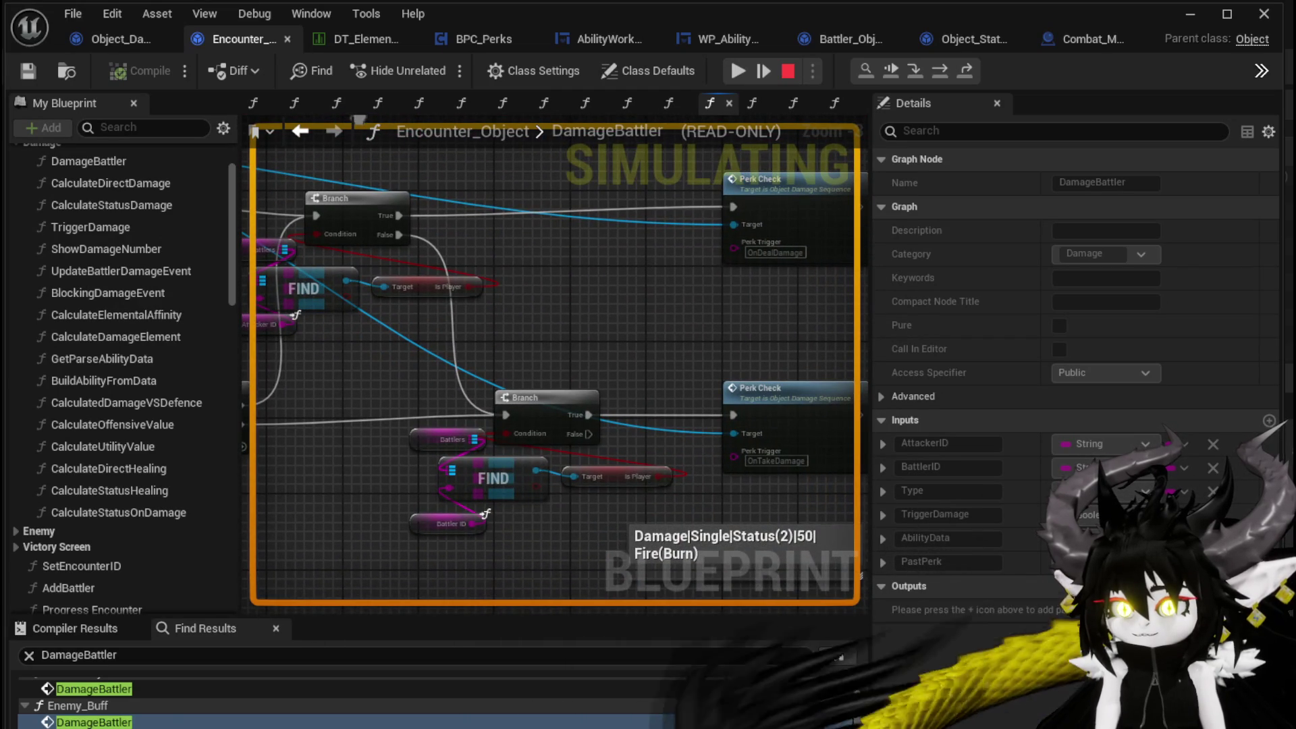
{"action": "scroll", "coordinate": [839, 310], "scroll_direction": "down", "scroll_amount": 1}
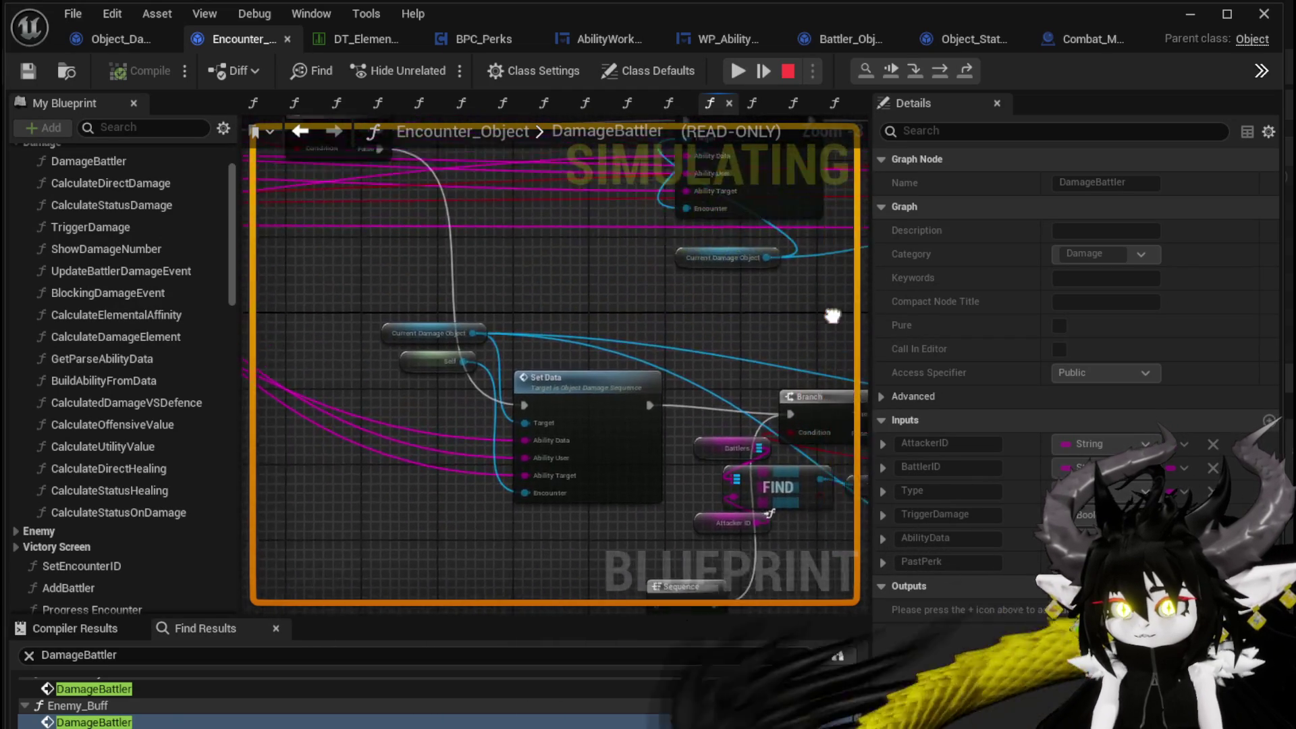
{"action": "left_click_drag", "start_coordinate": [839, 310], "coordinate": [618, 312]}
{"action": "left_click_drag", "start_coordinate": [753, 340], "coordinate": [845, 387]}
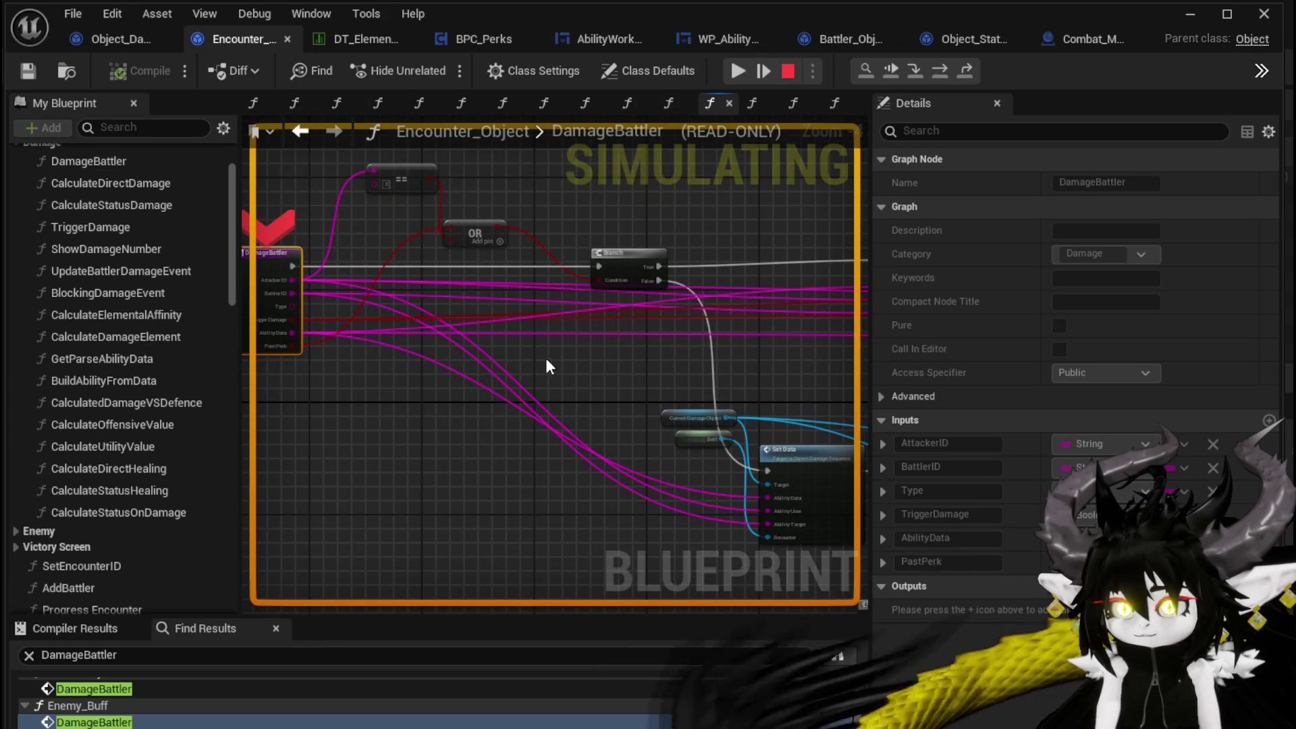
{"action": "left_click", "coordinate": [732, 73]}
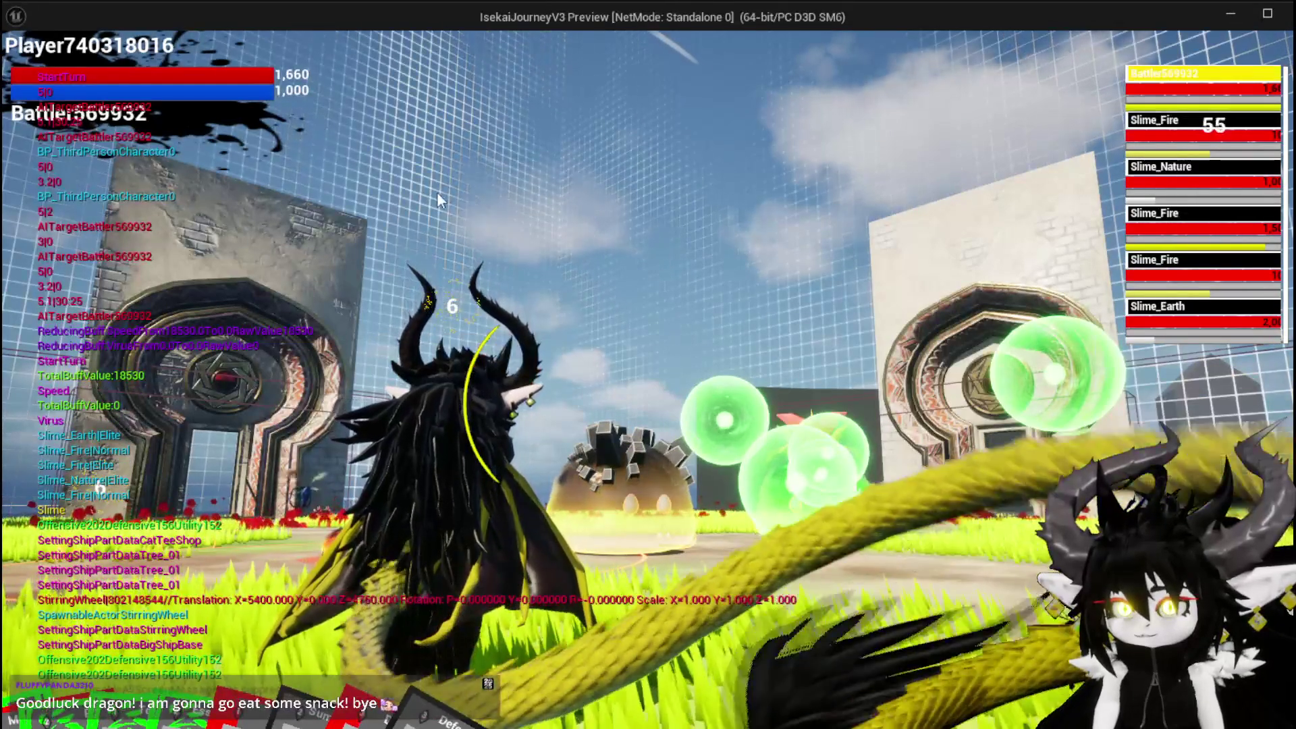
{"action": "key", "text": "Escape"}
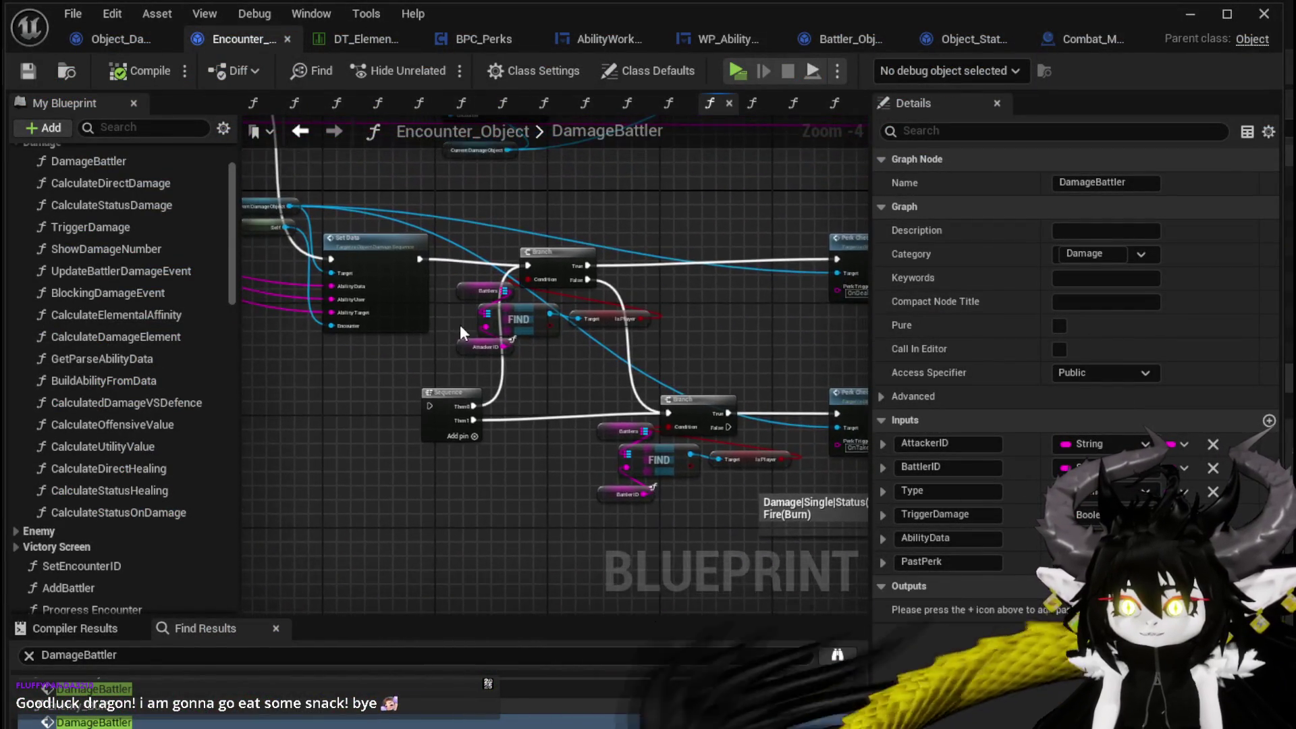
{"action": "scroll", "coordinate": [432, 330], "scroll_direction": "up", "scroll_amount": 1}
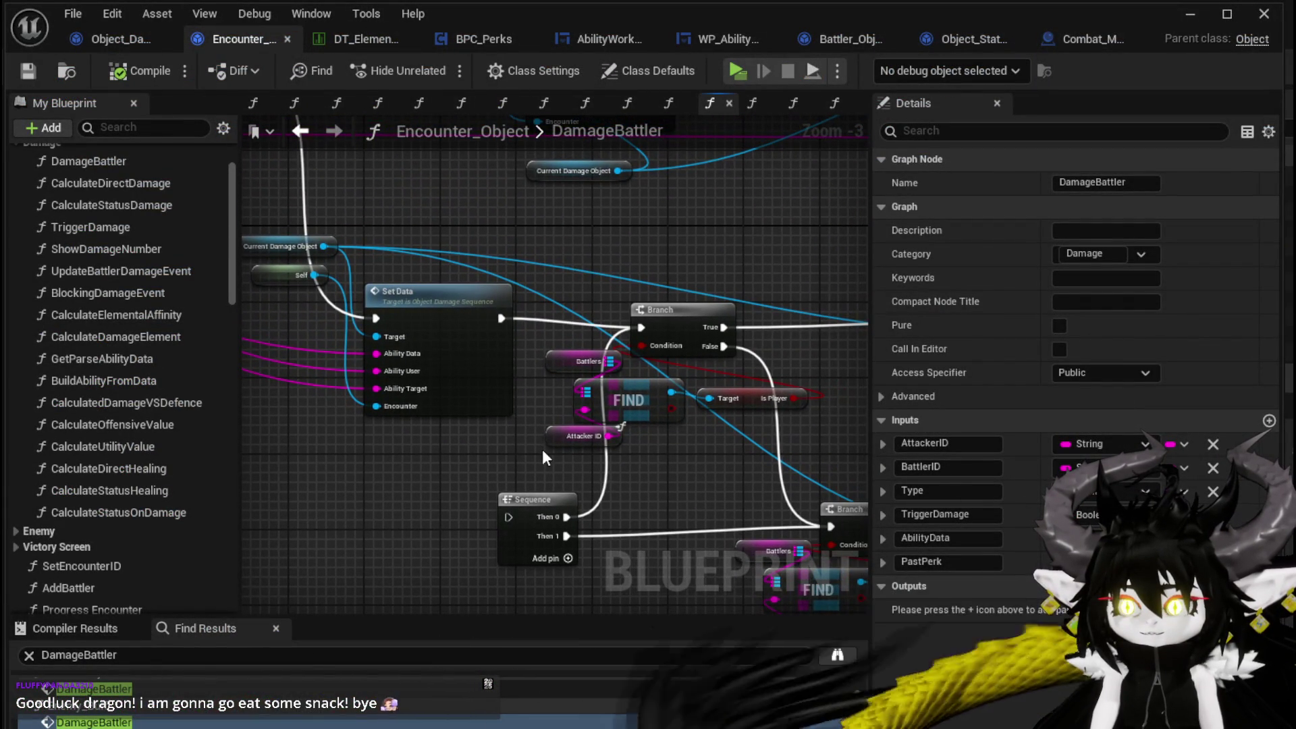
{"action": "left_click_drag", "start_coordinate": [626, 411], "coordinate": [328, 303]}
{"action": "left_click", "coordinate": [775, 388]}
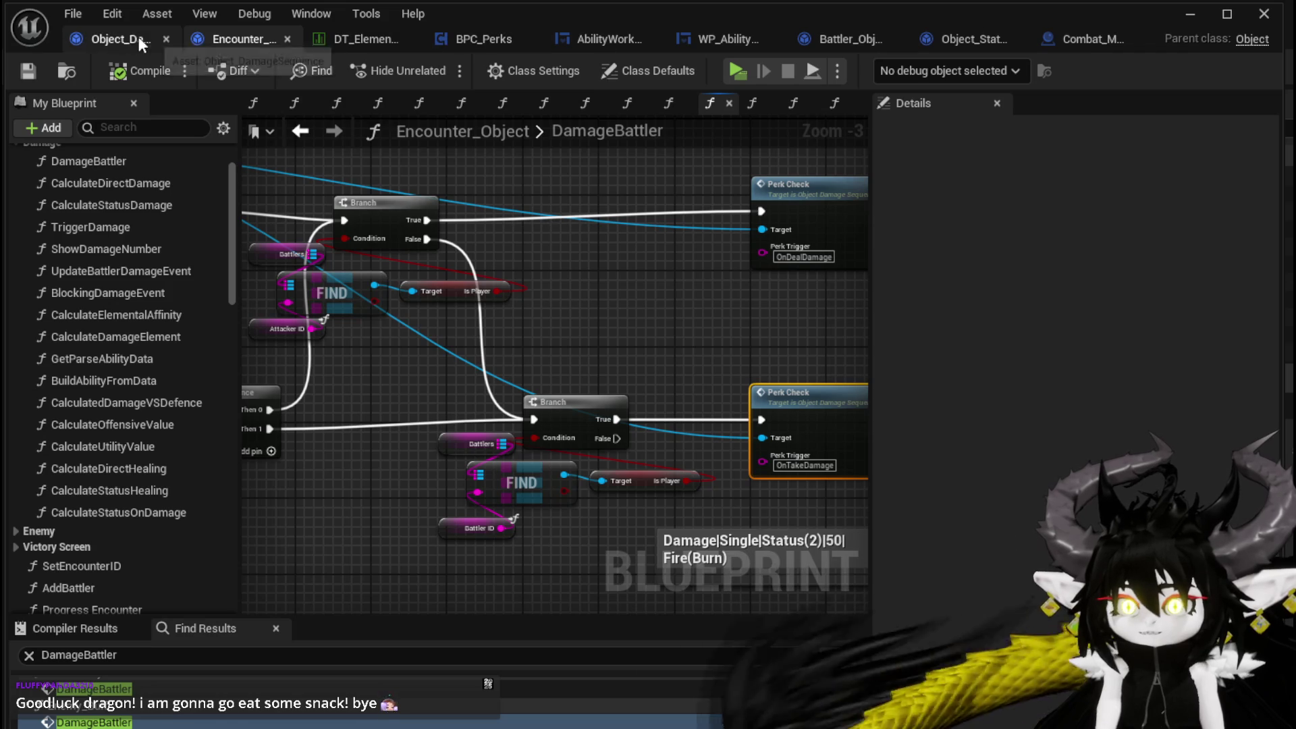
{"action": "left_click", "coordinate": [468, 41]}
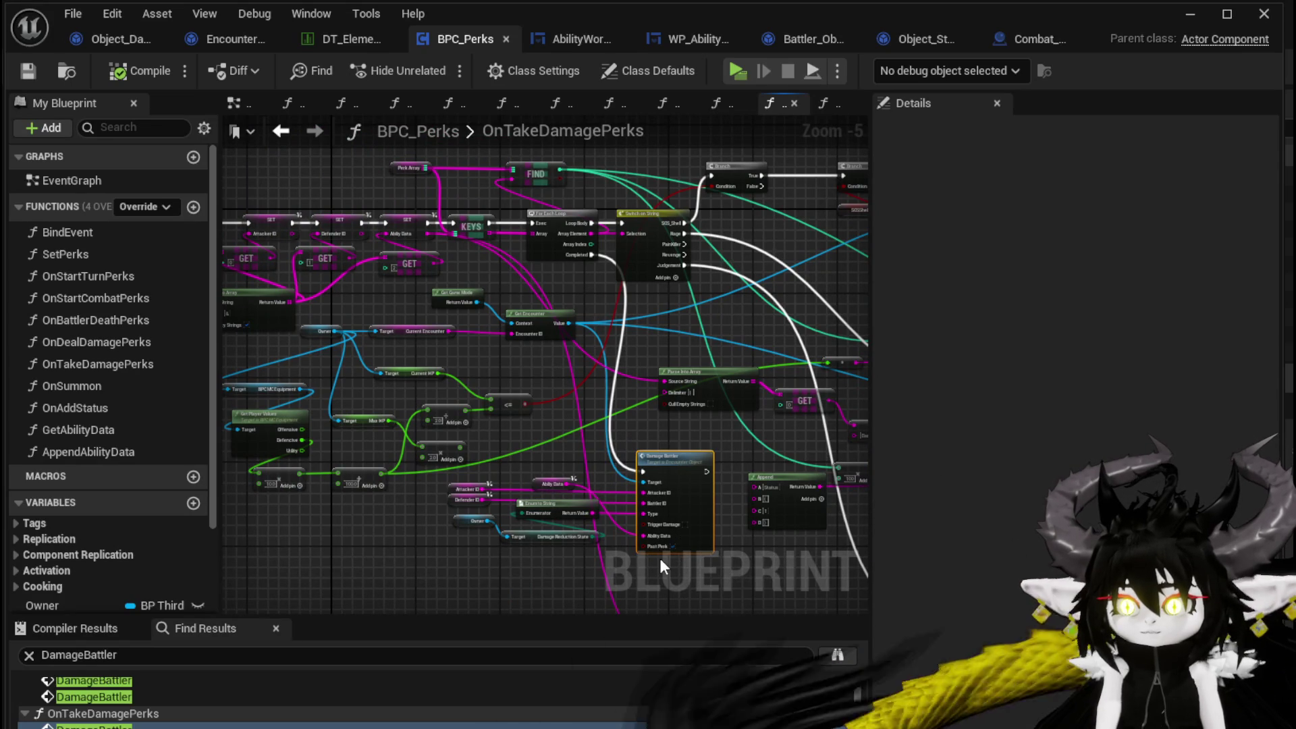
{"action": "scroll", "coordinate": [659, 556], "scroll_direction": "up", "scroll_amount": 3}
{"action": "left_click", "coordinate": [613, 516]}
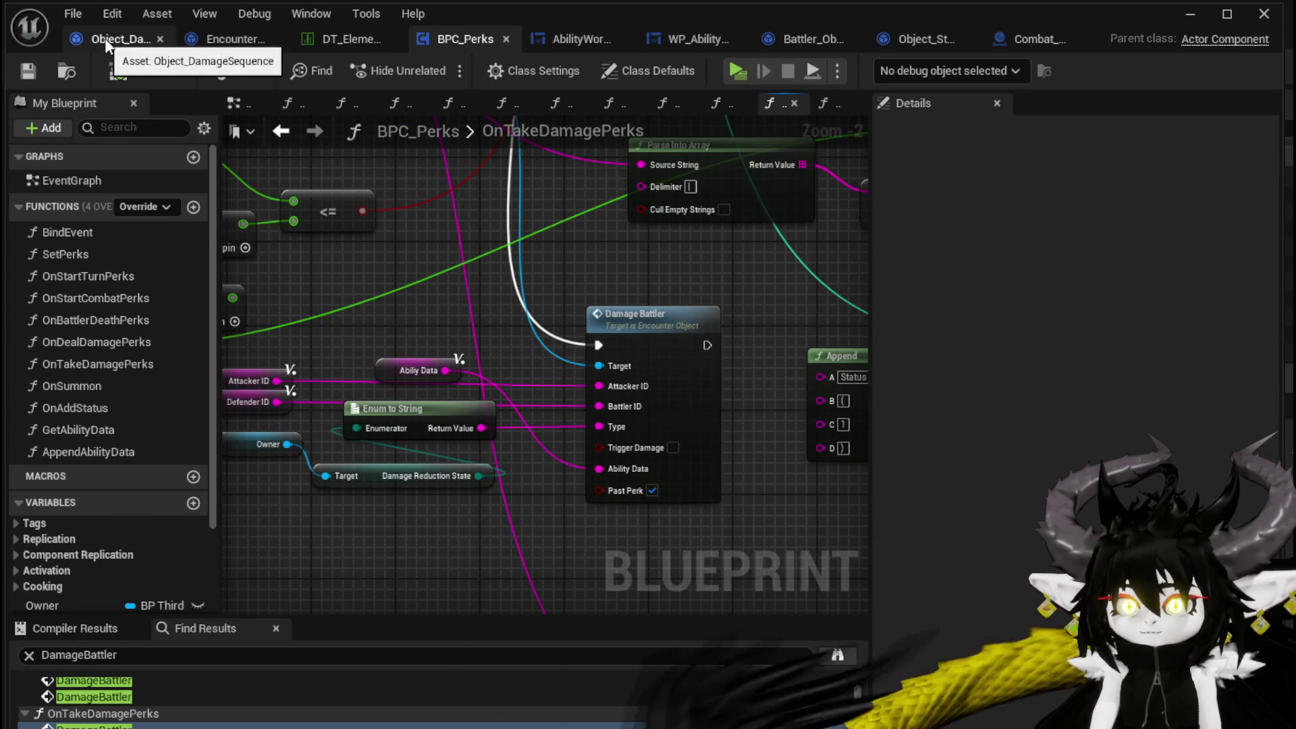
{"action": "left_click", "coordinate": [212, 40]}
{"action": "scroll", "coordinate": [546, 328], "scroll_direction": "down", "scroll_amount": 1}
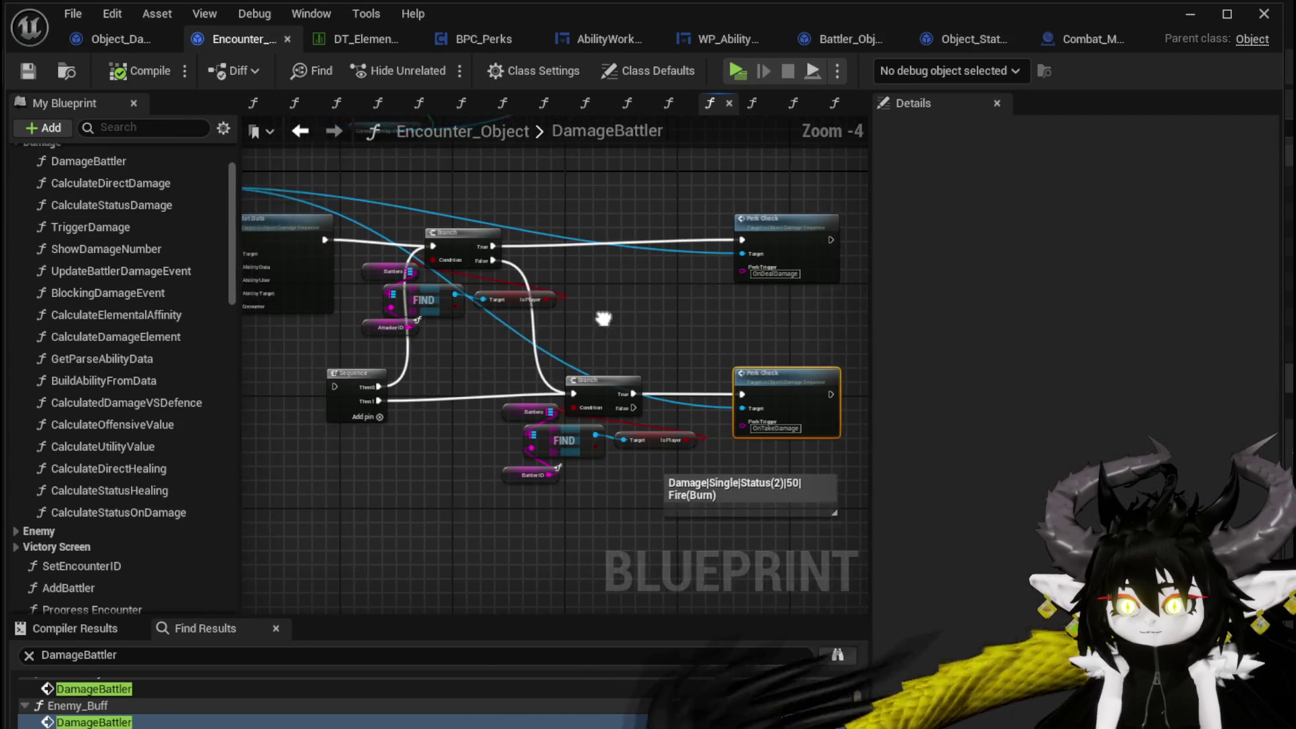
{"action": "left_click_drag", "start_coordinate": [608, 309], "coordinate": [714, 357]}
{"action": "mouse_move", "coordinate": [582, 299]}
{"action": "left_mouse_down"}
{"action": "mouse_move", "coordinate": [943, 403]}
{"action": "mouse_move", "coordinate": [775, 413]}
{"action": "mouse_move", "coordinate": [509, 367]}
{"action": "mouse_move", "coordinate": [325, 213]}
{"action": "left_mouse_up"}
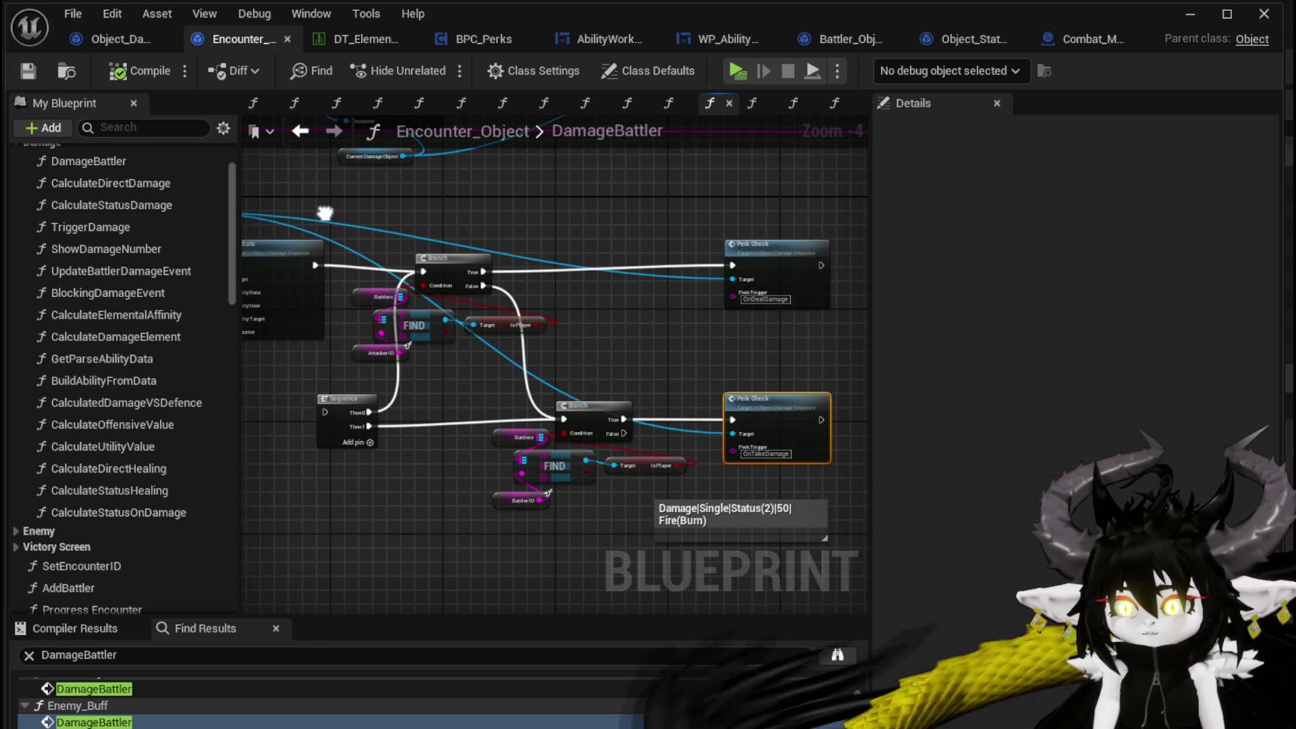
{"action": "left_click", "coordinate": [468, 41]}
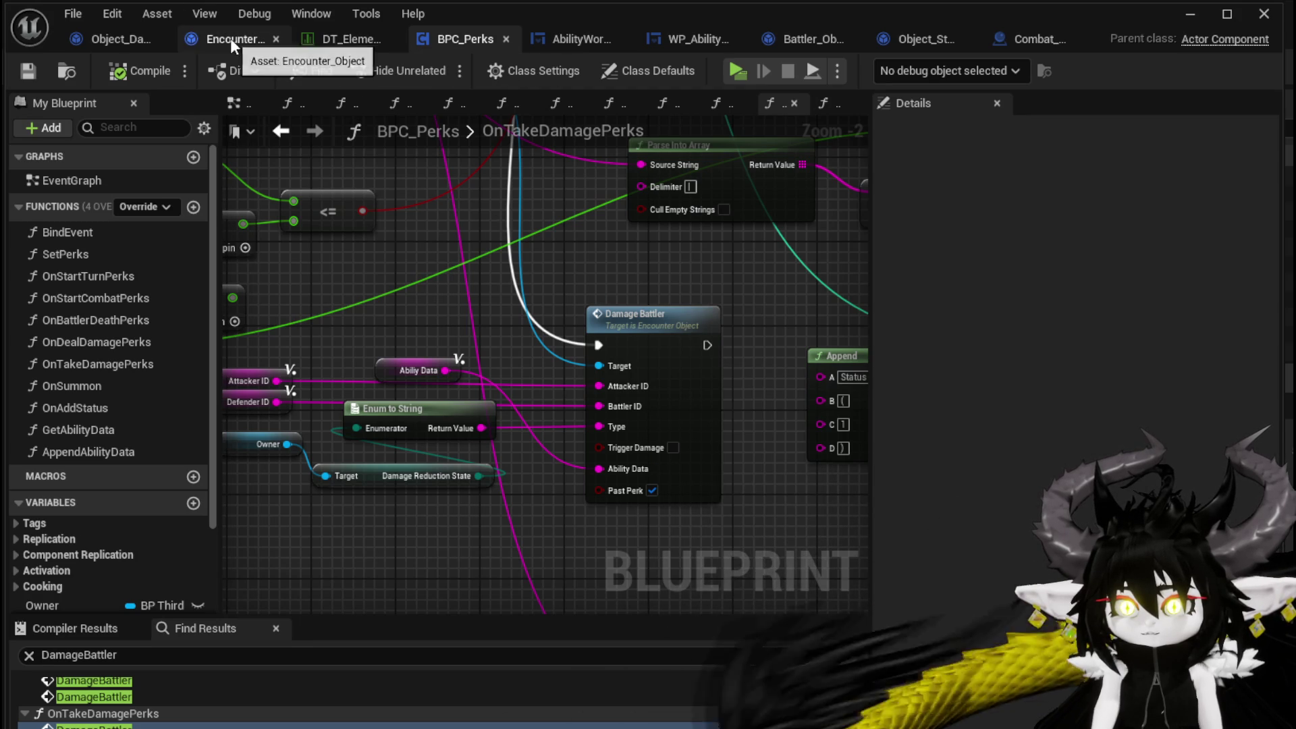
{"action": "left_click", "coordinate": [209, 41]}
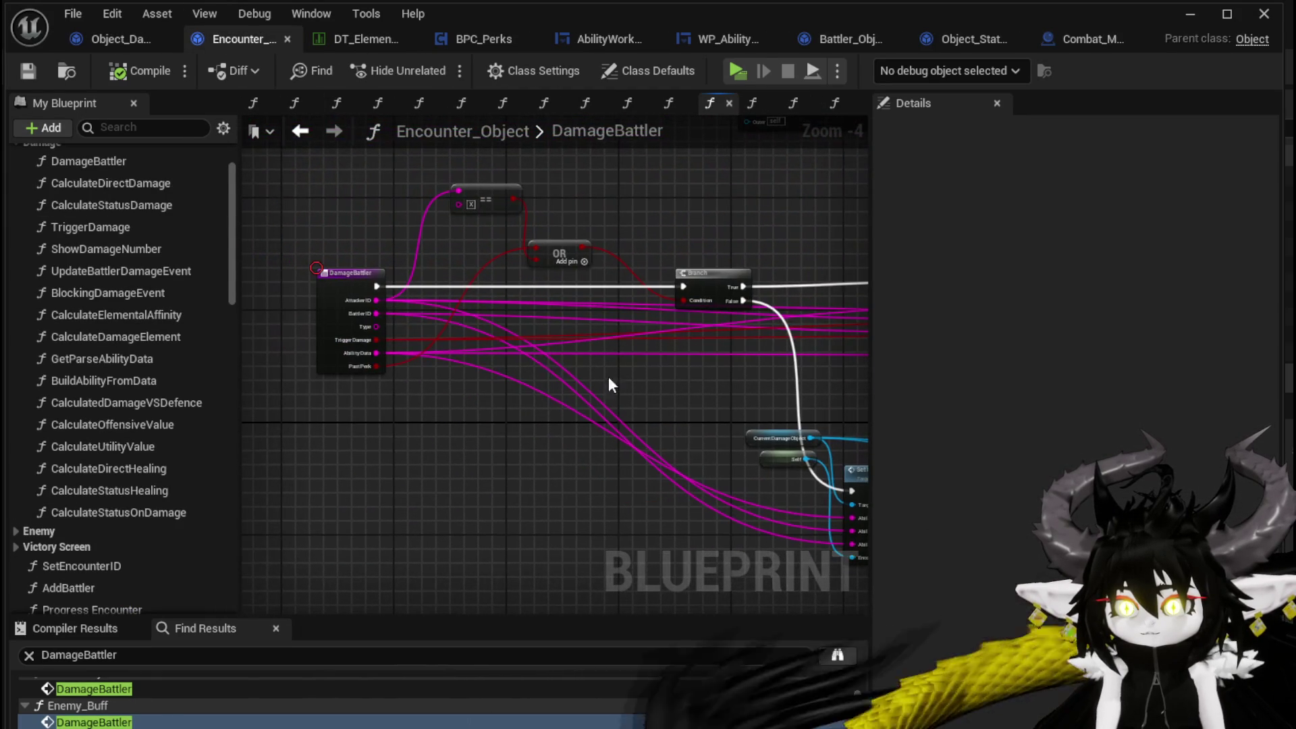
{"action": "right_click", "coordinate": [337, 284]}
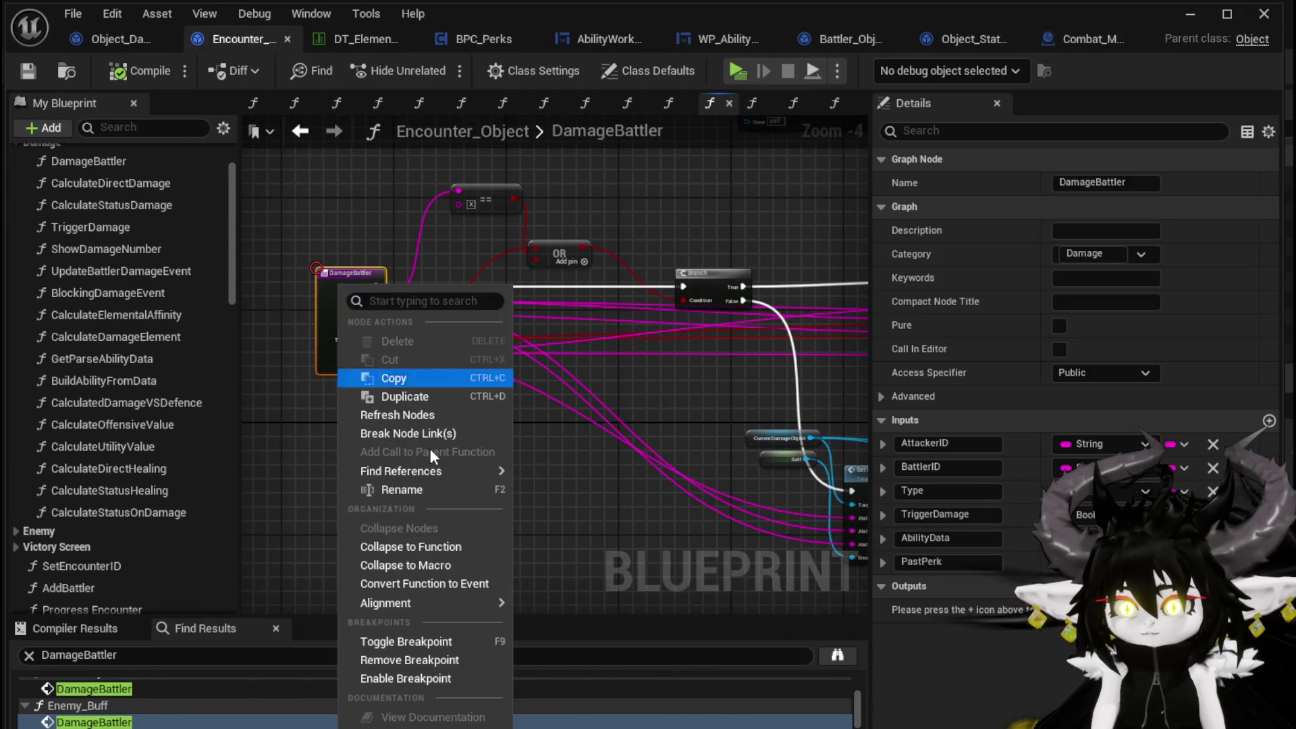
- Enable the DamageBattler entry breakpoint, launch a standalone playtest and attack the red slime
{"action": "left_click", "coordinate": [403, 678]}
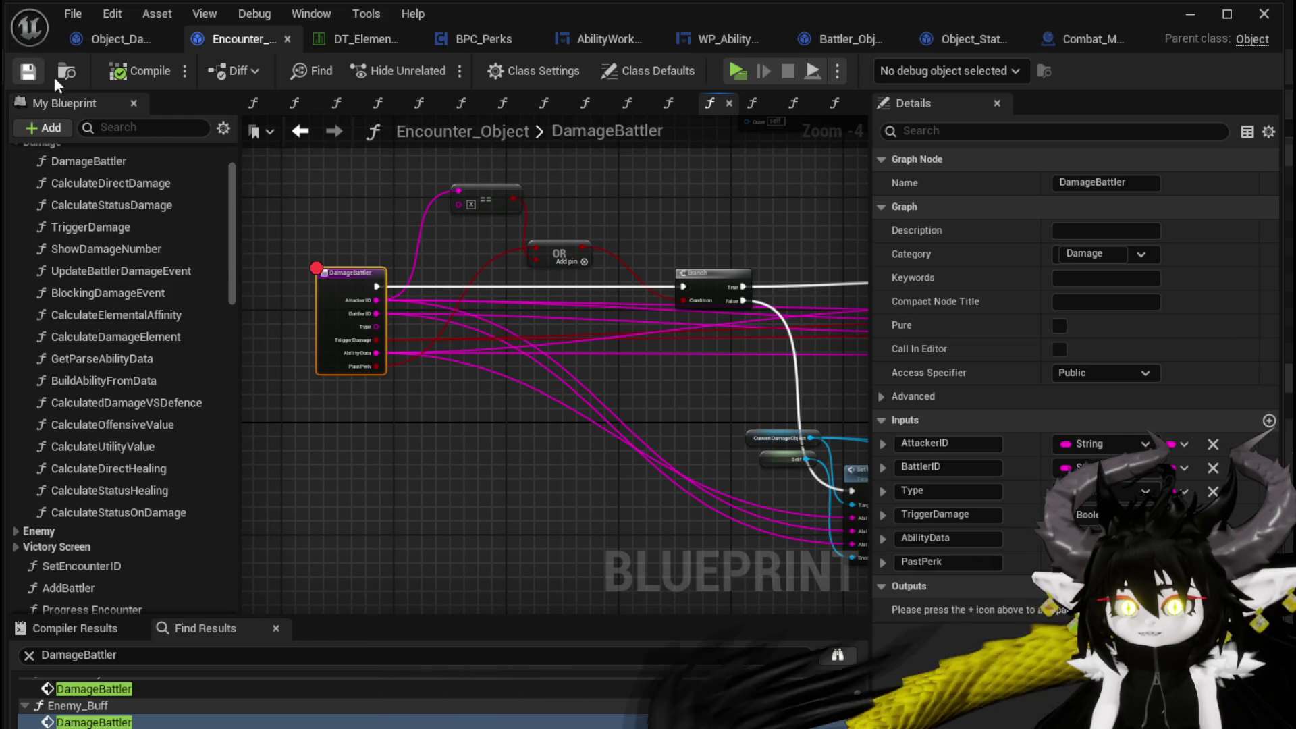
{"action": "left_click", "coordinate": [1189, 14]}
{"action": "left_click", "coordinate": [424, 64]}
{"action": "left_click", "coordinate": [517, 229]}
{"action": "key", "text": "space"}
{"action": "key", "text": "w"}
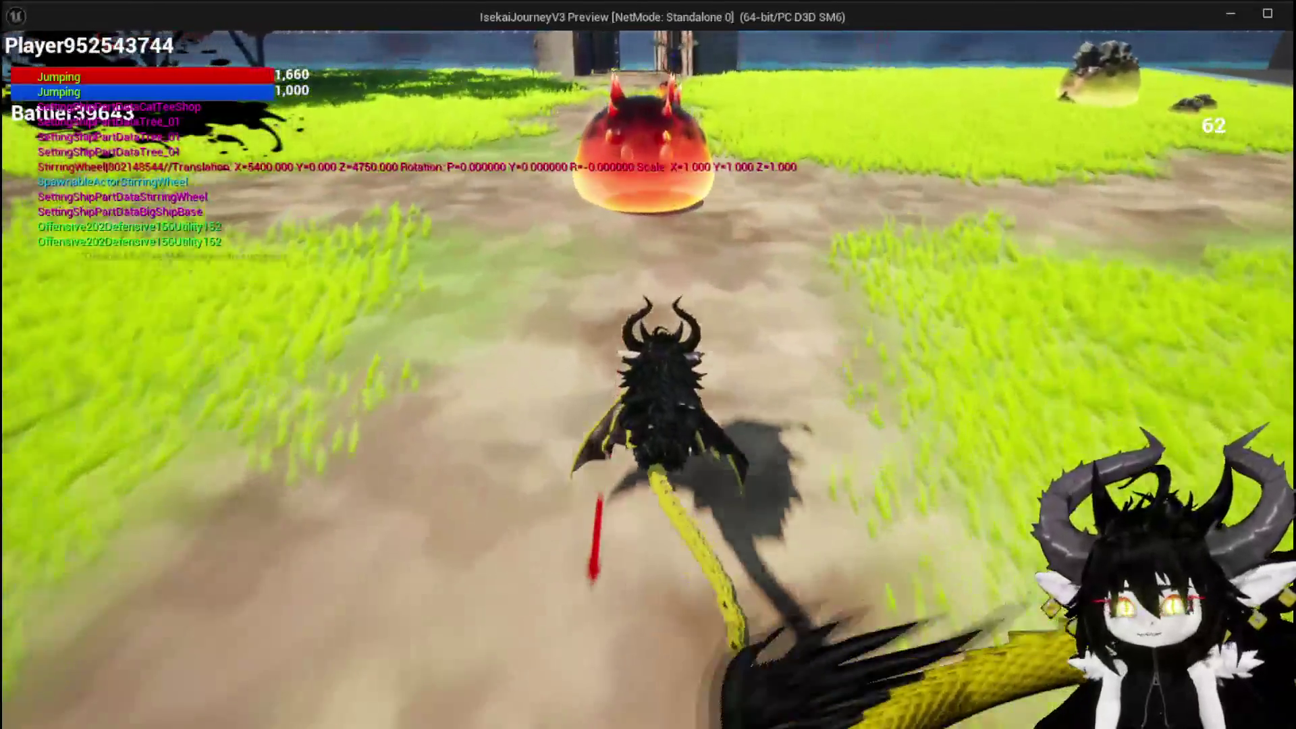
{"action": "key", "text": "1"}
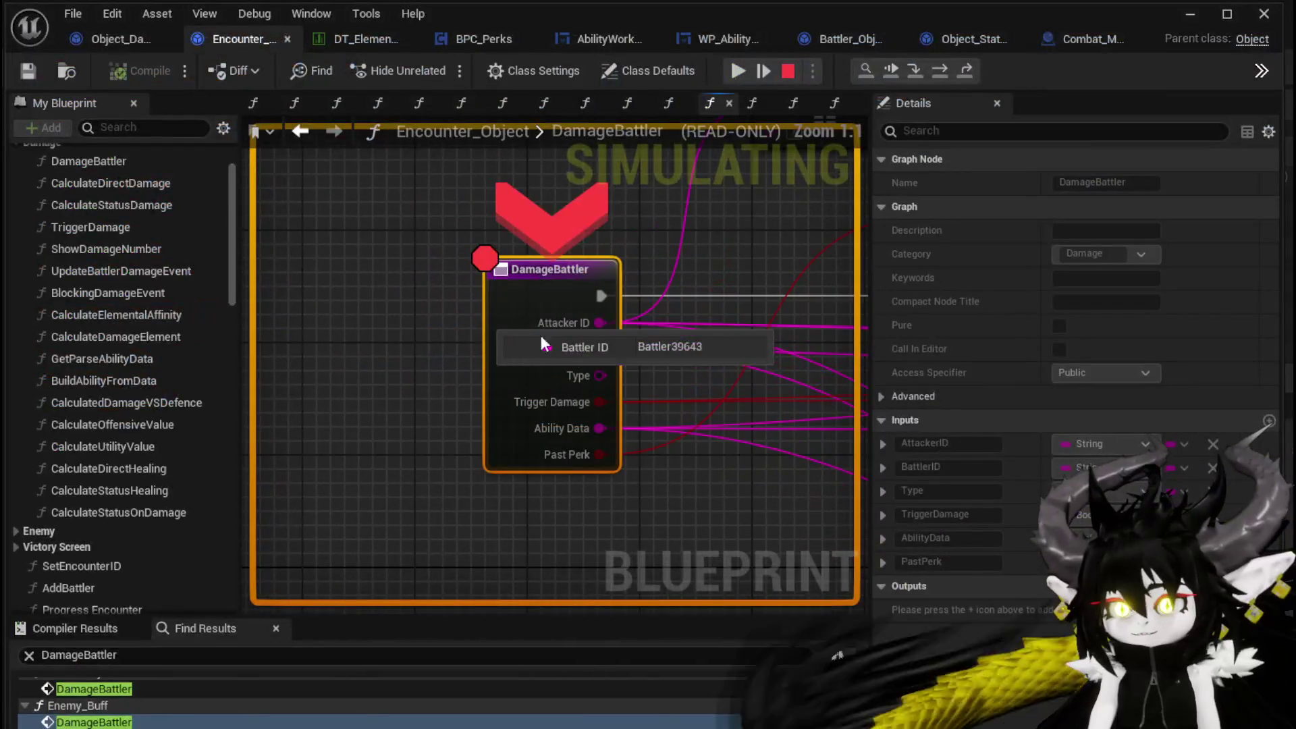
- Resume through the TypeCheck and AddStatus breakpoints until DamageBattler's entry breakpoint halts execution
{"action": "left_click", "coordinate": [737, 70]}
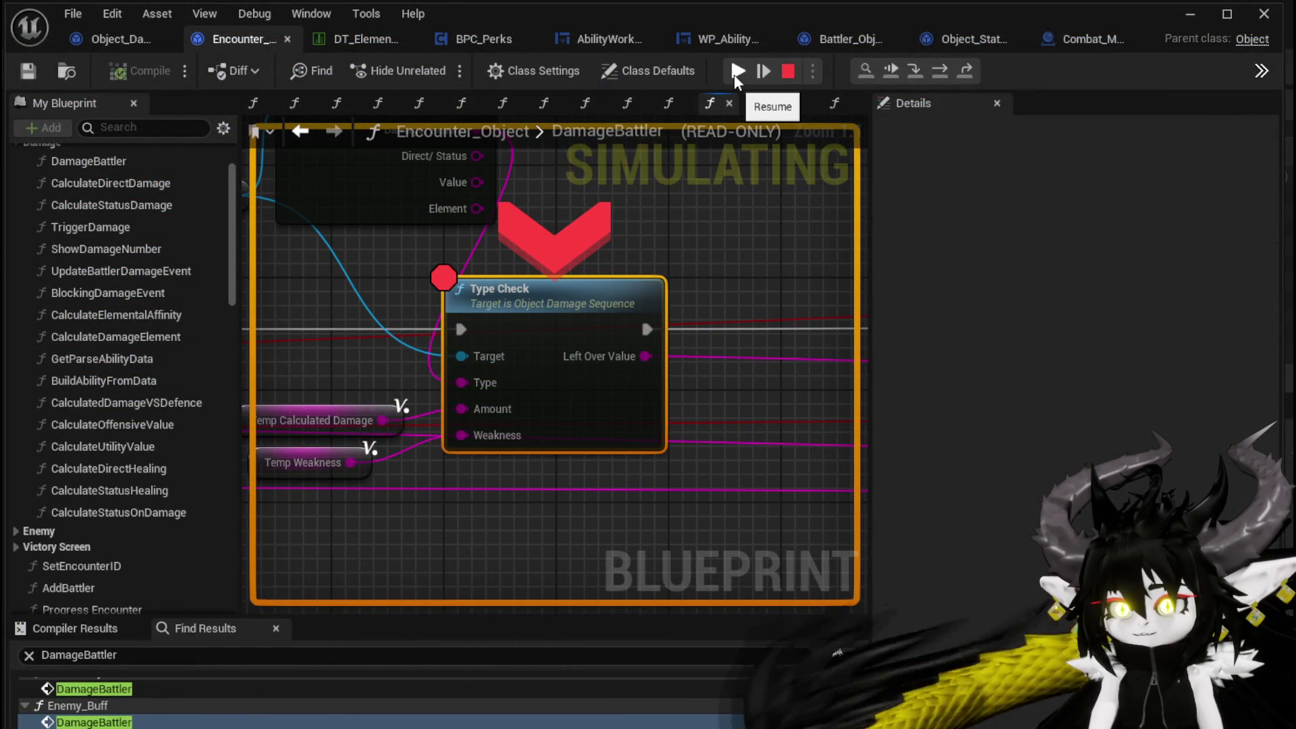
{"action": "left_click", "coordinate": [735, 72]}
{"action": "left_click", "coordinate": [735, 71]}
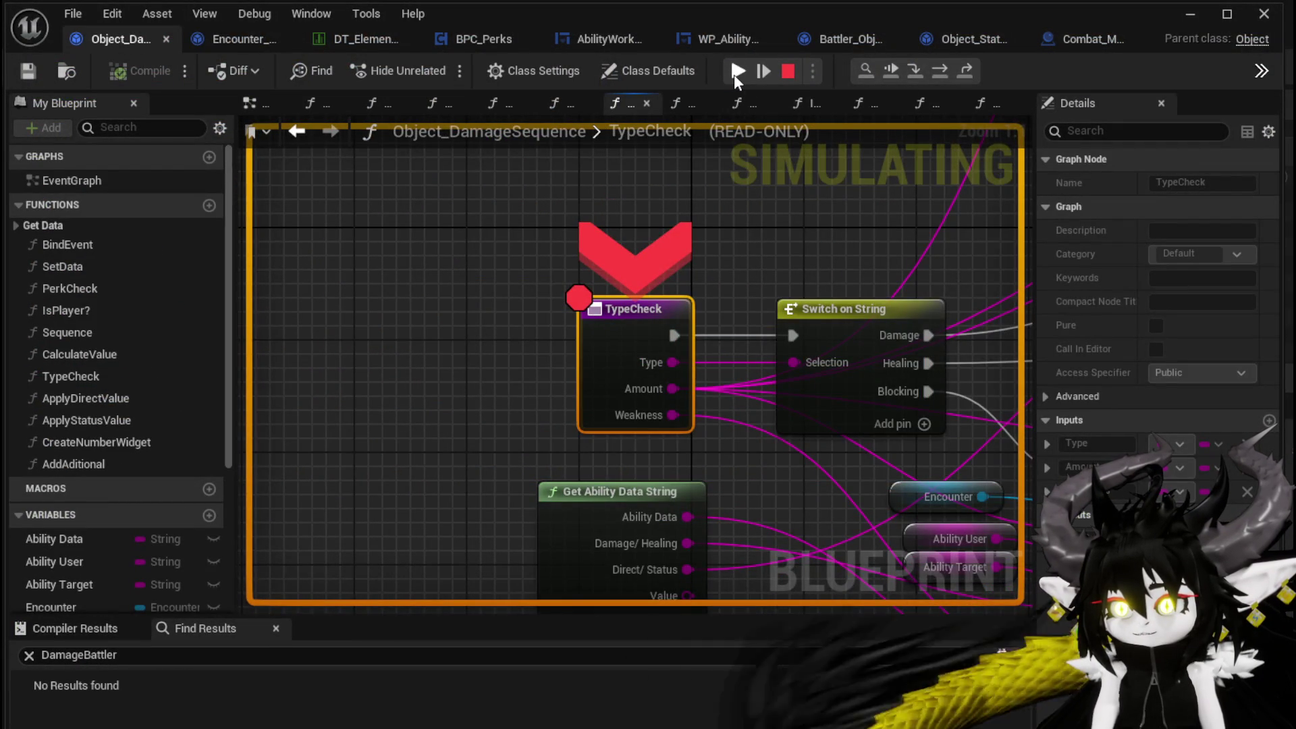
{"action": "left_click", "coordinate": [736, 71]}
{"action": "left_click", "coordinate": [735, 71]}
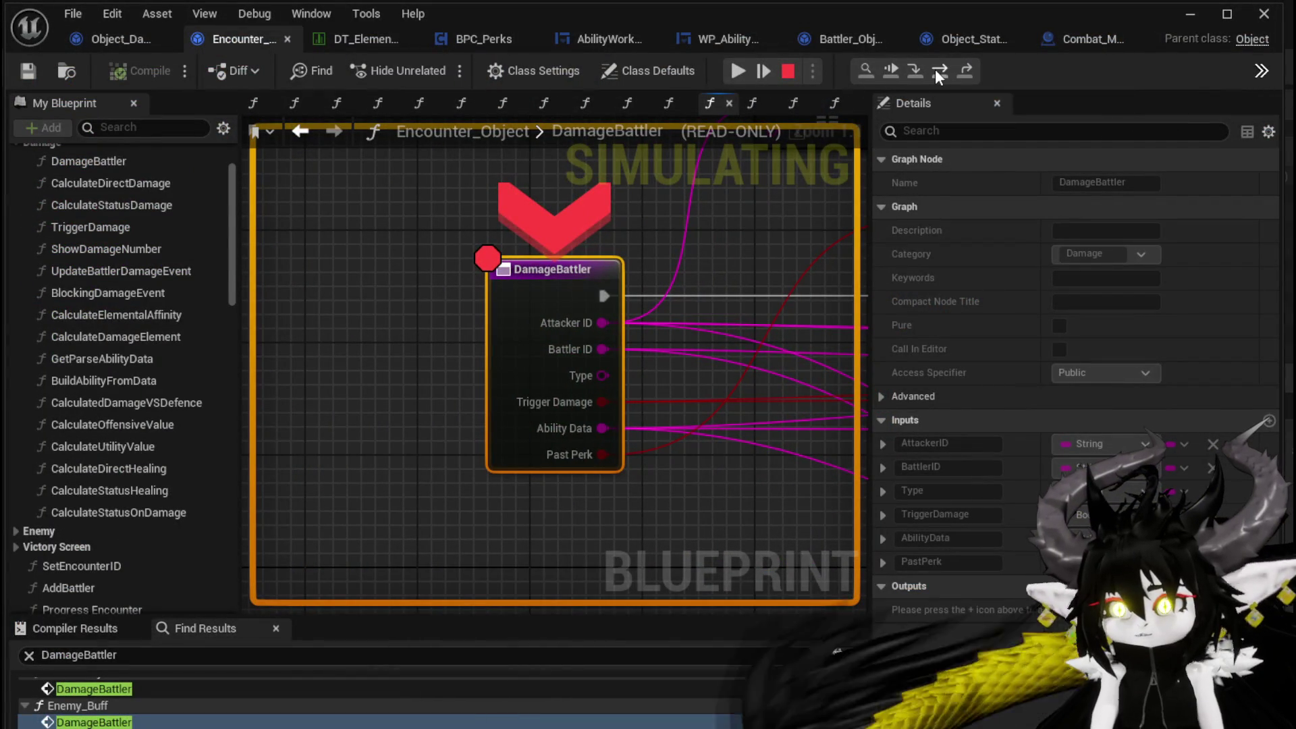
- Step through Set Data and both Branch nodes to the OnTakeDamage Perk Check
{"action": "left_click", "coordinate": [939, 71]}
{"action": "left_click", "coordinate": [938, 69]}
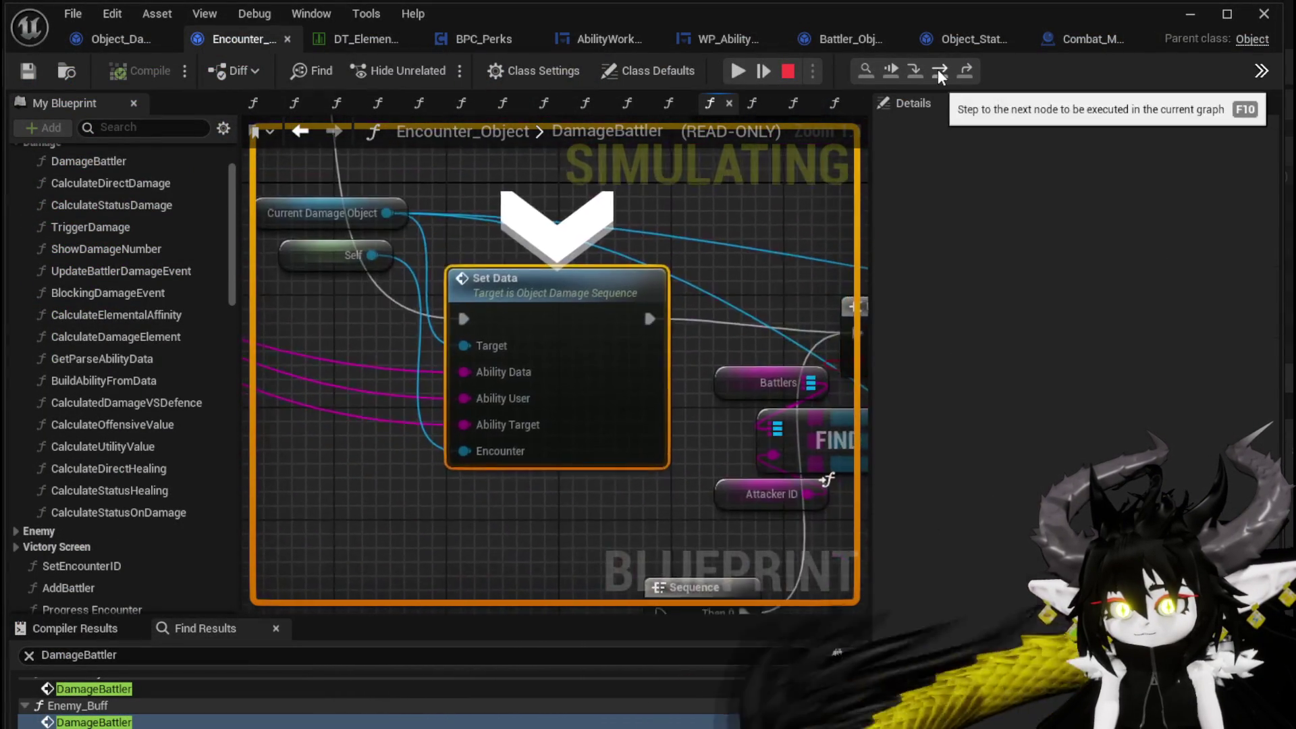
{"action": "left_click", "coordinate": [937, 69]}
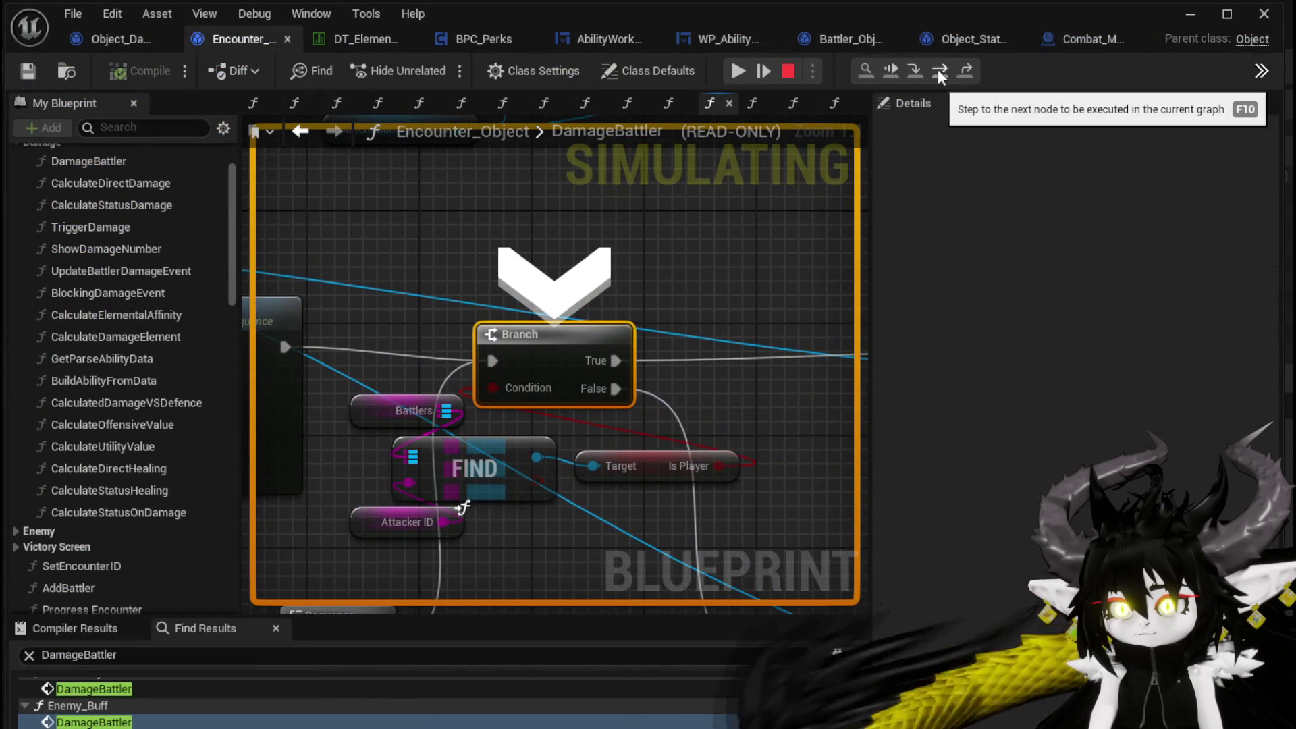
{"action": "left_click", "coordinate": [938, 69]}
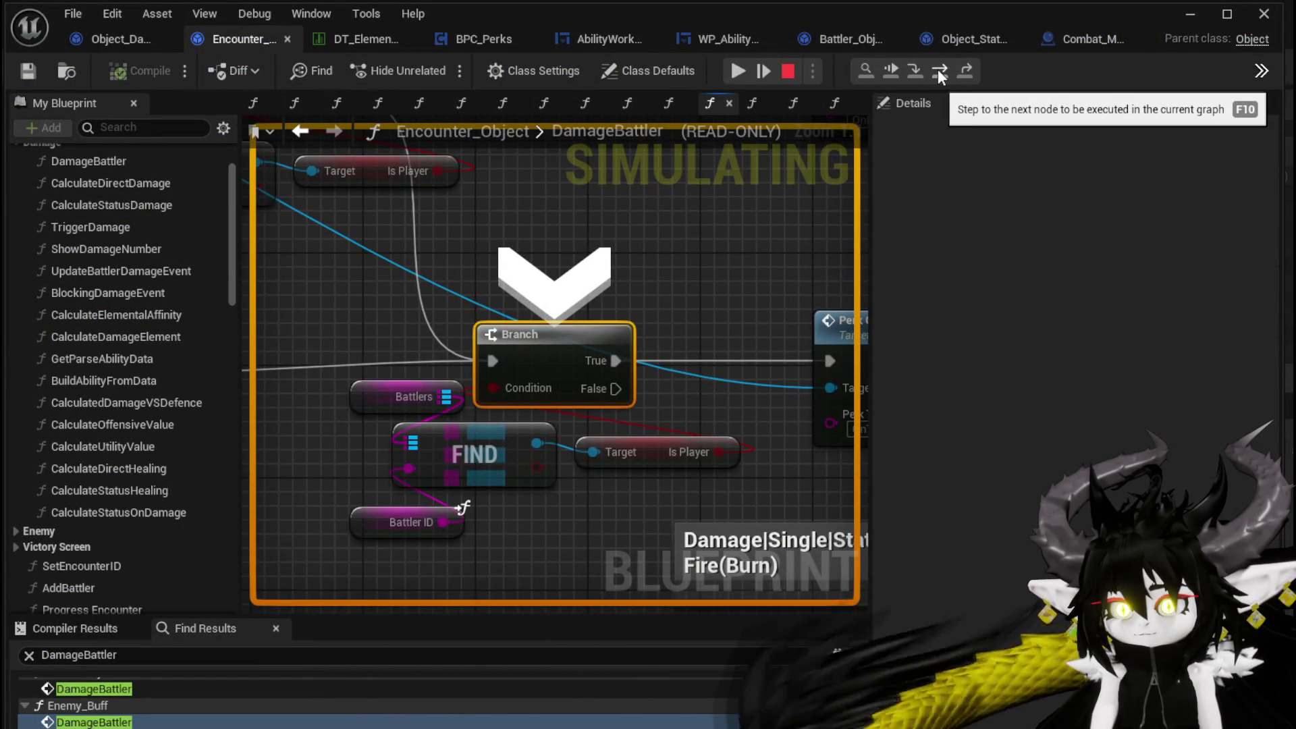
{"action": "left_click", "coordinate": [937, 69]}
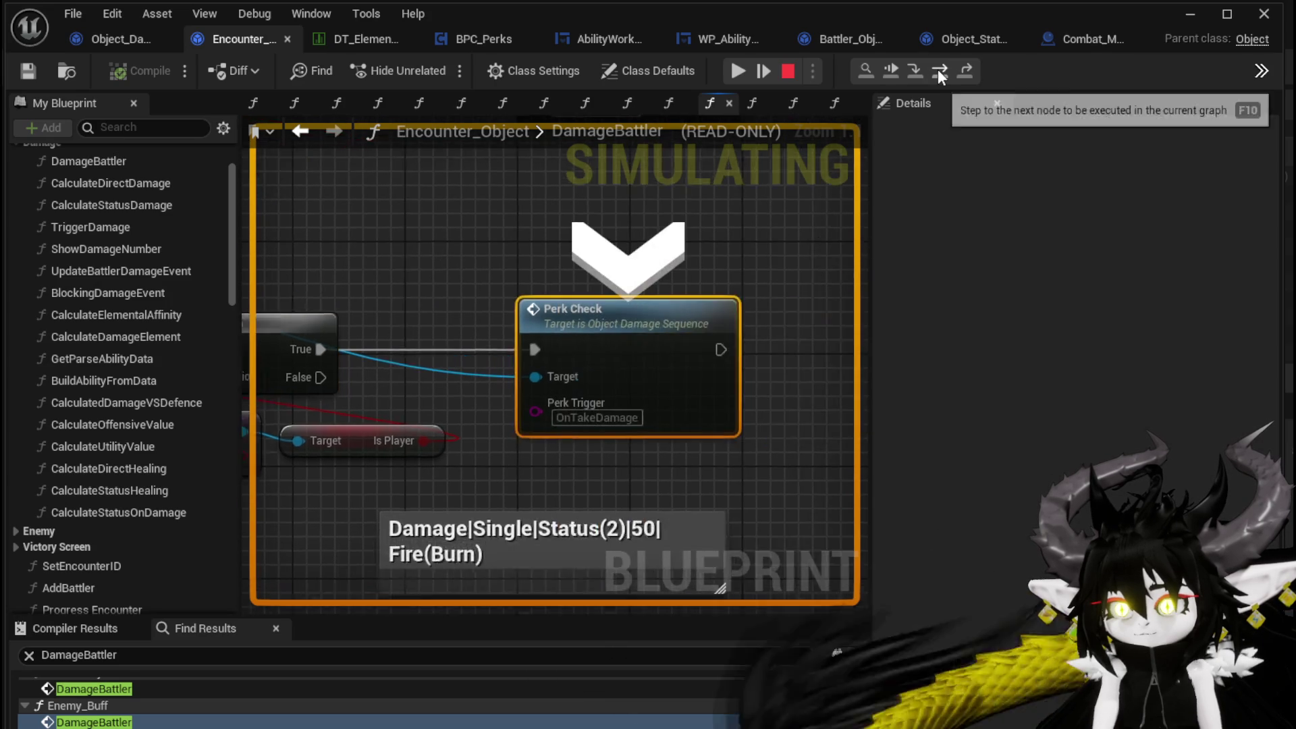
{"action": "scroll", "coordinate": [542, 286], "scroll_direction": "down", "scroll_amount": 4}
{"action": "mouse_move", "coordinate": [446, 216]}
{"action": "left_mouse_down"}
{"action": "mouse_move", "coordinate": [565, 330]}
{"action": "mouse_move", "coordinate": [374, 267]}
{"action": "left_mouse_up"}
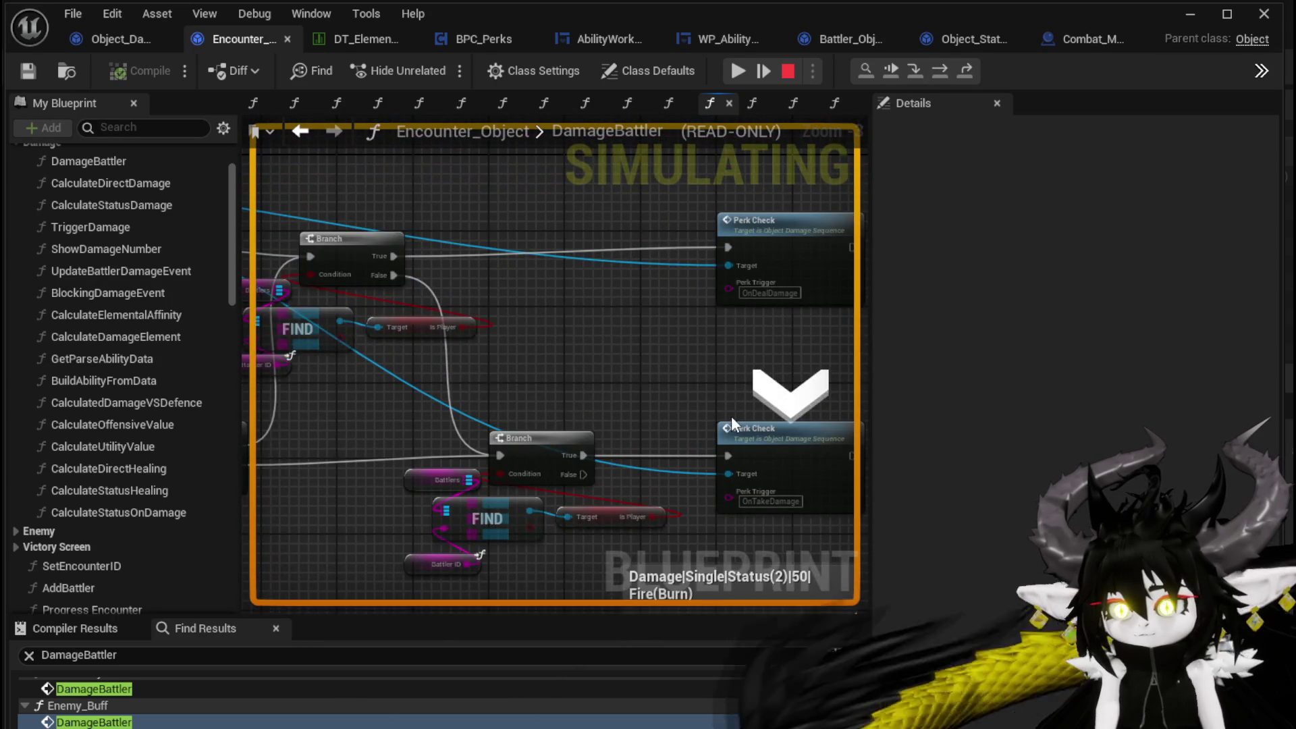
- Step into the PerkCheck function as far as Trigger Perk, then let it run
{"action": "left_click", "coordinate": [914, 70]}
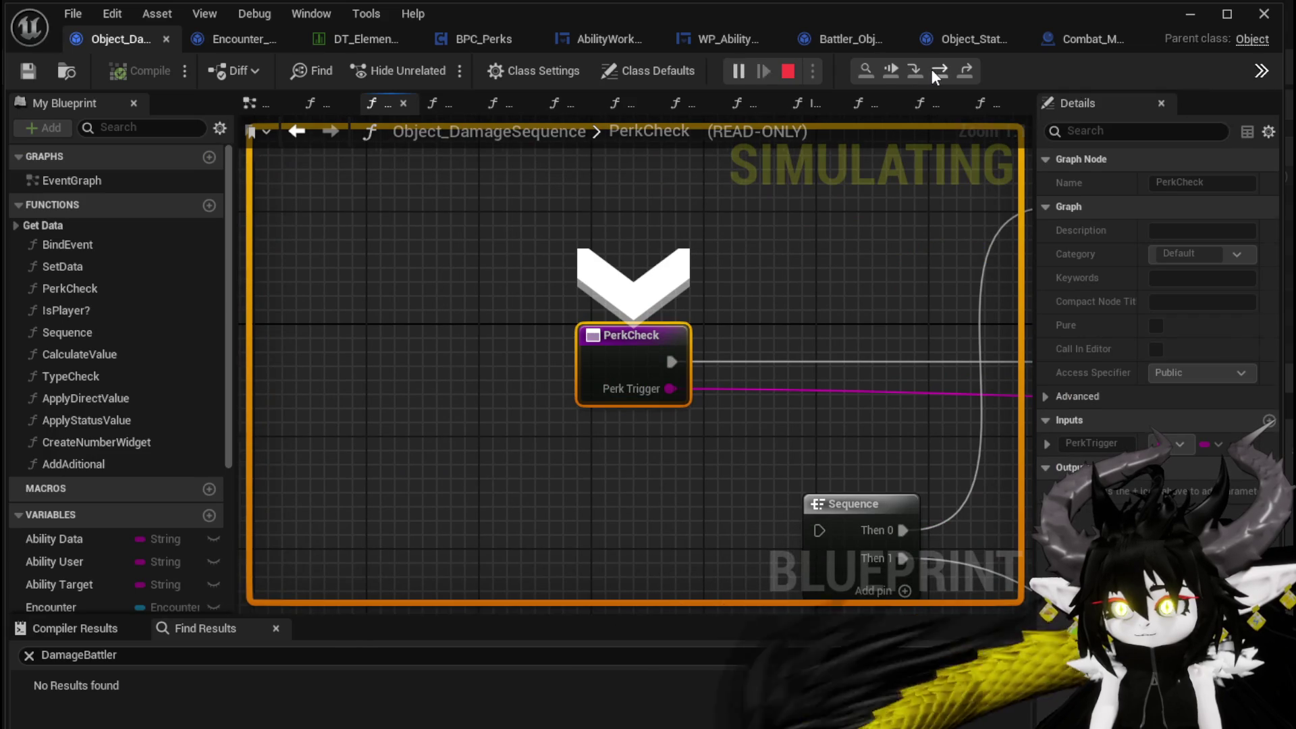
{"action": "left_click", "coordinate": [933, 70]}
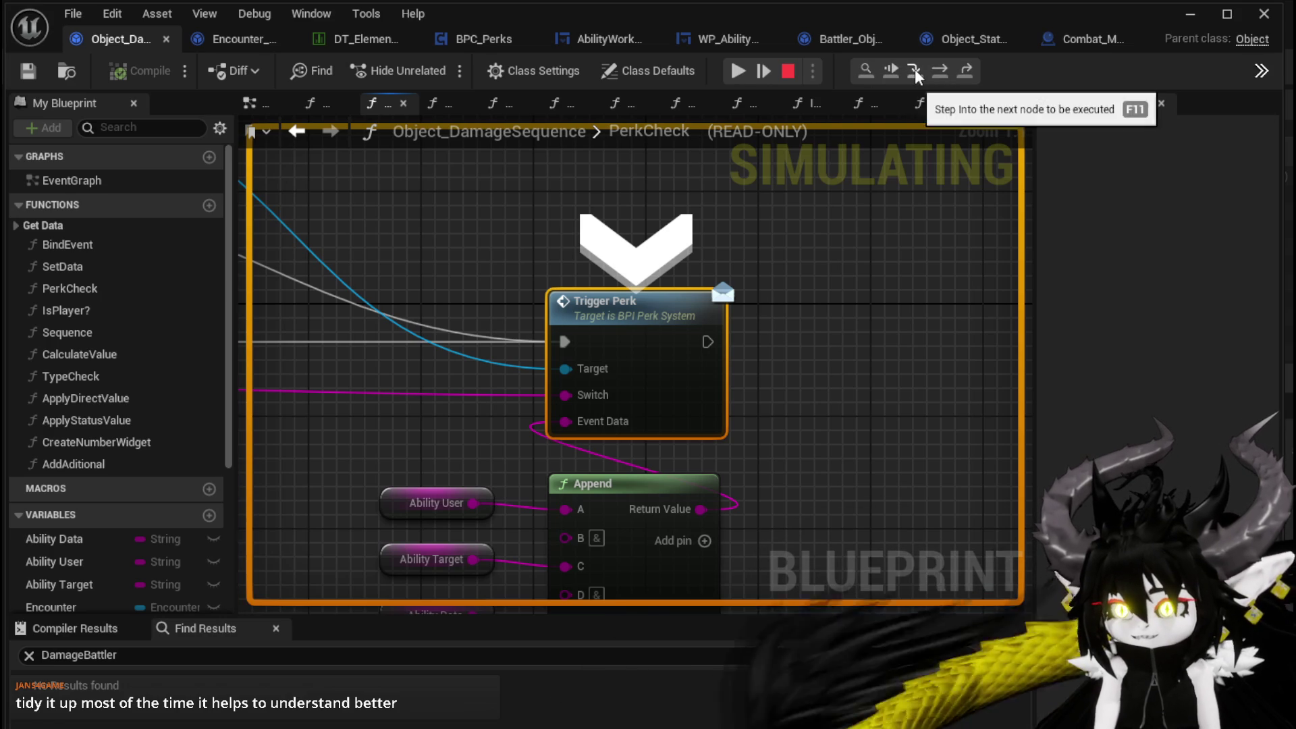
{"action": "left_click", "coordinate": [915, 73]}
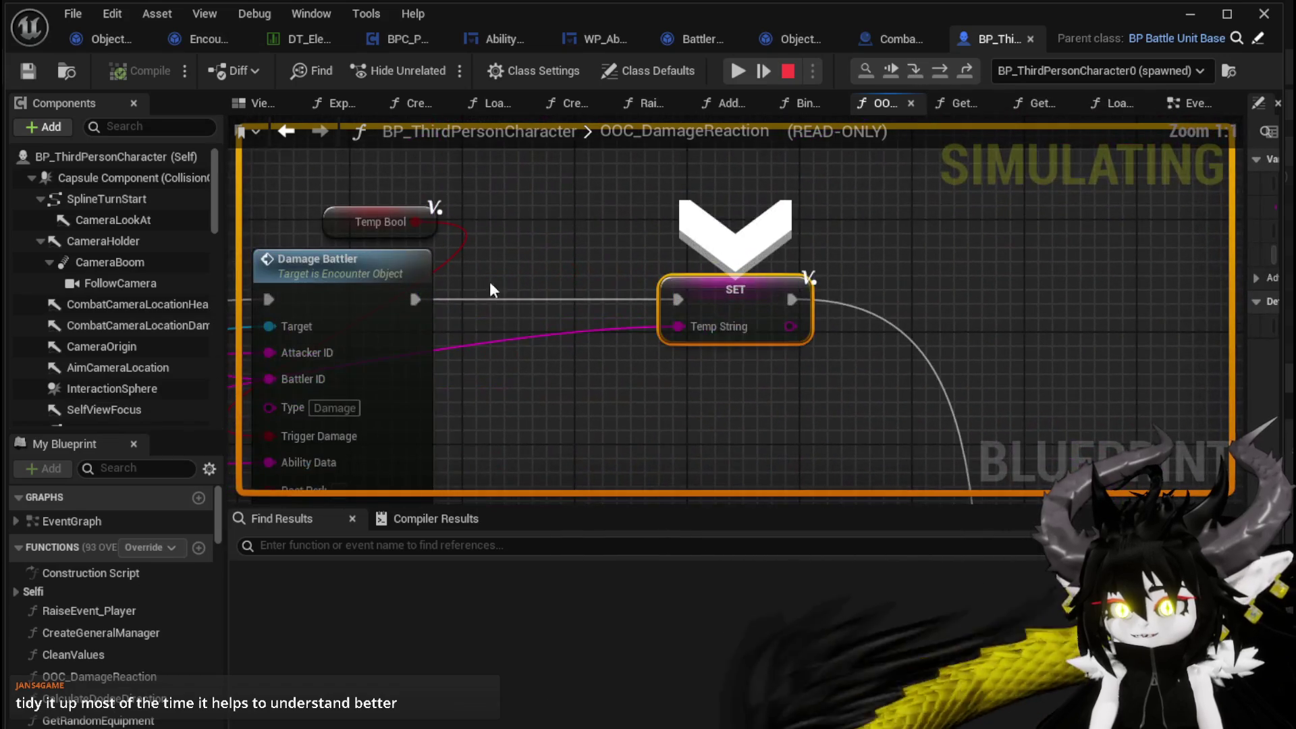
{"action": "scroll", "coordinate": [697, 315], "scroll_direction": "down", "scroll_amount": 2}
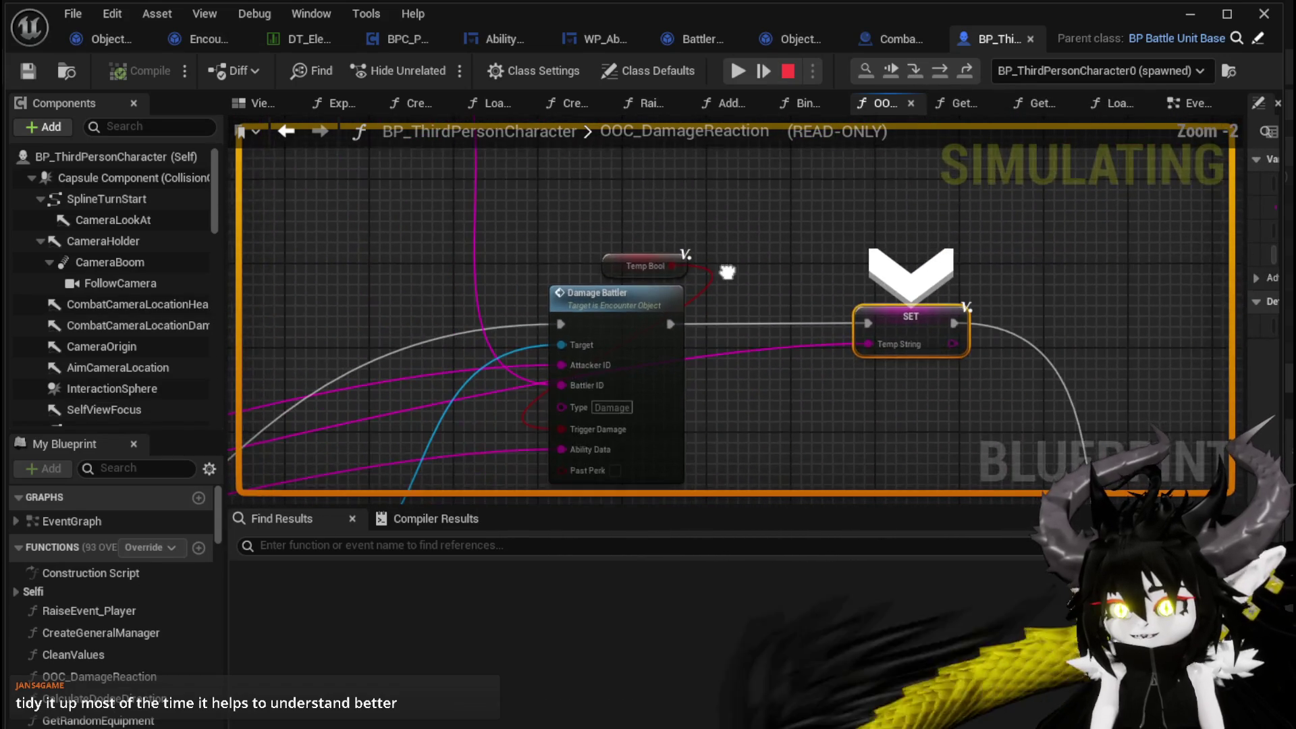
{"action": "scroll", "coordinate": [735, 237], "scroll_direction": "down", "scroll_amount": 4}
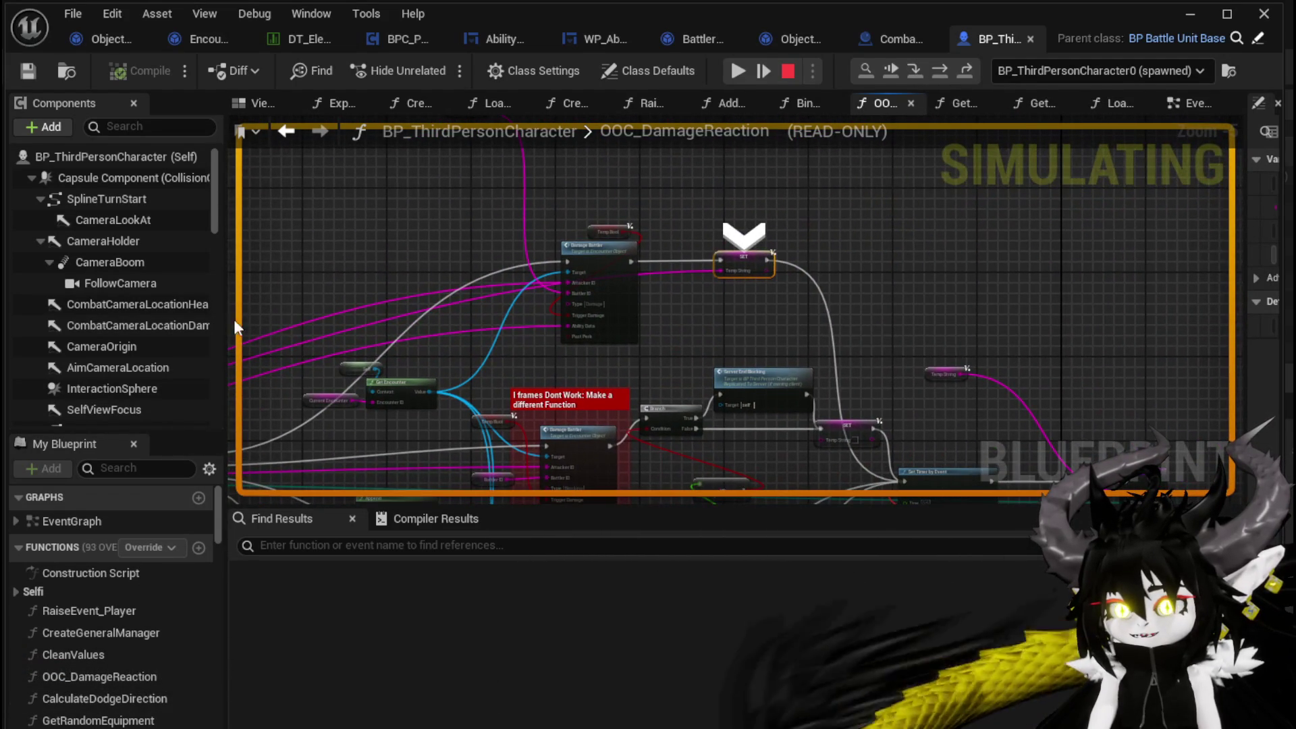
{"action": "scroll", "coordinate": [702, 326], "scroll_direction": "up", "scroll_amount": 2}
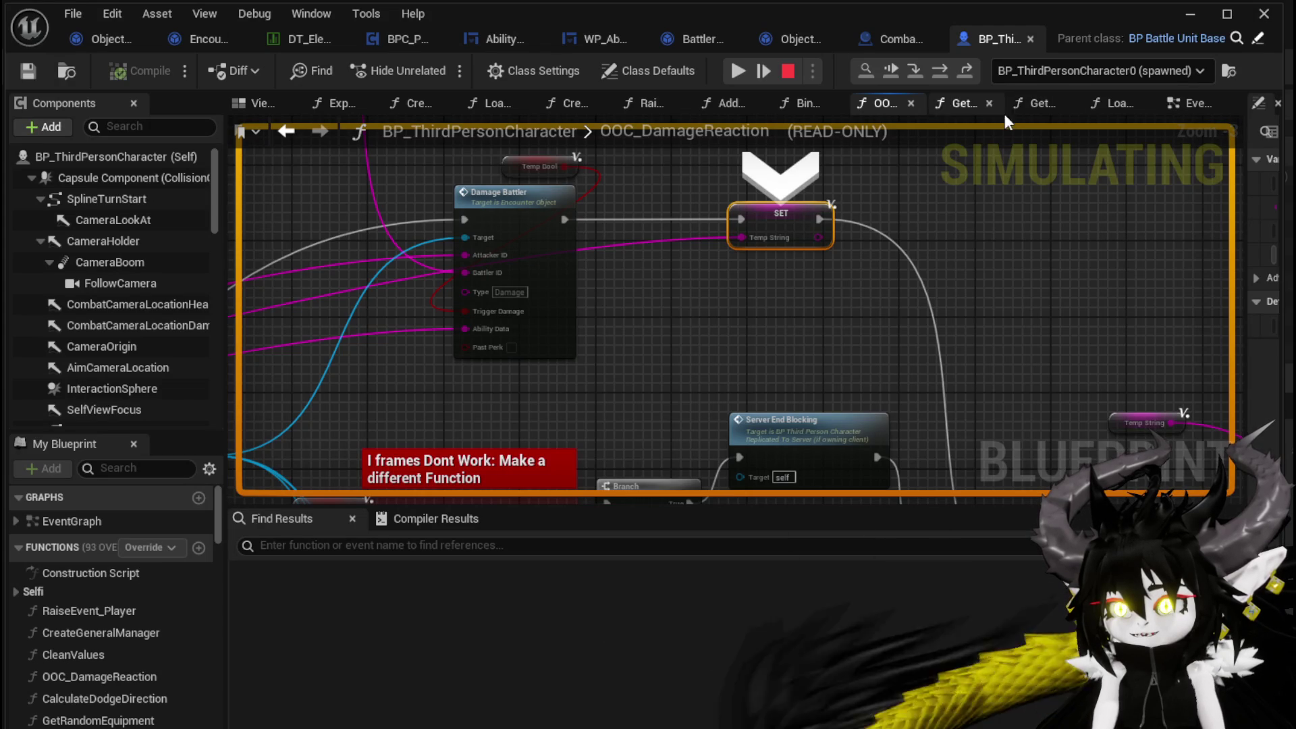
- Step past Set Timer by Event and BP_Projectile's Destroy Actor back to DamageBattler
{"action": "left_click", "coordinate": [938, 69]}
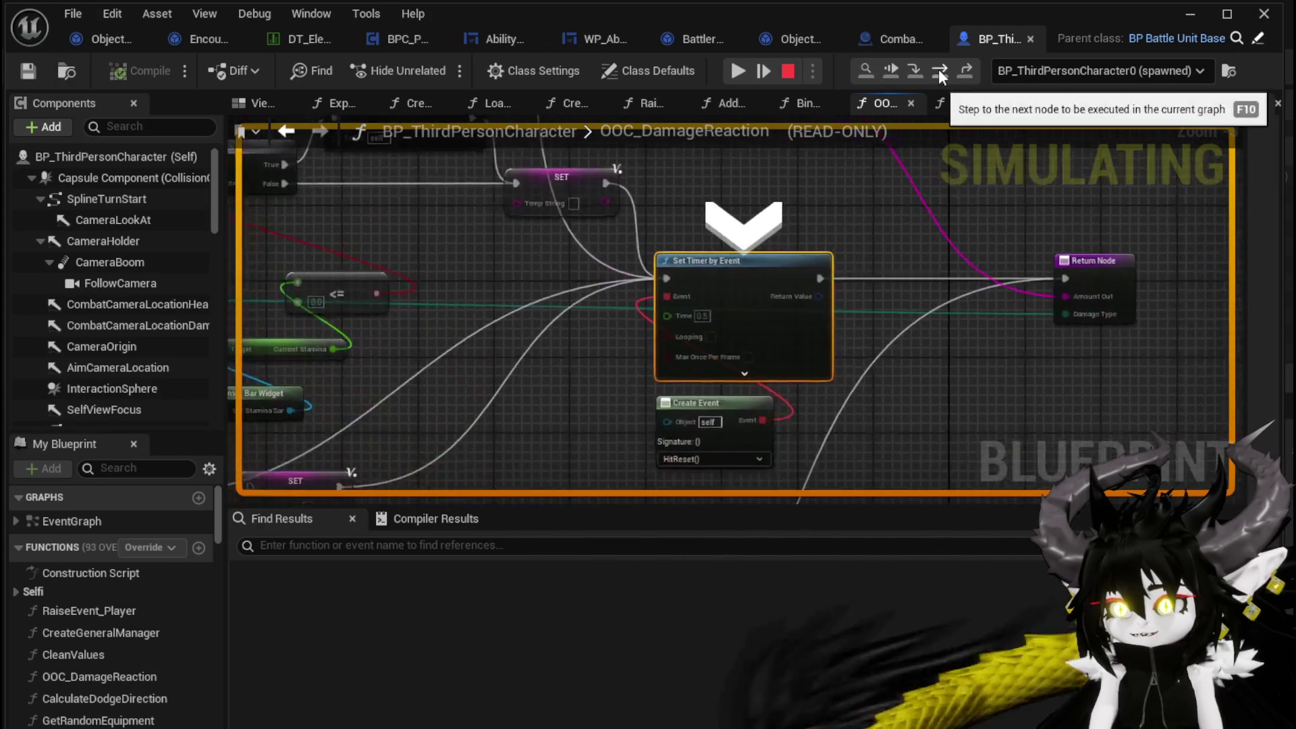
{"action": "left_click", "coordinate": [938, 69]}
{"action": "left_click", "coordinate": [938, 69]}
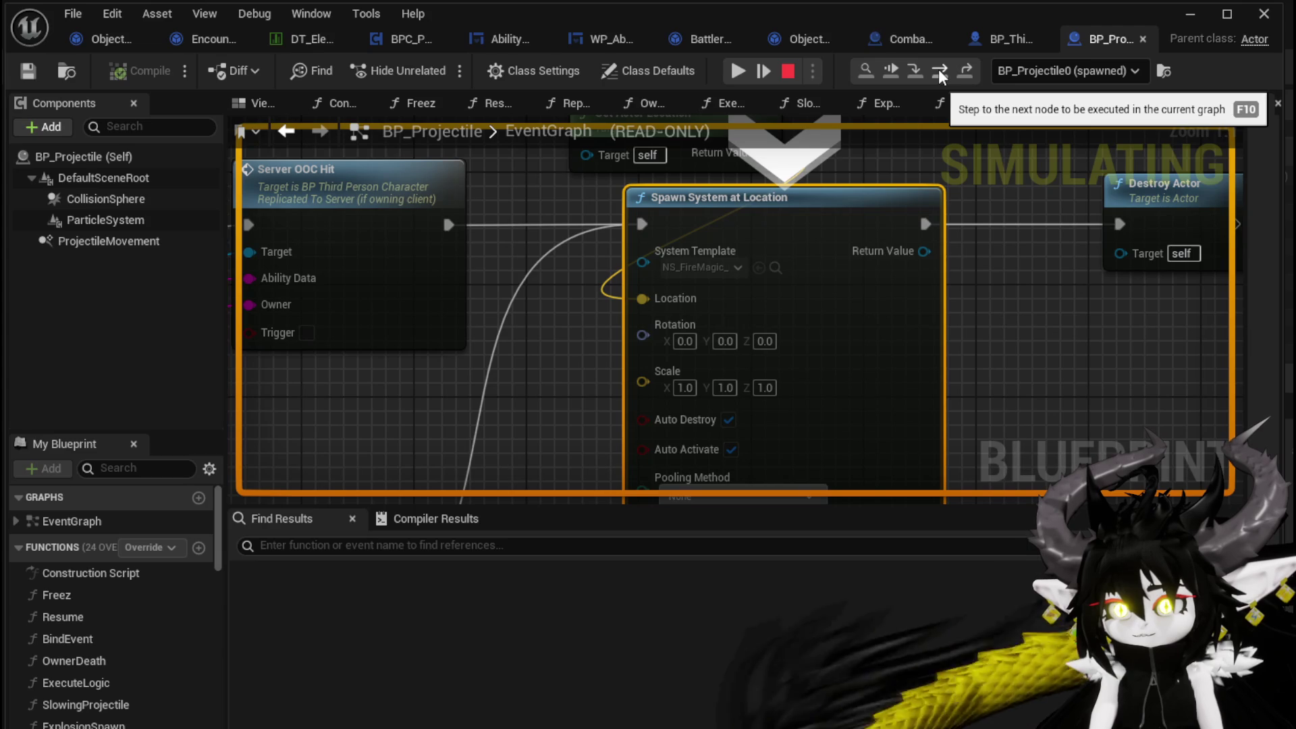
{"action": "left_click", "coordinate": [940, 75]}
{"action": "left_click", "coordinate": [938, 68]}
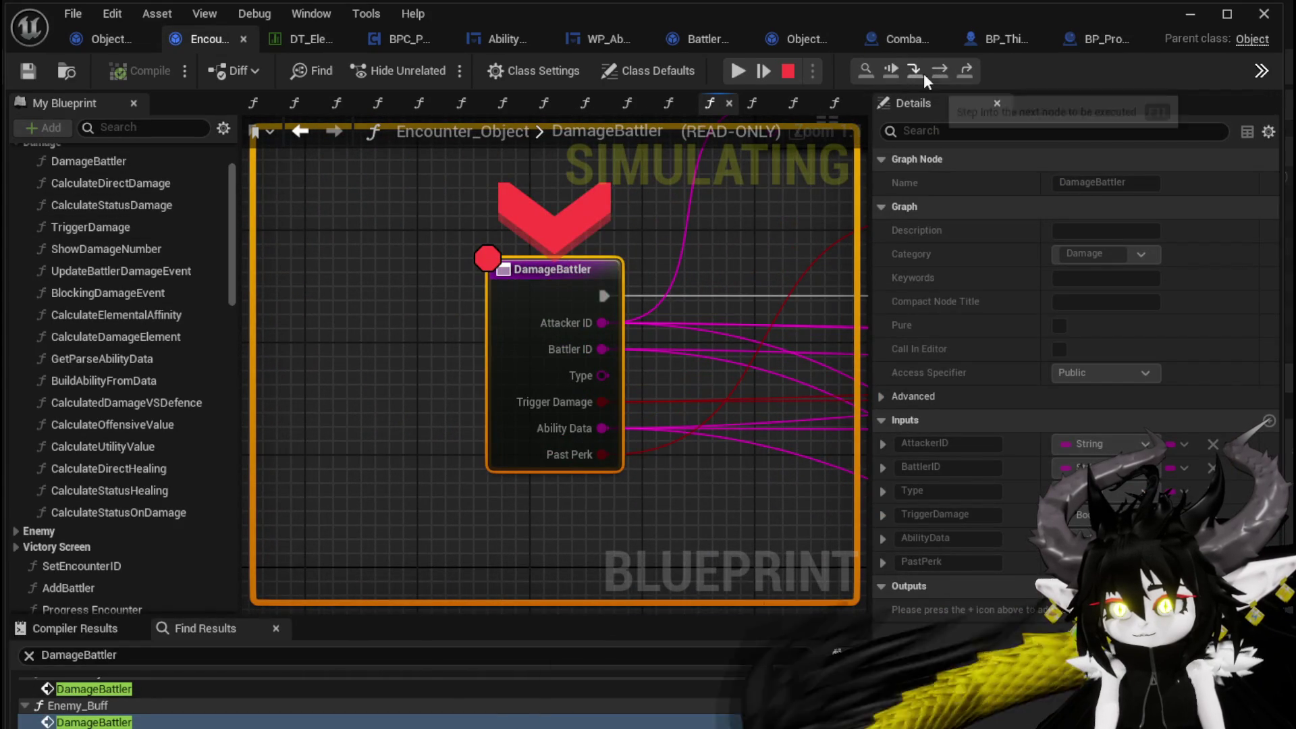
- Step through DamageBattler's Set Data and Branch to the Perk Check, then stop the simulation
{"action": "left_click", "coordinate": [932, 72]}
{"action": "left_click", "coordinate": [933, 71]}
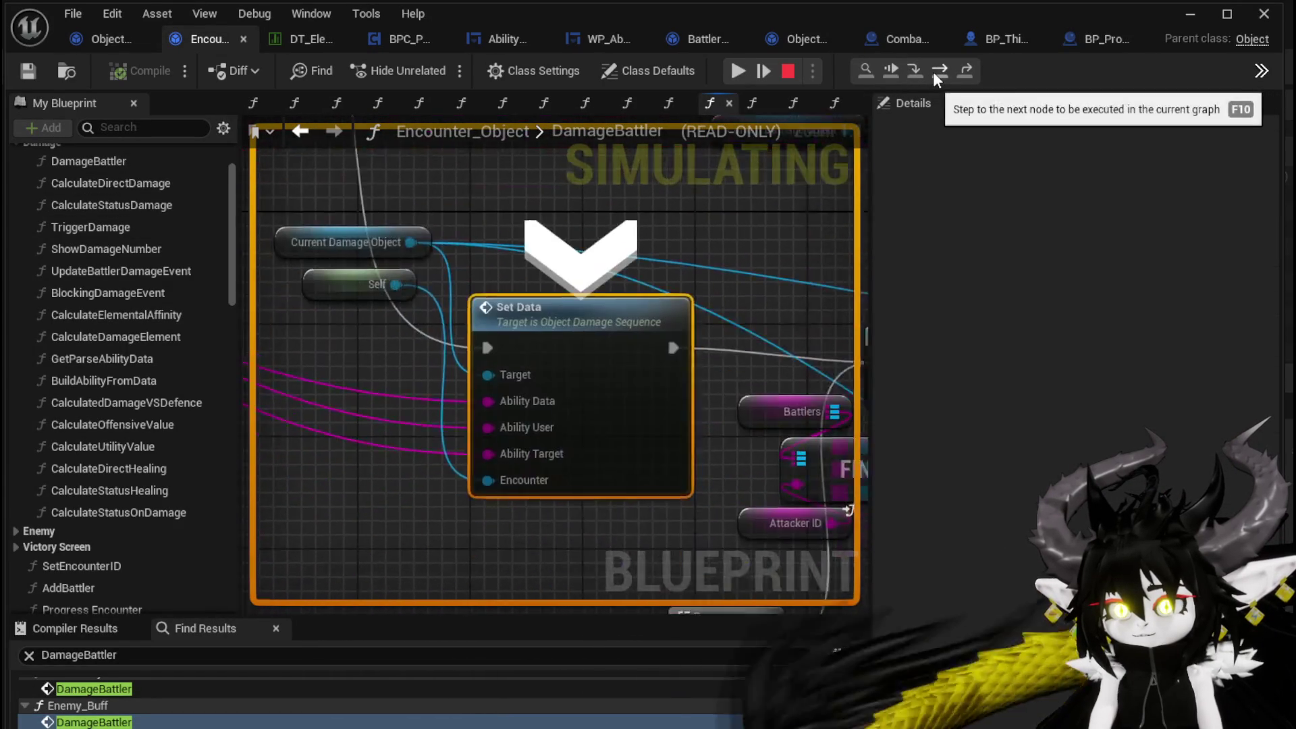
{"action": "left_click", "coordinate": [933, 72]}
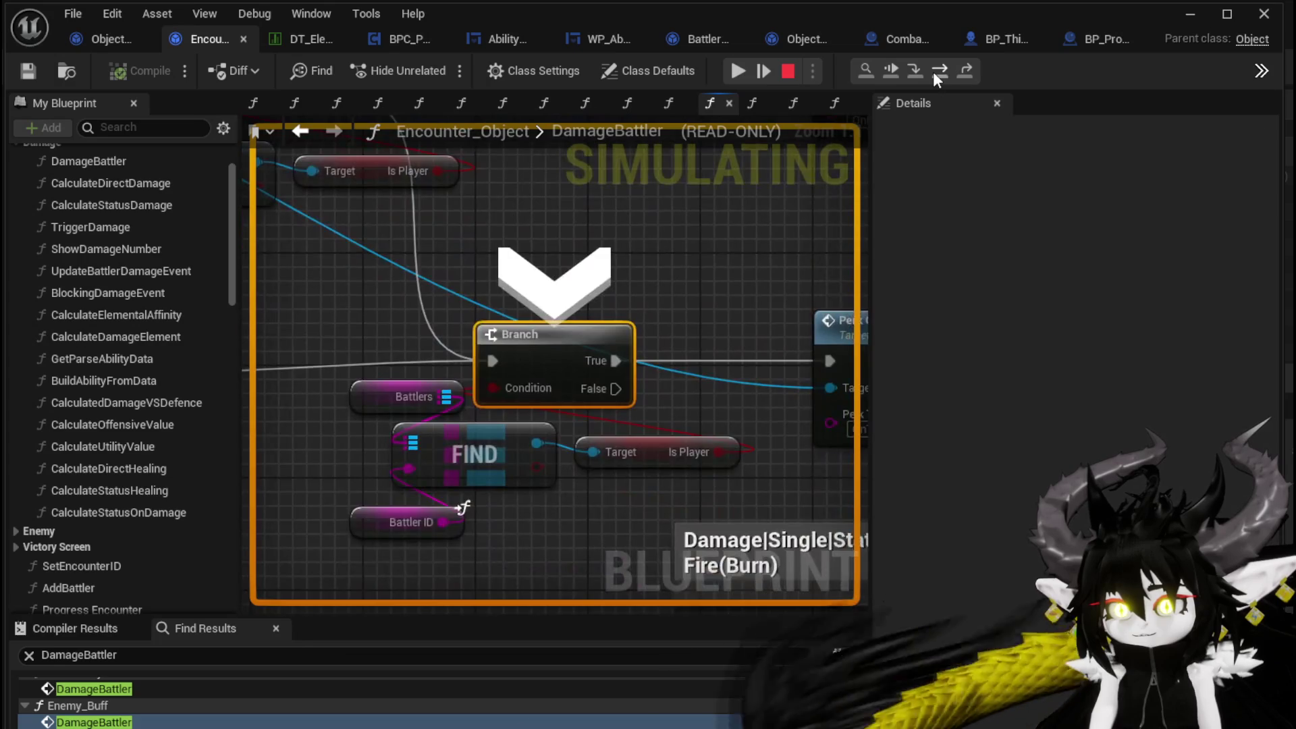
{"action": "left_click", "coordinate": [933, 71]}
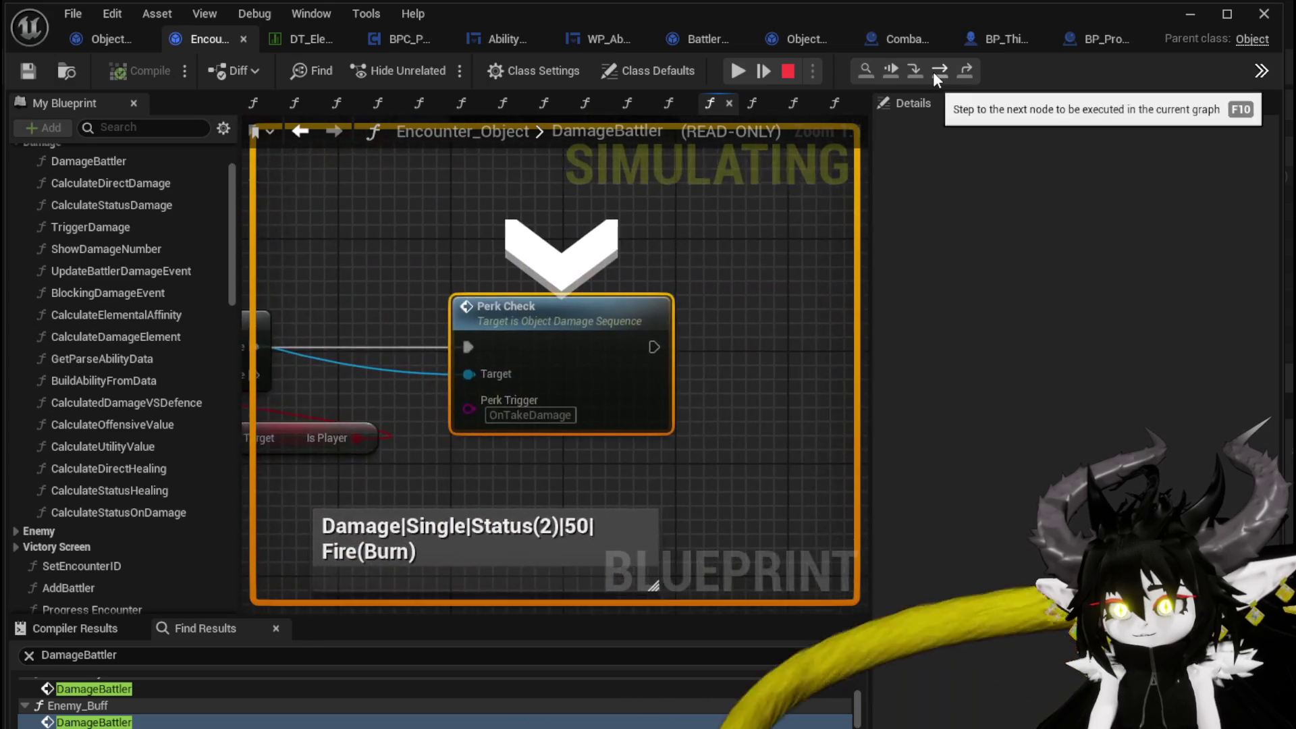
{"action": "left_click", "coordinate": [788, 73]}
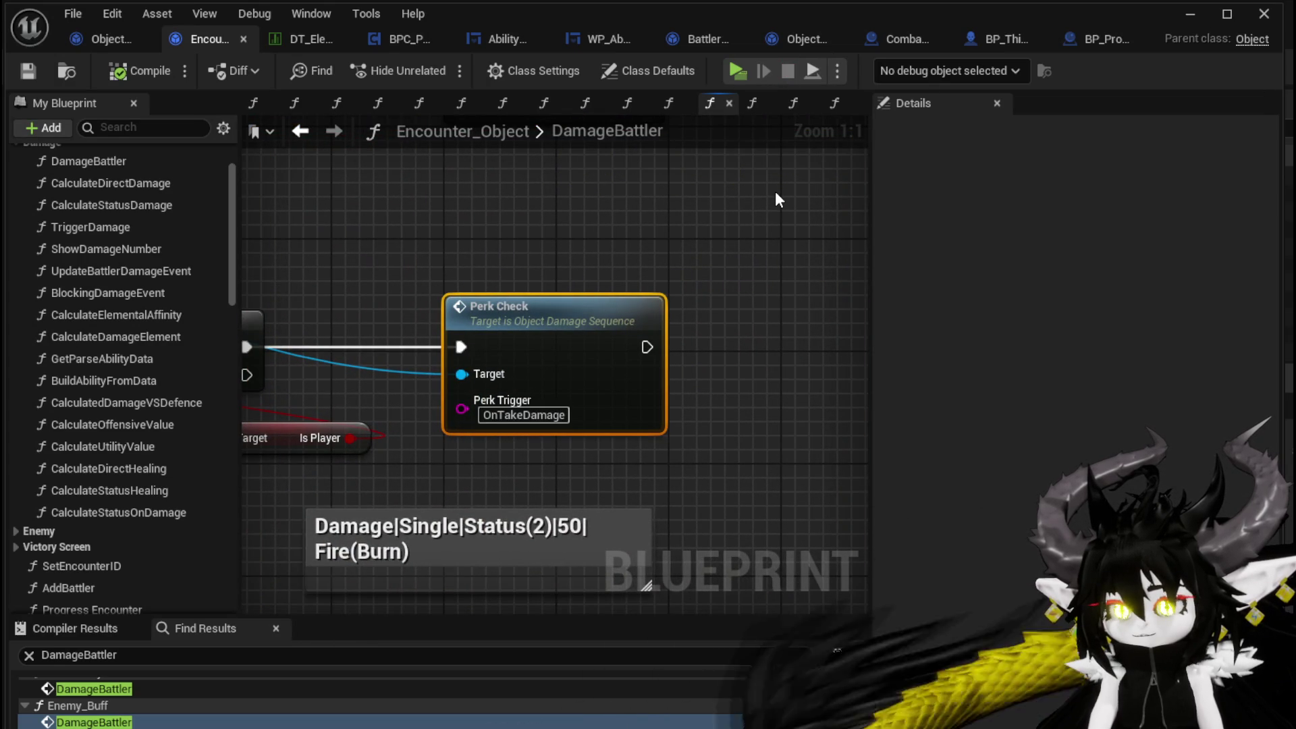
- Remove the breakpoint from the DamageBattler entry node
{"action": "scroll", "coordinate": [775, 191], "scroll_direction": "down", "scroll_amount": 4}
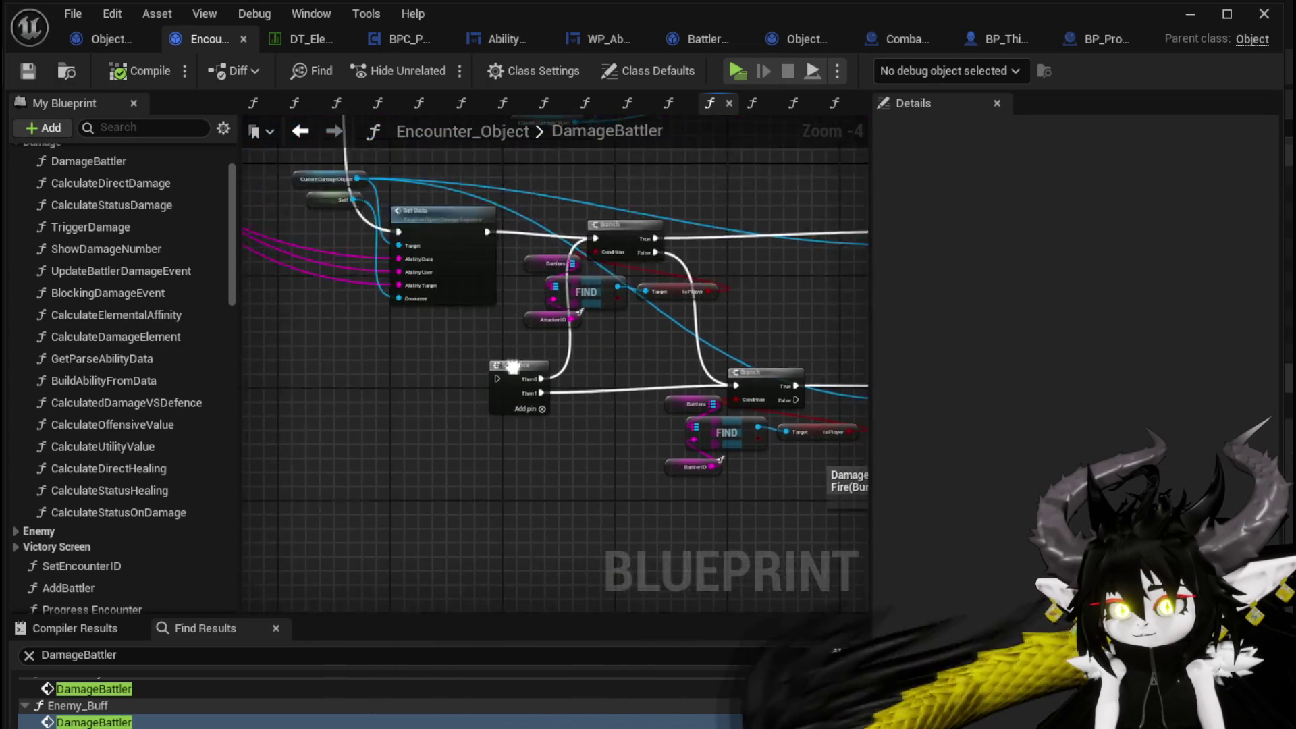
{"action": "right_click", "coordinate": [316, 214]}
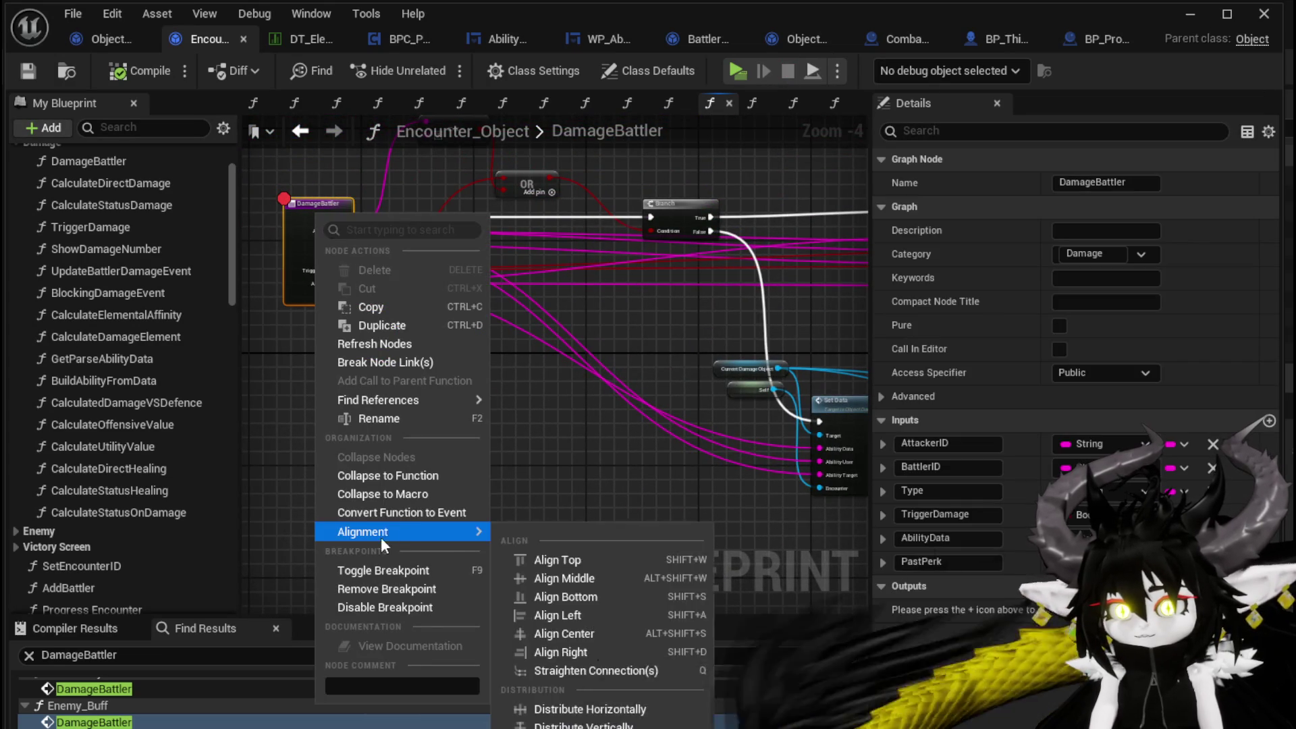
{"action": "left_click", "coordinate": [386, 590]}
- Shift the lower Branch, FIND and Perk Check group slightly right
{"action": "mouse_move", "coordinate": [382, 602]}
{"action": "left_mouse_down"}
{"action": "mouse_move", "coordinate": [306, 416]}
{"action": "mouse_move", "coordinate": [375, 361]}
{"action": "mouse_move", "coordinate": [544, 352]}
{"action": "mouse_move", "coordinate": [521, 265]}
{"action": "mouse_move", "coordinate": [419, 344]}
{"action": "left_mouse_up"}
{"action": "mouse_move", "coordinate": [386, 504]}
{"action": "left_mouse_down"}
{"action": "mouse_move", "coordinate": [648, 418]}
{"action": "mouse_move", "coordinate": [631, 398]}
{"action": "left_mouse_up"}
{"action": "left_click_drag", "start_coordinate": [569, 351], "coordinate": [613, 377]}
{"action": "key", "text": "ctrl+shift+s"}
{"action": "key", "text": "Escape"}
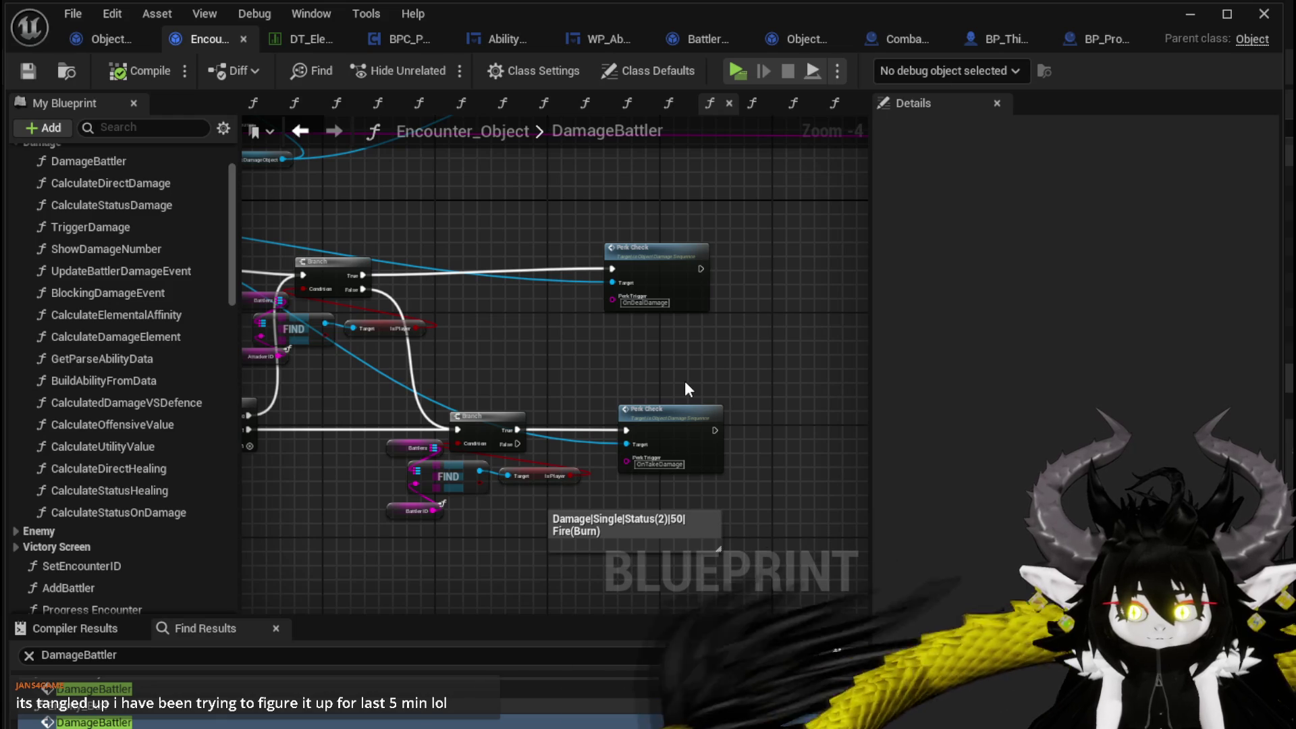
- Move the Current Damage Object, Self and Set Data group slightly down
{"action": "mouse_move", "coordinate": [685, 385]}
{"action": "left_mouse_down"}
{"action": "mouse_move", "coordinate": [588, 303]}
{"action": "mouse_move", "coordinate": [670, 317]}
{"action": "left_mouse_up"}
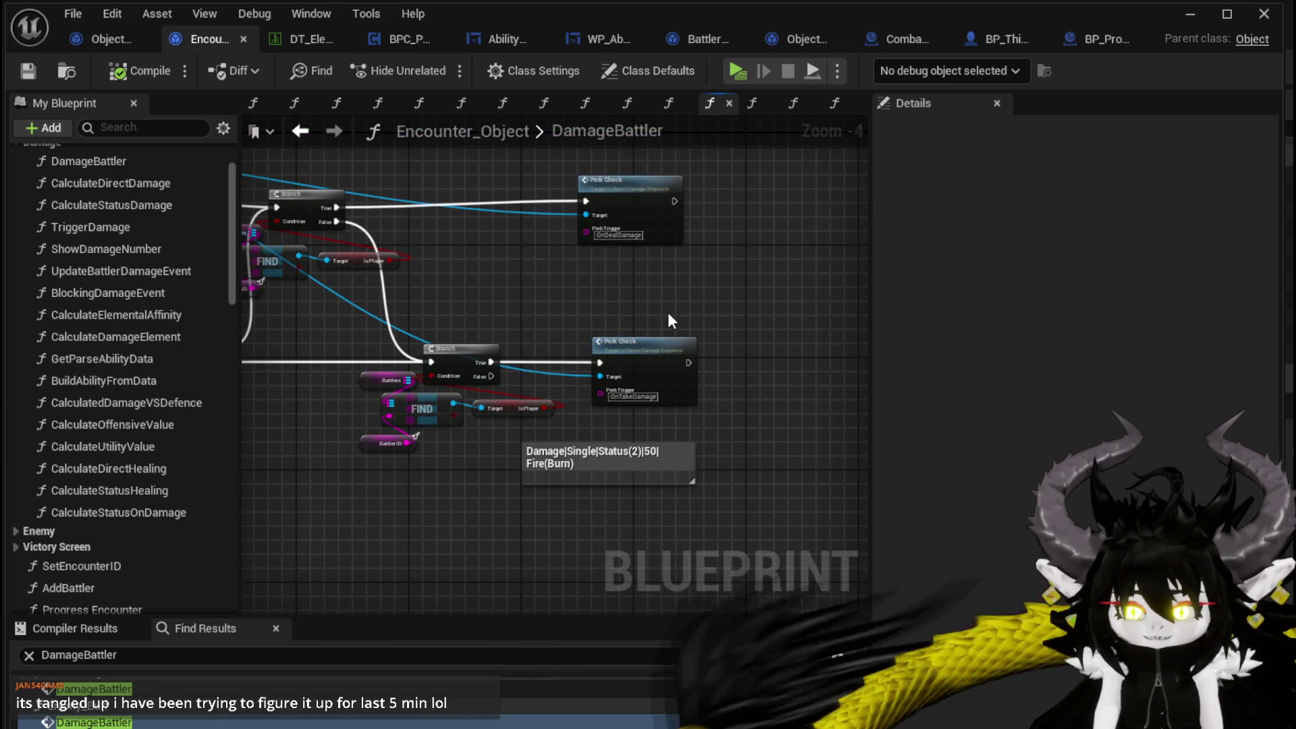
{"action": "scroll", "coordinate": [527, 294], "scroll_direction": "down", "scroll_amount": 2}
{"action": "mouse_move", "coordinate": [528, 295]}
{"action": "left_mouse_down"}
{"action": "mouse_move", "coordinate": [757, 463]}
{"action": "mouse_move", "coordinate": [581, 376]}
{"action": "mouse_move", "coordinate": [746, 347]}
{"action": "left_mouse_up"}
{"action": "scroll", "coordinate": [658, 360], "scroll_direction": "up", "scroll_amount": 3}
{"action": "scroll", "coordinate": [510, 337], "scroll_direction": "down", "scroll_amount": 3}
{"action": "scroll", "coordinate": [496, 371], "scroll_direction": "up", "scroll_amount": 3}
{"action": "mouse_move", "coordinate": [363, 514]}
{"action": "left_mouse_down"}
{"action": "mouse_move", "coordinate": [714, 189]}
{"action": "mouse_move", "coordinate": [711, 215]}
{"action": "mouse_move", "coordinate": [529, 212]}
{"action": "left_mouse_up"}
{"action": "left_click", "coordinate": [492, 256]}
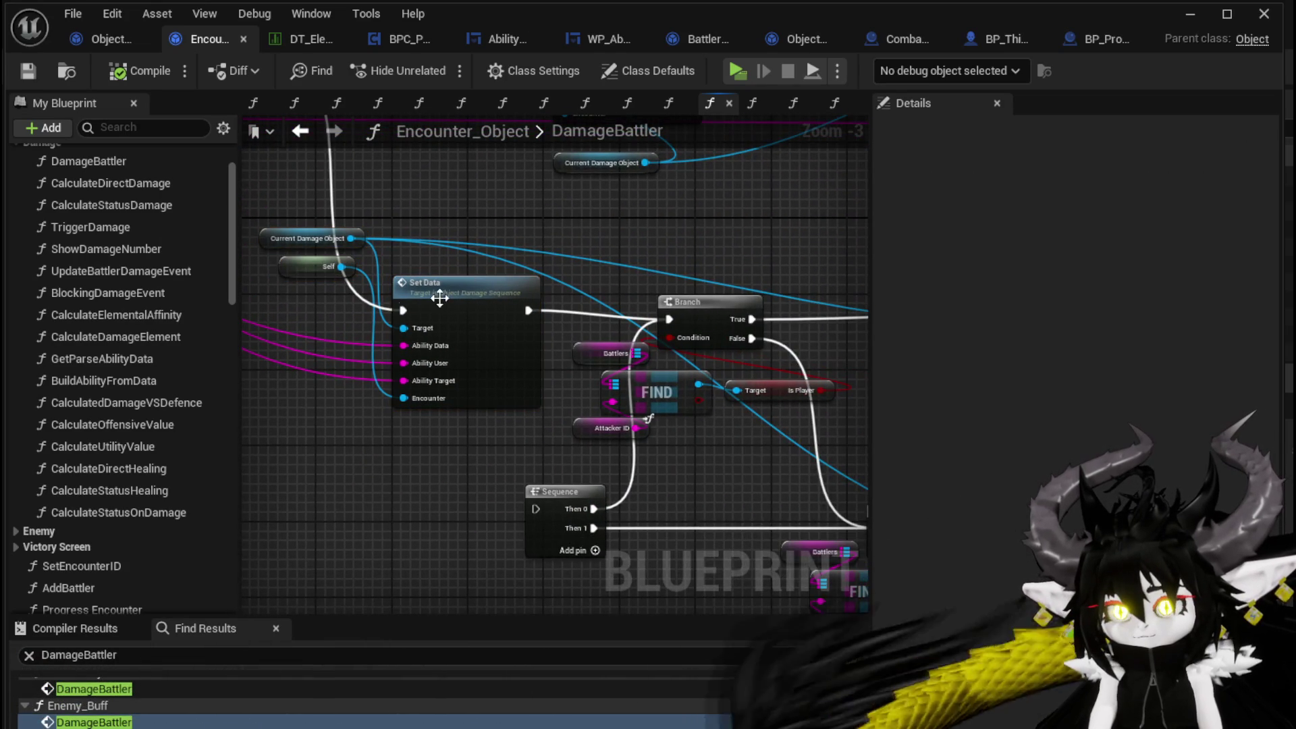
{"action": "left_click_drag", "start_coordinate": [274, 209], "coordinate": [530, 408]}
{"action": "left_click_drag", "start_coordinate": [508, 295], "coordinate": [507, 305]}
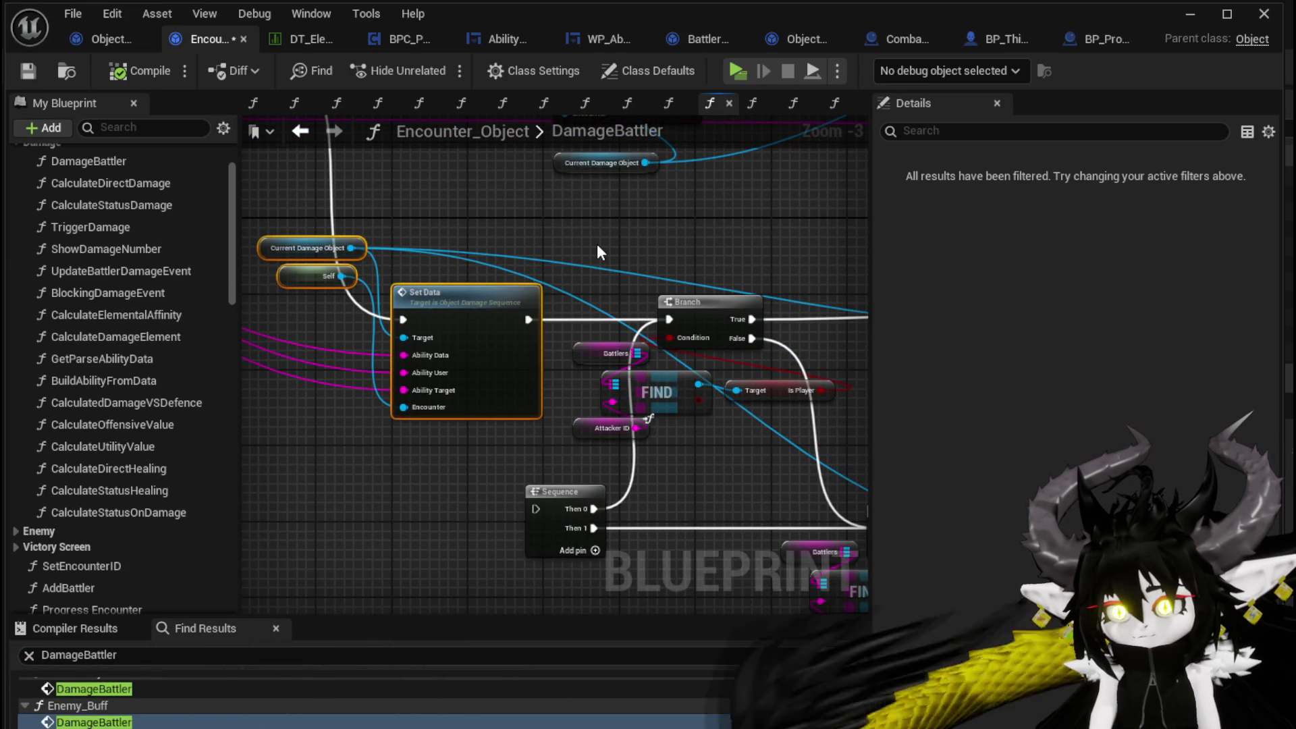
{"action": "left_click", "coordinate": [593, 255]}
{"action": "scroll", "coordinate": [592, 255], "scroll_direction": "down", "scroll_amount": 1}
{"action": "left_click_drag", "start_coordinate": [592, 255], "coordinate": [657, 315]}
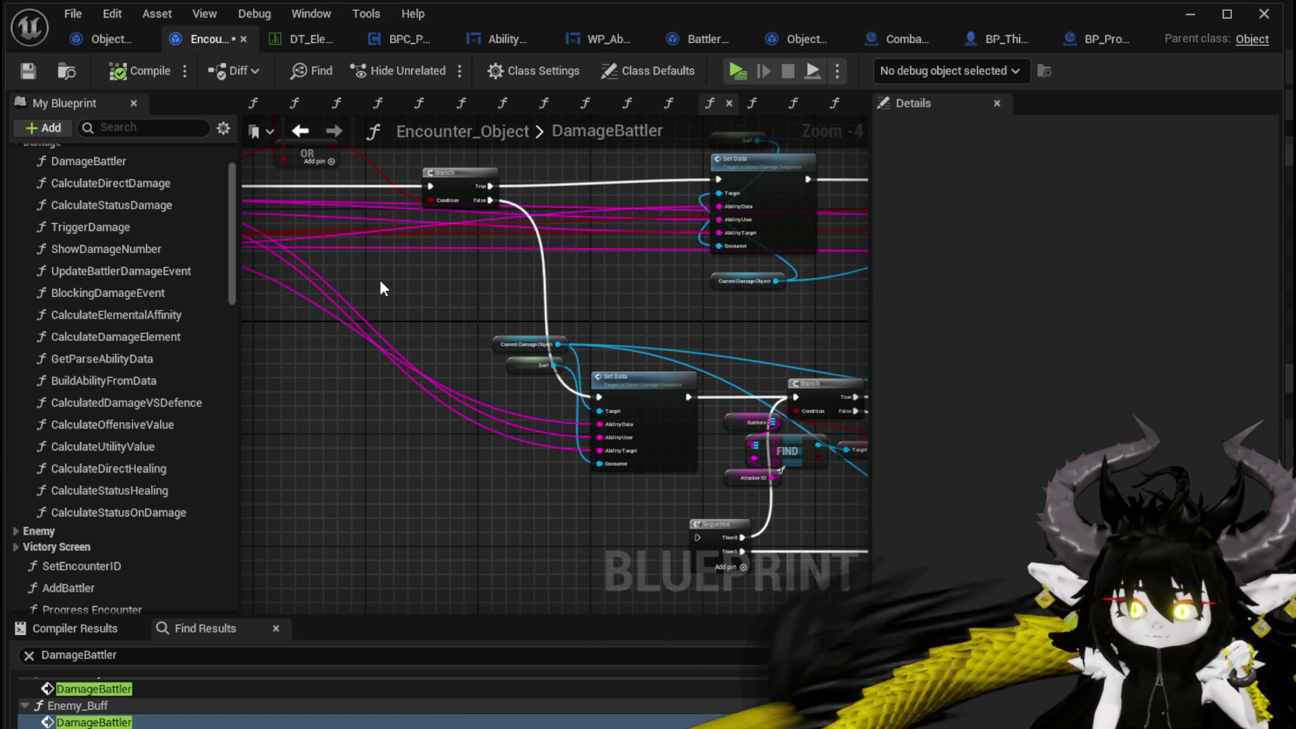
{"action": "scroll", "coordinate": [405, 327], "scroll_direction": "down", "scroll_amount": 2}
{"action": "left_click_drag", "start_coordinate": [410, 325], "coordinate": [461, 334]}
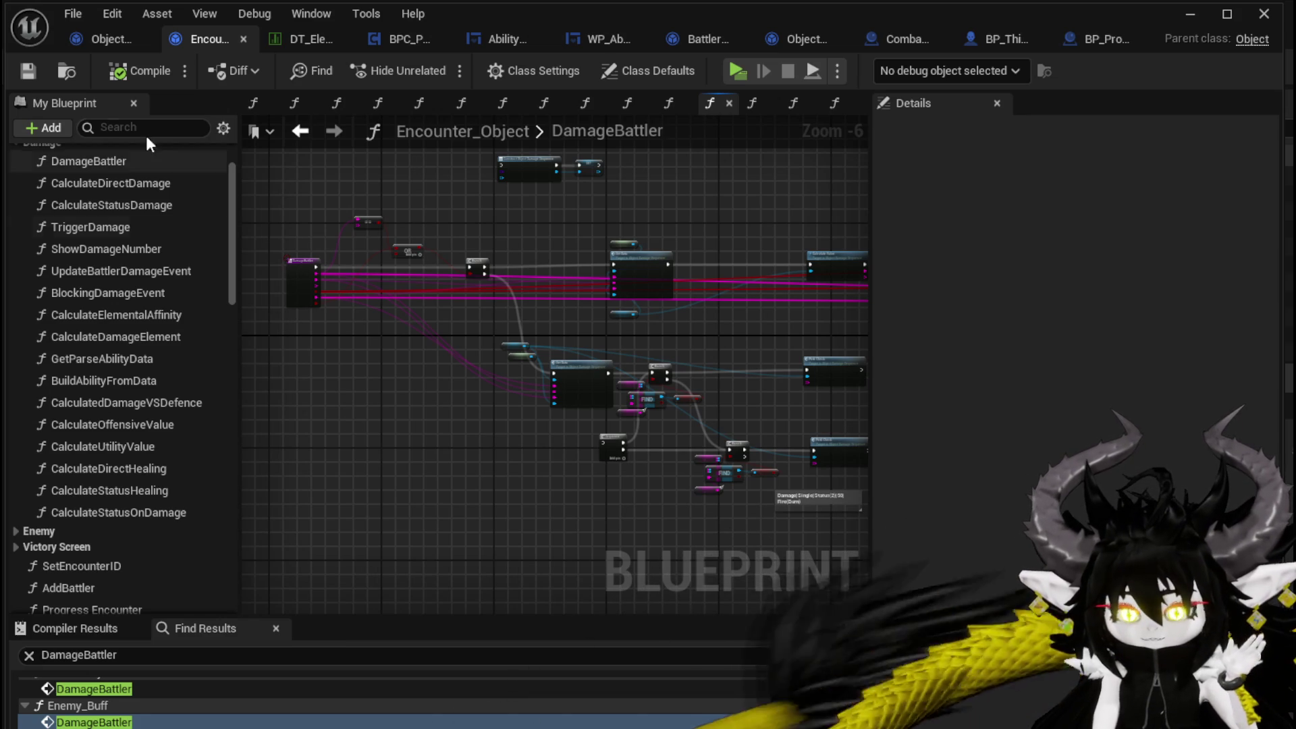
- Review Object_DamageSequence's PerkCheck graph around the Trigger Perk area
{"action": "left_click", "coordinate": [112, 39]}
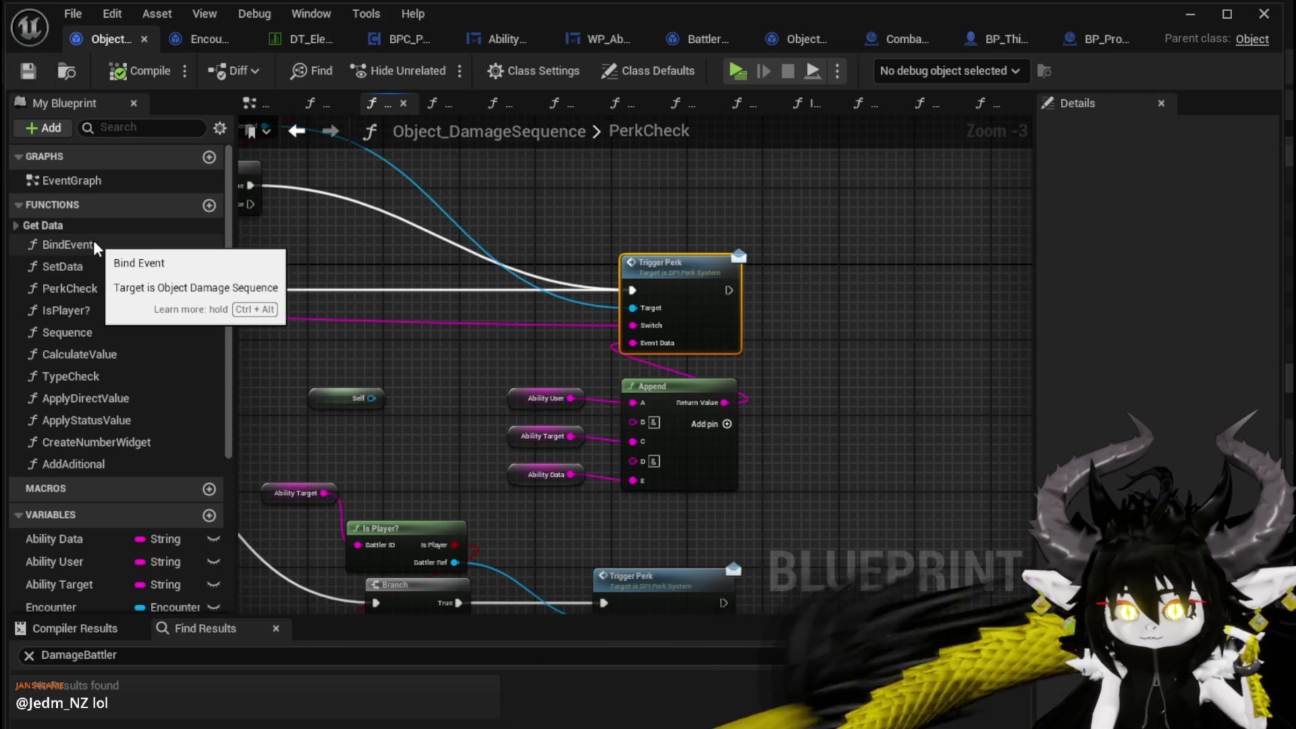
{"action": "scroll", "coordinate": [414, 191], "scroll_direction": "down", "scroll_amount": 2}
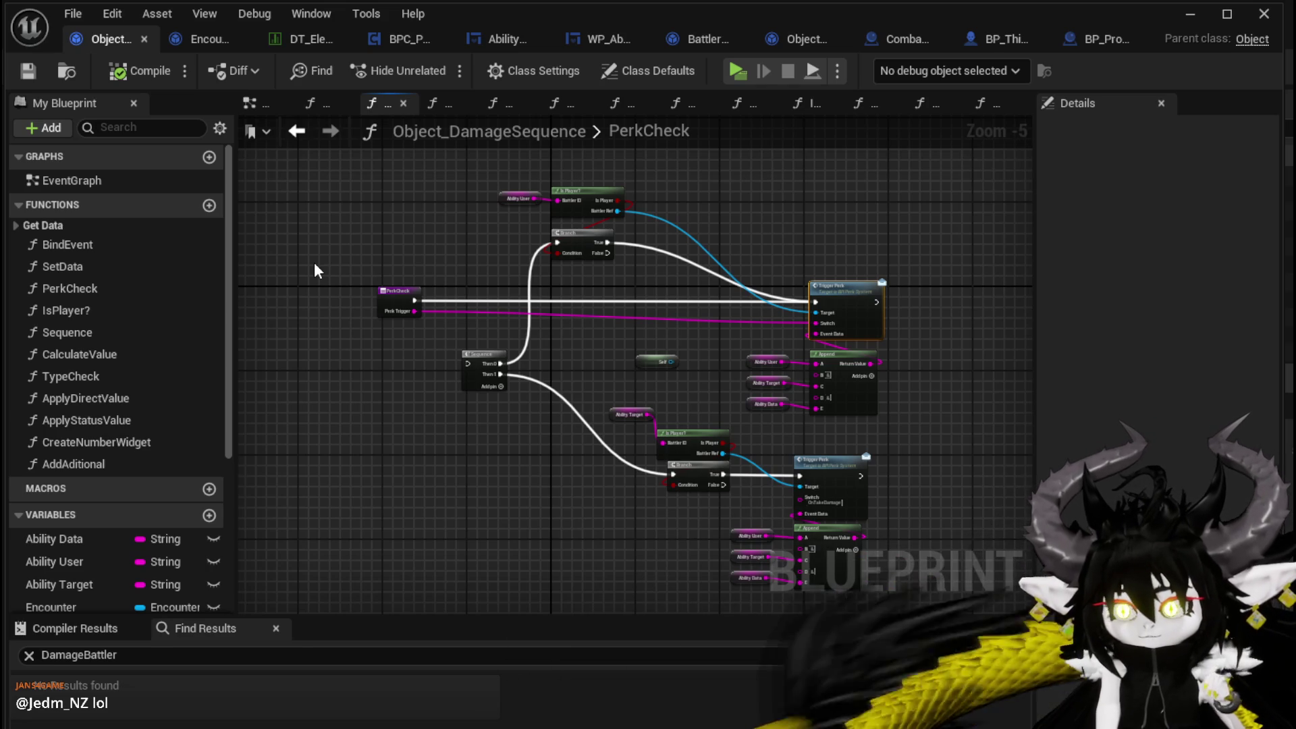
{"action": "left_click", "coordinate": [198, 39]}
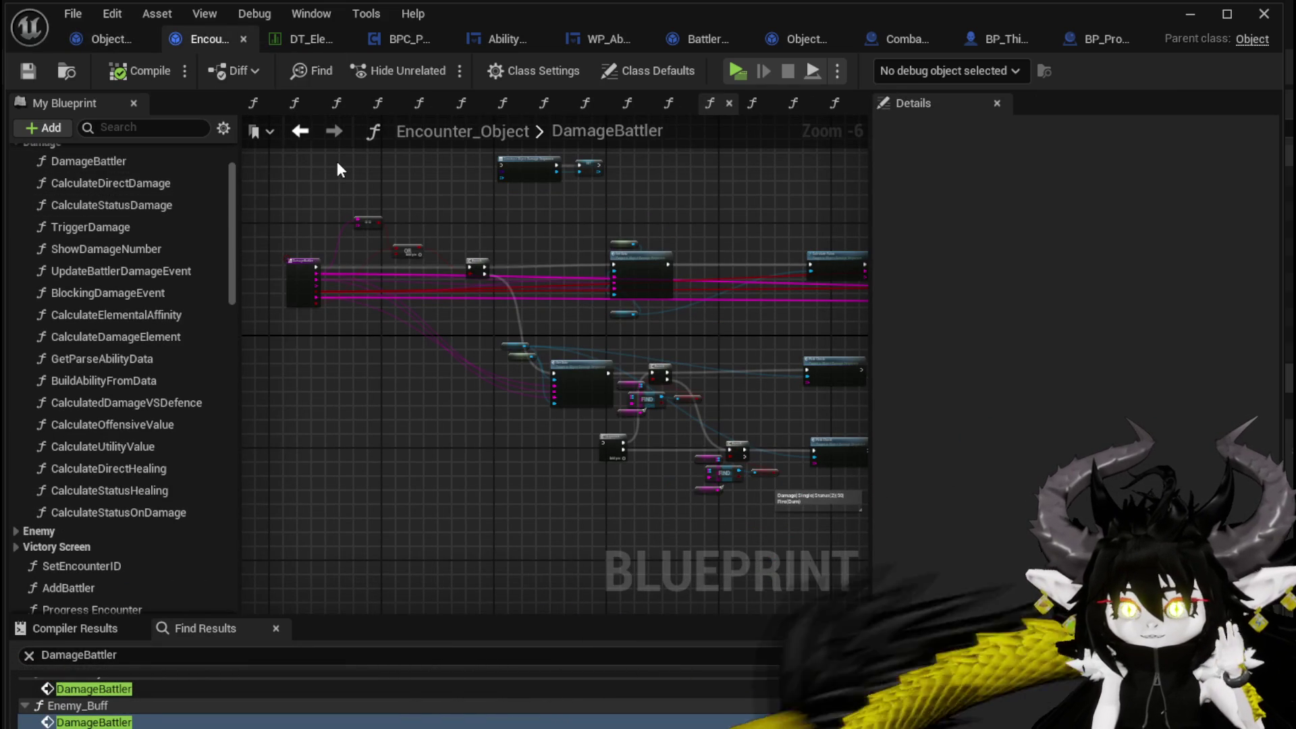
{"action": "left_click", "coordinate": [88, 39]}
{"action": "left_click_drag", "start_coordinate": [667, 217], "coordinate": [633, 193]}
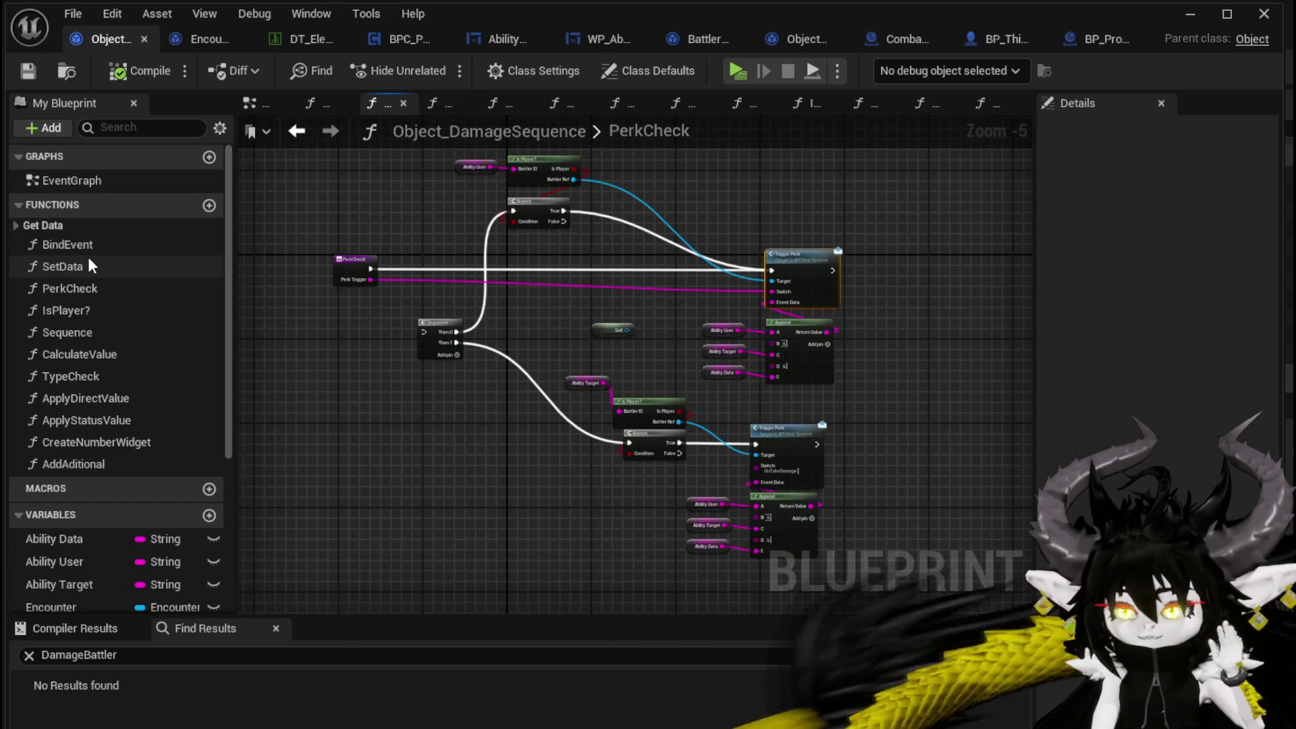
{"action": "scroll", "coordinate": [669, 335], "scroll_direction": "up", "scroll_amount": 3}
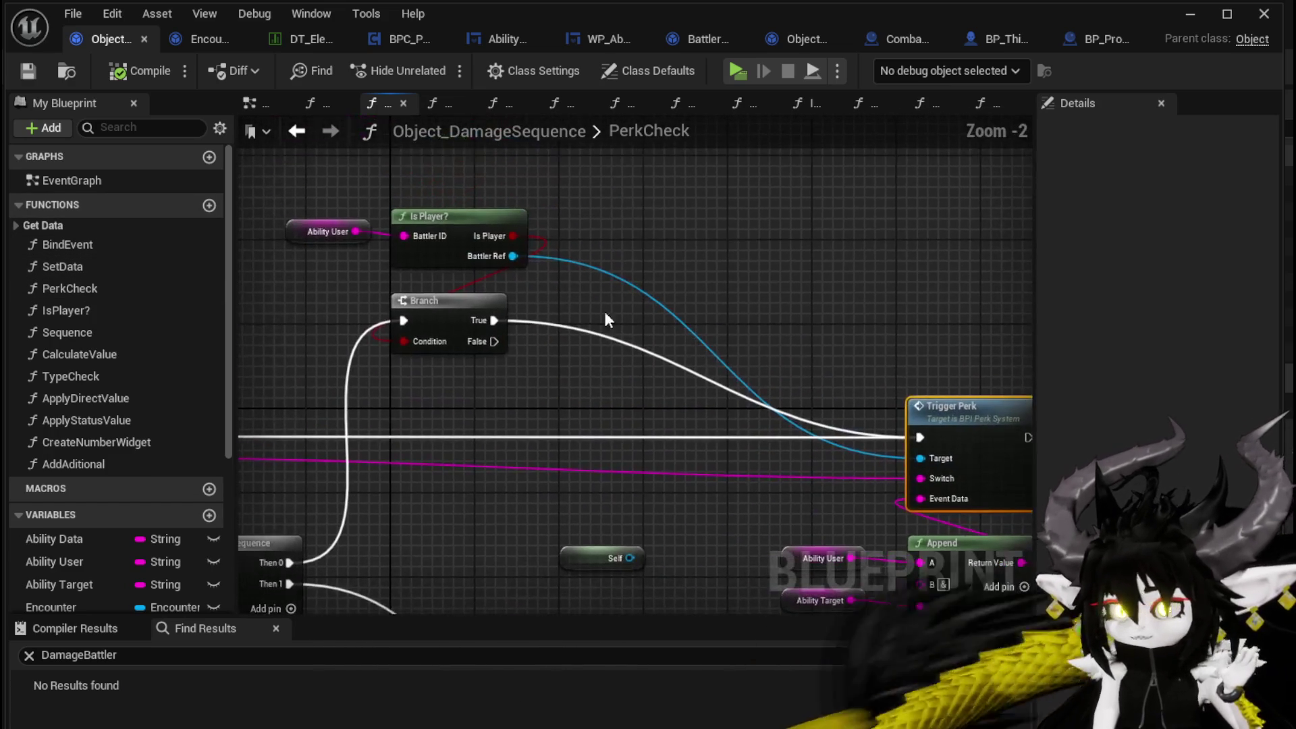
{"action": "left_click_drag", "start_coordinate": [538, 297], "coordinate": [451, 162]}
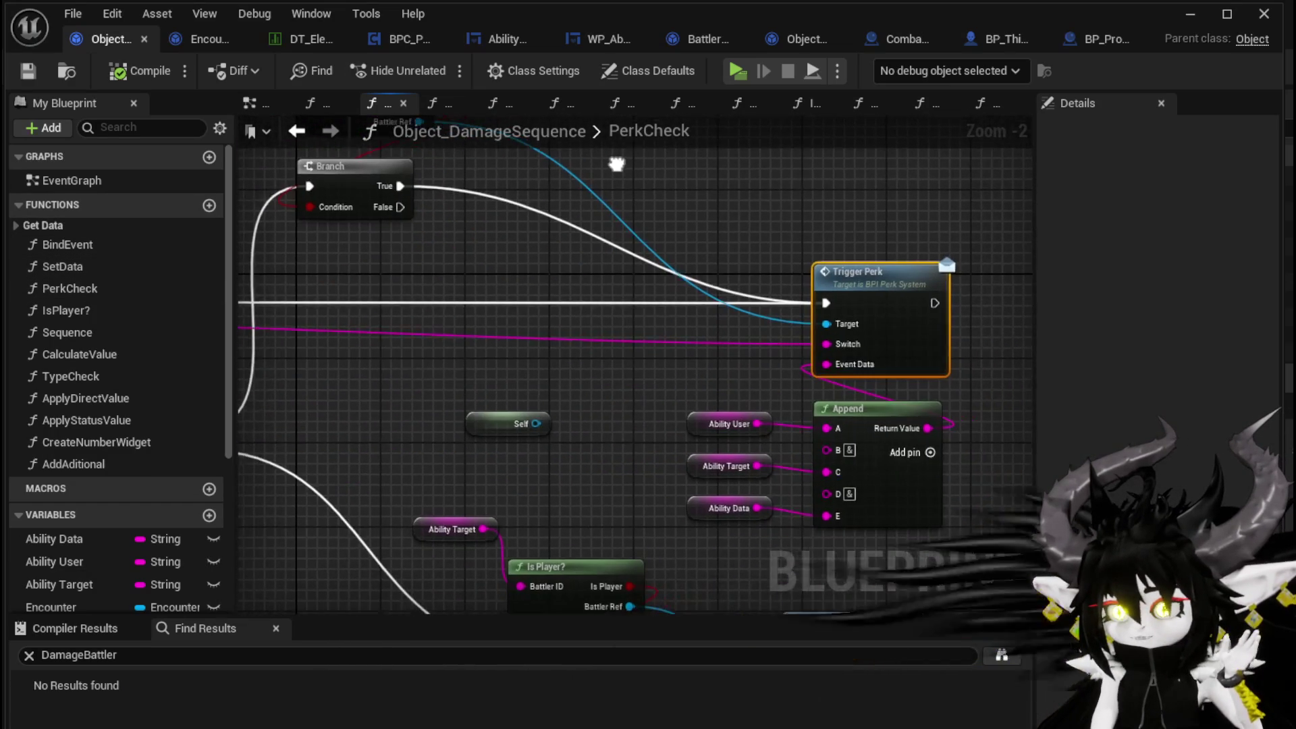
- Open the CalculateValue function and nudge its Encounter node left
{"action": "double_click", "coordinate": [103, 355]}
{"action": "scroll", "coordinate": [572, 438], "scroll_direction": "up", "scroll_amount": 3}
{"action": "mouse_move", "coordinate": [428, 396]}
{"action": "left_mouse_down"}
{"action": "mouse_move", "coordinate": [435, 364]}
{"action": "mouse_move", "coordinate": [400, 403]}
{"action": "mouse_move", "coordinate": [424, 405]}
{"action": "mouse_move", "coordinate": [388, 403]}
{"action": "left_mouse_up"}
{"action": "left_click", "coordinate": [628, 394]}
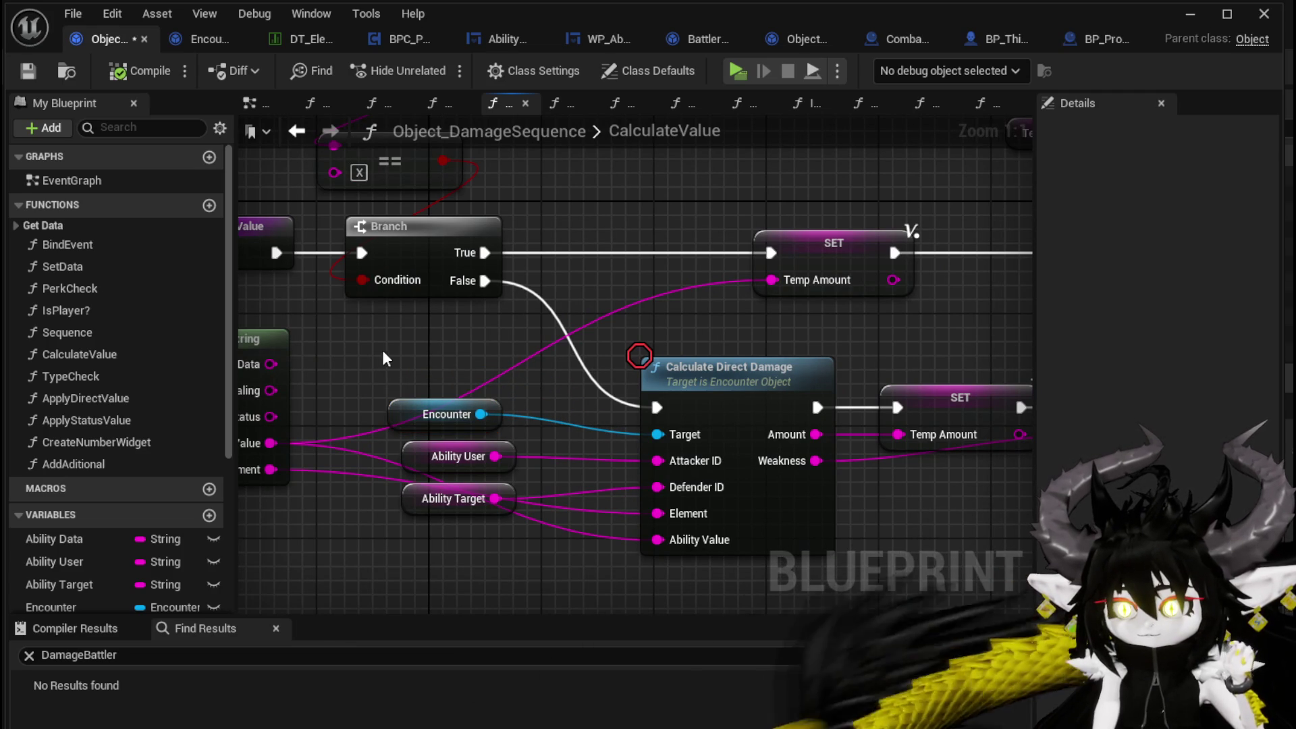
{"action": "scroll", "coordinate": [405, 361], "scroll_direction": "down", "scroll_amount": 1}
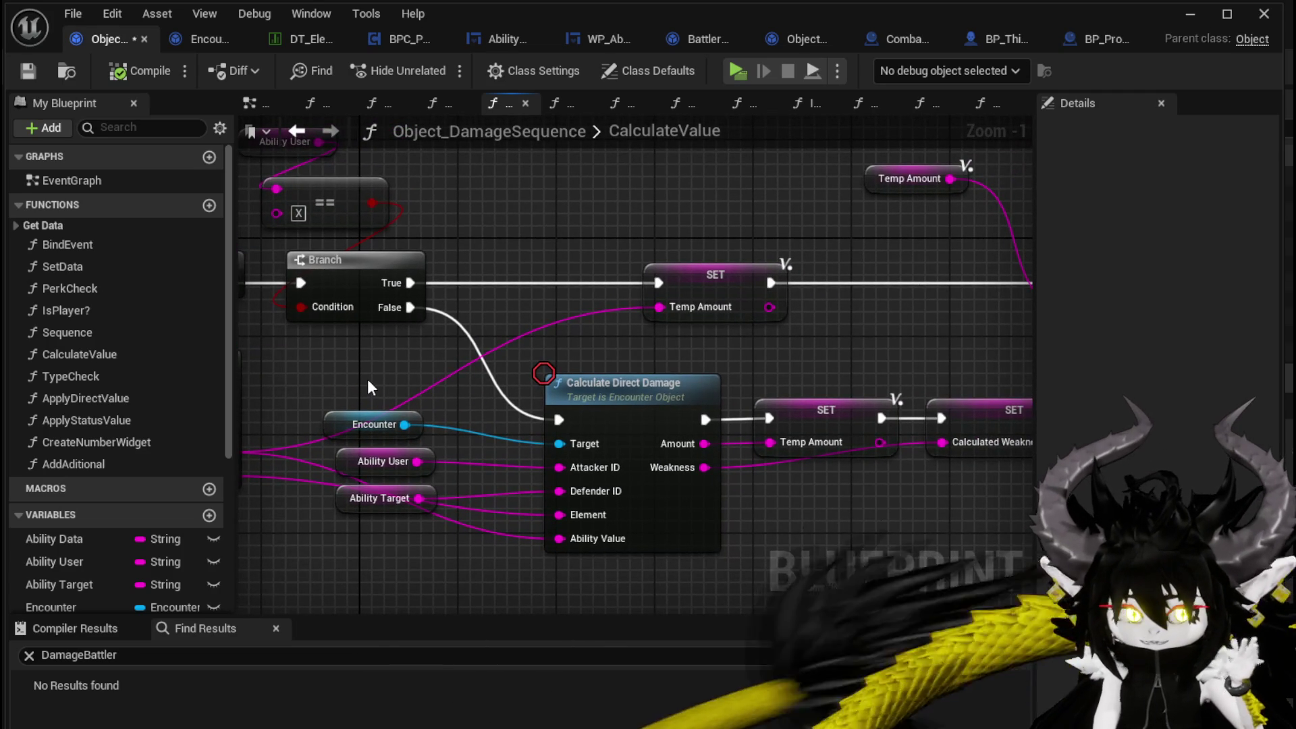
- Save all modified Blueprints and return to Encounter_Object's DamageBattler graph
{"action": "left_click", "coordinate": [209, 42]}
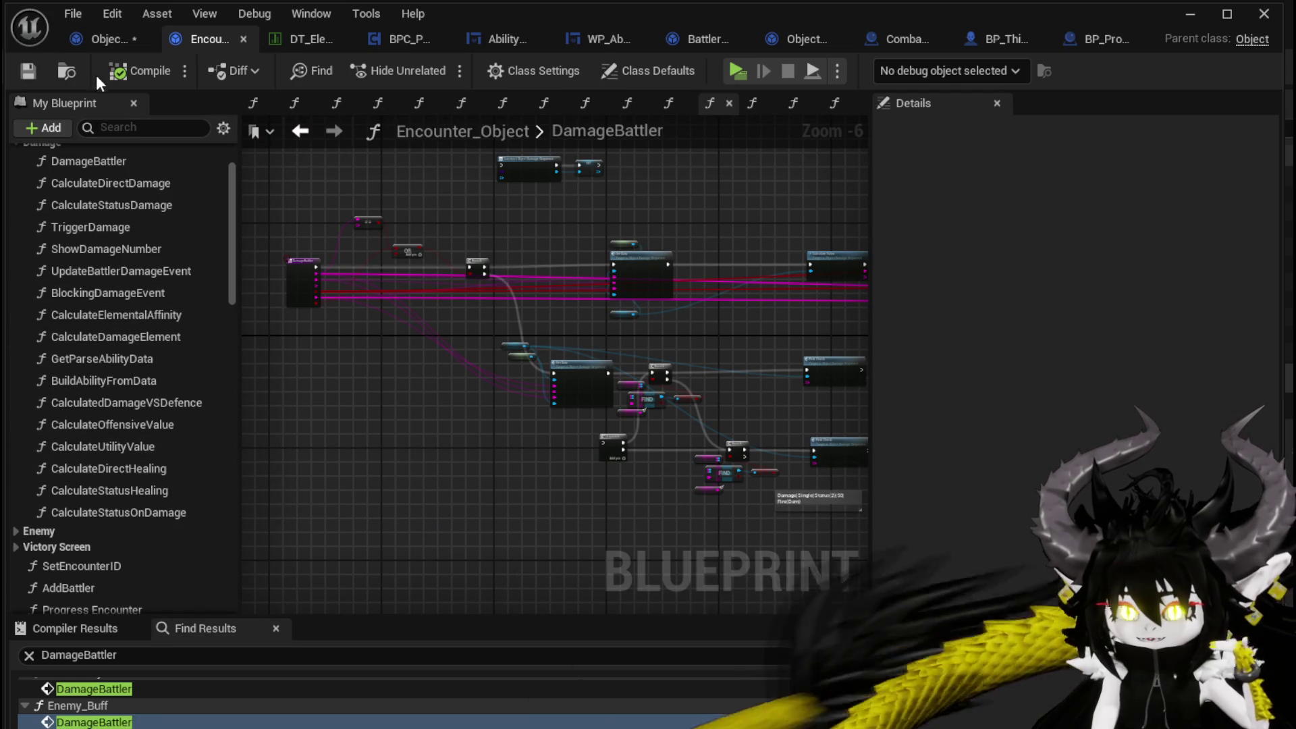
{"action": "left_click", "coordinate": [100, 39]}
{"action": "key", "text": "ctrl+s"}
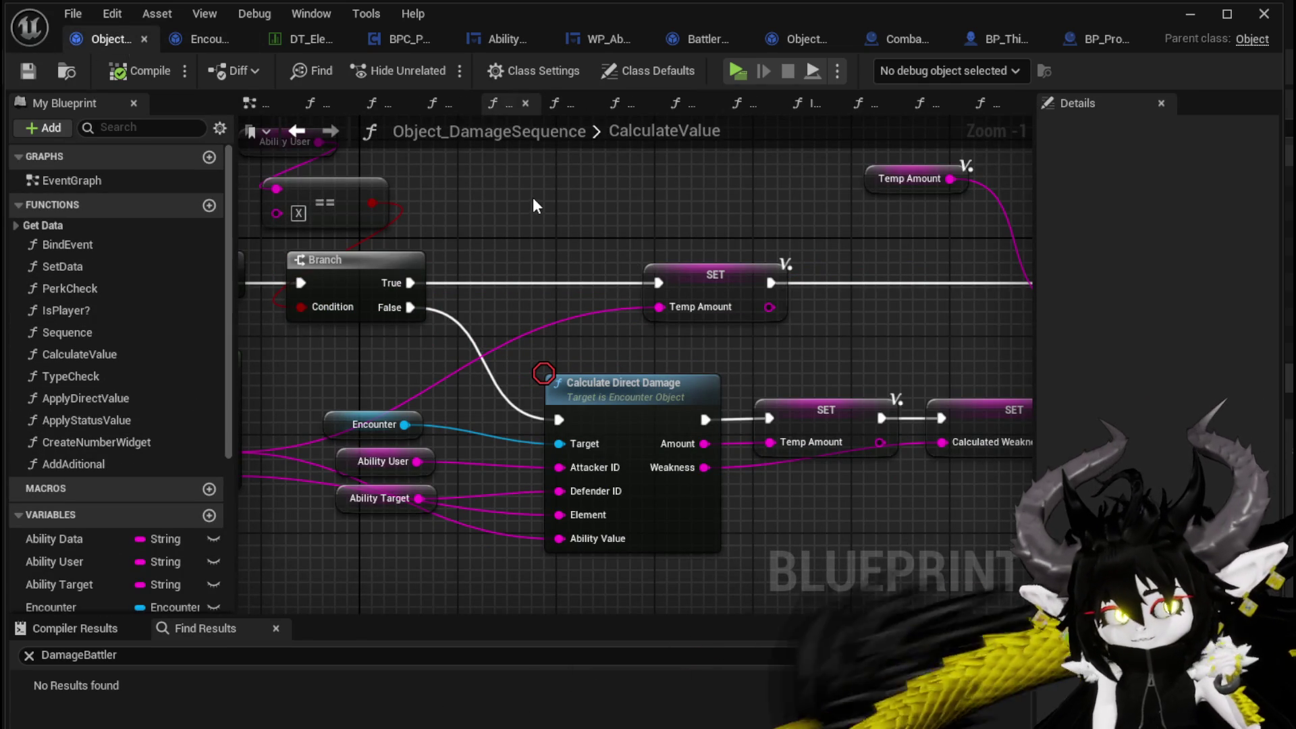
{"action": "left_click", "coordinate": [200, 42]}
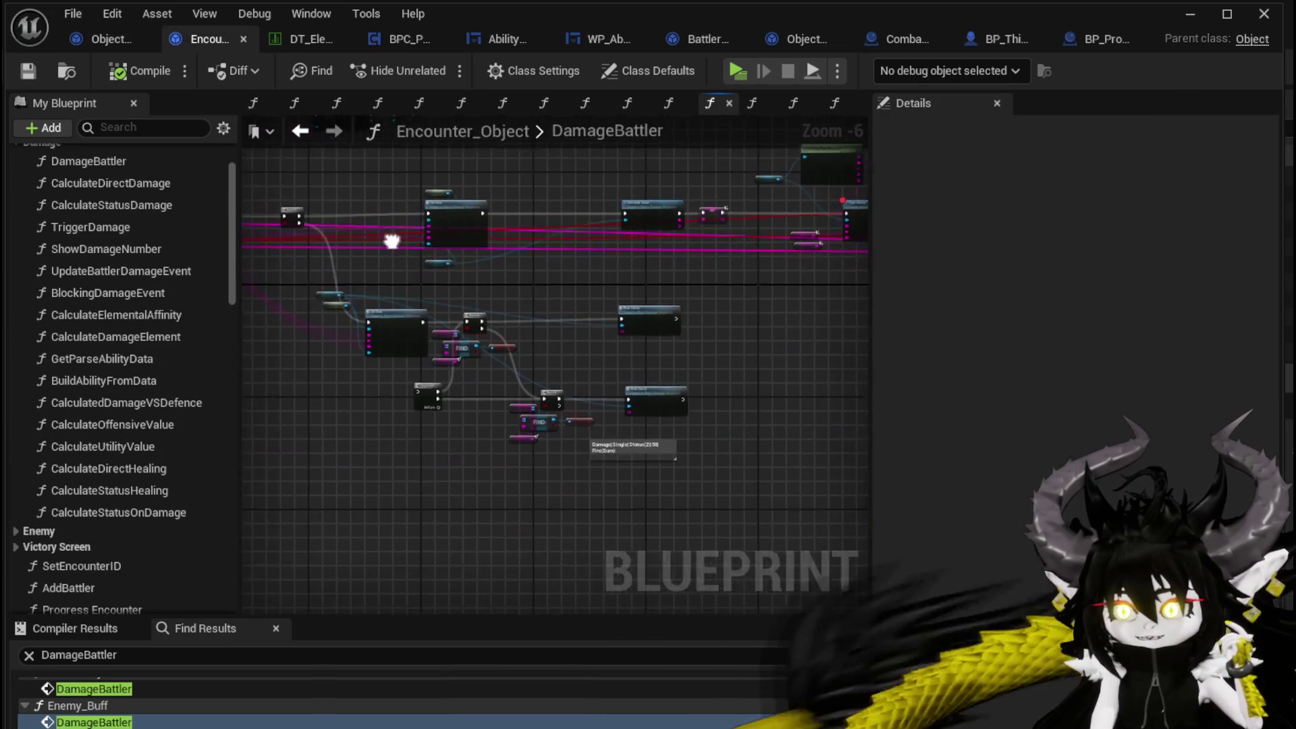
- Look over both Perk Check nodes, then switch to CalculateValue and minimize the Blueprint editor
{"action": "scroll", "coordinate": [493, 308], "scroll_direction": "up", "scroll_amount": 2}
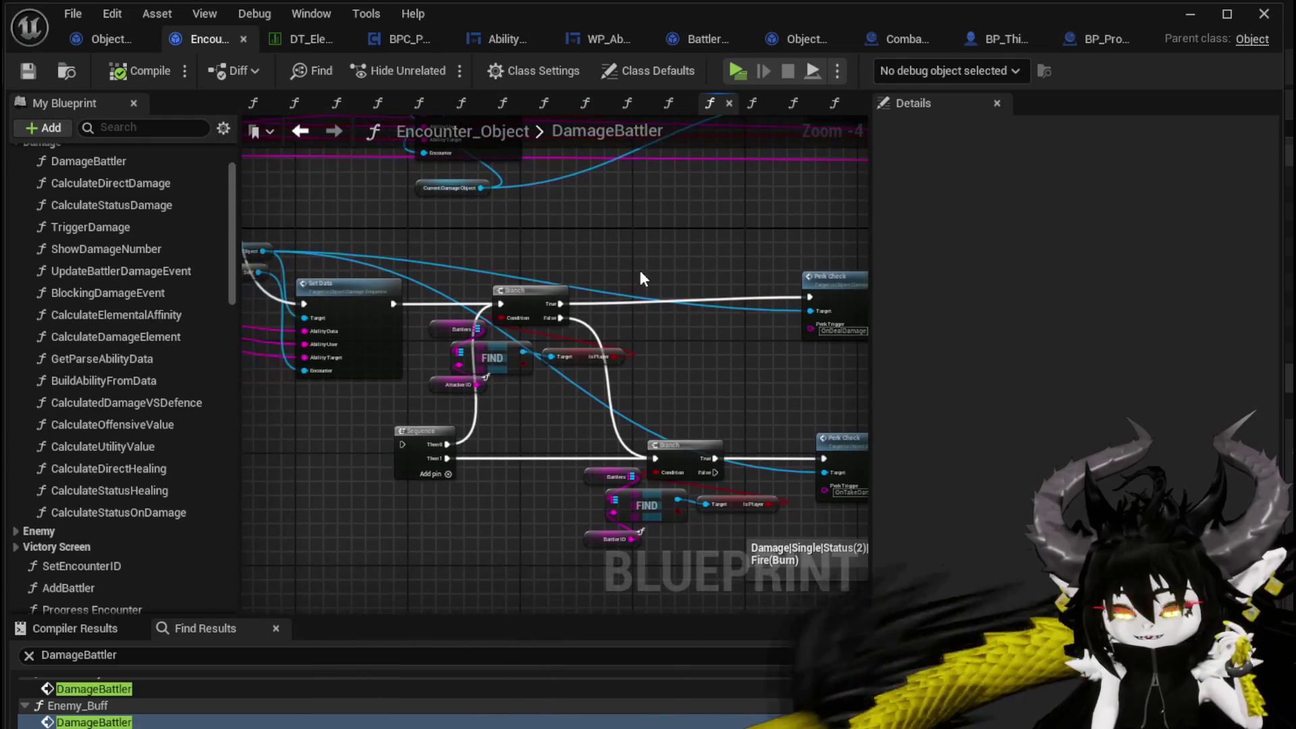
{"action": "mouse_move", "coordinate": [613, 276]}
{"action": "left_mouse_down"}
{"action": "mouse_move", "coordinate": [491, 268]}
{"action": "mouse_move", "coordinate": [568, 261]}
{"action": "left_mouse_up"}
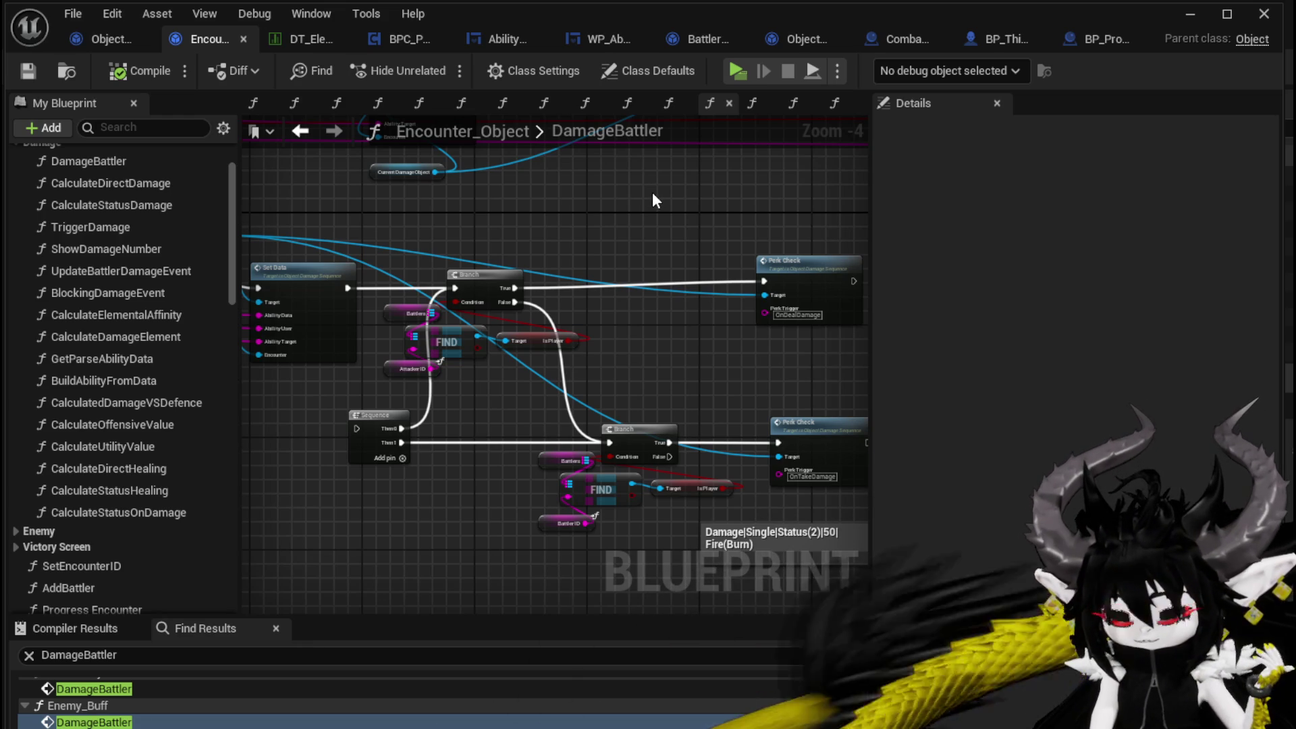
{"action": "mouse_move", "coordinate": [667, 208]}
{"action": "left_mouse_down"}
{"action": "mouse_move", "coordinate": [607, 214]}
{"action": "mouse_move", "coordinate": [660, 190]}
{"action": "left_mouse_up"}
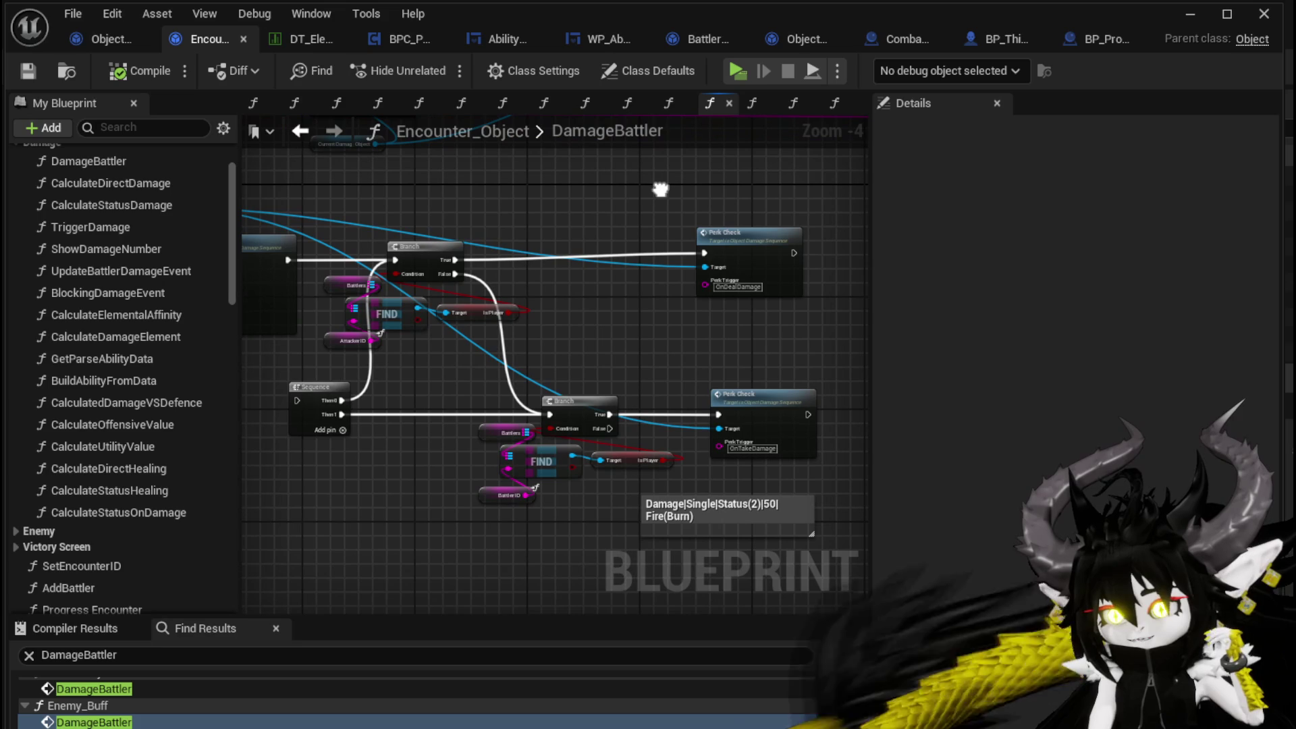
{"action": "scroll", "coordinate": [745, 361], "scroll_direction": "up", "scroll_amount": 3}
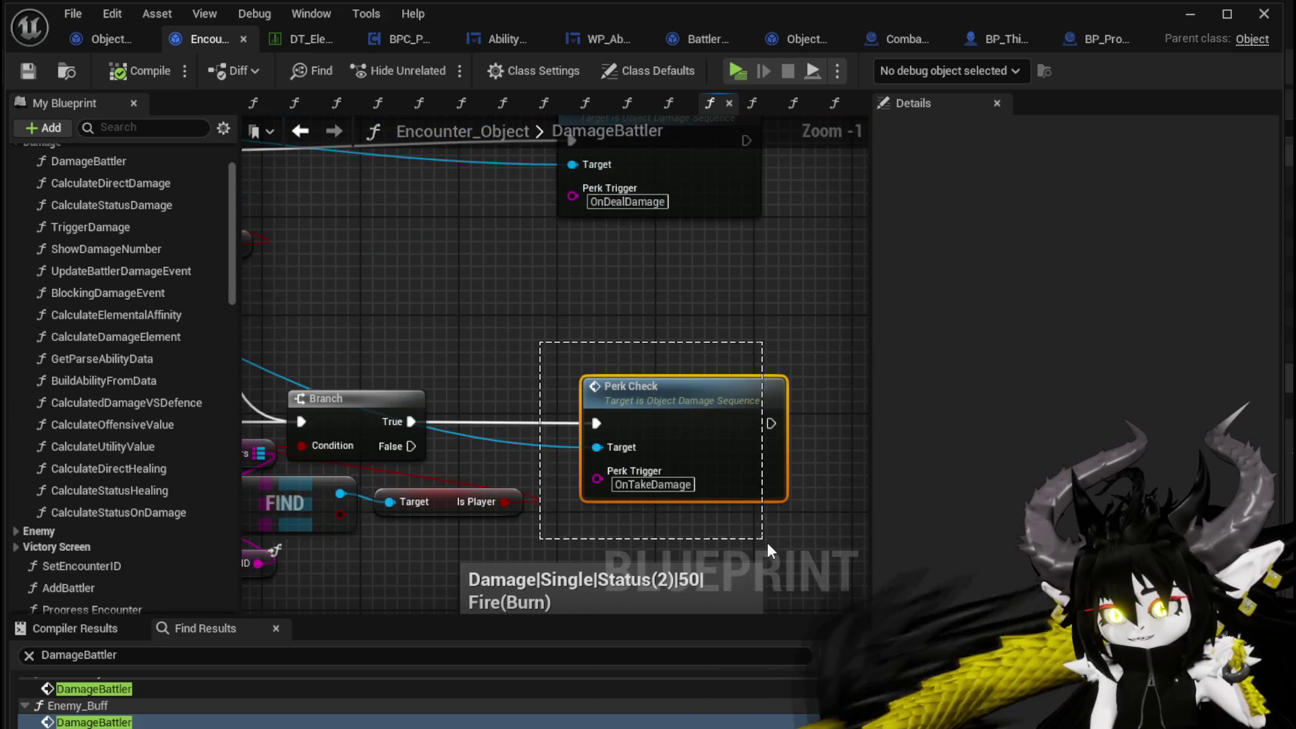
{"action": "scroll", "coordinate": [764, 547], "scroll_direction": "down", "scroll_amount": 4}
{"action": "mouse_move", "coordinate": [740, 397]}
{"action": "left_mouse_down"}
{"action": "mouse_move", "coordinate": [841, 461]}
{"action": "mouse_move", "coordinate": [714, 366]}
{"action": "left_mouse_up"}
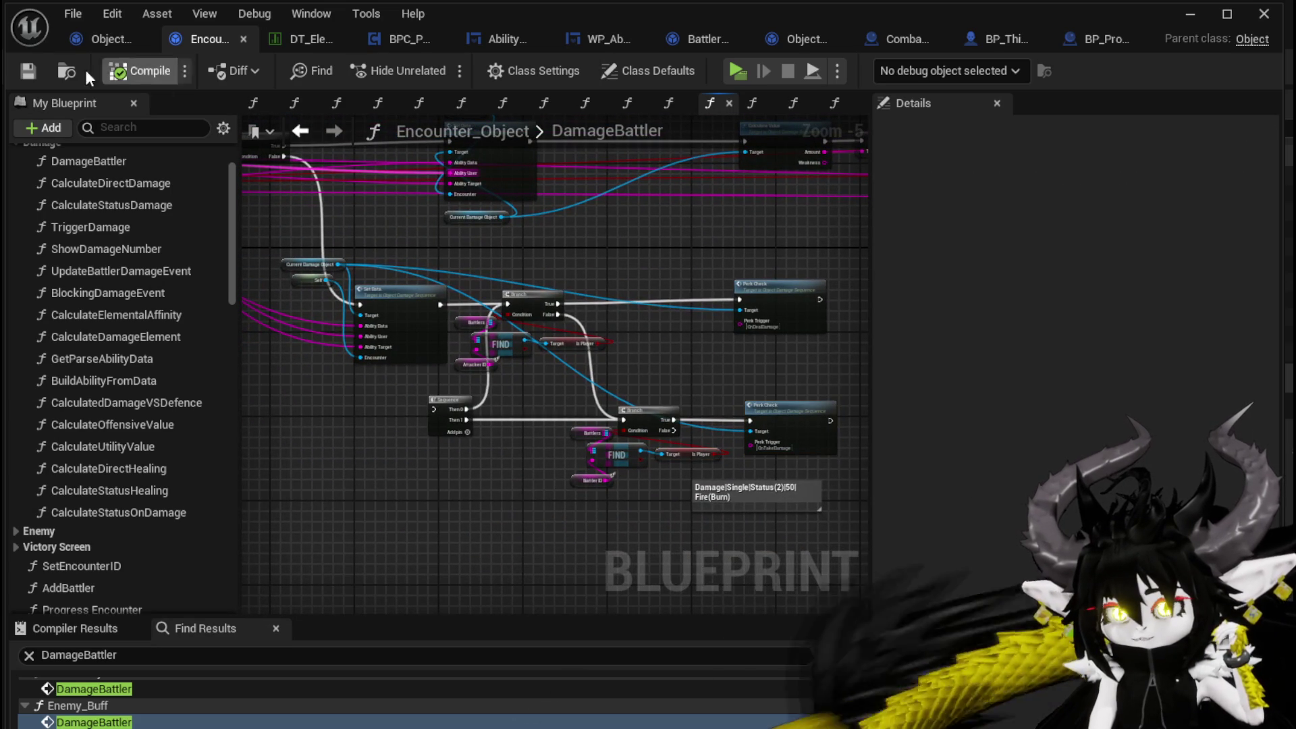
{"action": "left_click", "coordinate": [103, 39]}
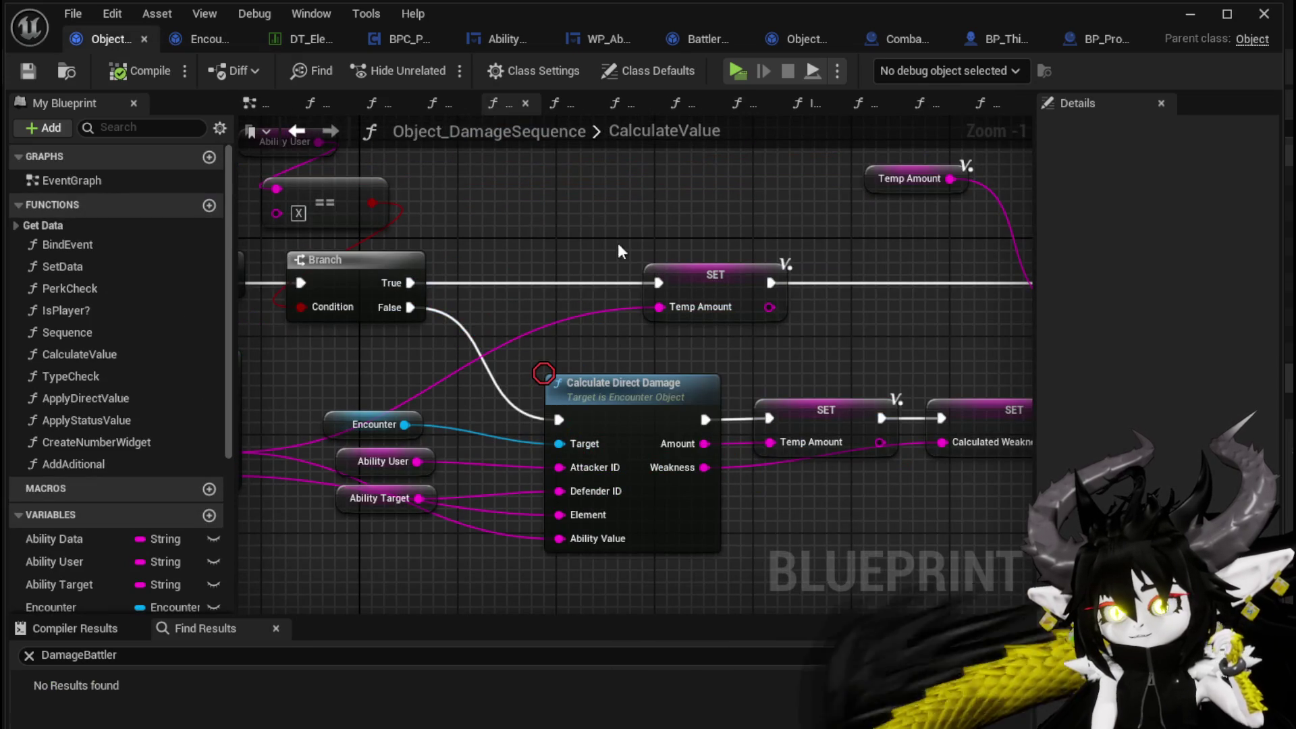
{"action": "left_click", "coordinate": [1189, 14]}
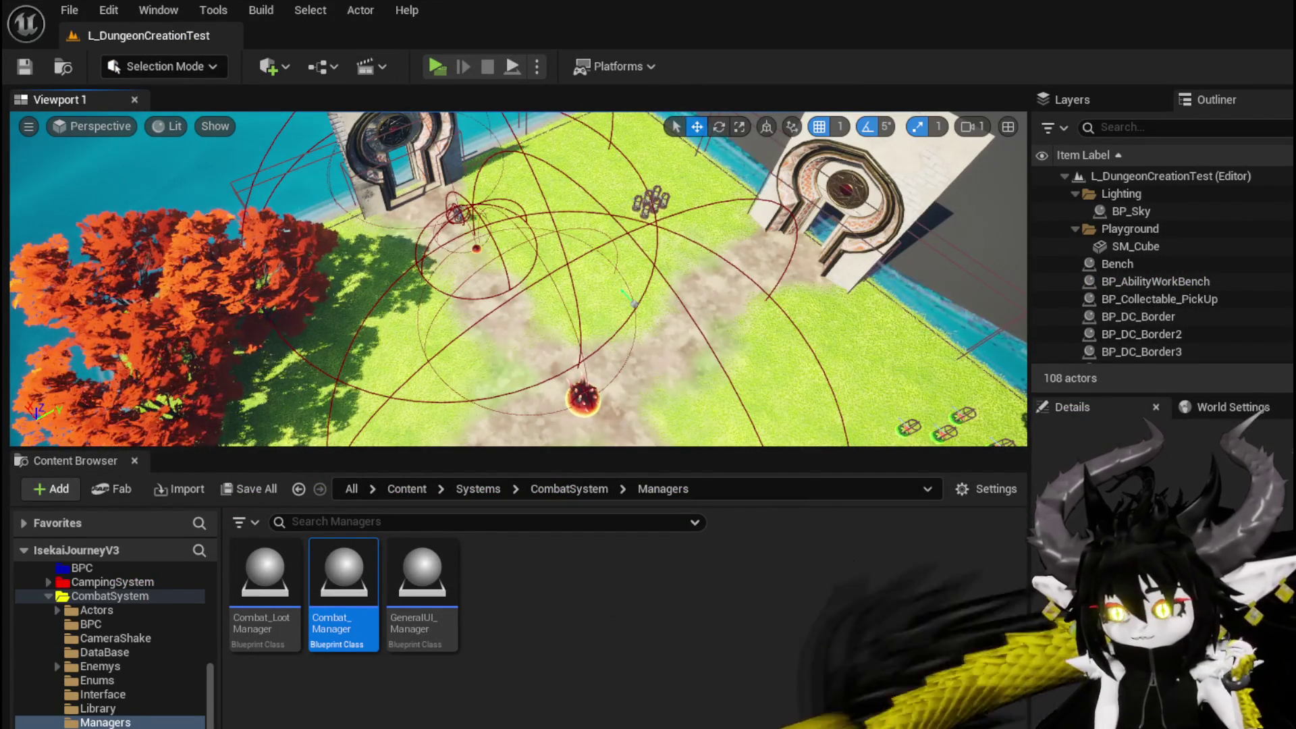
- Back in the Blueprint editor, drag DamageBattler's upper Perk Check node further left
{"action": "key", "text": "alt+Tab"}
{"action": "scroll", "coordinate": [588, 415], "scroll_direction": "down", "scroll_amount": 3}
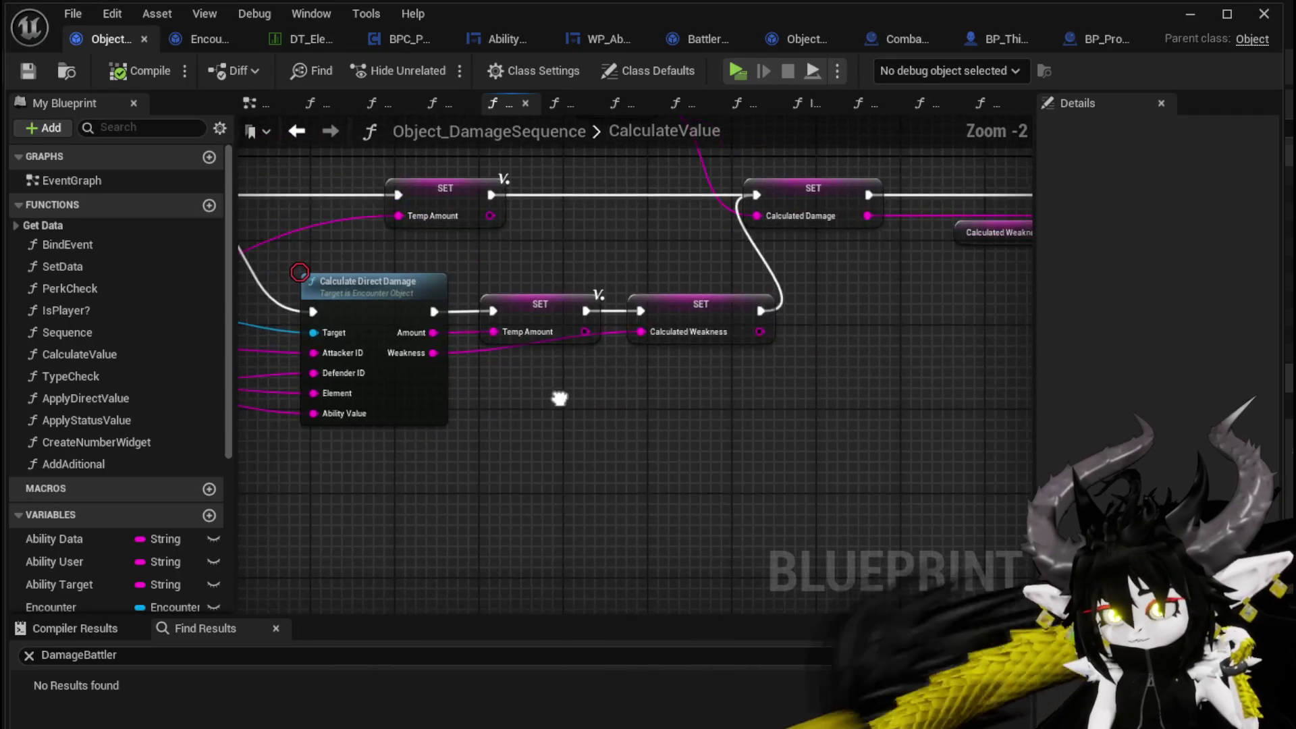
{"action": "left_click_drag", "start_coordinate": [589, 415], "coordinate": [867, 483]}
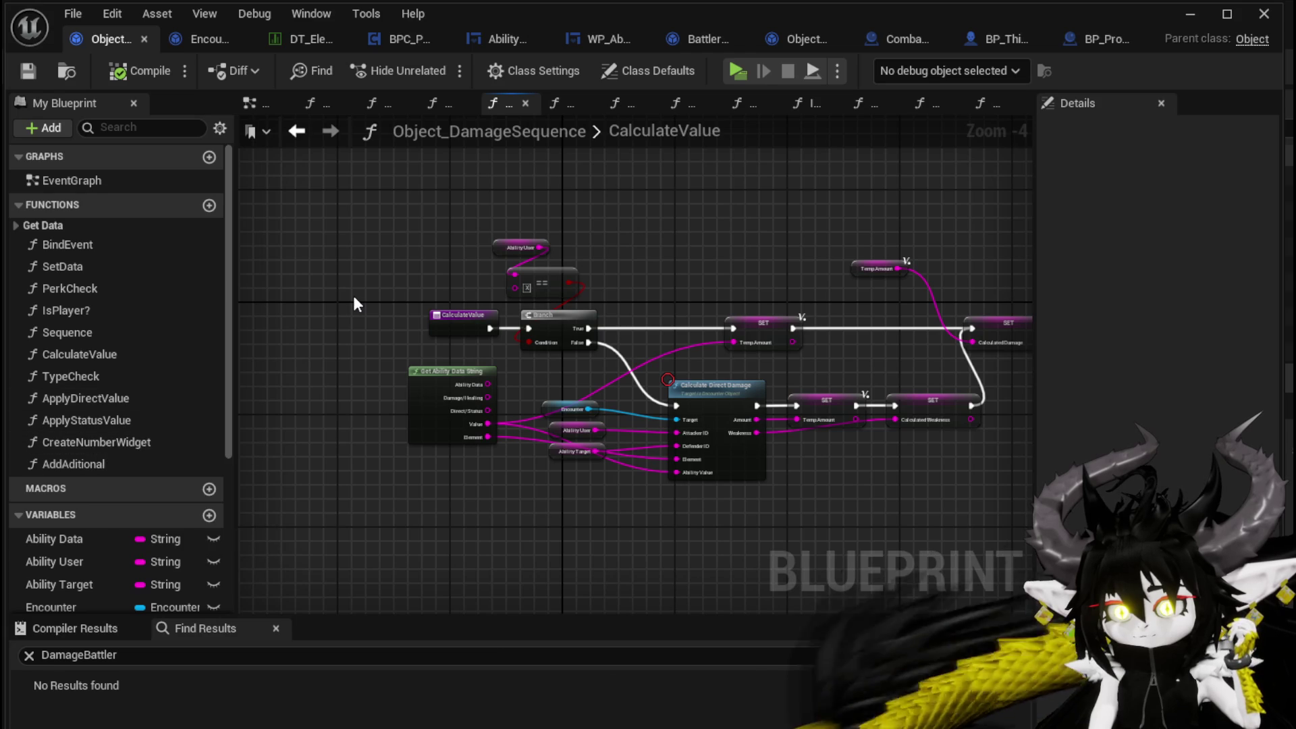
{"action": "left_click", "coordinate": [211, 47]}
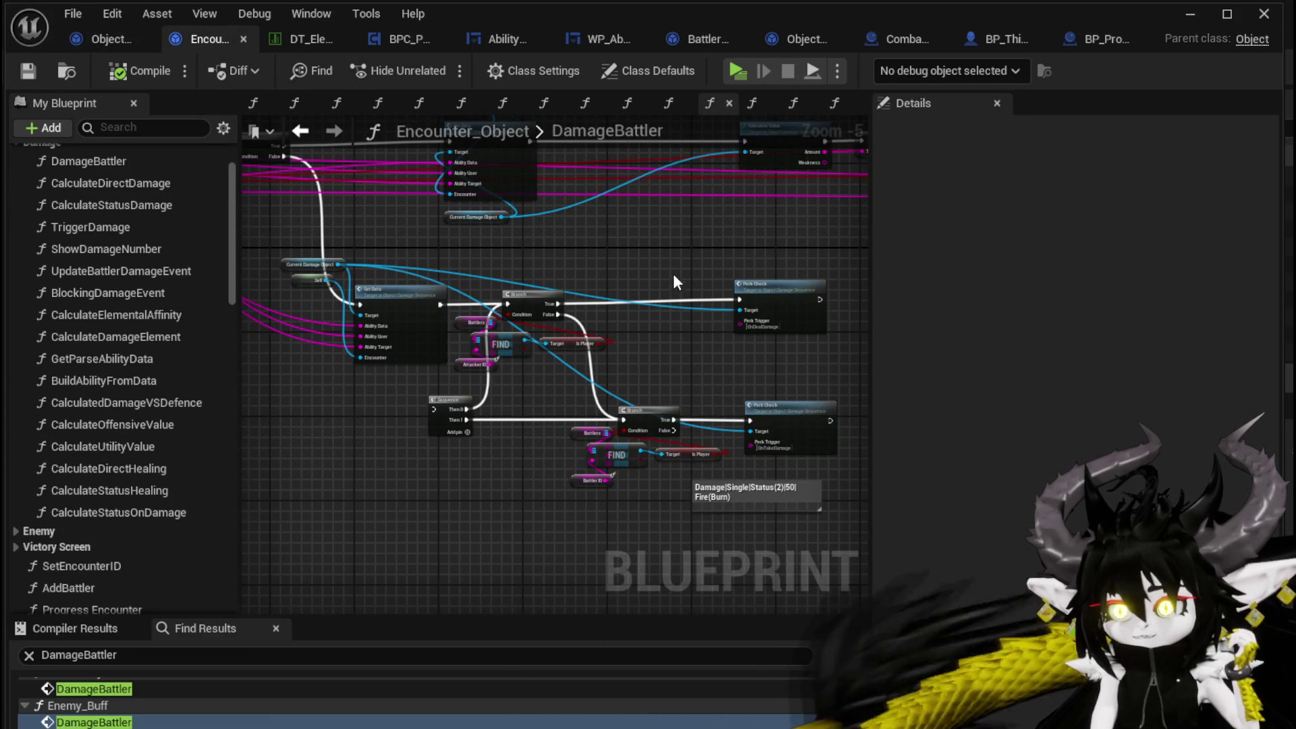
{"action": "mouse_move", "coordinate": [793, 290]}
{"action": "left_mouse_down"}
{"action": "mouse_move", "coordinate": [608, 269]}
{"action": "mouse_move", "coordinate": [618, 276]}
{"action": "left_mouse_up"}
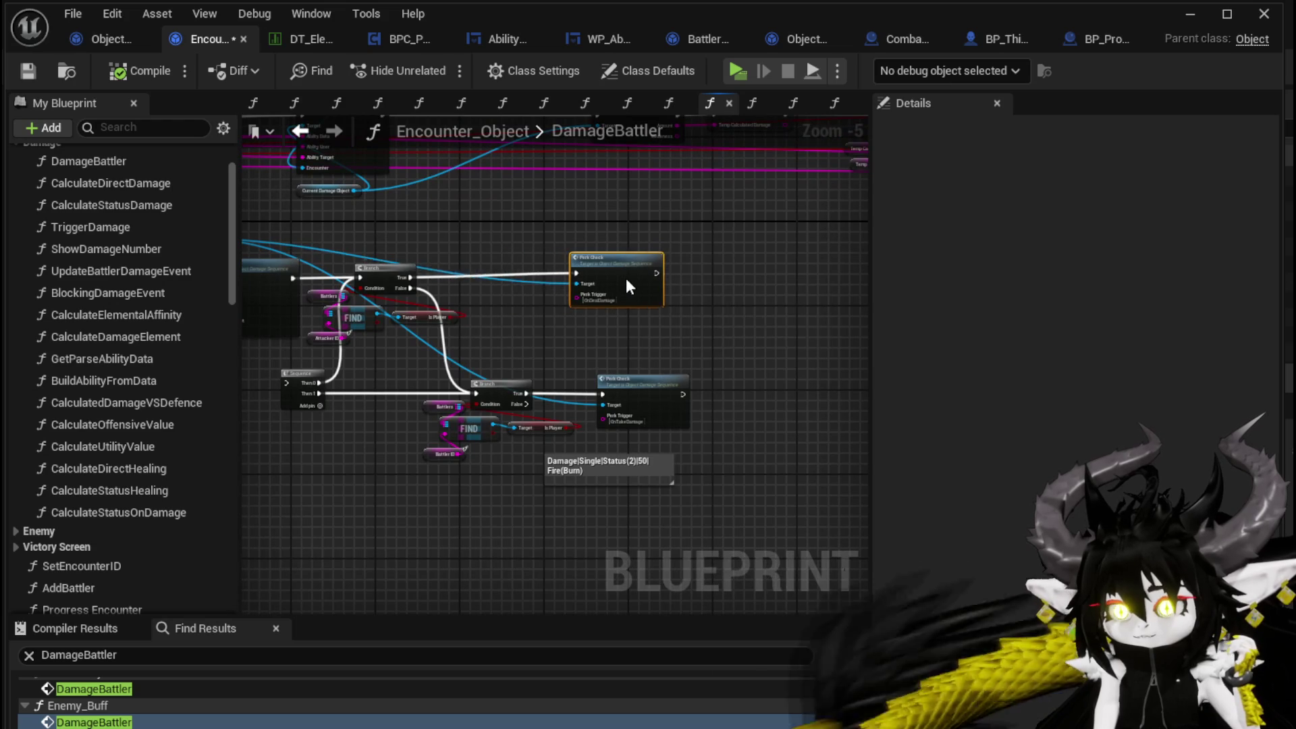
- Survey the whole DamageBattler graph, ending centred on the Perk Check nodes
{"action": "mouse_move", "coordinate": [508, 249]}
{"action": "left_mouse_down"}
{"action": "mouse_move", "coordinate": [626, 241]}
{"action": "mouse_move", "coordinate": [671, 350]}
{"action": "left_mouse_up"}
{"action": "scroll", "coordinate": [622, 241], "scroll_direction": "down", "scroll_amount": 2}
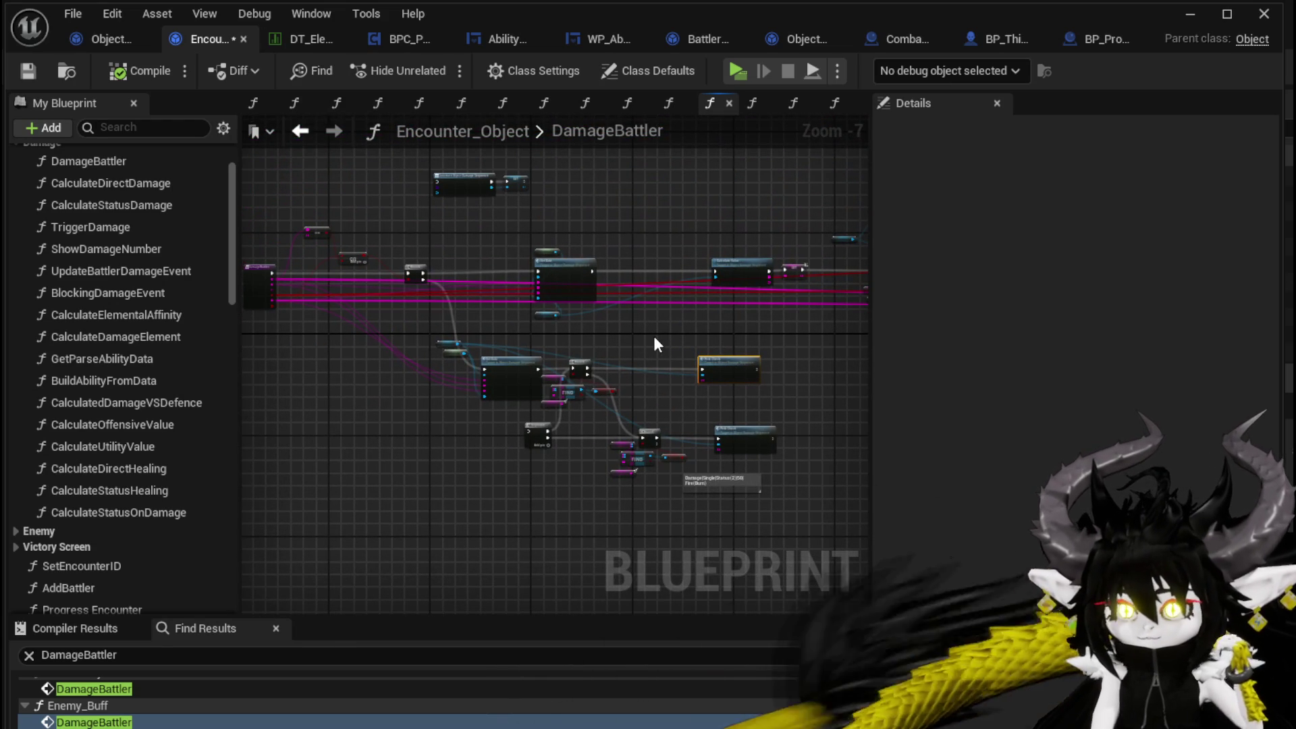
{"action": "mouse_move", "coordinate": [660, 338]}
{"action": "left_mouse_down"}
{"action": "mouse_move", "coordinate": [535, 327]}
{"action": "mouse_move", "coordinate": [641, 335]}
{"action": "mouse_move", "coordinate": [739, 364]}
{"action": "mouse_move", "coordinate": [483, 304]}
{"action": "mouse_move", "coordinate": [448, 310]}
{"action": "left_mouse_up"}
{"action": "scroll", "coordinate": [532, 317], "scroll_direction": "up", "scroll_amount": 2}
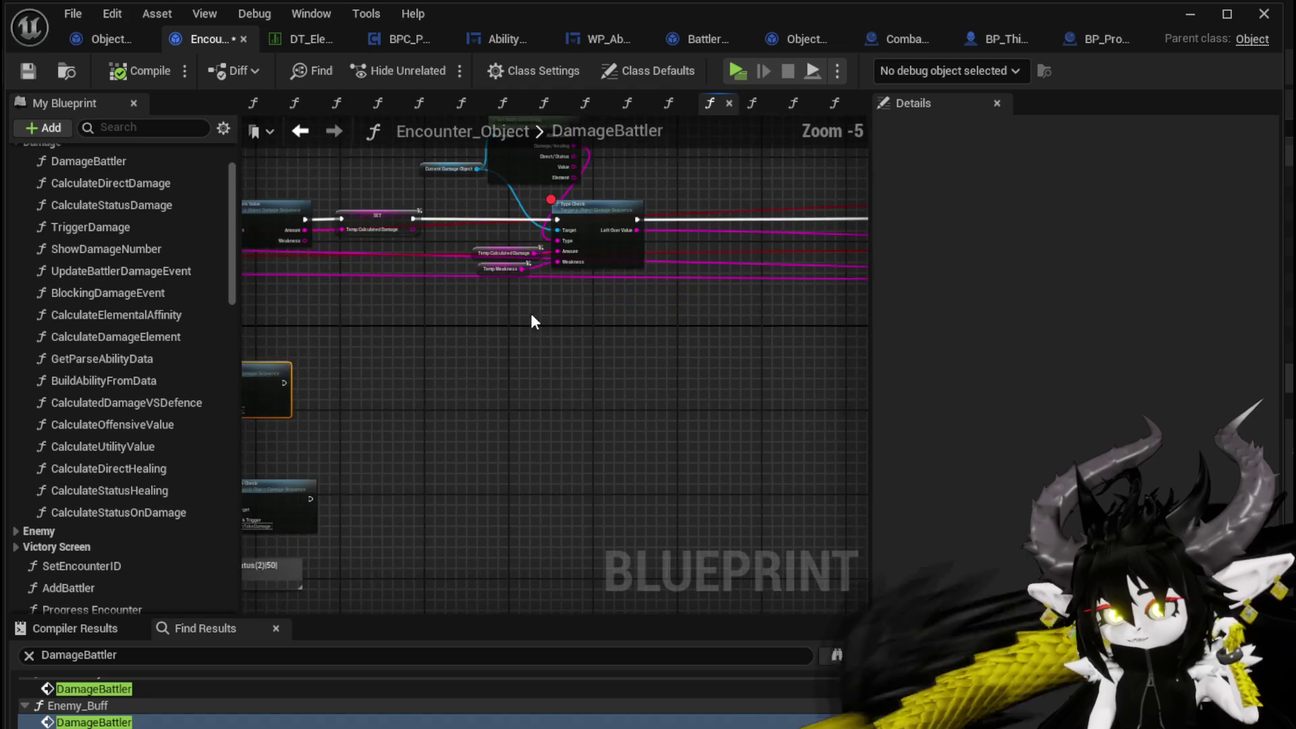
{"action": "left_click_drag", "start_coordinate": [531, 313], "coordinate": [599, 375]}
{"action": "scroll", "coordinate": [525, 391], "scroll_direction": "up", "scroll_amount": 2}
{"action": "scroll", "coordinate": [456, 337], "scroll_direction": "down", "scroll_amount": 2}
{"action": "mouse_move", "coordinate": [456, 338]}
{"action": "left_mouse_down"}
{"action": "mouse_move", "coordinate": [588, 322]}
{"action": "mouse_move", "coordinate": [508, 305]}
{"action": "left_mouse_up"}
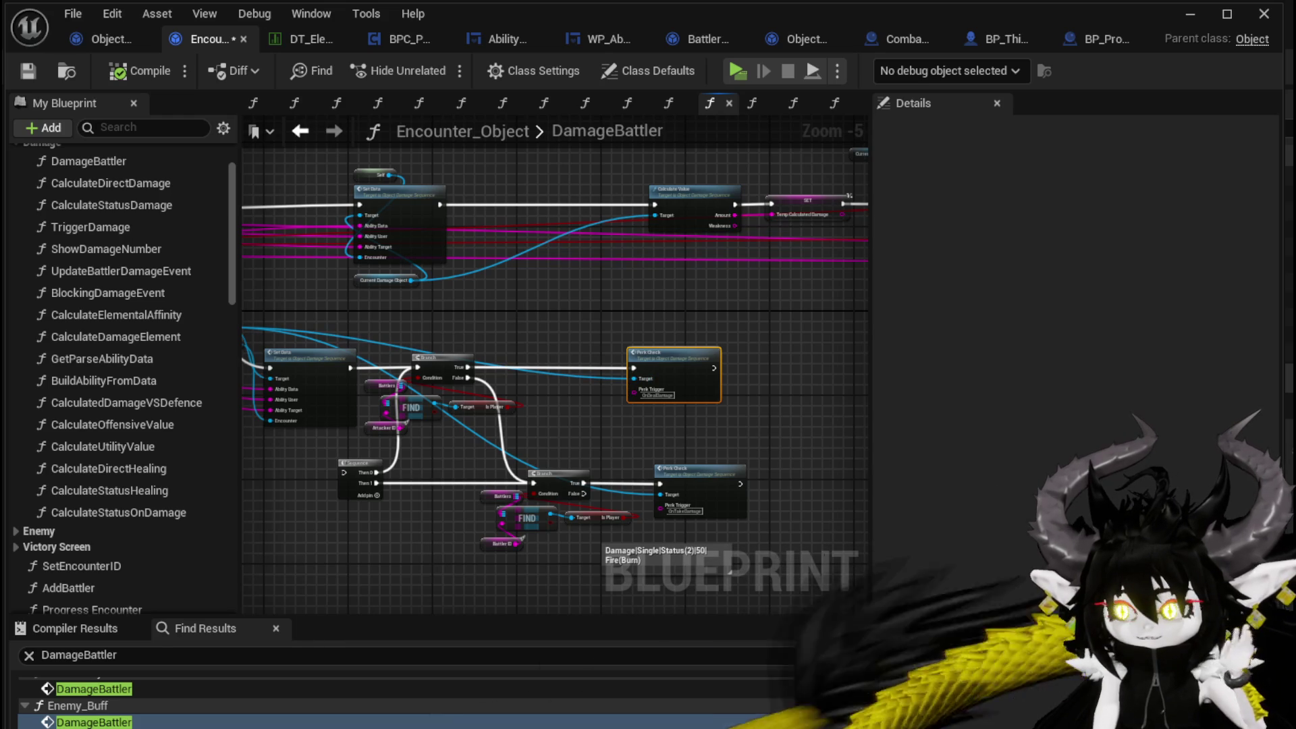
- Save Encounter_Object through the Save Content dialog's Save Selected
{"action": "key", "text": "ctrl+shift+s"}
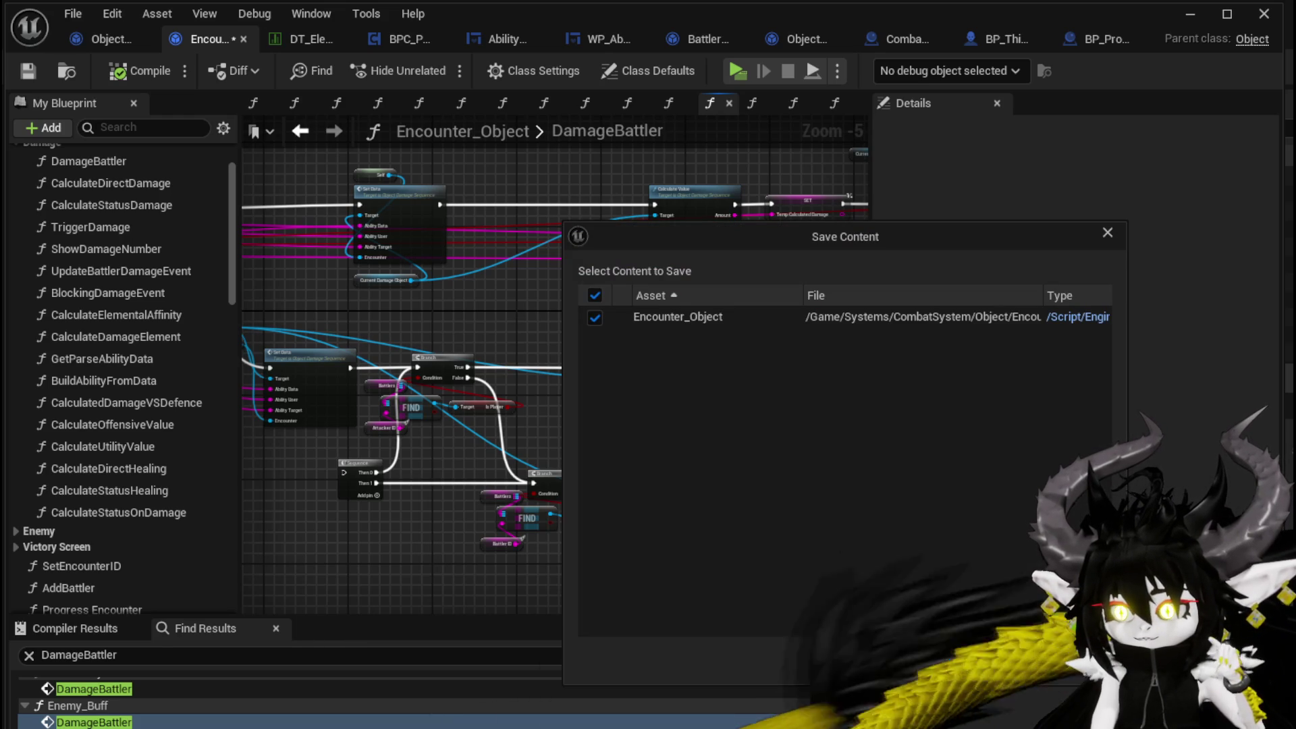
{"action": "left_click", "coordinate": [971, 659]}
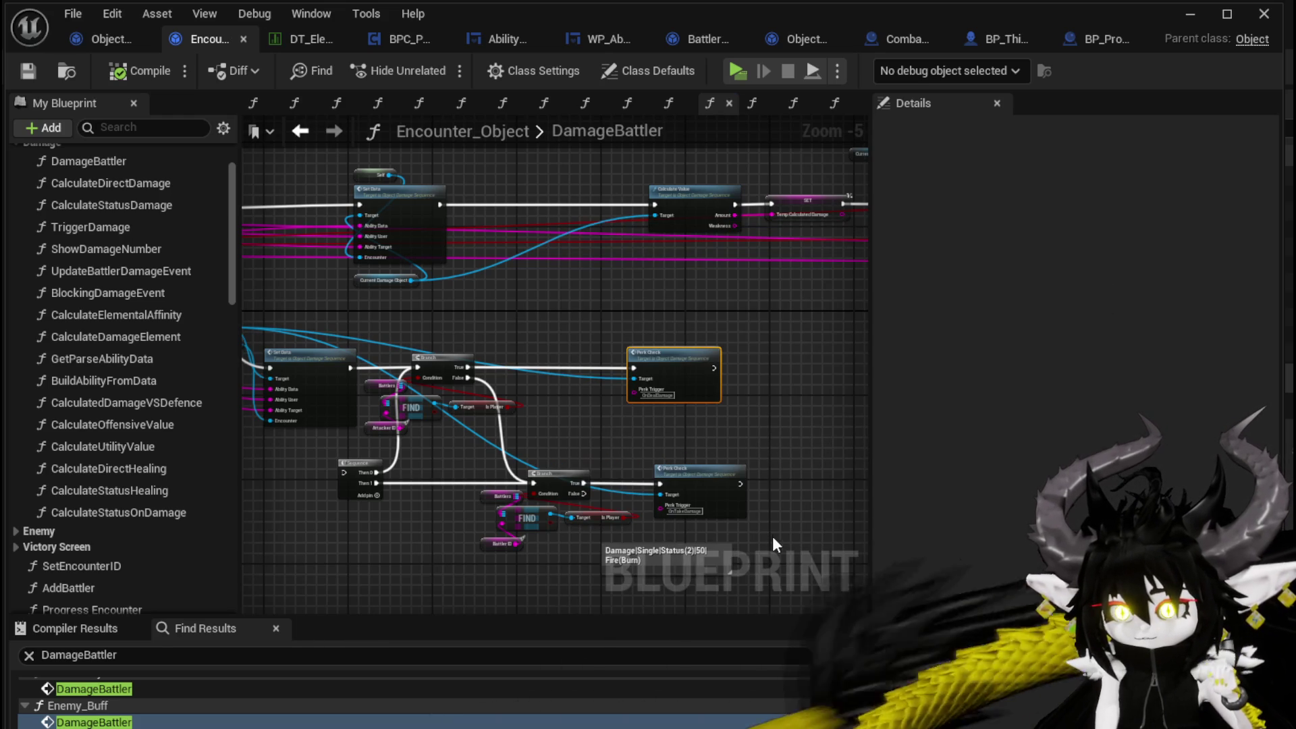
{"action": "left_click_drag", "start_coordinate": [805, 507], "coordinate": [816, 476]}
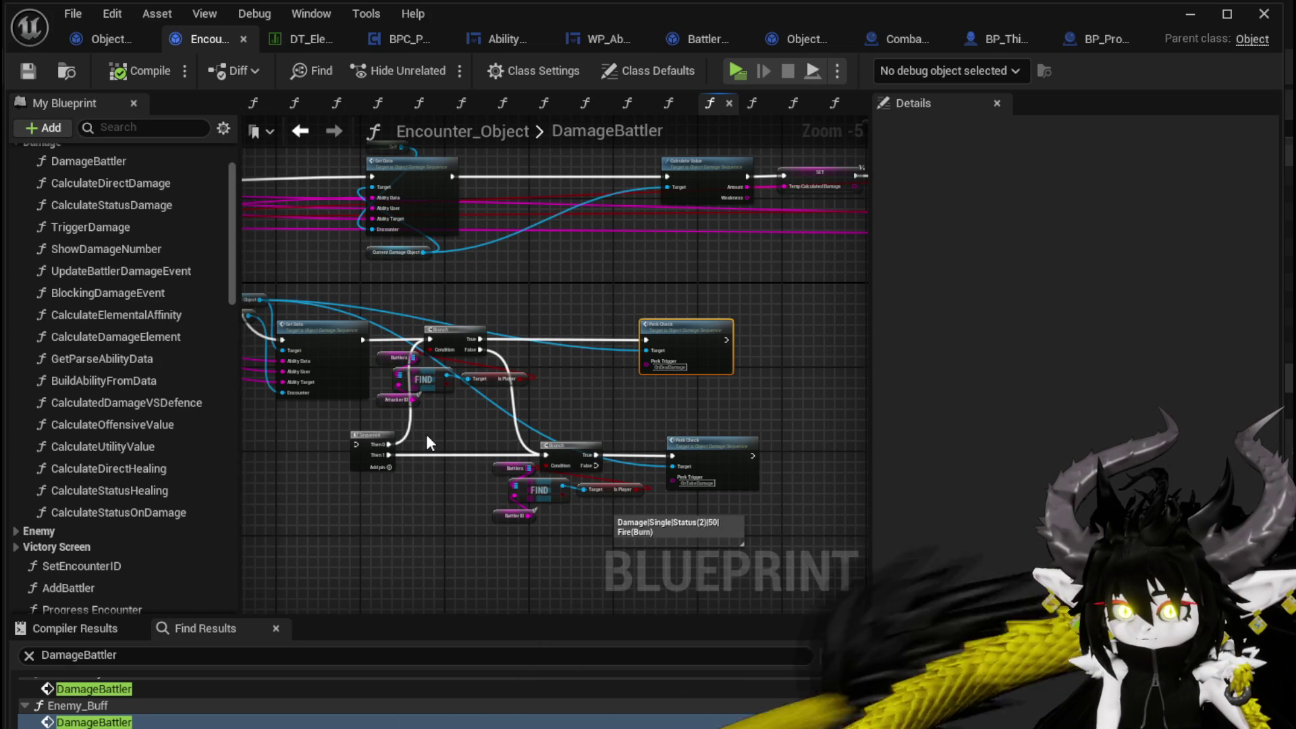
- Save Encounter_Object again from the toolbar and glance at CalculateValue before returning
{"action": "left_click_drag", "start_coordinate": [427, 435], "coordinate": [632, 473]}
{"action": "mouse_move", "coordinate": [355, 172]}
{"action": "left_mouse_down"}
{"action": "mouse_move", "coordinate": [694, 434]}
{"action": "mouse_move", "coordinate": [715, 364]}
{"action": "left_mouse_up"}
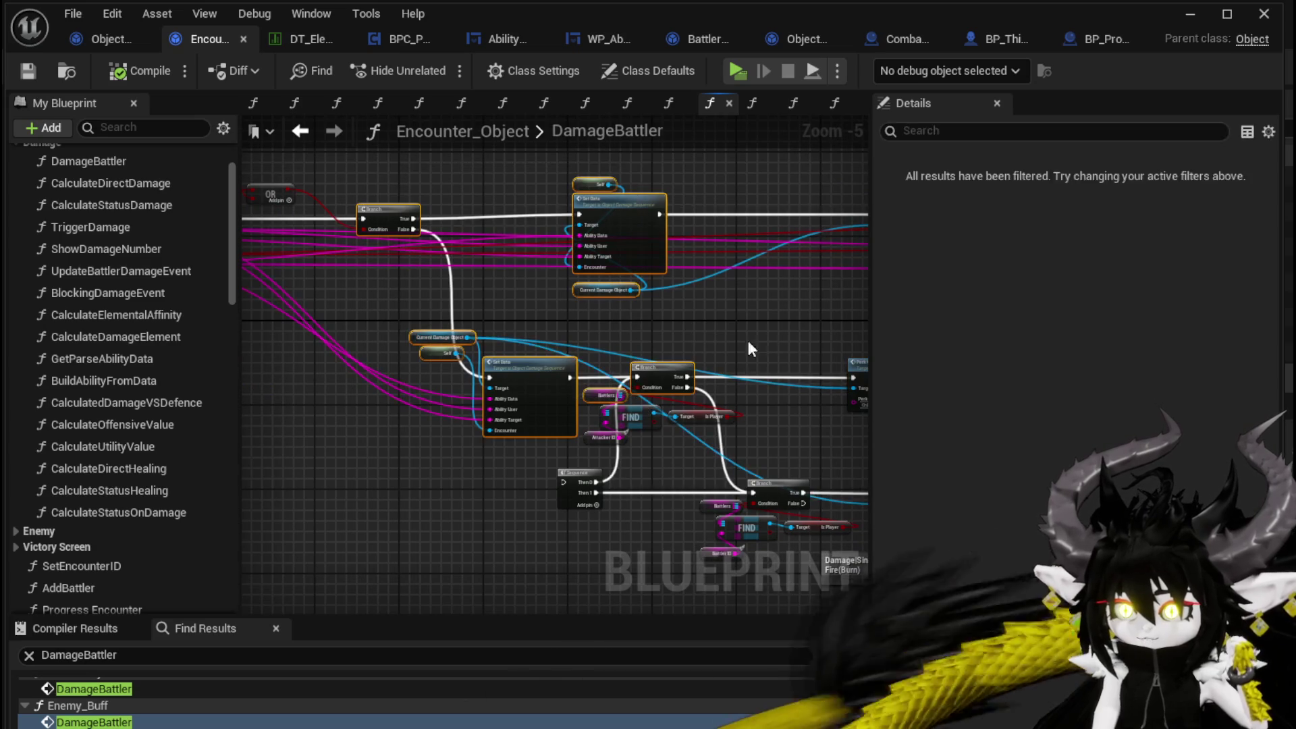
{"action": "left_click", "coordinate": [716, 365]}
{"action": "left_click", "coordinate": [28, 71]}
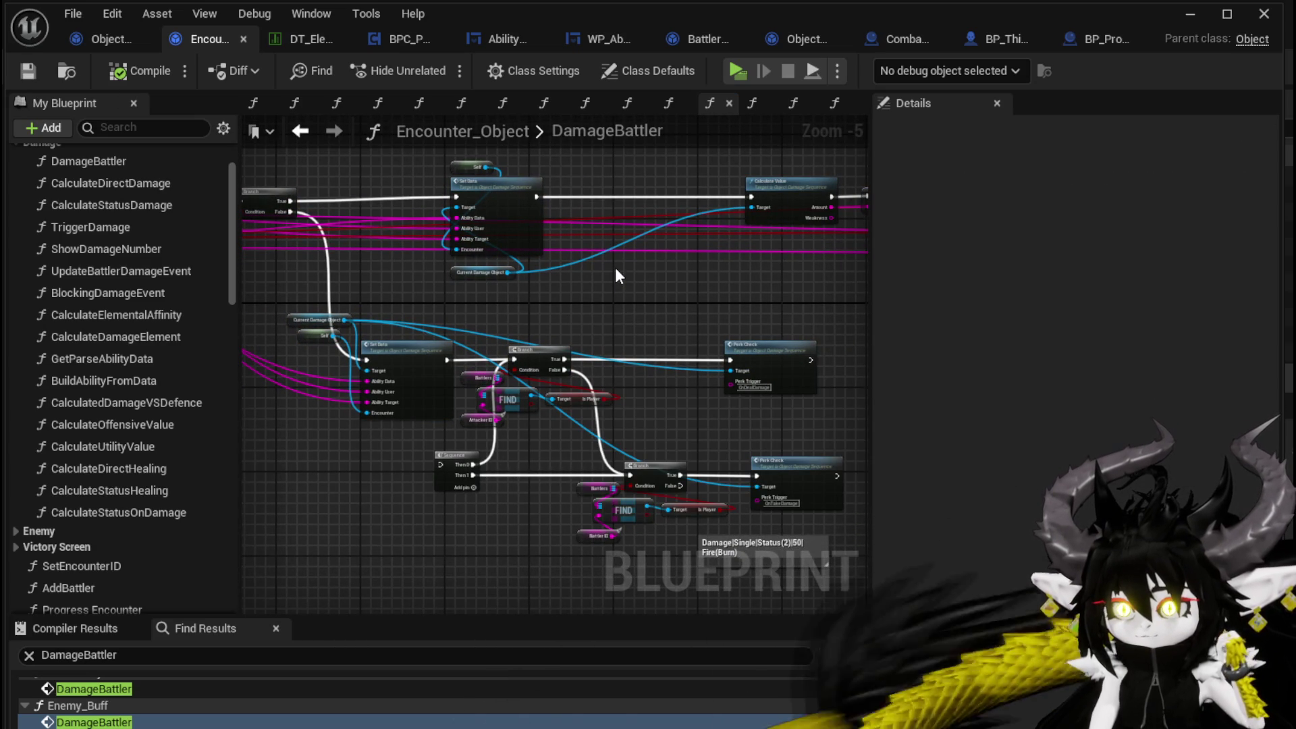
{"action": "left_click", "coordinate": [96, 38]}
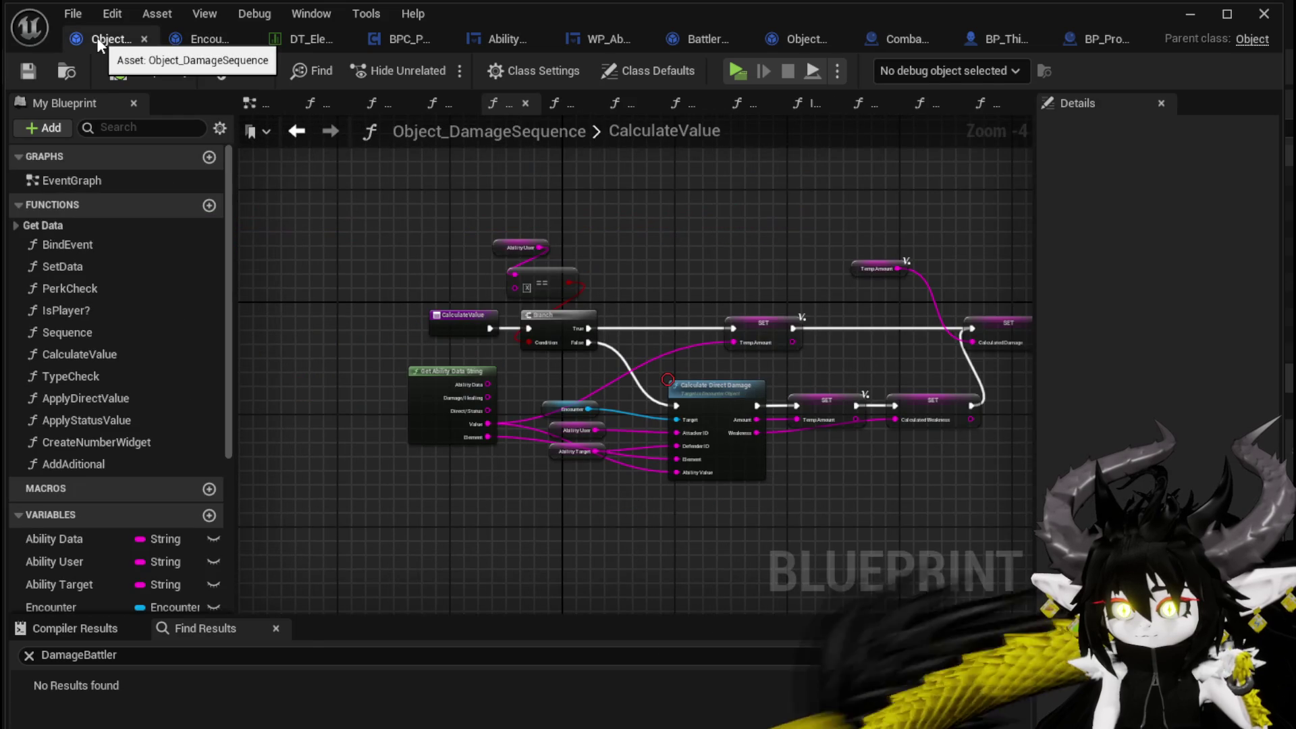
{"action": "left_click", "coordinate": [173, 38]}
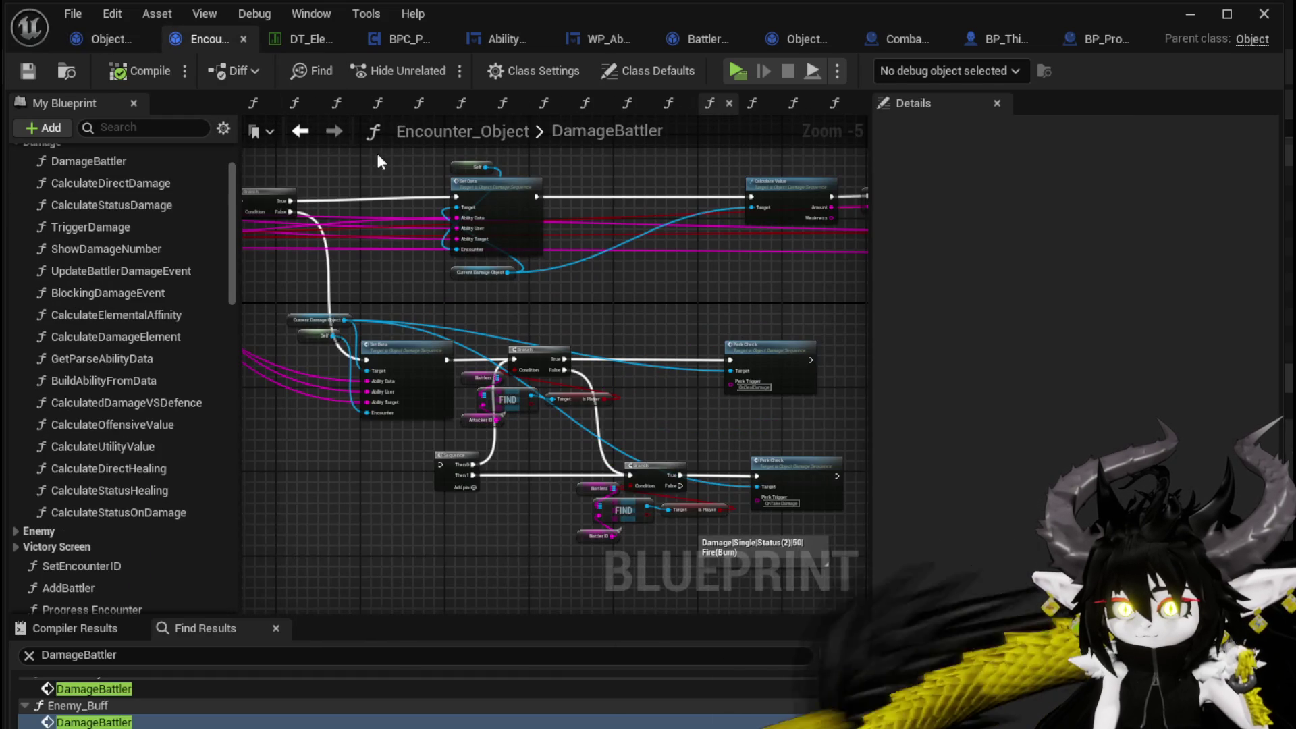
- Inspect BPC_Perks' OnTakeDamagePerks graph: entry nodes, Spawn System on Server, and the Damage Battler call
{"action": "left_click", "coordinate": [375, 39]}
{"action": "scroll", "coordinate": [568, 269], "scroll_direction": "down", "scroll_amount": 3}
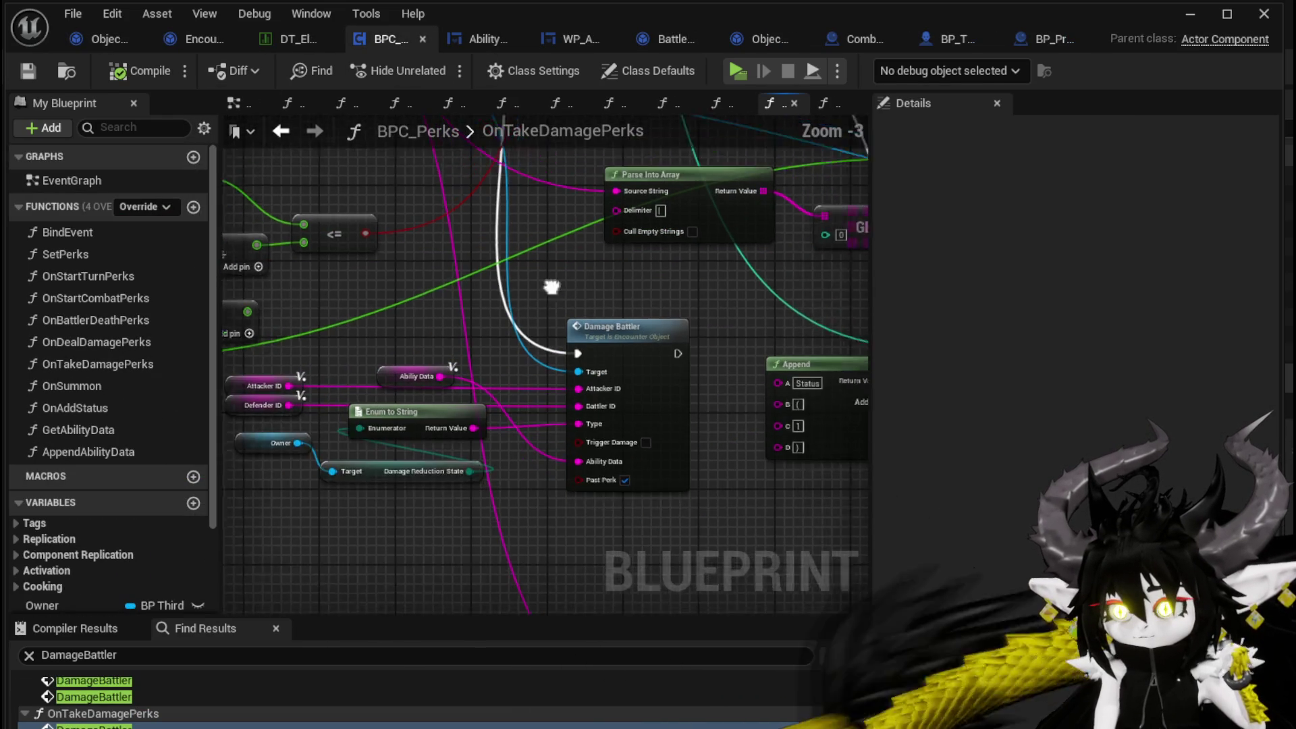
{"action": "scroll", "coordinate": [488, 385], "scroll_direction": "up", "scroll_amount": 1}
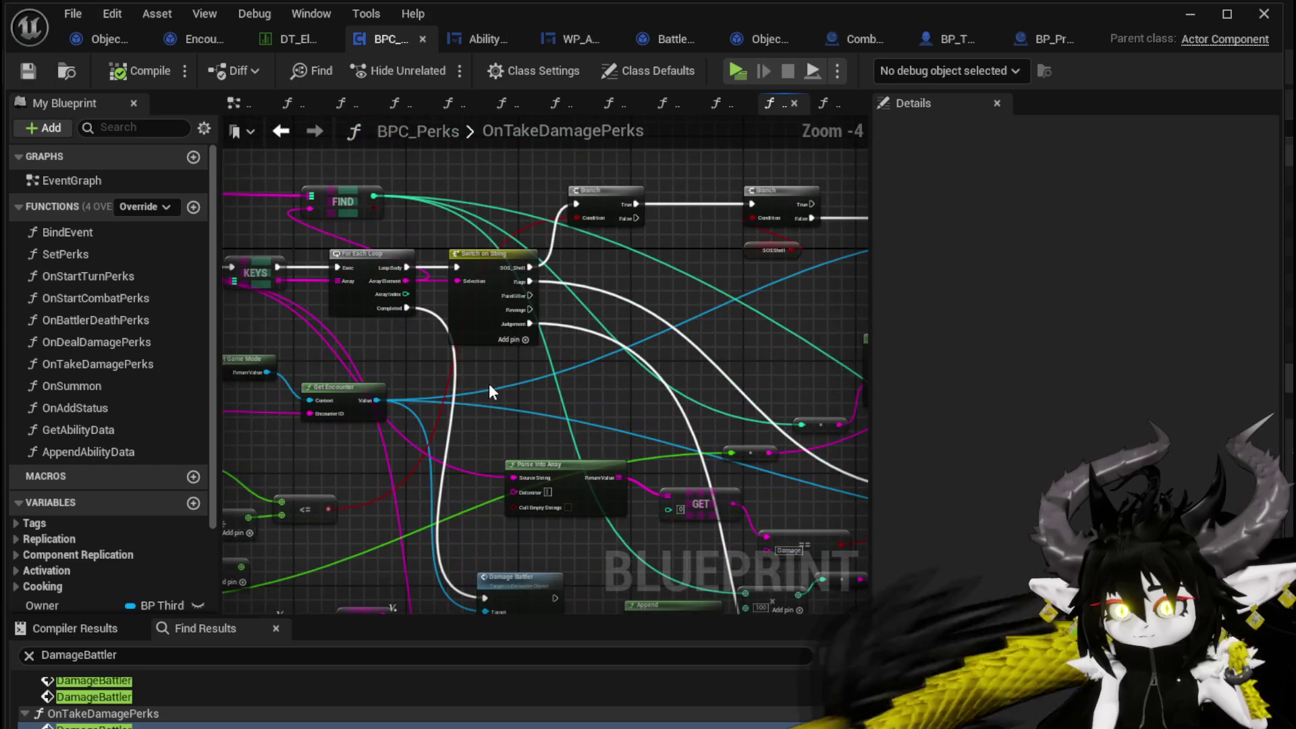
{"action": "left_click_drag", "start_coordinate": [608, 331], "coordinate": [186, 230]}
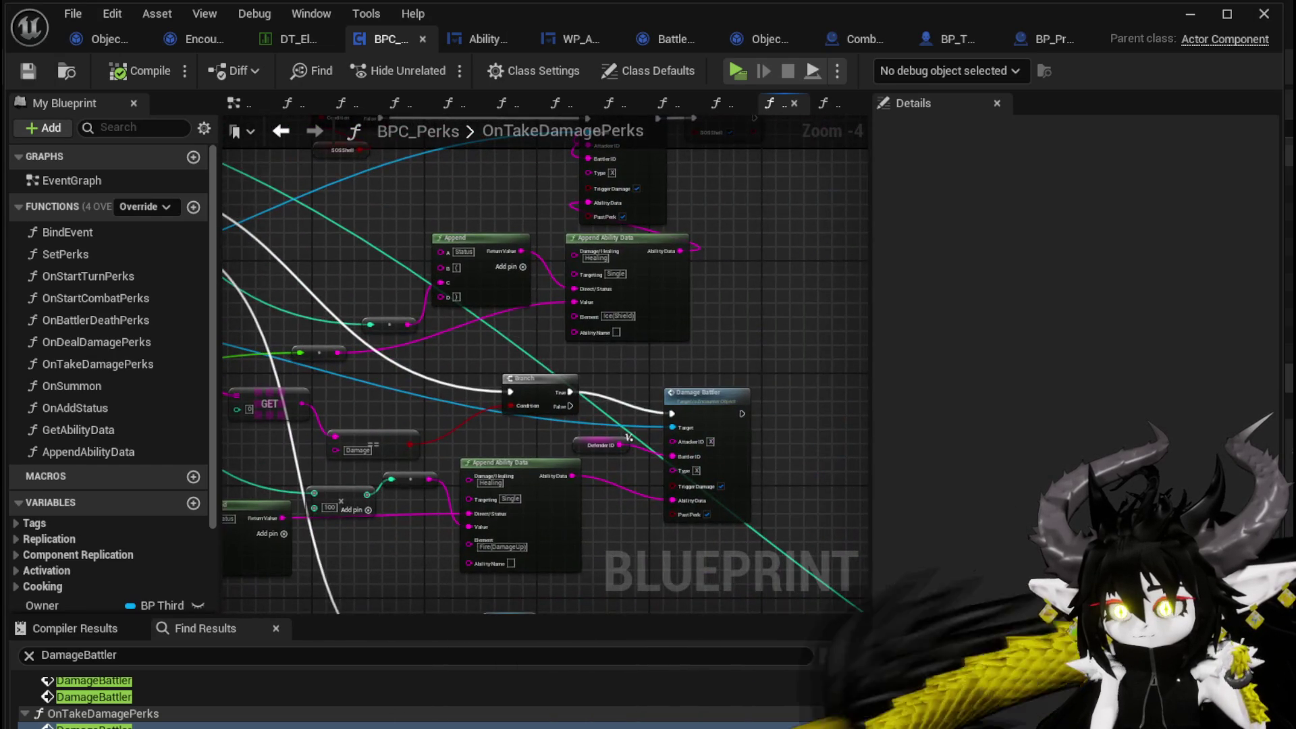
{"action": "mouse_move", "coordinate": [628, 438]}
{"action": "left_mouse_down"}
{"action": "mouse_move", "coordinate": [756, 437]}
{"action": "mouse_move", "coordinate": [652, 432]}
{"action": "mouse_move", "coordinate": [698, 218]}
{"action": "left_mouse_up"}
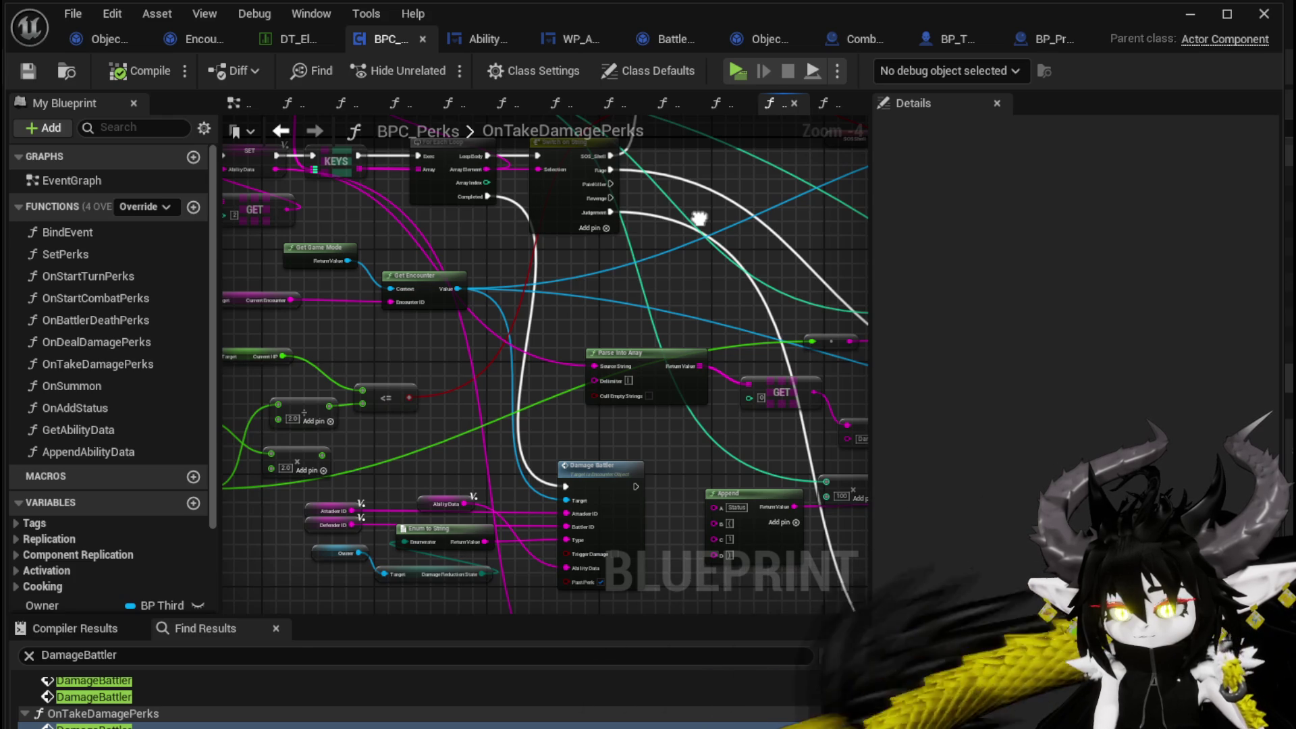
{"action": "left_click_drag", "start_coordinate": [698, 218], "coordinate": [1054, 267]}
{"action": "mouse_move", "coordinate": [1004, 509]}
{"action": "left_mouse_down"}
{"action": "mouse_move", "coordinate": [734, 452]}
{"action": "mouse_move", "coordinate": [520, 341]}
{"action": "mouse_move", "coordinate": [370, 309]}
{"action": "mouse_move", "coordinate": [382, 231]}
{"action": "left_mouse_up"}
{"action": "mouse_move", "coordinate": [538, 350]}
{"action": "left_mouse_down"}
{"action": "mouse_move", "coordinate": [544, 364]}
{"action": "mouse_move", "coordinate": [269, 310]}
{"action": "mouse_move", "coordinate": [290, 317]}
{"action": "left_mouse_up"}
{"action": "left_click_drag", "start_coordinate": [378, 337], "coordinate": [645, 432]}
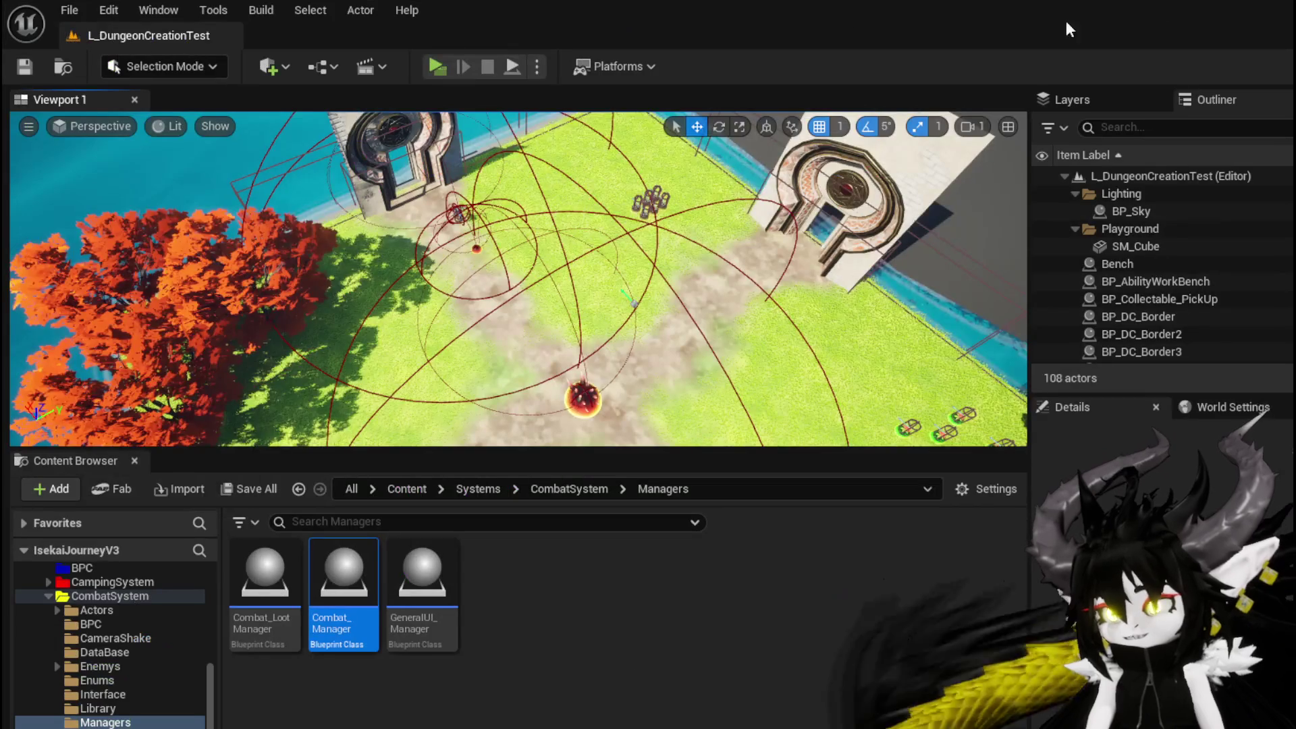
- Run a standalone playtest, jump the character, and resume past the TypeCheck and AddStatus breakpoints
{"action": "left_click", "coordinate": [436, 58]}
{"action": "left_click", "coordinate": [518, 143]}
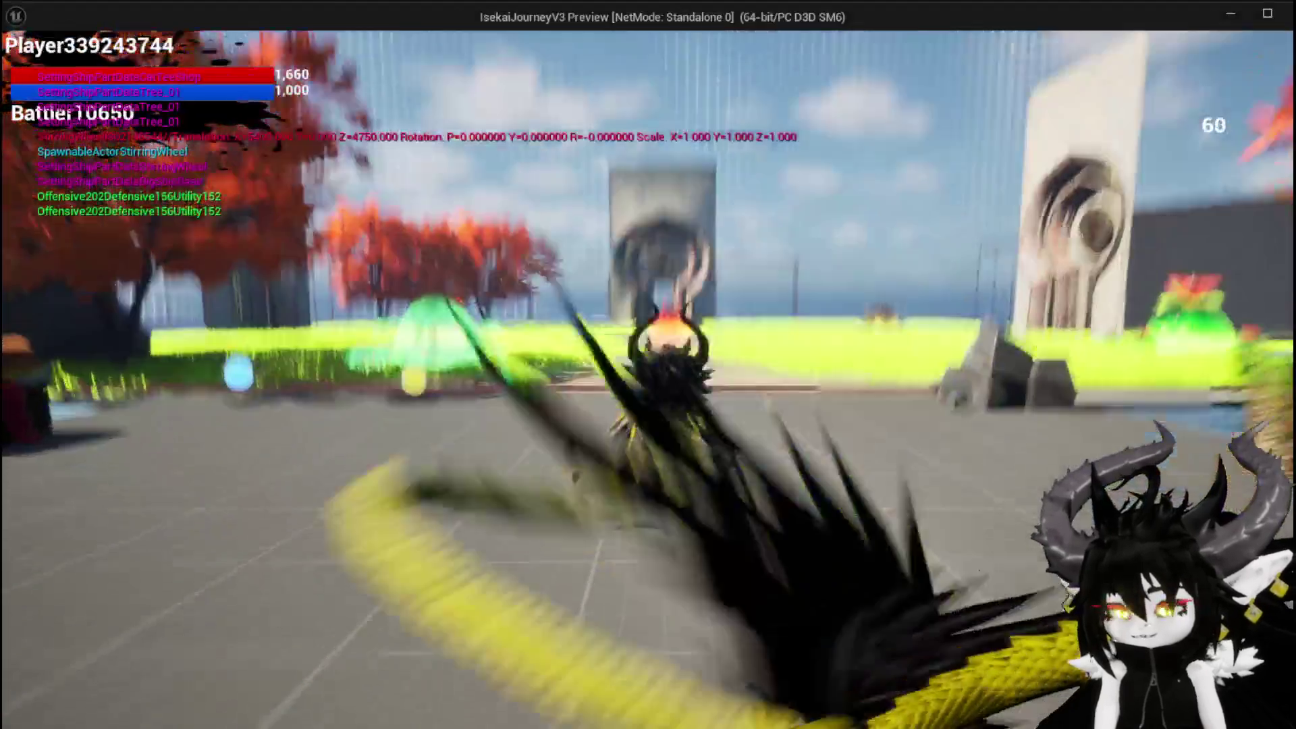
{"action": "key", "text": "space"}
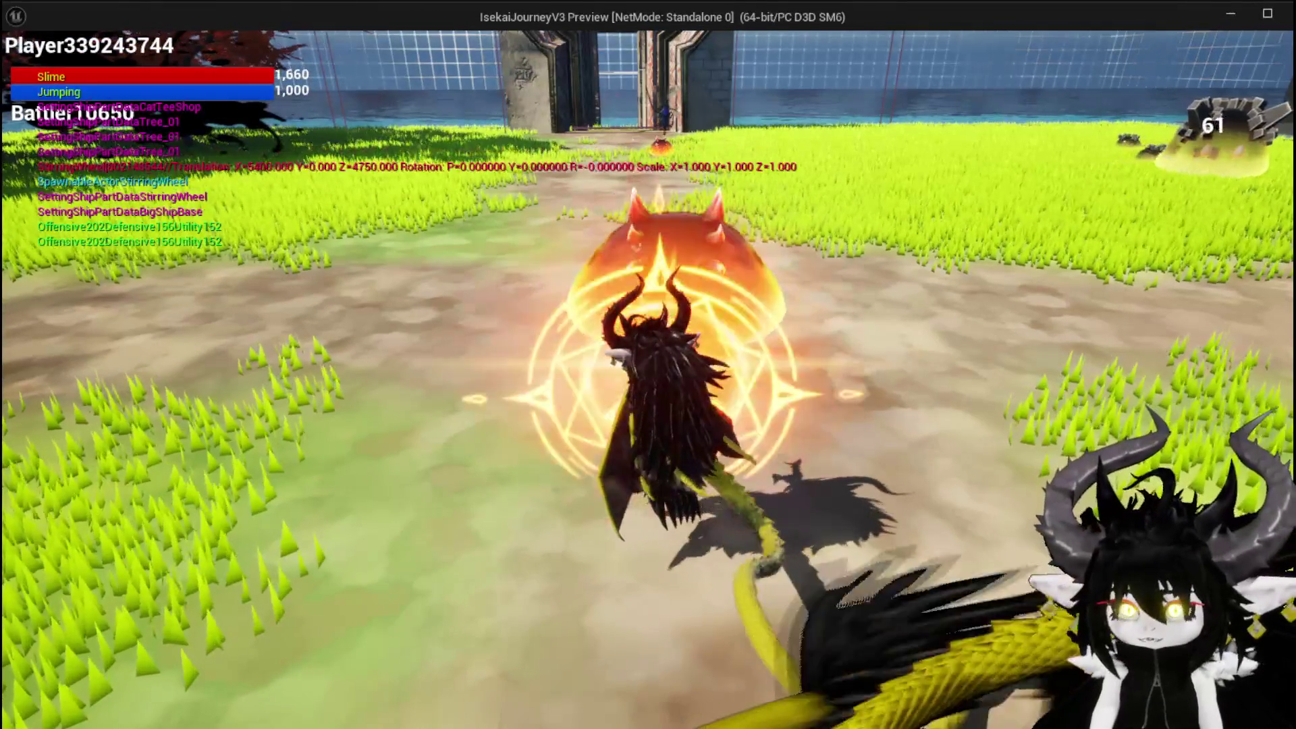
{"action": "scroll", "coordinate": [563, 332], "scroll_direction": "up", "scroll_amount": 3}
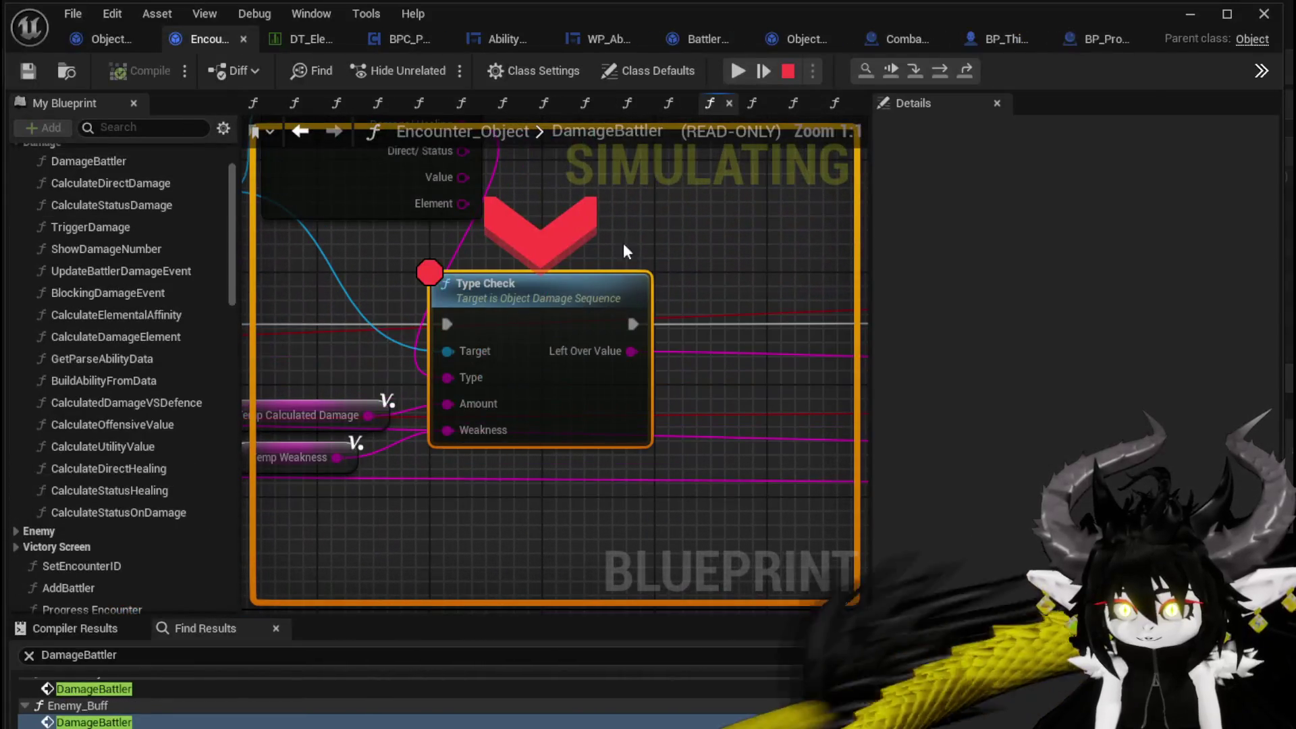
{"action": "left_click", "coordinate": [734, 72]}
{"action": "left_click", "coordinate": [734, 71]}
{"action": "left_click", "coordinate": [735, 72]}
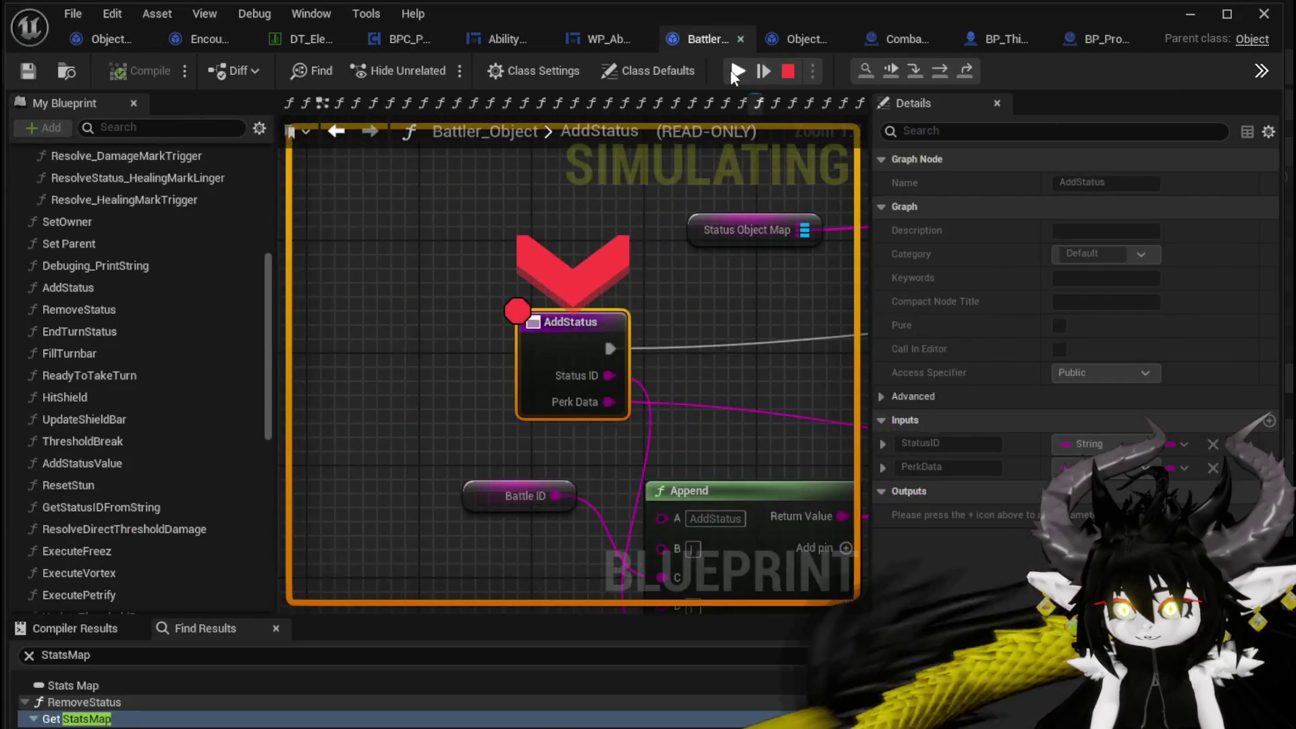
{"action": "left_click", "coordinate": [736, 72]}
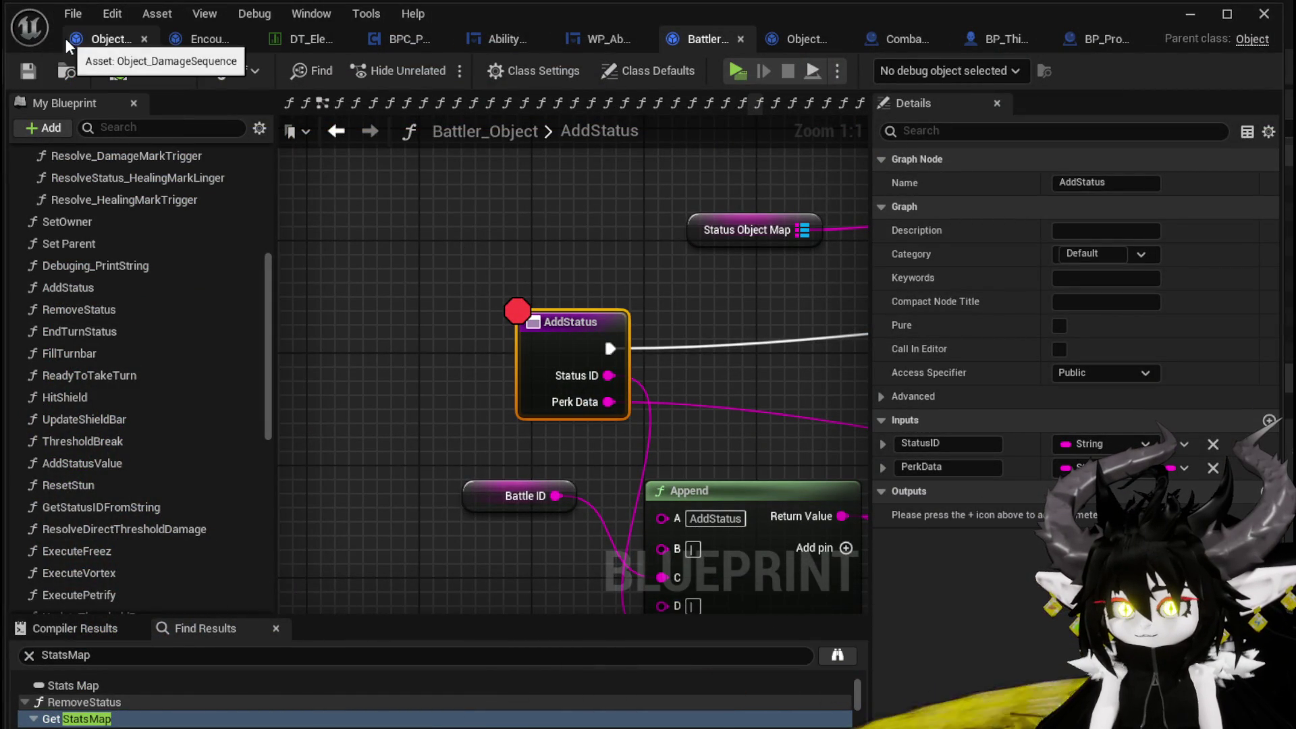
- In DamageBattler, wire Set Data into the Sequence, drop the Branch False link, compile, save, and replay
{"action": "left_click", "coordinate": [197, 39]}
{"action": "scroll", "coordinate": [458, 234], "scroll_direction": "down", "scroll_amount": 4}
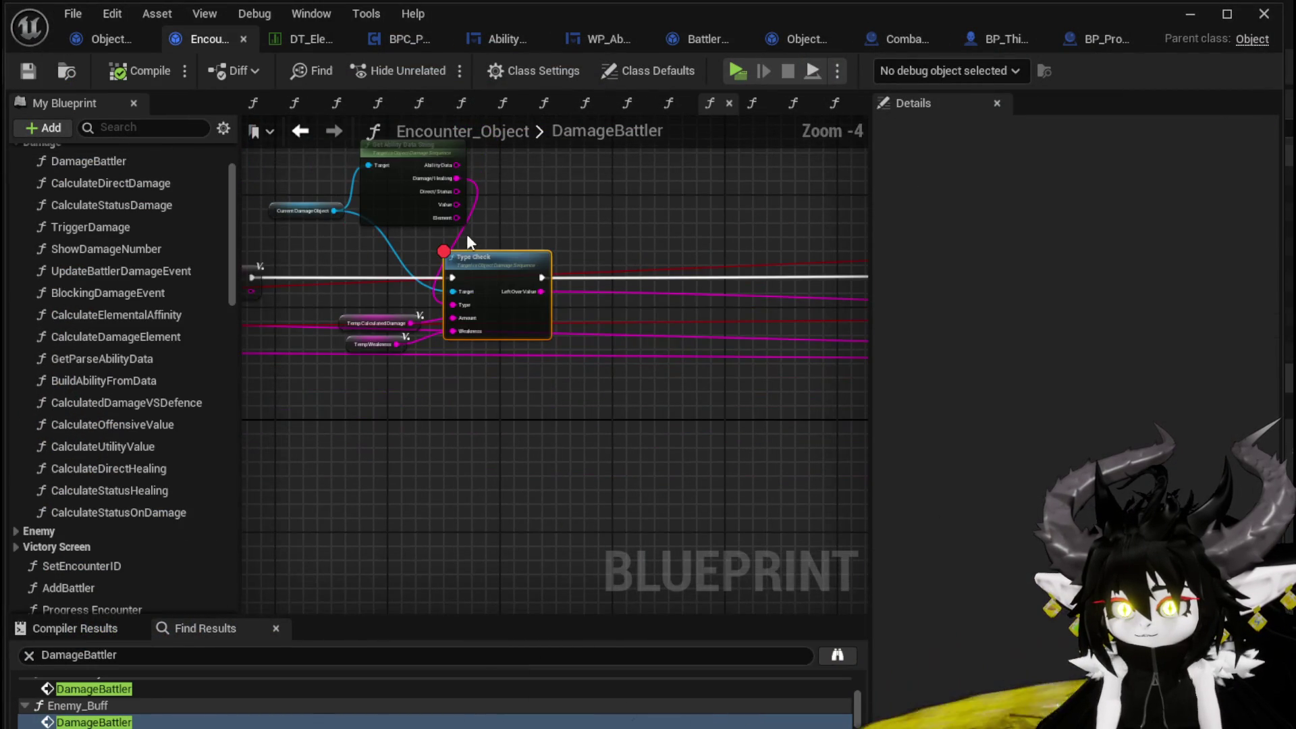
{"action": "mouse_move", "coordinate": [253, 438]}
{"action": "left_mouse_down"}
{"action": "mouse_move", "coordinate": [470, 431]}
{"action": "mouse_move", "coordinate": [518, 371]}
{"action": "mouse_move", "coordinate": [522, 328]}
{"action": "left_mouse_up"}
{"action": "left_click_drag", "start_coordinate": [390, 297], "coordinate": [391, 301]}
{"action": "left_click_drag", "start_coordinate": [416, 436], "coordinate": [415, 436]}
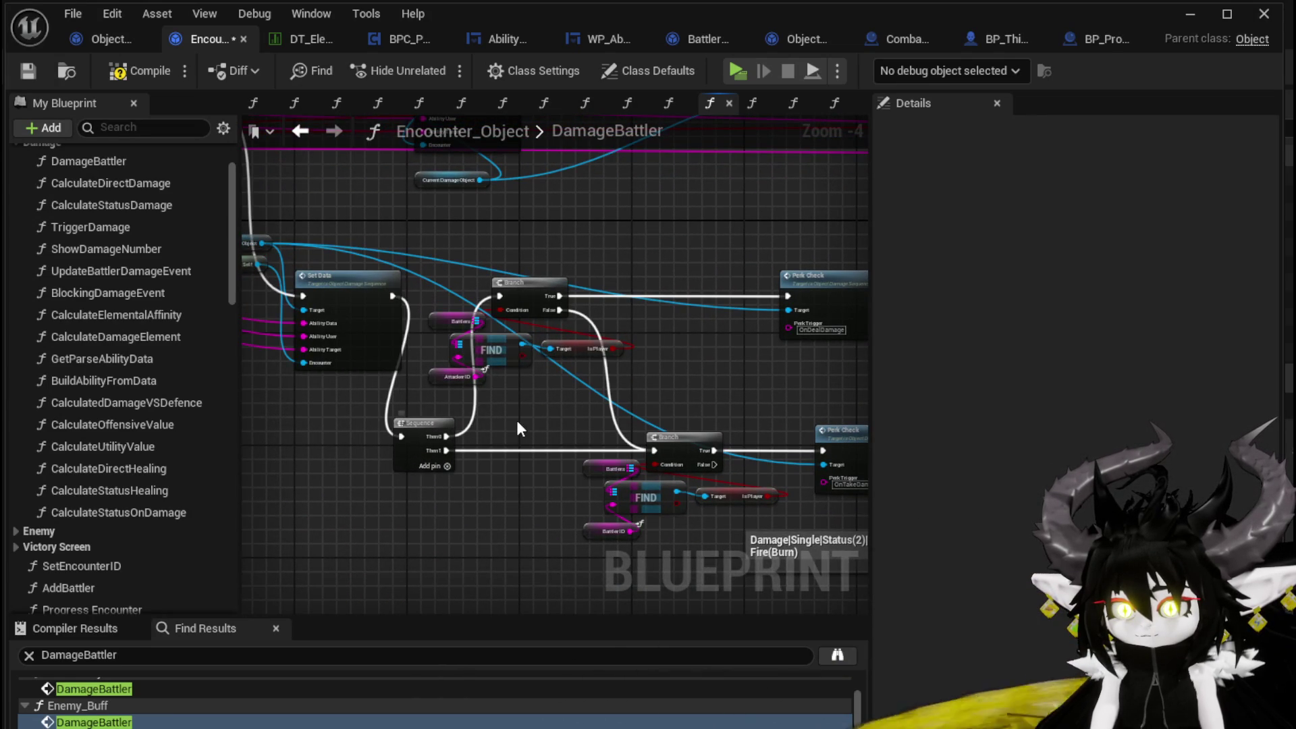
{"action": "left_click", "coordinate": [610, 376], "text": "alt"}
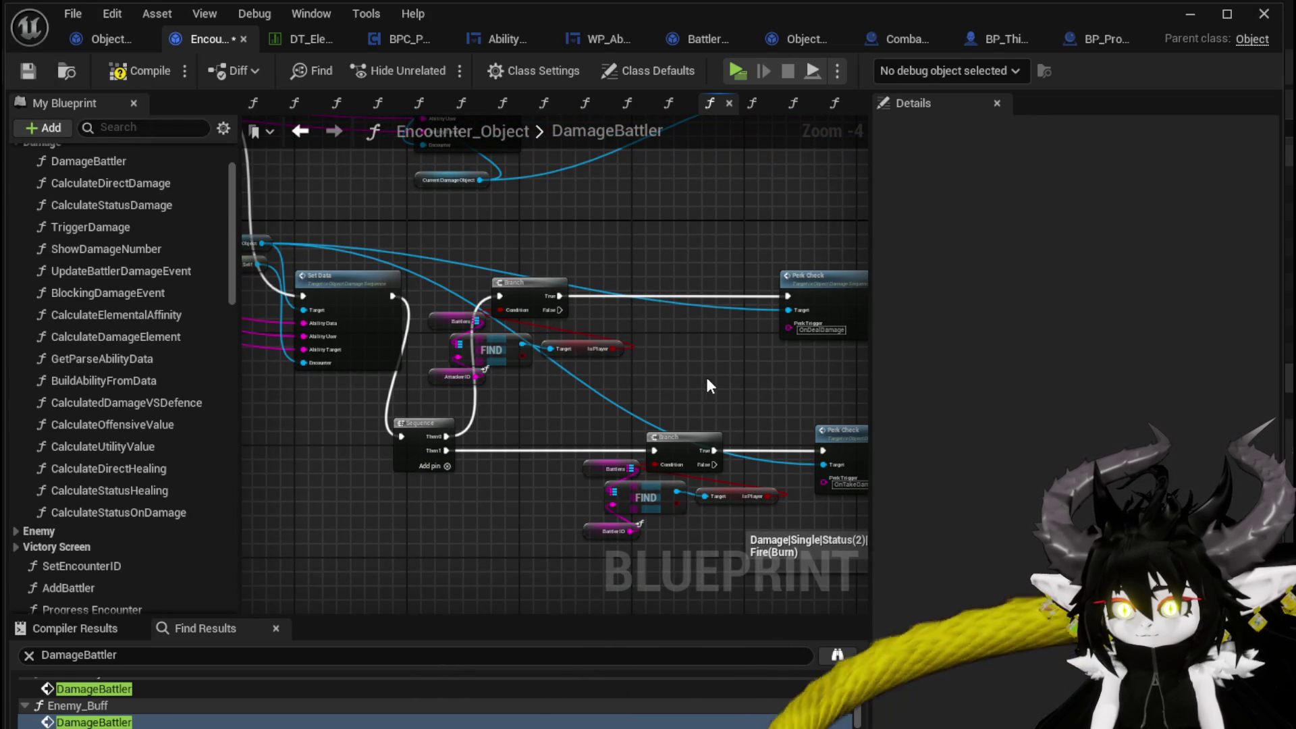
{"action": "left_click", "coordinate": [27, 71]}
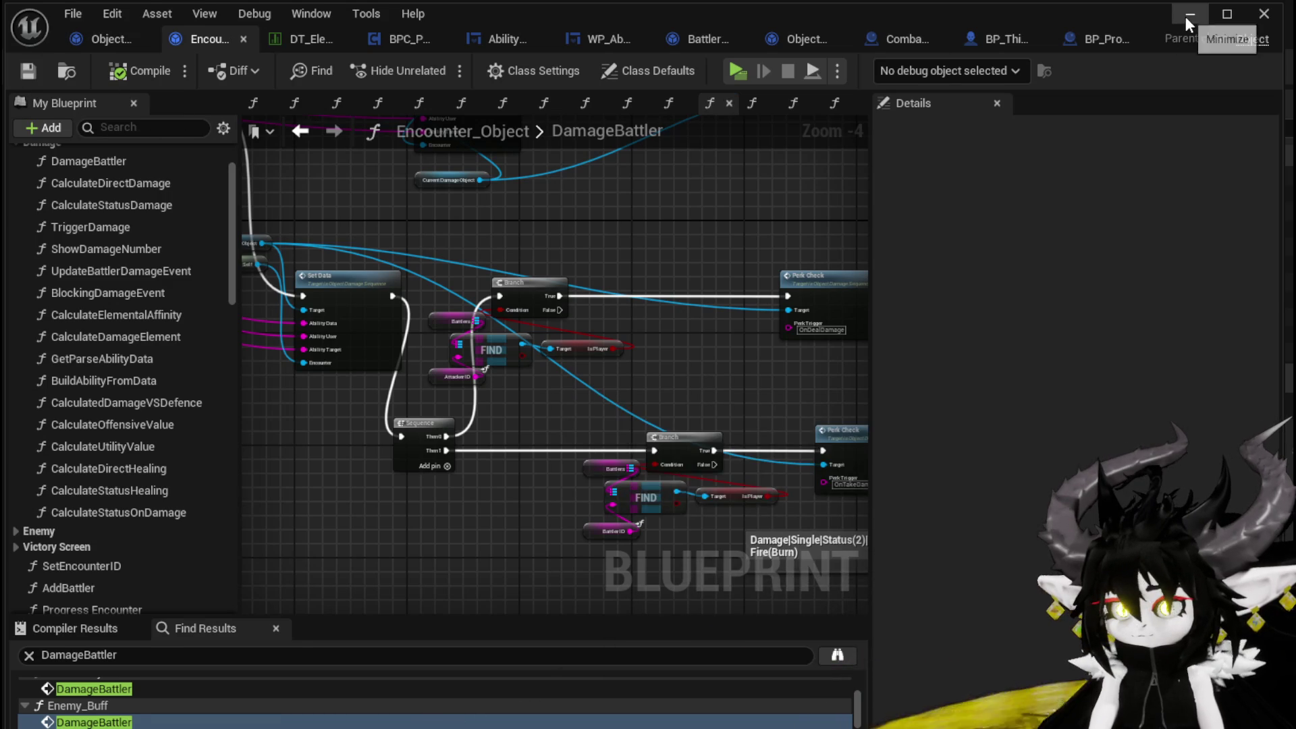
{"action": "left_click", "coordinate": [1189, 14]}
{"action": "left_click", "coordinate": [451, 70]}
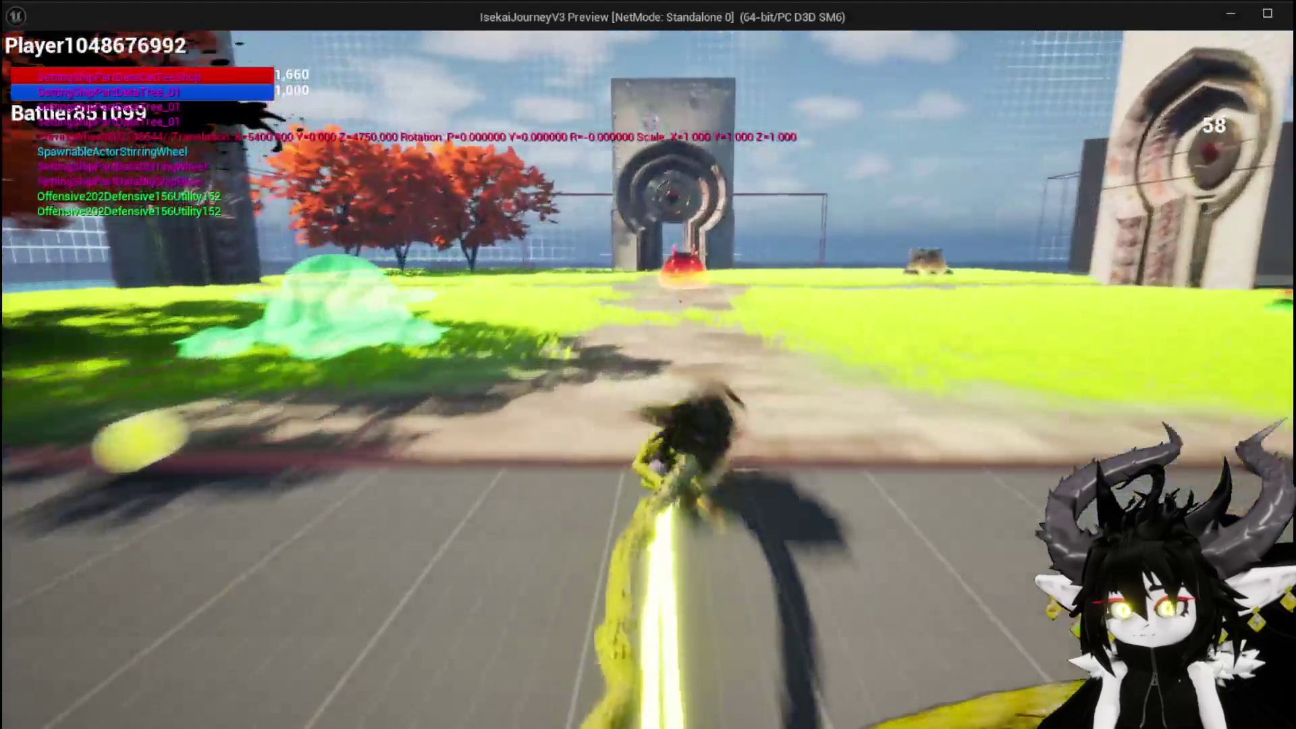
- Open the in-game Equipment panel, browse the head, chest and leg items, and equip Iron_Legs
{"action": "key", "text": "Tab"}
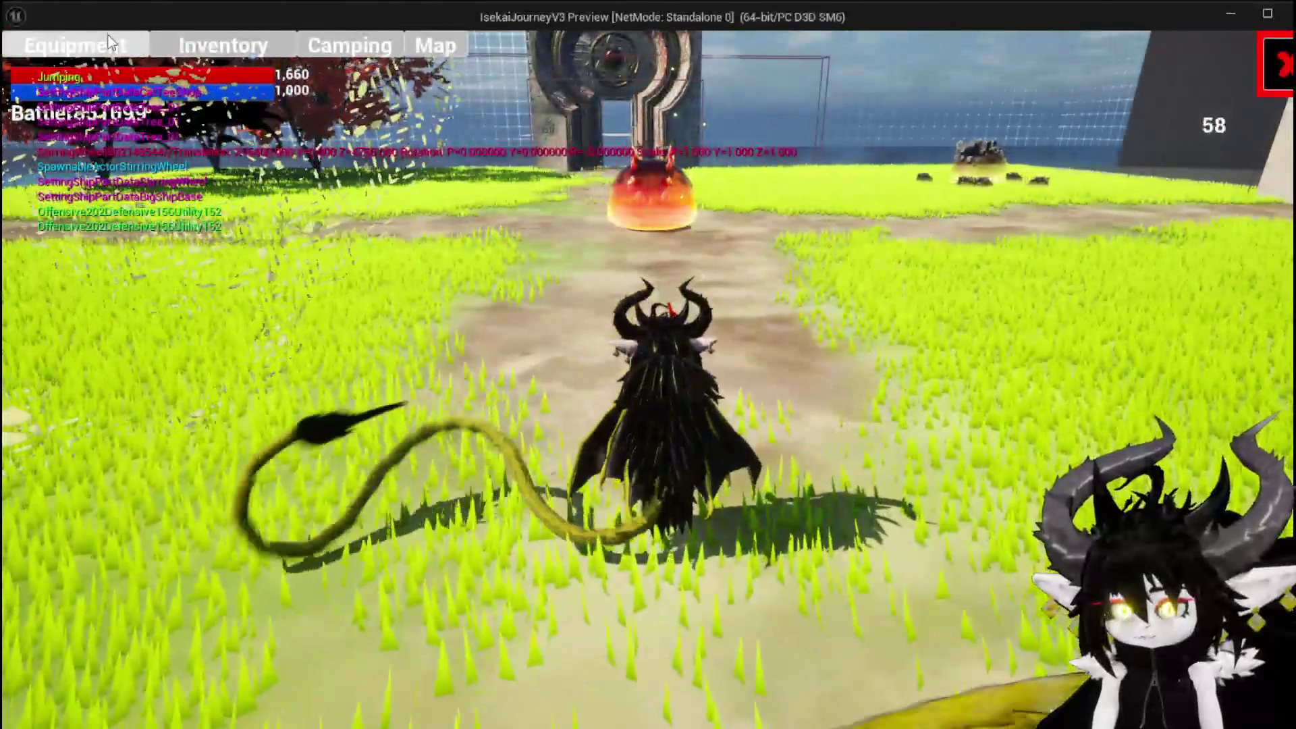
{"action": "left_click", "coordinate": [110, 42]}
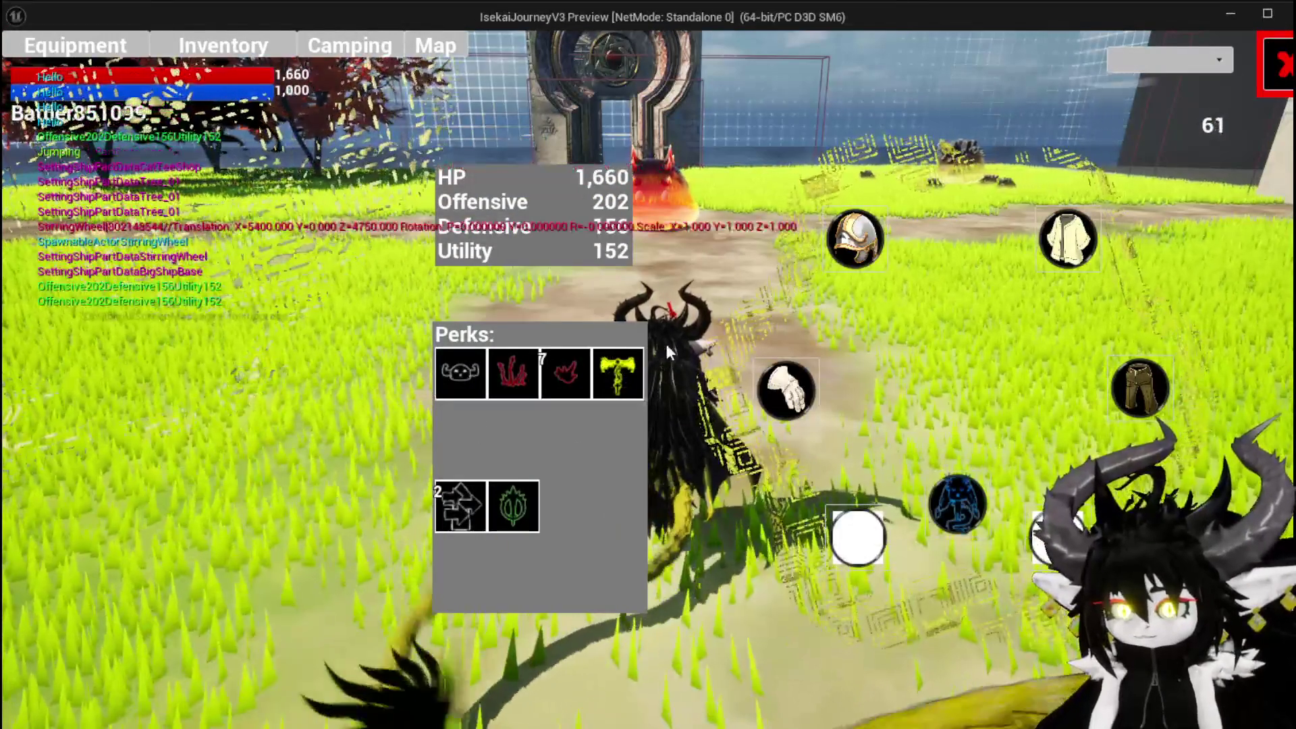
{"action": "left_click", "coordinate": [855, 239]}
{"action": "mouse_move", "coordinate": [108, 206]}
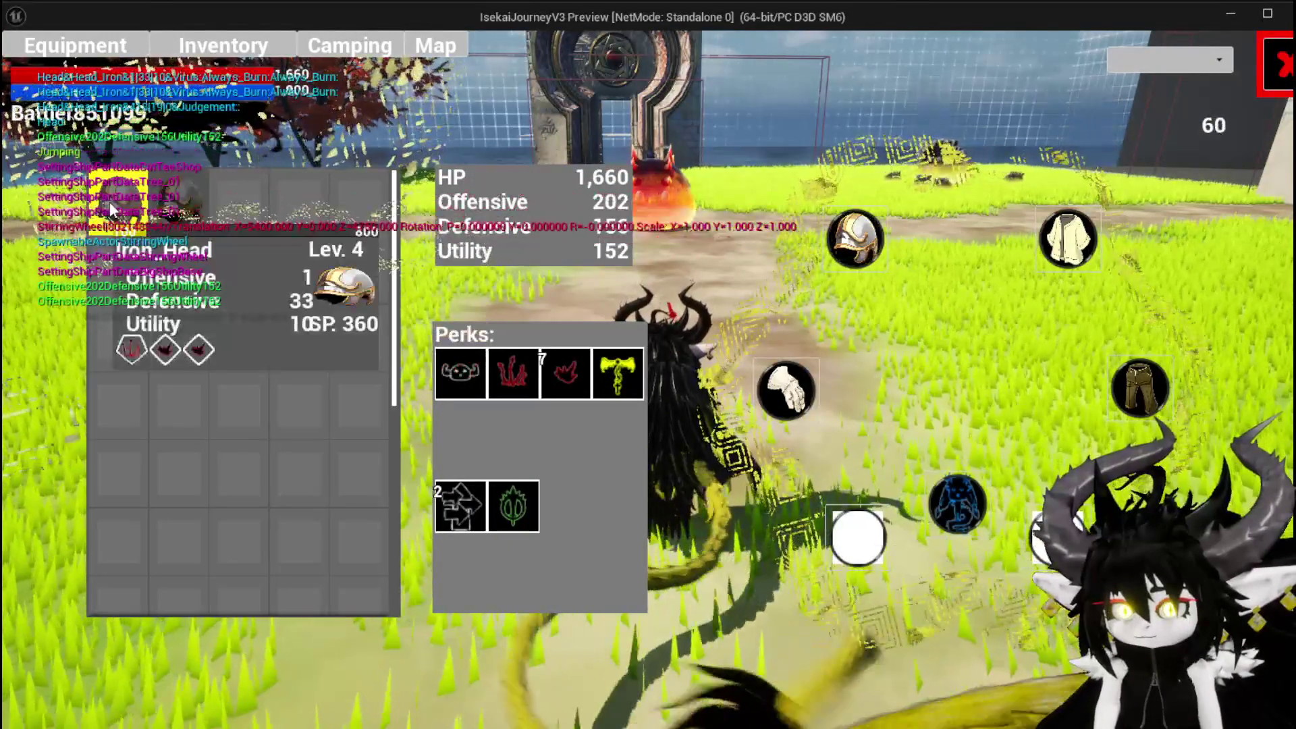
{"action": "left_click", "coordinate": [1067, 260]}
{"action": "mouse_move", "coordinate": [142, 192]}
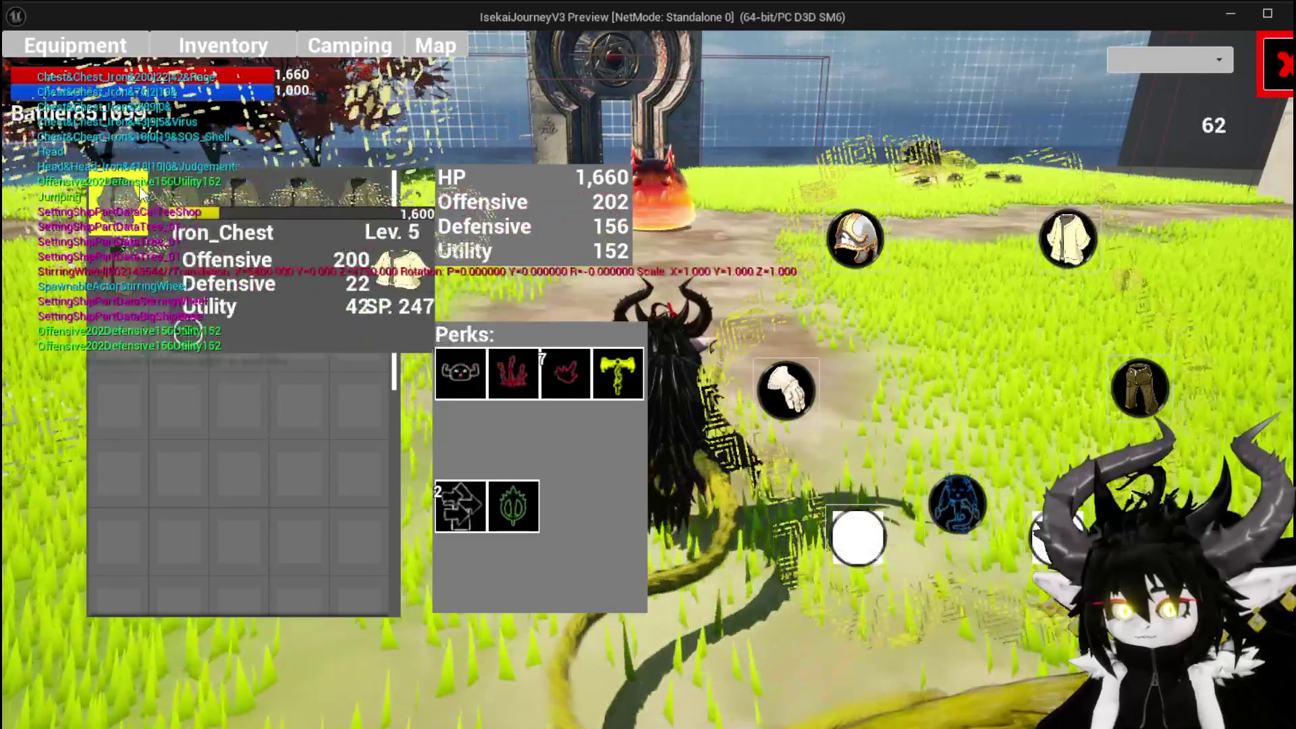
{"action": "left_click", "coordinate": [1148, 385]}
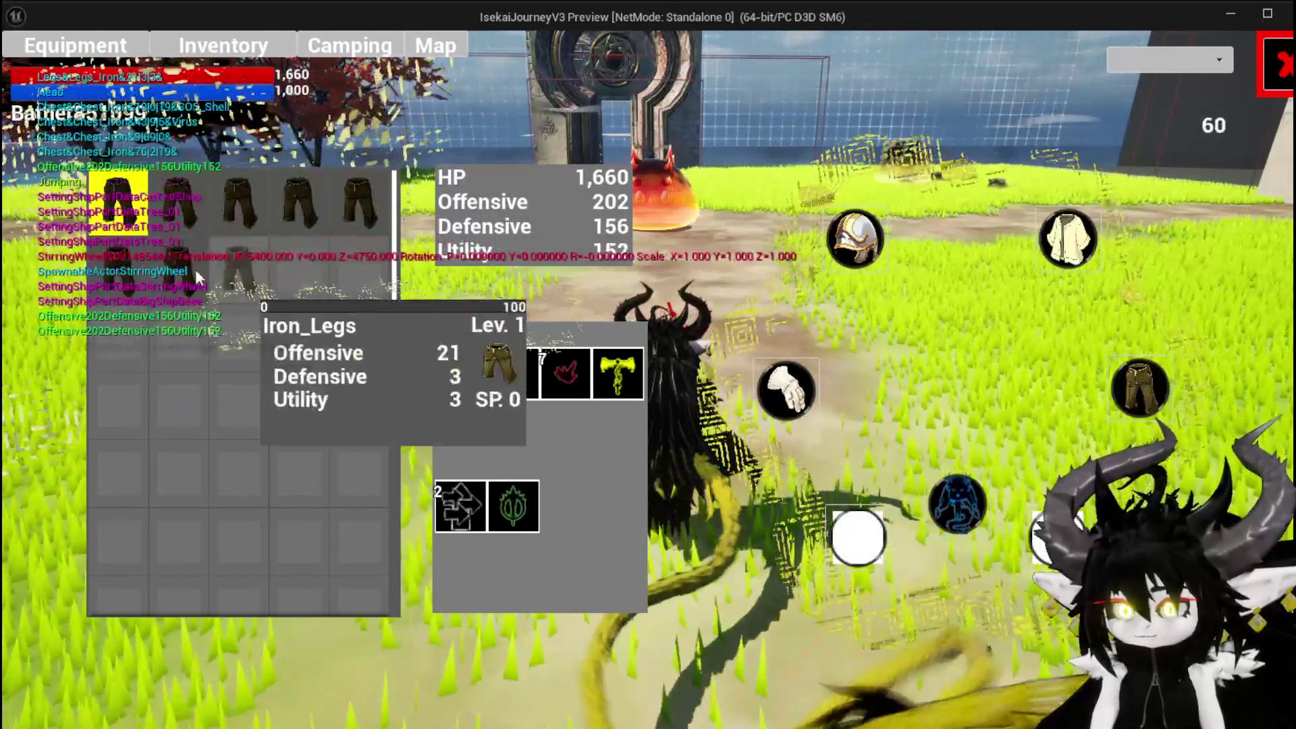
{"action": "mouse_move", "coordinate": [207, 205]}
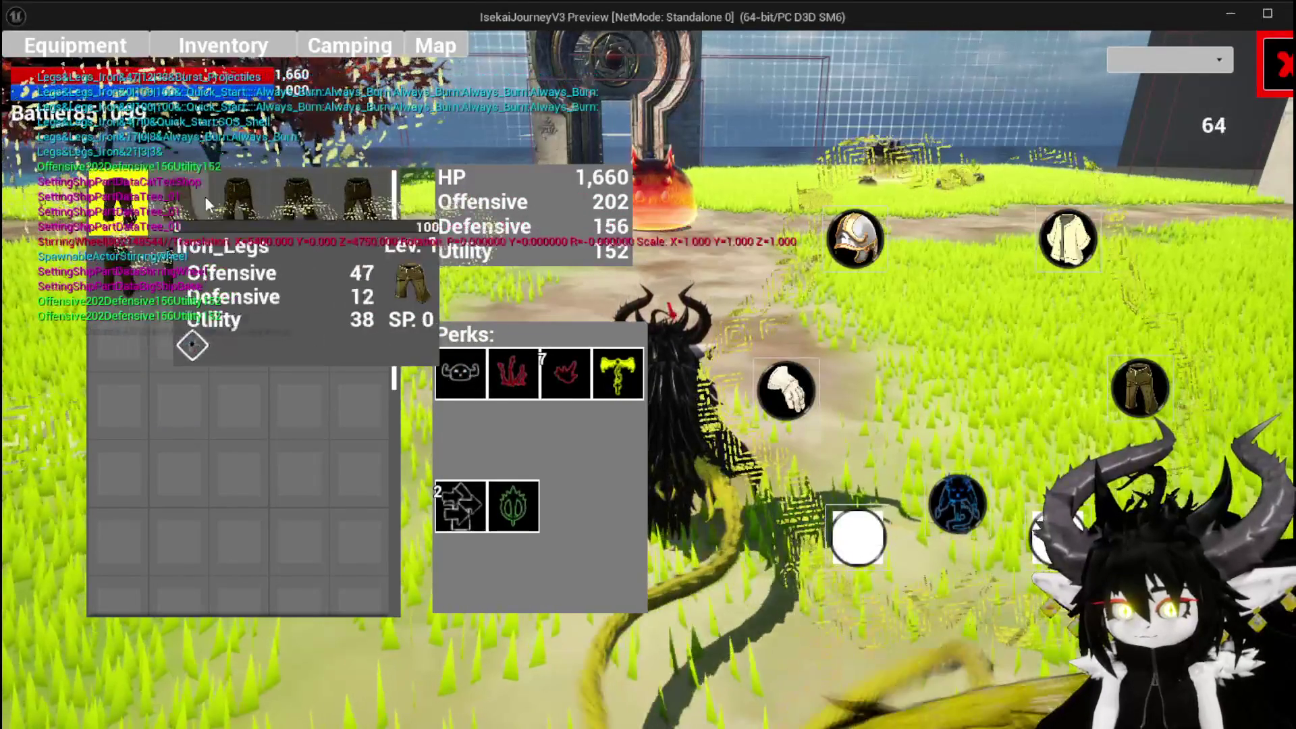
{"action": "left_click", "coordinate": [181, 206]}
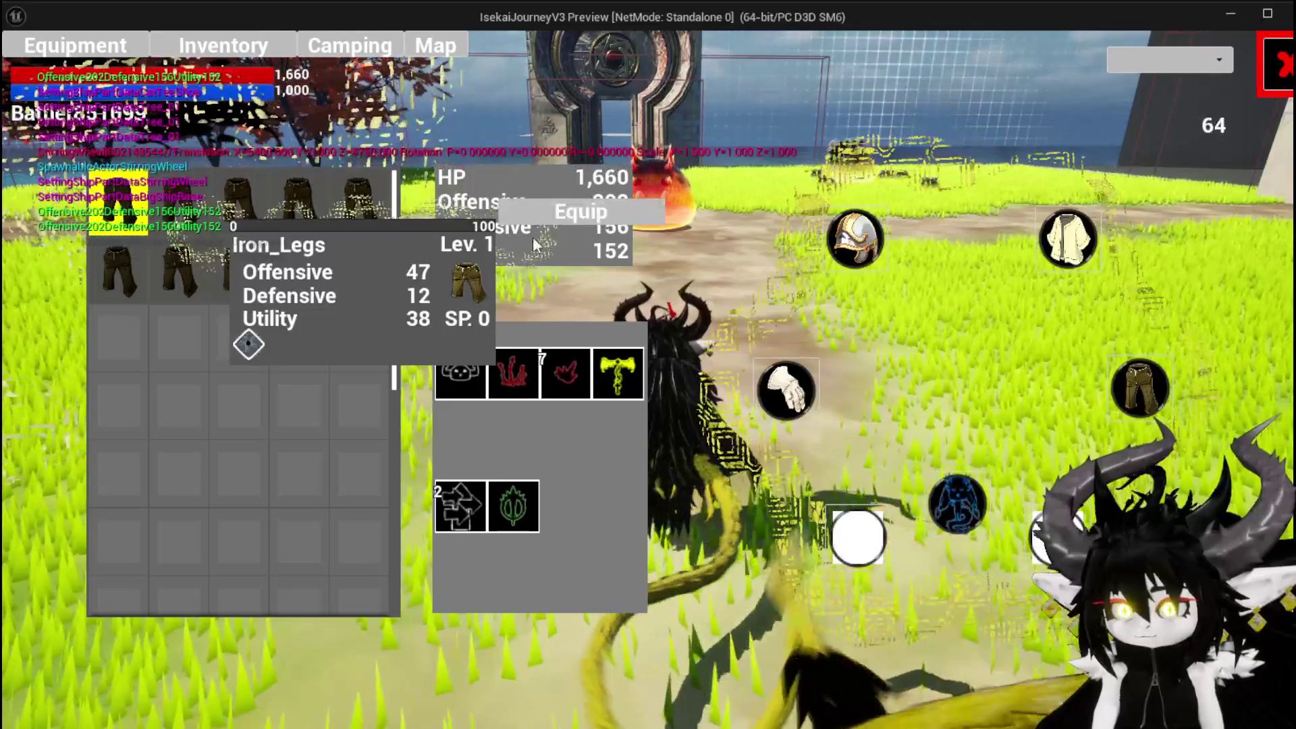
{"action": "left_click", "coordinate": [564, 208]}
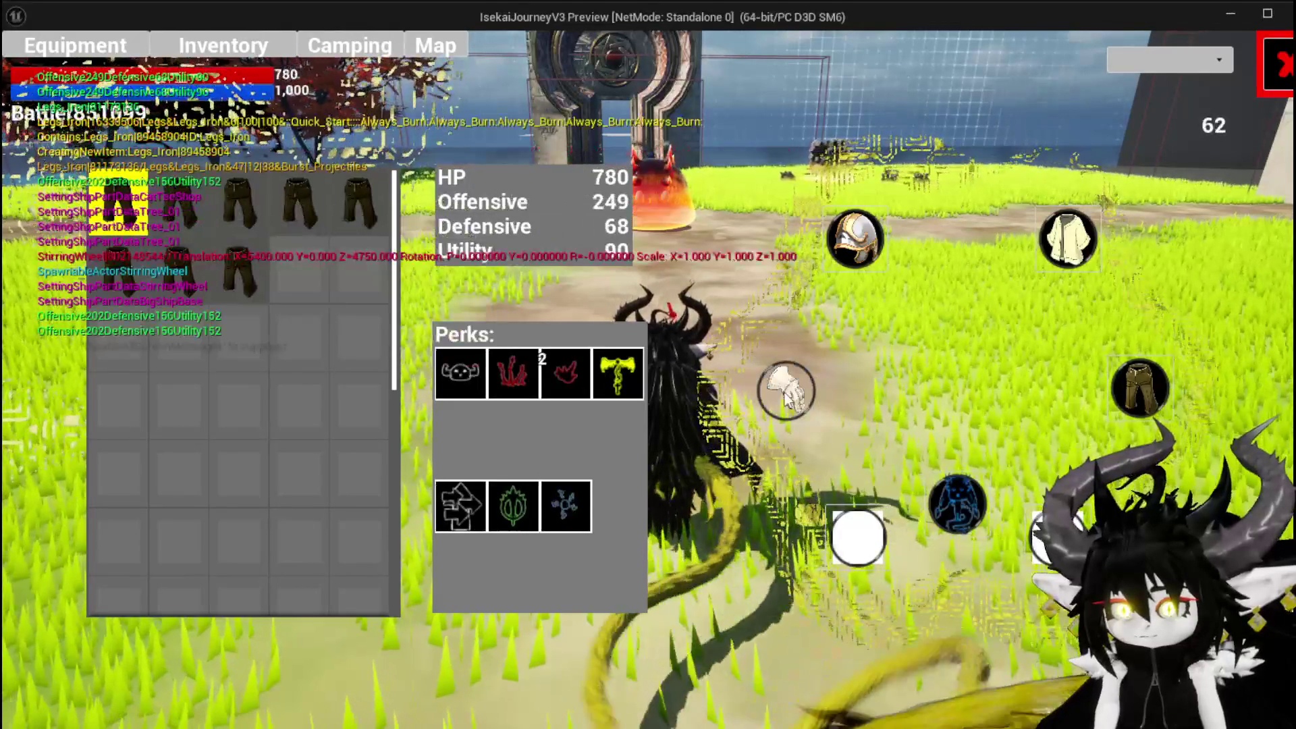
- Equip Iron_Hands, close the Equipment panel, and walk toward the slime
{"action": "left_click", "coordinate": [784, 390]}
{"action": "mouse_move", "coordinate": [124, 180]}
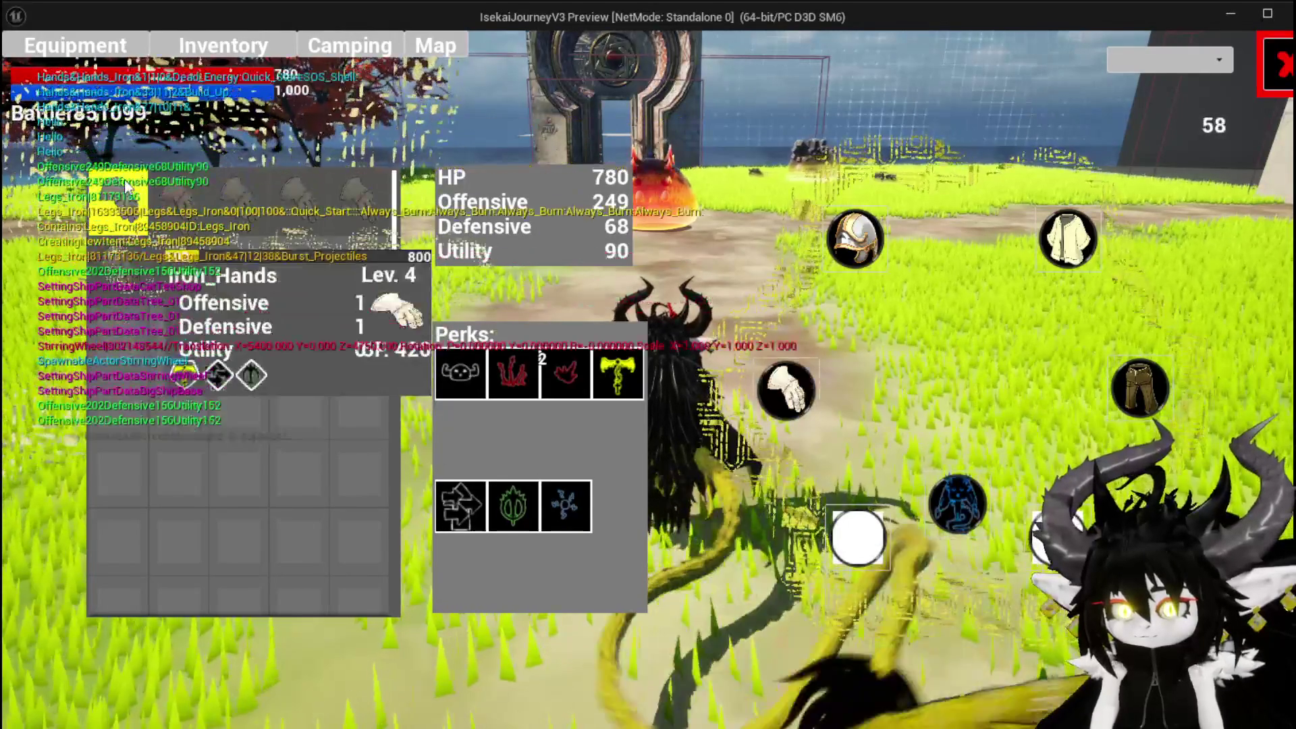
{"action": "left_click", "coordinate": [183, 210]}
{"action": "left_click", "coordinate": [548, 217]}
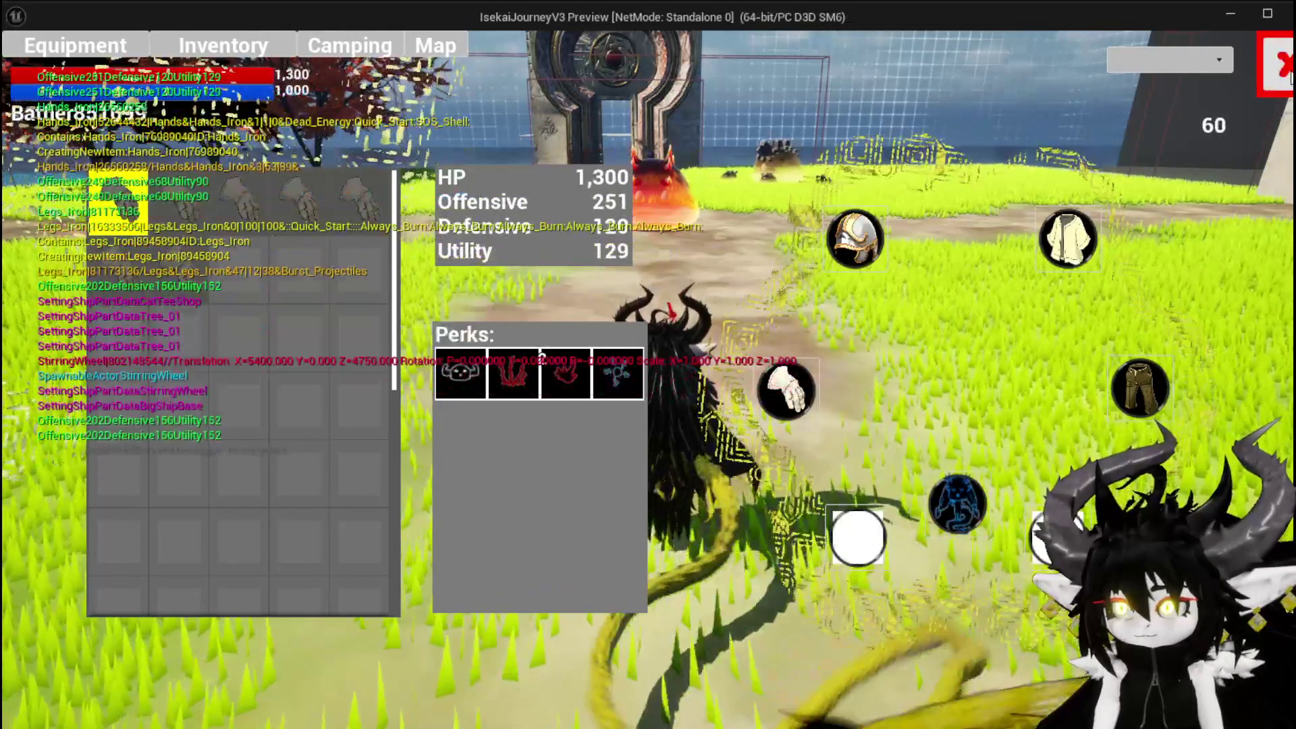
{"action": "left_click", "coordinate": [1282, 79]}
{"action": "key", "text": "w"}
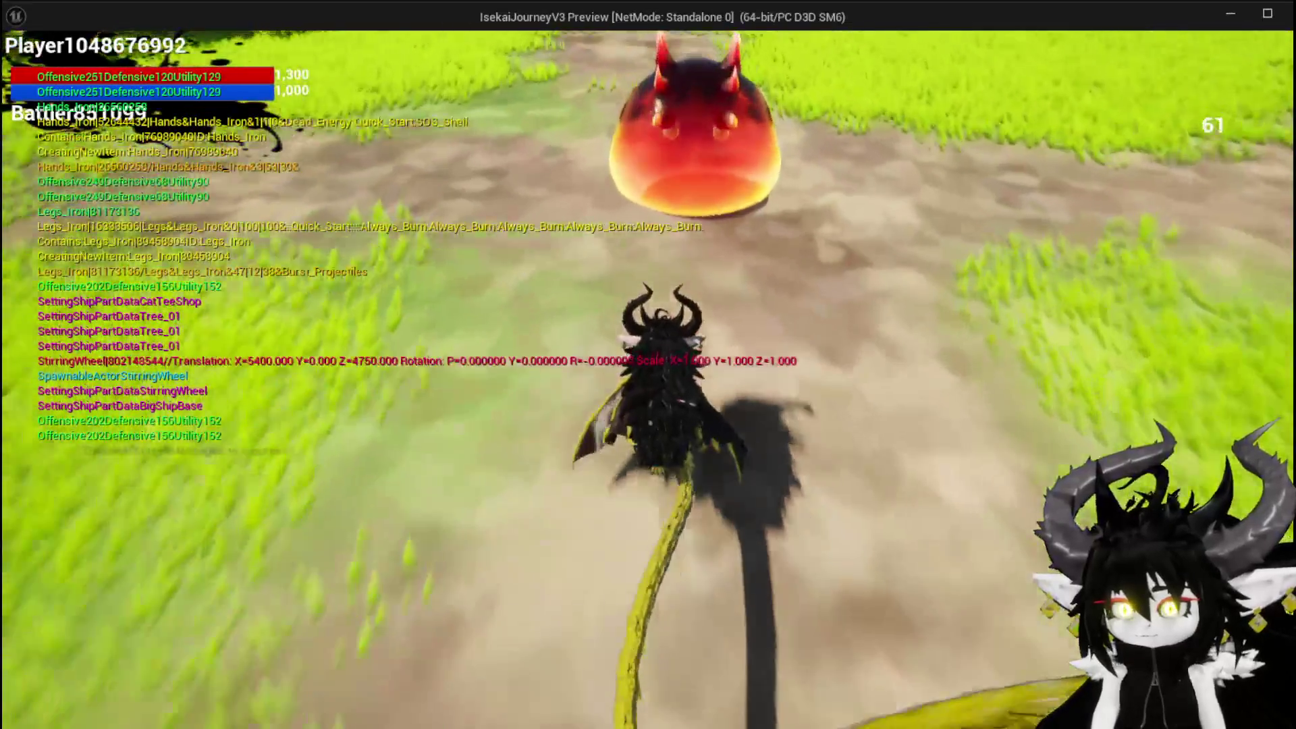
{"action": "key", "text": "e"}
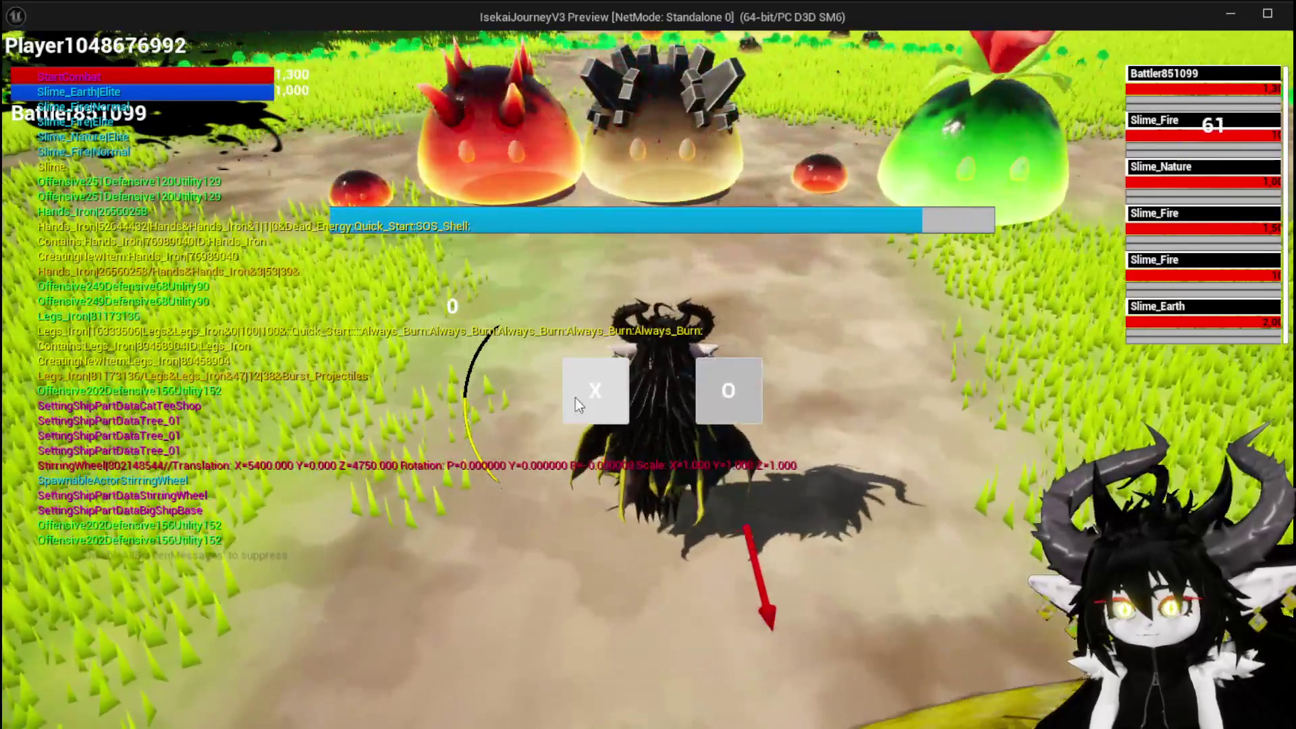
- Start the slime battle, save the game from the pause menu, and end the playtest
{"action": "left_click", "coordinate": [582, 402]}
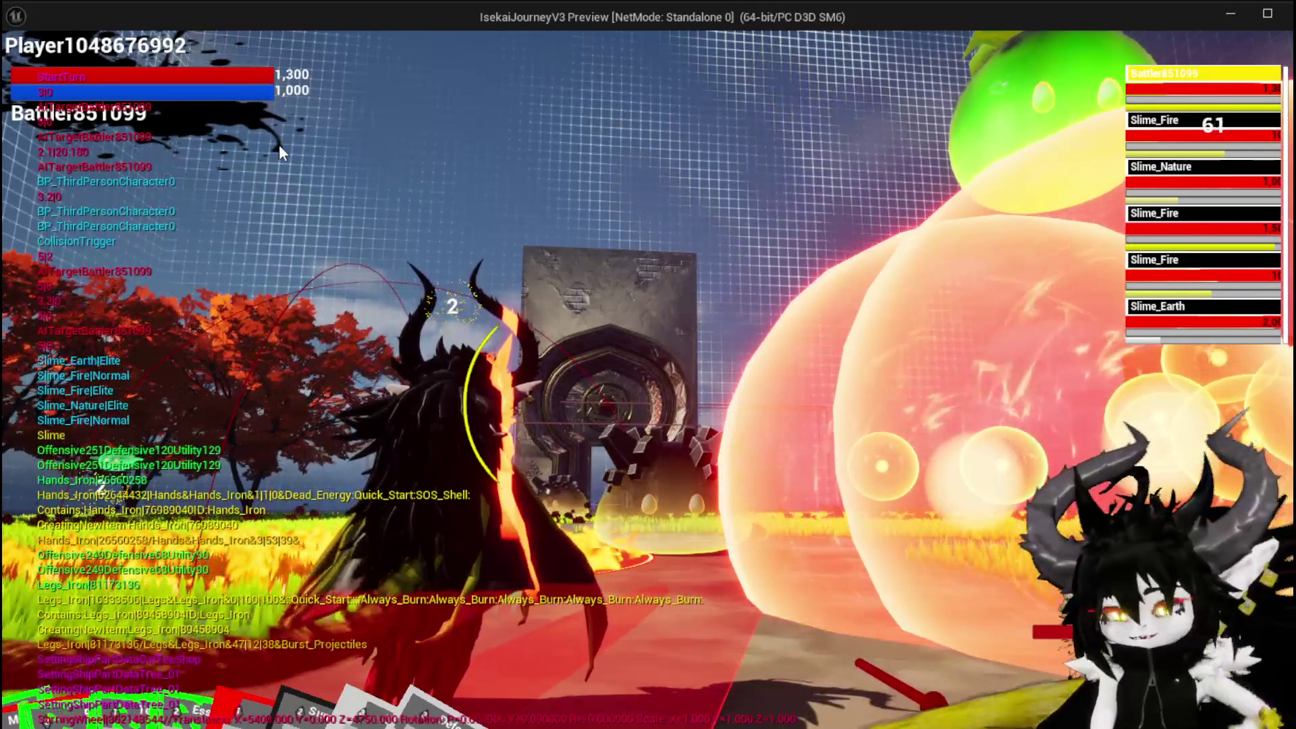
{"action": "key", "text": "Escape"}
{"action": "left_click", "coordinate": [616, 341]}
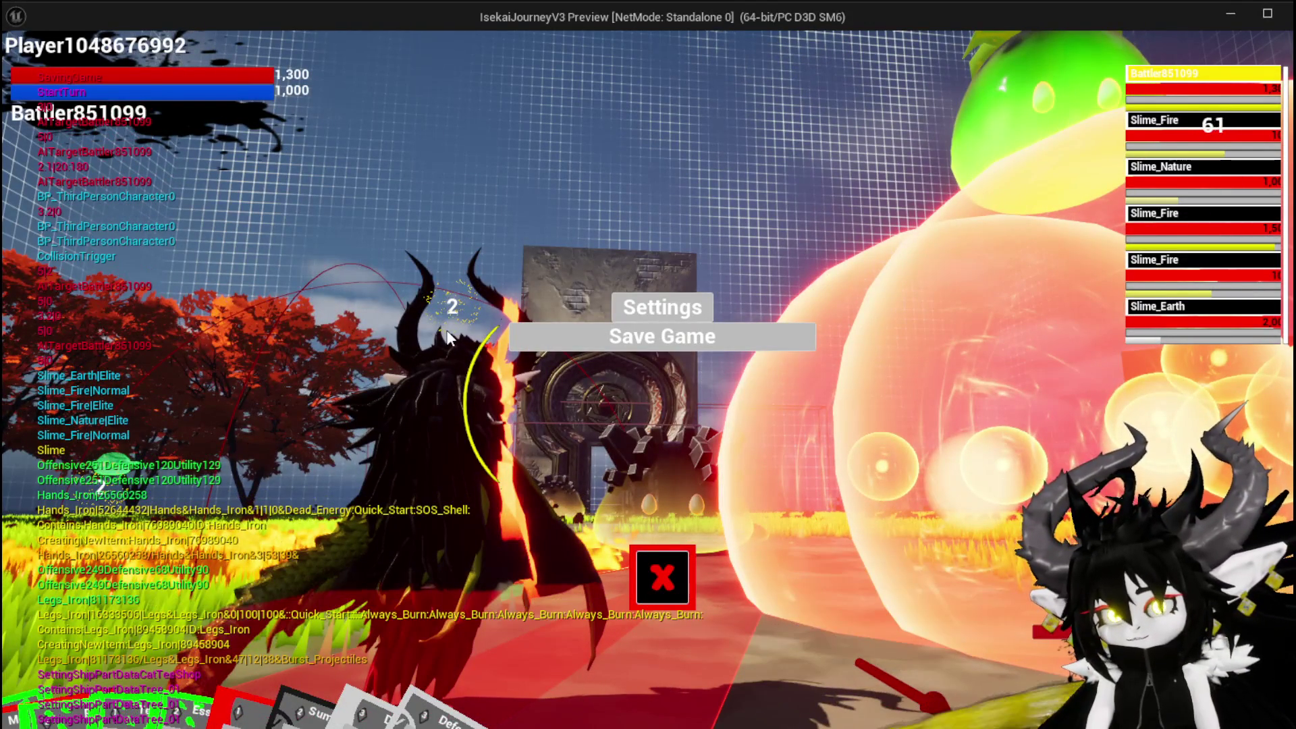
{"action": "key", "text": "Escape"}
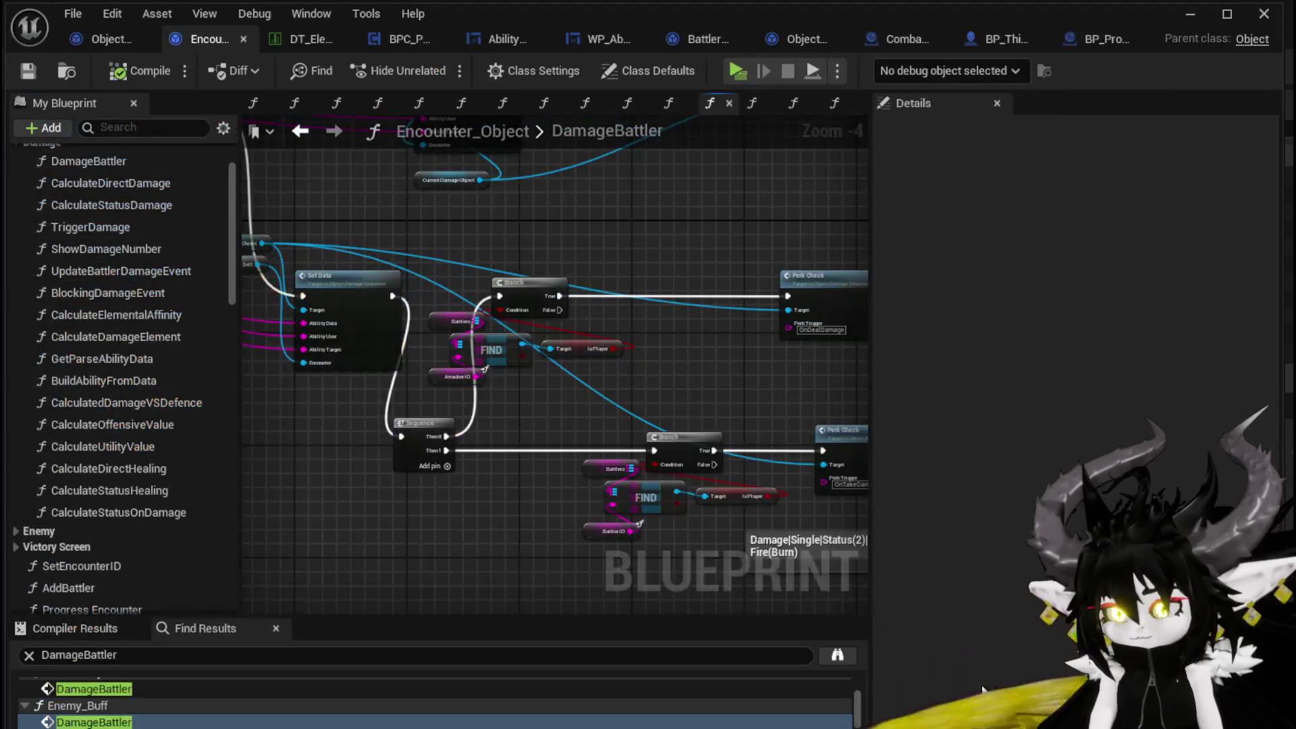
- Shift the Branch, FIND and Perk Check nodes right and move the Sequence between Set Data and Branch
{"action": "left_click_drag", "start_coordinate": [545, 442], "coordinate": [446, 432]}
{"action": "left_click_drag", "start_coordinate": [353, 268], "coordinate": [518, 356]}
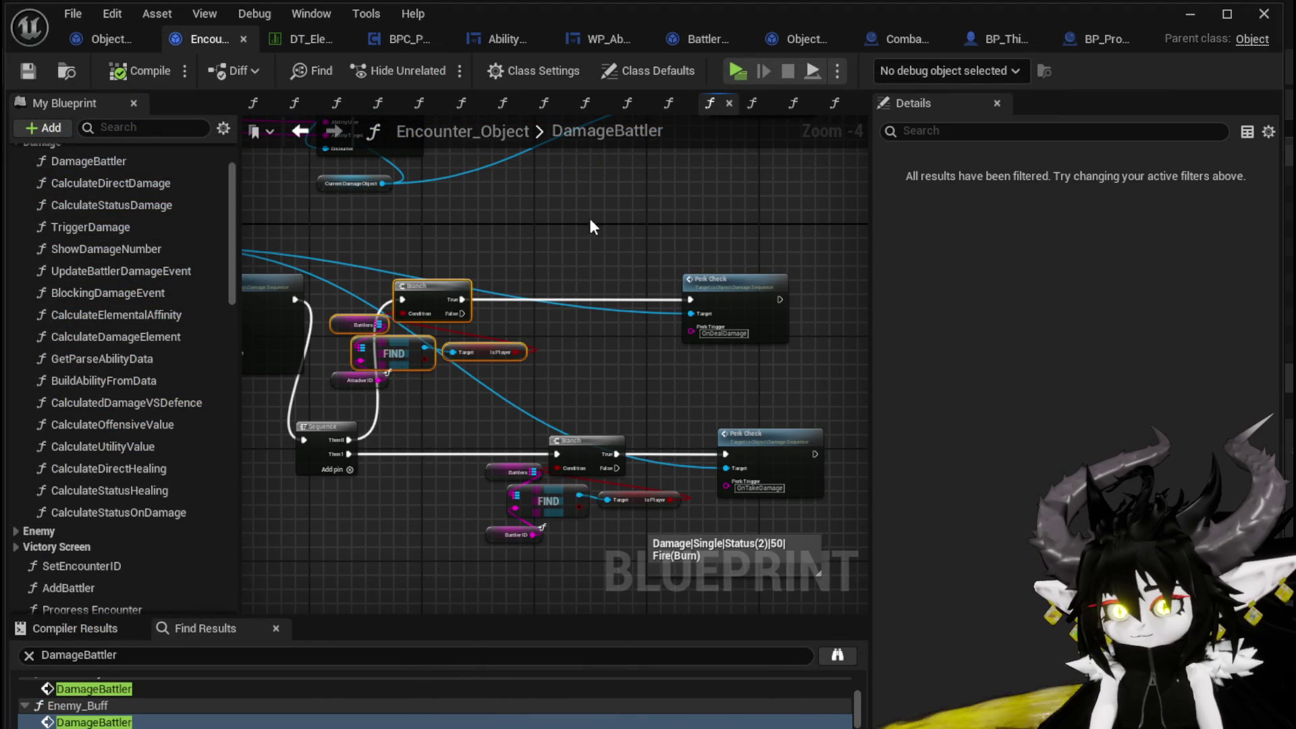
{"action": "left_click_drag", "start_coordinate": [742, 435], "coordinate": [514, 537]}
{"action": "left_click_drag", "start_coordinate": [586, 425], "coordinate": [647, 448]}
{"action": "left_click_drag", "start_coordinate": [489, 416], "coordinate": [606, 446]}
{"action": "mouse_move", "coordinate": [394, 457]}
{"action": "left_mouse_down"}
{"action": "mouse_move", "coordinate": [458, 309]}
{"action": "mouse_move", "coordinate": [455, 321]}
{"action": "left_mouse_up"}
- Inspect the entry, Set Data, Sequence and Branch nodes, then open the lower Perk Check node's context menu
{"action": "scroll", "coordinate": [455, 321], "scroll_direction": "down", "scroll_amount": 1}
{"action": "mouse_move", "coordinate": [678, 404]}
{"action": "left_mouse_down"}
{"action": "mouse_move", "coordinate": [272, 400]}
{"action": "mouse_move", "coordinate": [532, 384]}
{"action": "mouse_move", "coordinate": [408, 397]}
{"action": "left_mouse_up"}
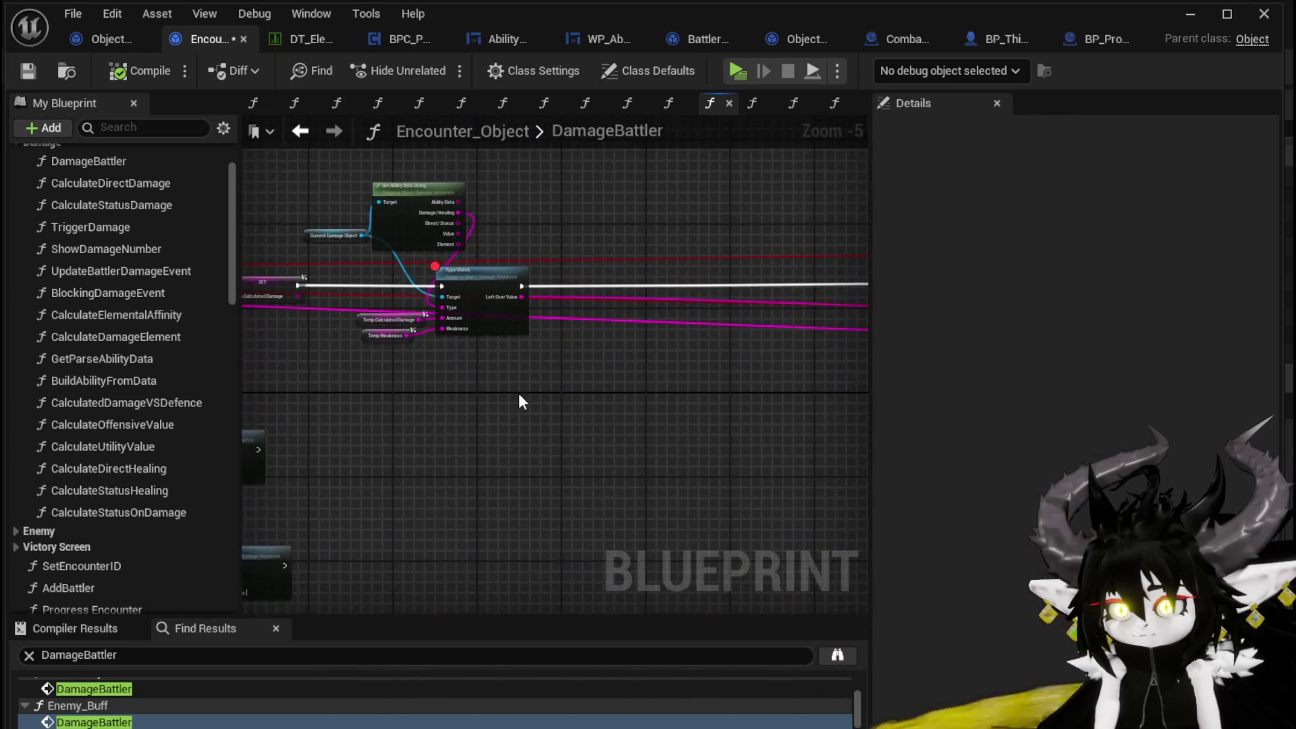
{"action": "scroll", "coordinate": [408, 396], "scroll_direction": "down", "scroll_amount": 2}
{"action": "mouse_move", "coordinate": [507, 380]}
{"action": "left_mouse_down"}
{"action": "mouse_move", "coordinate": [358, 364]}
{"action": "mouse_move", "coordinate": [372, 392]}
{"action": "mouse_move", "coordinate": [605, 362]}
{"action": "mouse_move", "coordinate": [449, 408]}
{"action": "mouse_move", "coordinate": [497, 383]}
{"action": "mouse_move", "coordinate": [589, 382]}
{"action": "mouse_move", "coordinate": [730, 444]}
{"action": "left_mouse_up"}
{"action": "scroll", "coordinate": [572, 380], "scroll_direction": "up", "scroll_amount": 1}
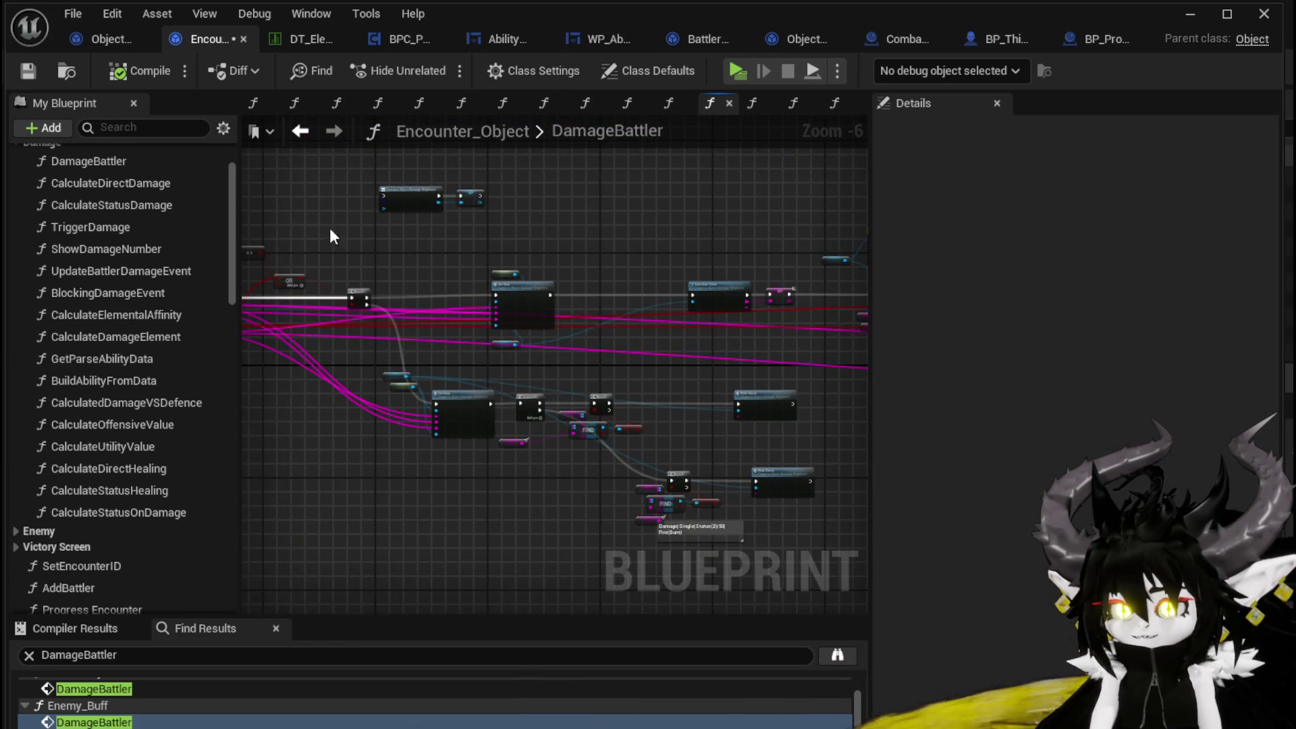
{"action": "scroll", "coordinate": [570, 249], "scroll_direction": "up", "scroll_amount": 3}
{"action": "left_click_drag", "start_coordinate": [570, 249], "coordinate": [774, 246]}
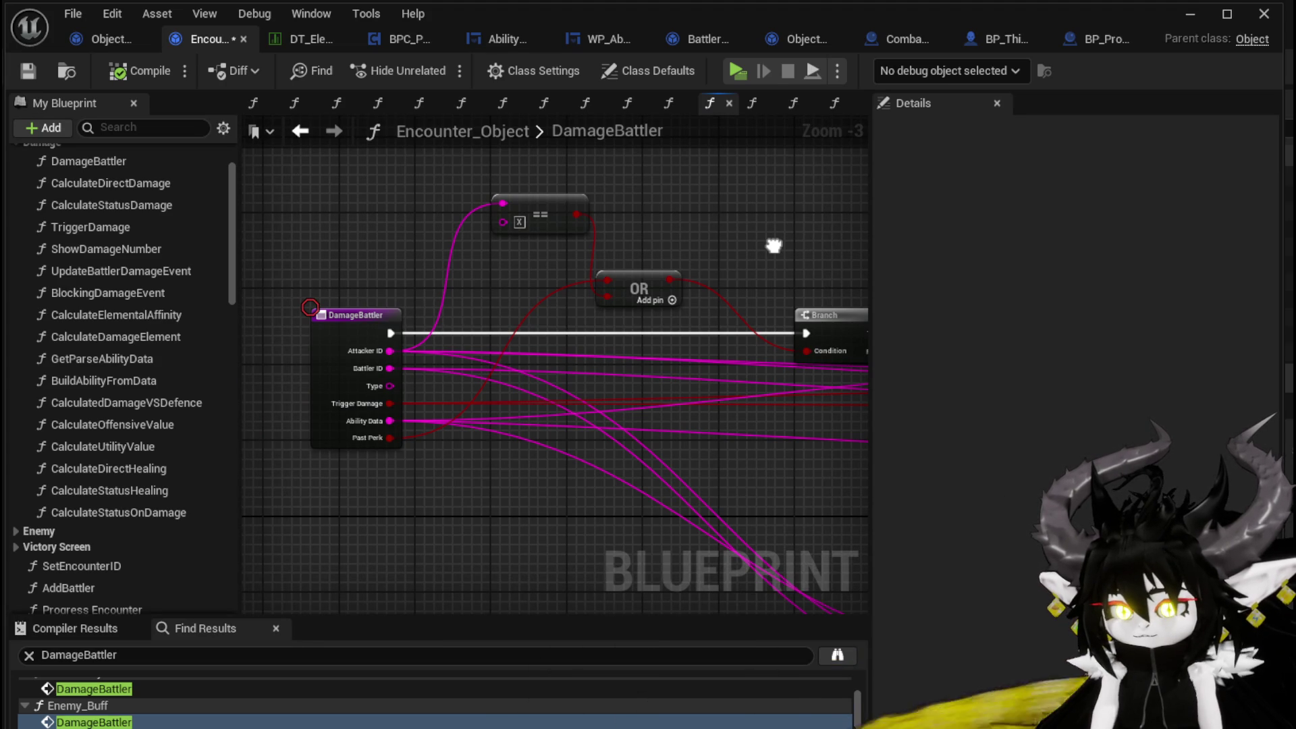
{"action": "mouse_move", "coordinate": [773, 245]}
{"action": "left_mouse_down"}
{"action": "mouse_move", "coordinate": [641, 257]}
{"action": "mouse_move", "coordinate": [498, 341]}
{"action": "mouse_move", "coordinate": [695, 250]}
{"action": "mouse_move", "coordinate": [393, 254]}
{"action": "mouse_move", "coordinate": [324, 156]}
{"action": "left_mouse_up"}
{"action": "mouse_move", "coordinate": [521, 363]}
{"action": "left_mouse_down"}
{"action": "mouse_move", "coordinate": [389, 244]}
{"action": "mouse_move", "coordinate": [223, 231]}
{"action": "left_mouse_up"}
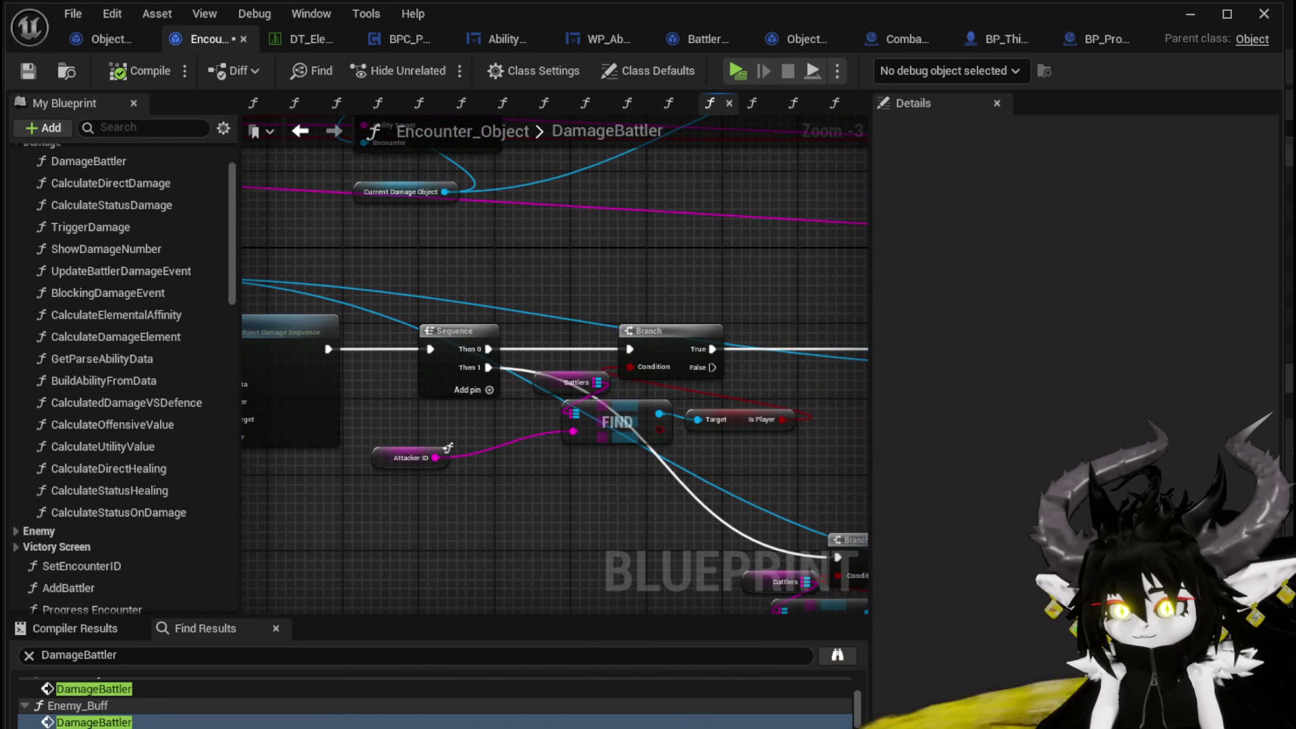
{"action": "left_click_drag", "start_coordinate": [274, 398], "coordinate": [54, 196]}
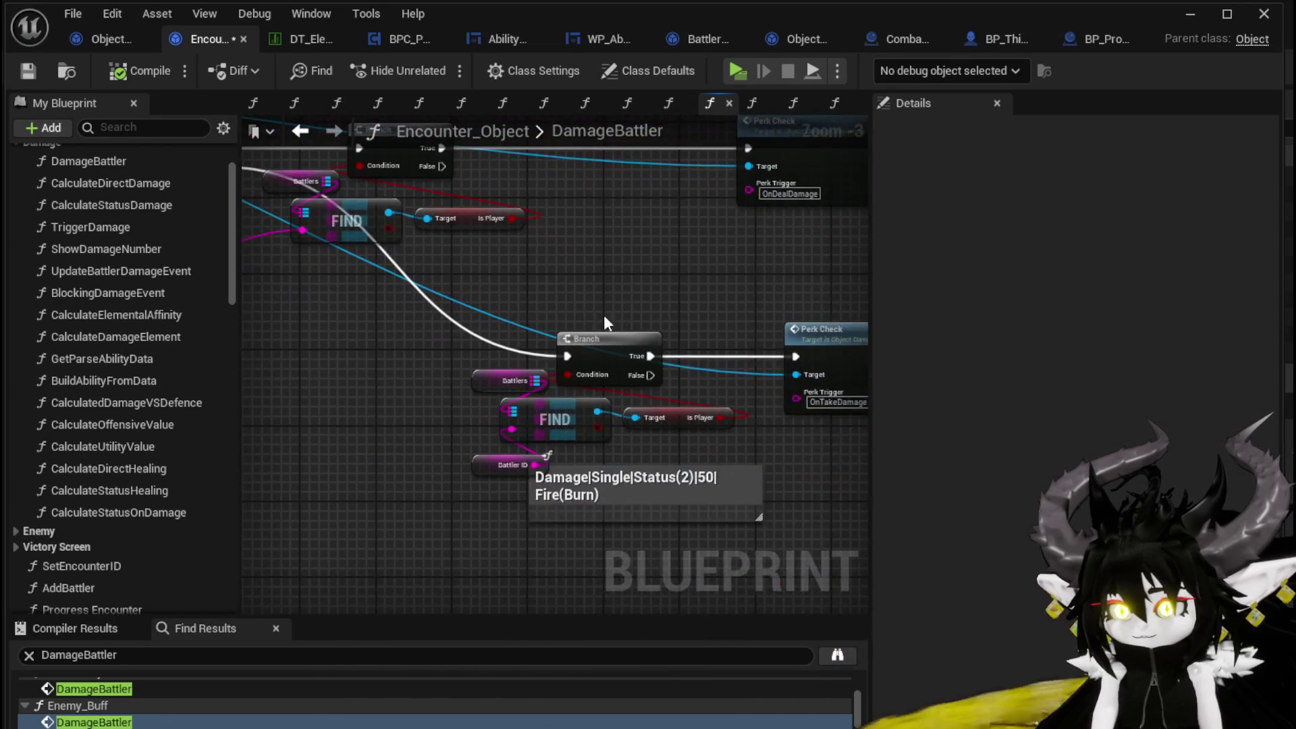
{"action": "left_click_drag", "start_coordinate": [581, 314], "coordinate": [385, 285]}
{"action": "right_click", "coordinate": [649, 313]}
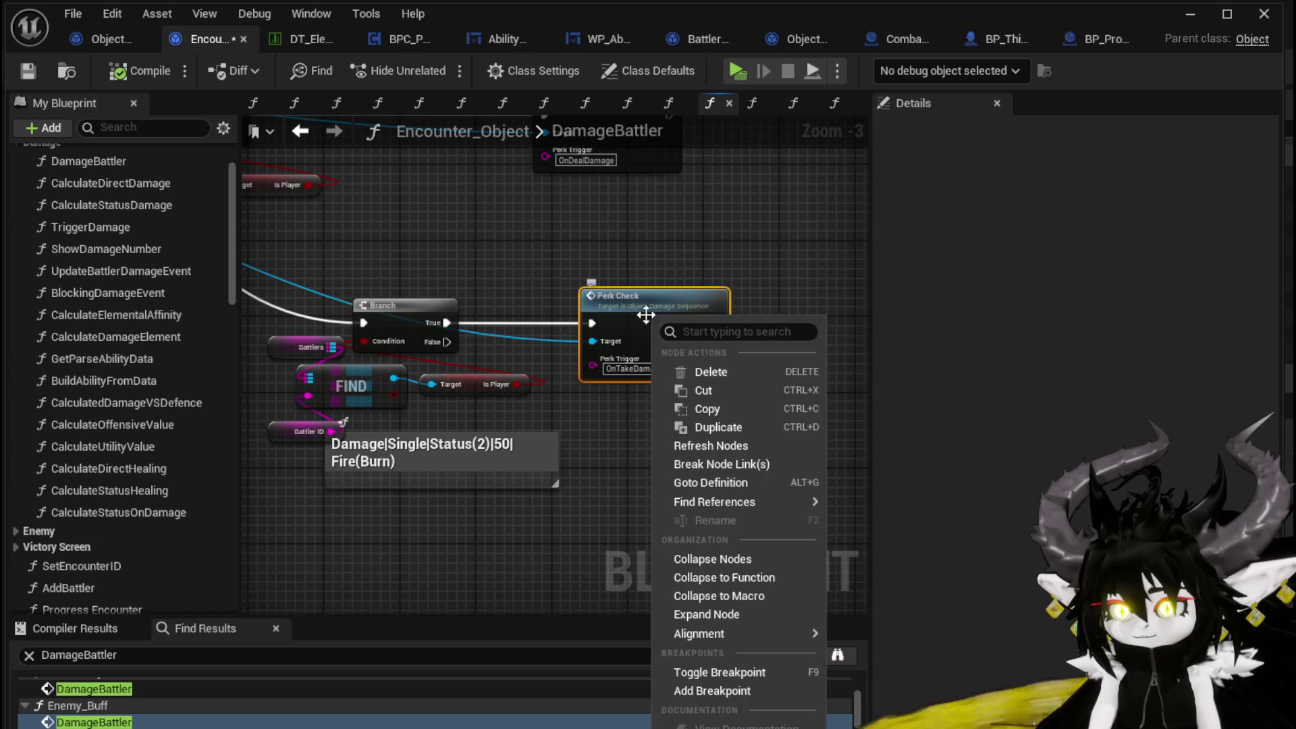
{"action": "mouse_move", "coordinate": [746, 506]}
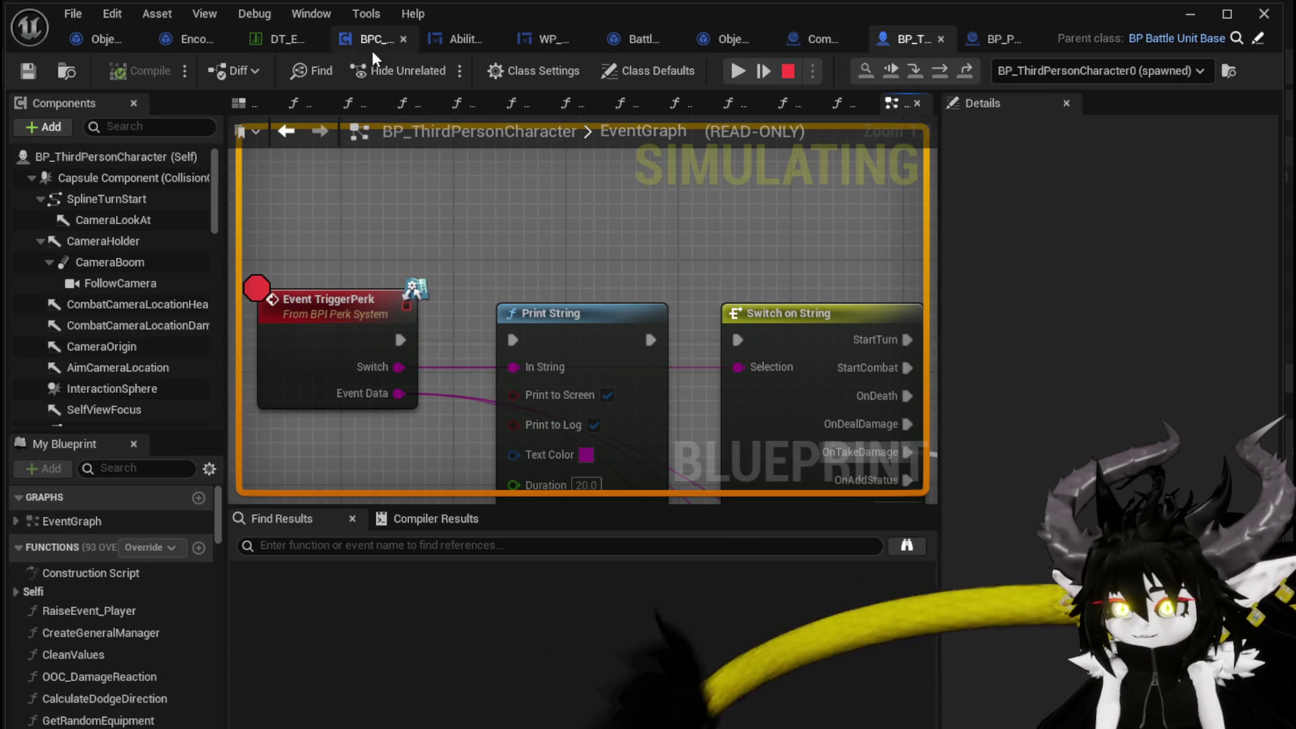
- Resume the simulation and return to the DamageBattler graph, framing the Set Data and Sequence nodes
{"action": "left_click", "coordinate": [729, 72]}
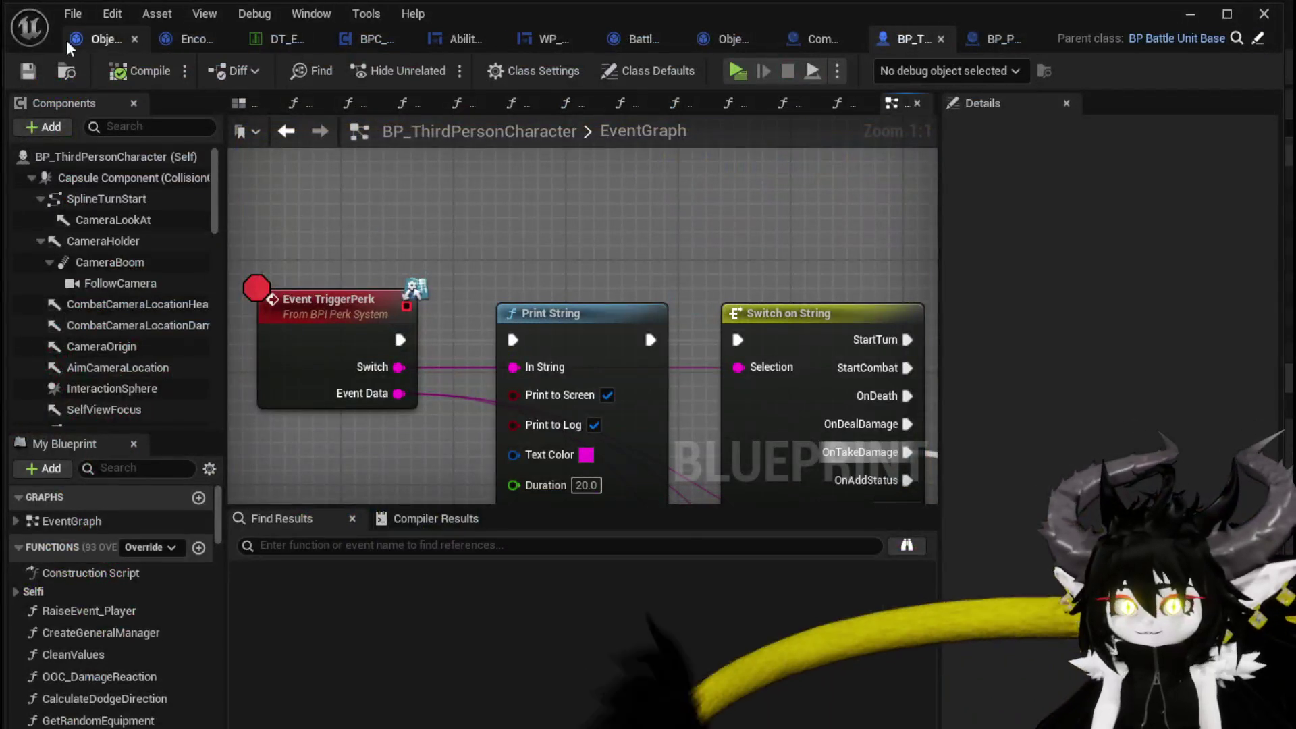
{"action": "left_click", "coordinate": [196, 38]}
{"action": "left_click_drag", "start_coordinate": [560, 226], "coordinate": [772, 370]}
{"action": "scroll", "coordinate": [431, 390], "scroll_direction": "down", "scroll_amount": 1}
{"action": "left_click_drag", "start_coordinate": [431, 390], "coordinate": [584, 467]}
{"action": "scroll", "coordinate": [431, 334], "scroll_direction": "up", "scroll_amount": 2}
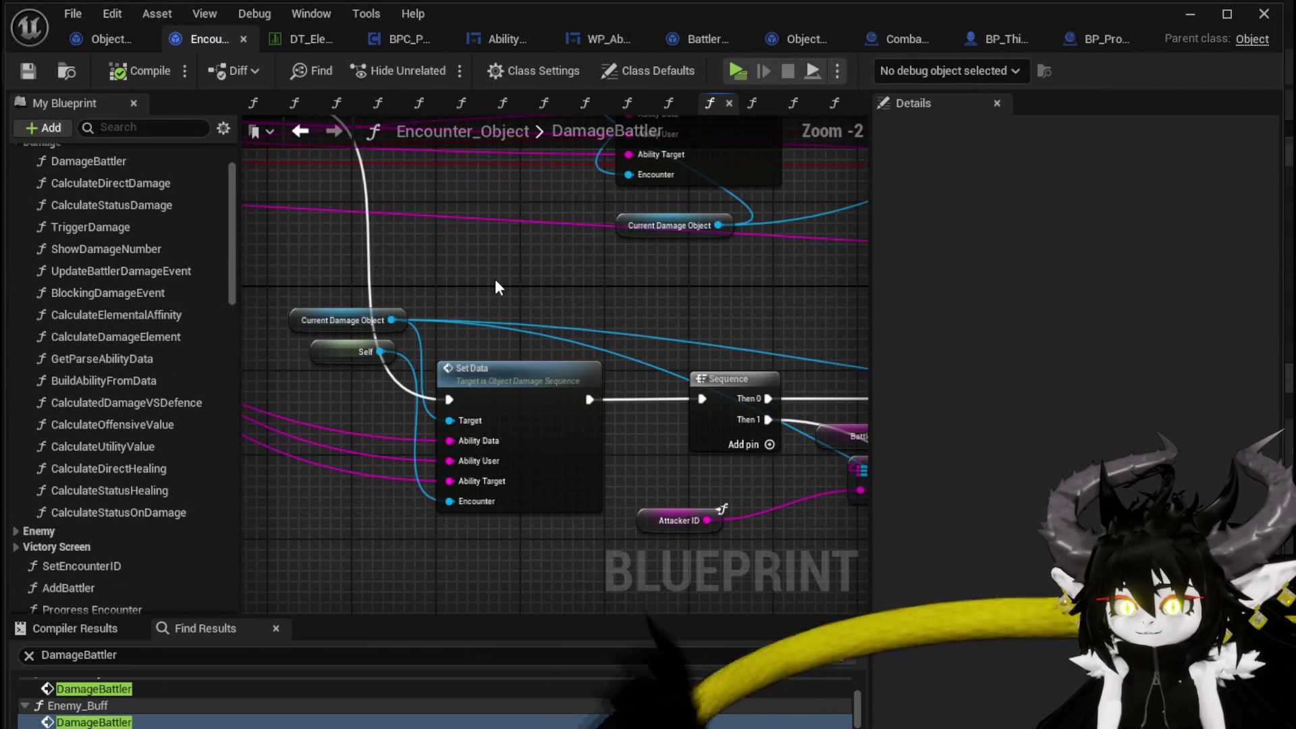
{"action": "mouse_move", "coordinate": [495, 287]}
{"action": "left_mouse_down"}
{"action": "mouse_move", "coordinate": [538, 283]}
{"action": "mouse_move", "coordinate": [418, 442]}
{"action": "left_mouse_up"}
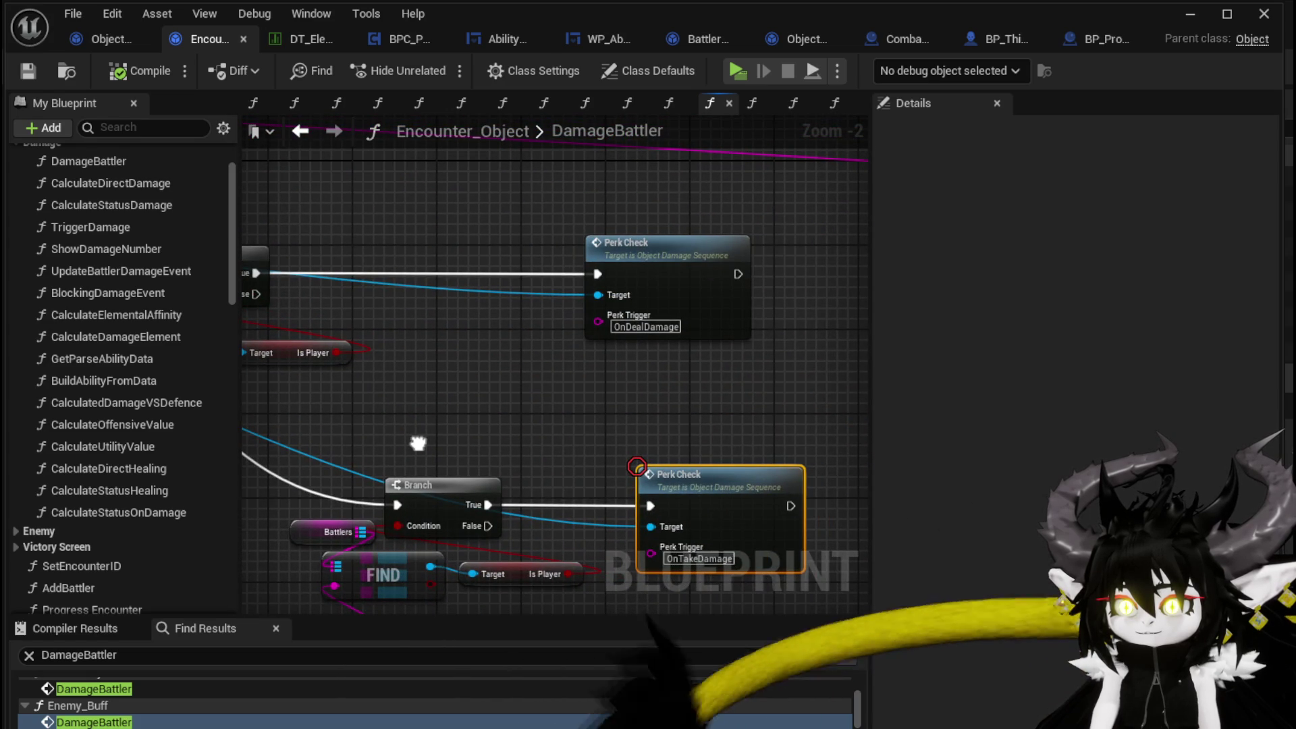
{"action": "mouse_move", "coordinate": [419, 443]}
{"action": "left_mouse_down"}
{"action": "mouse_move", "coordinate": [541, 443]}
{"action": "mouse_move", "coordinate": [378, 324]}
{"action": "mouse_move", "coordinate": [474, 328]}
{"action": "left_mouse_up"}
- Move the Current Damage Object node up and right, then open the damage sequence's PerkCheck function
{"action": "left_click_drag", "start_coordinate": [349, 278], "coordinate": [431, 258]}
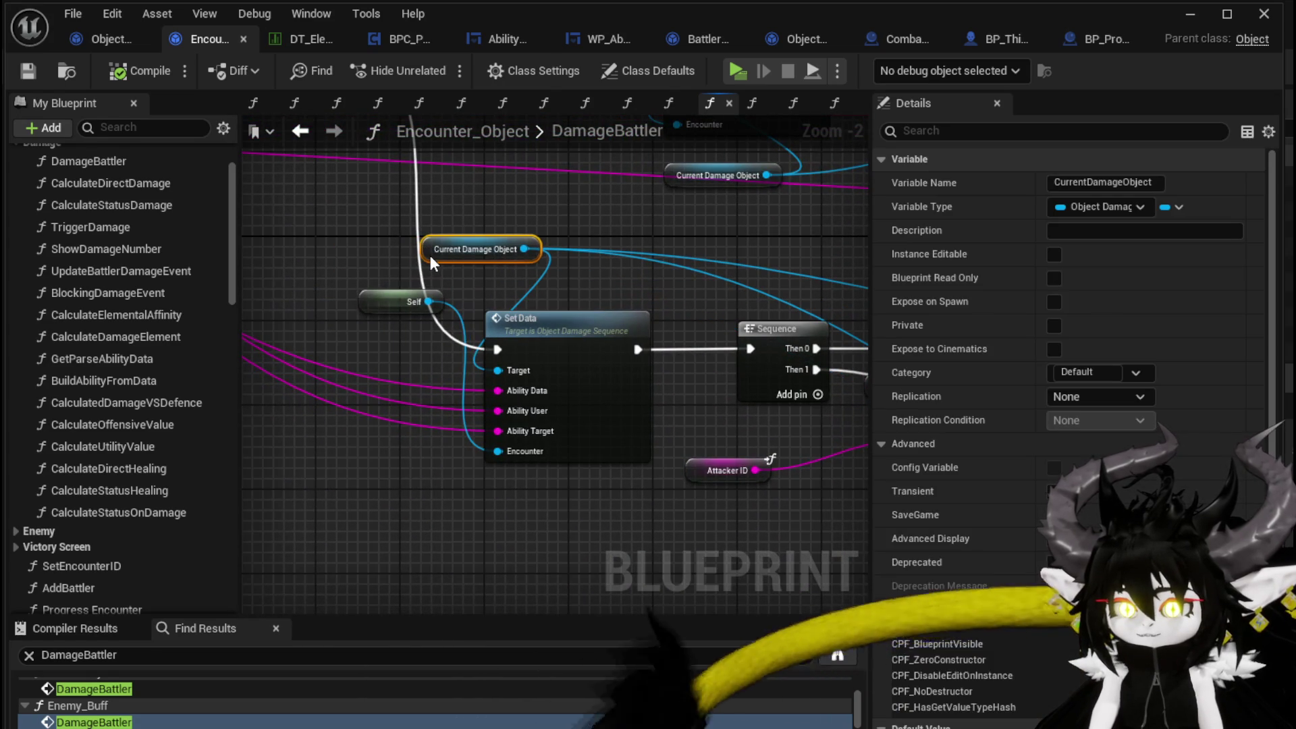
{"action": "mouse_move", "coordinate": [711, 281]}
{"action": "left_mouse_down"}
{"action": "mouse_move", "coordinate": [217, 250]}
{"action": "mouse_move", "coordinate": [538, 342]}
{"action": "mouse_move", "coordinate": [471, 243]}
{"action": "left_mouse_up"}
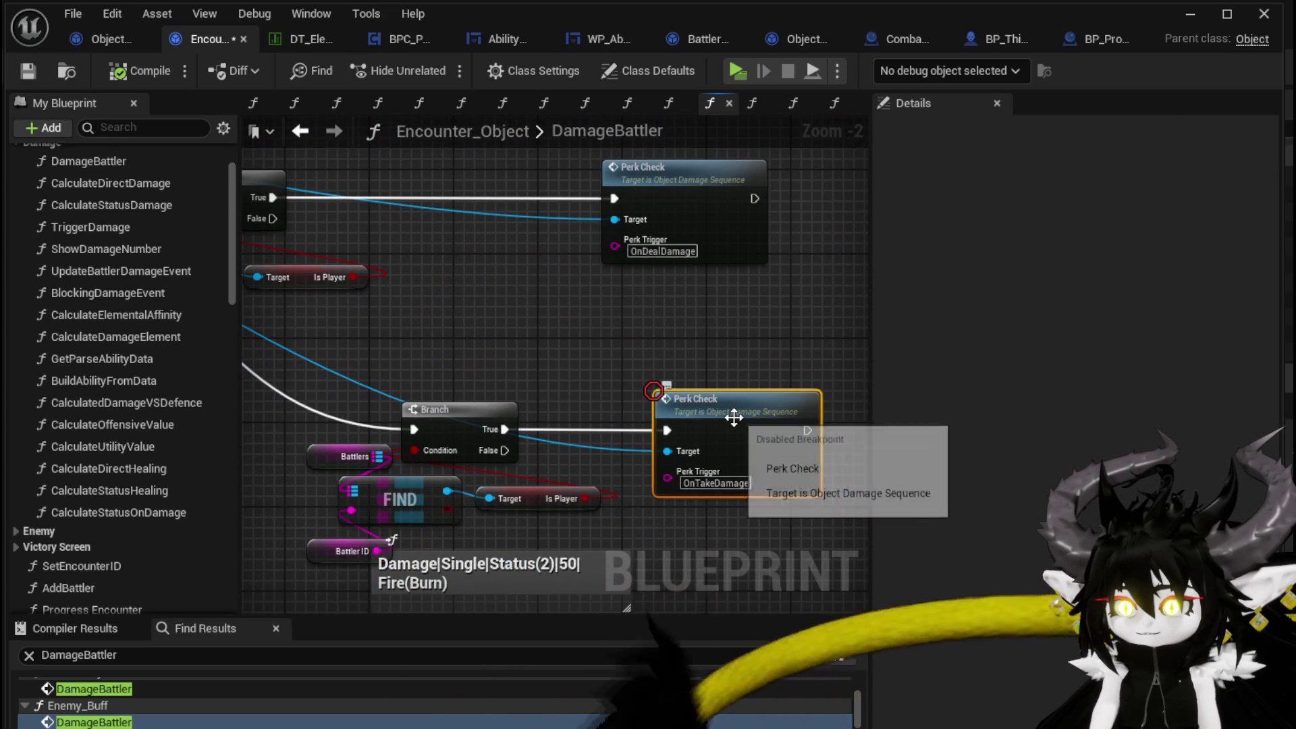
{"action": "double_click", "coordinate": [715, 405]}
- Select the Ability User and Is Player? nodes and drop an Ability Target getter into PerkCheck
{"action": "scroll", "coordinate": [805, 410], "scroll_direction": "down", "scroll_amount": 2}
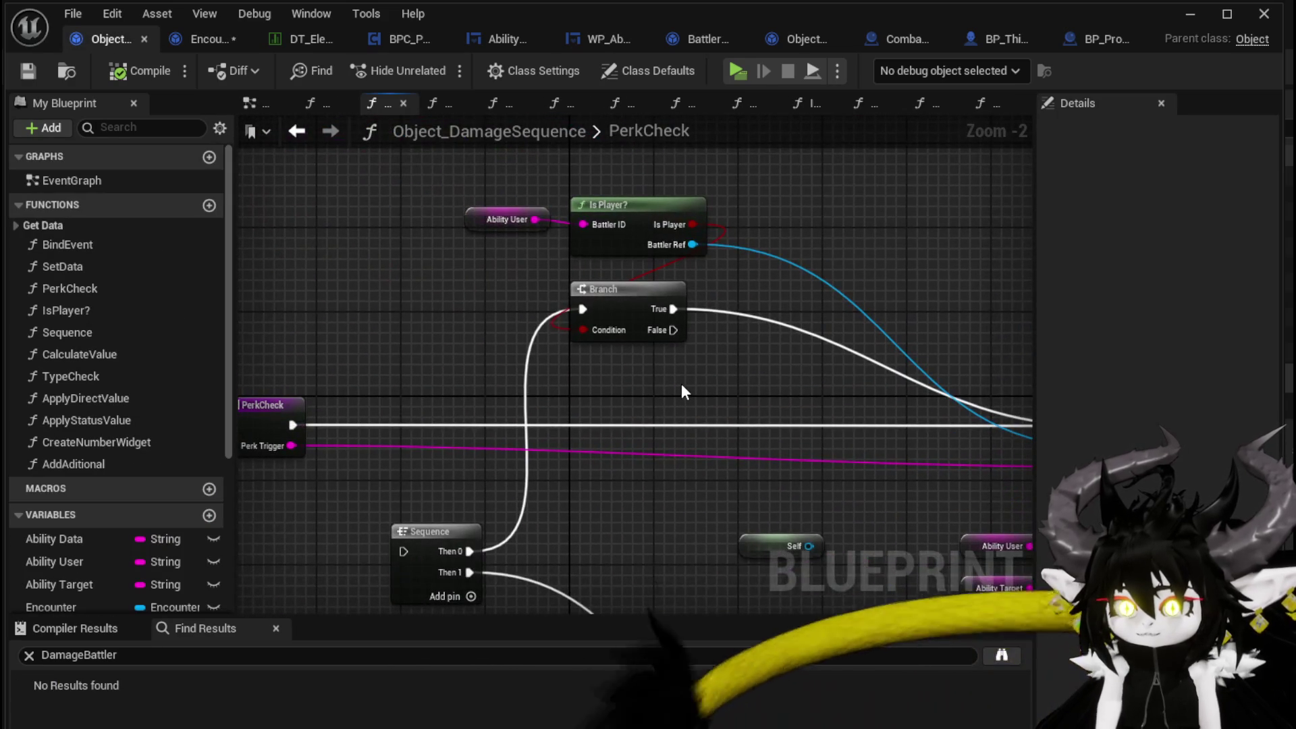
{"action": "left_click_drag", "start_coordinate": [475, 246], "coordinate": [715, 186]}
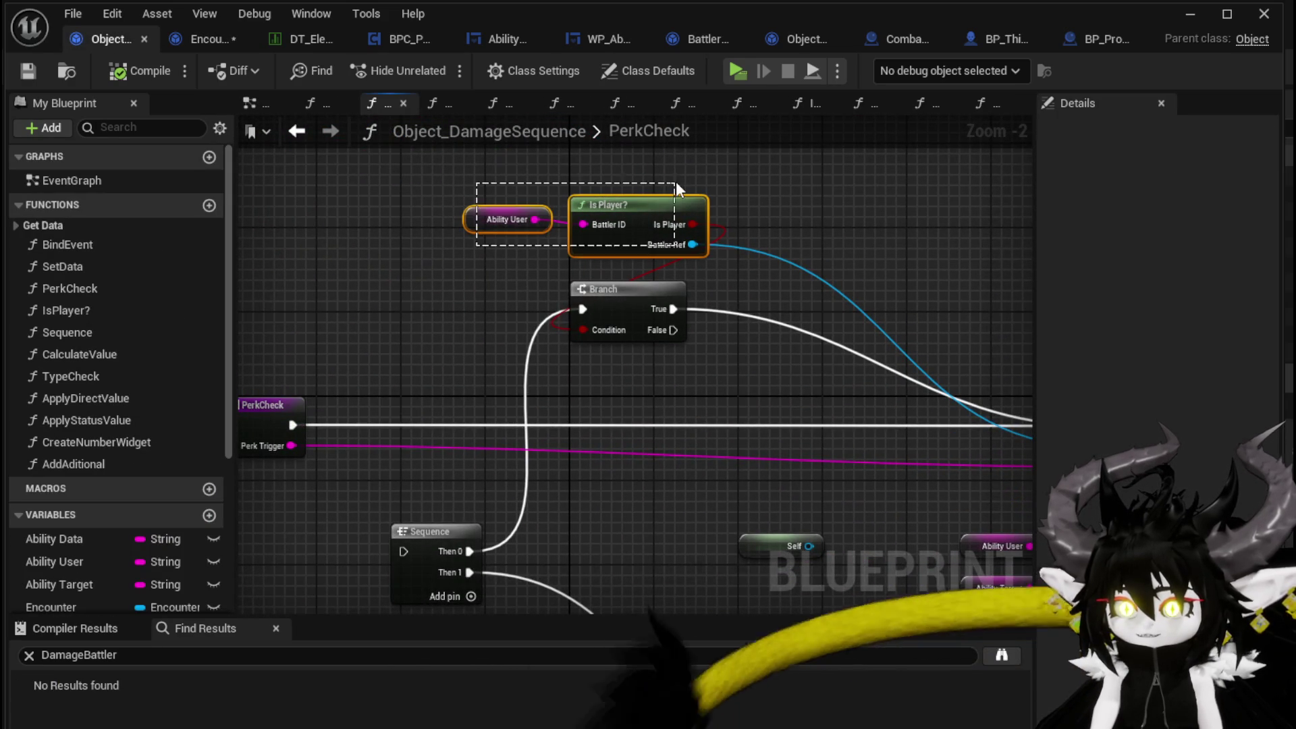
{"action": "left_click", "coordinate": [425, 283]}
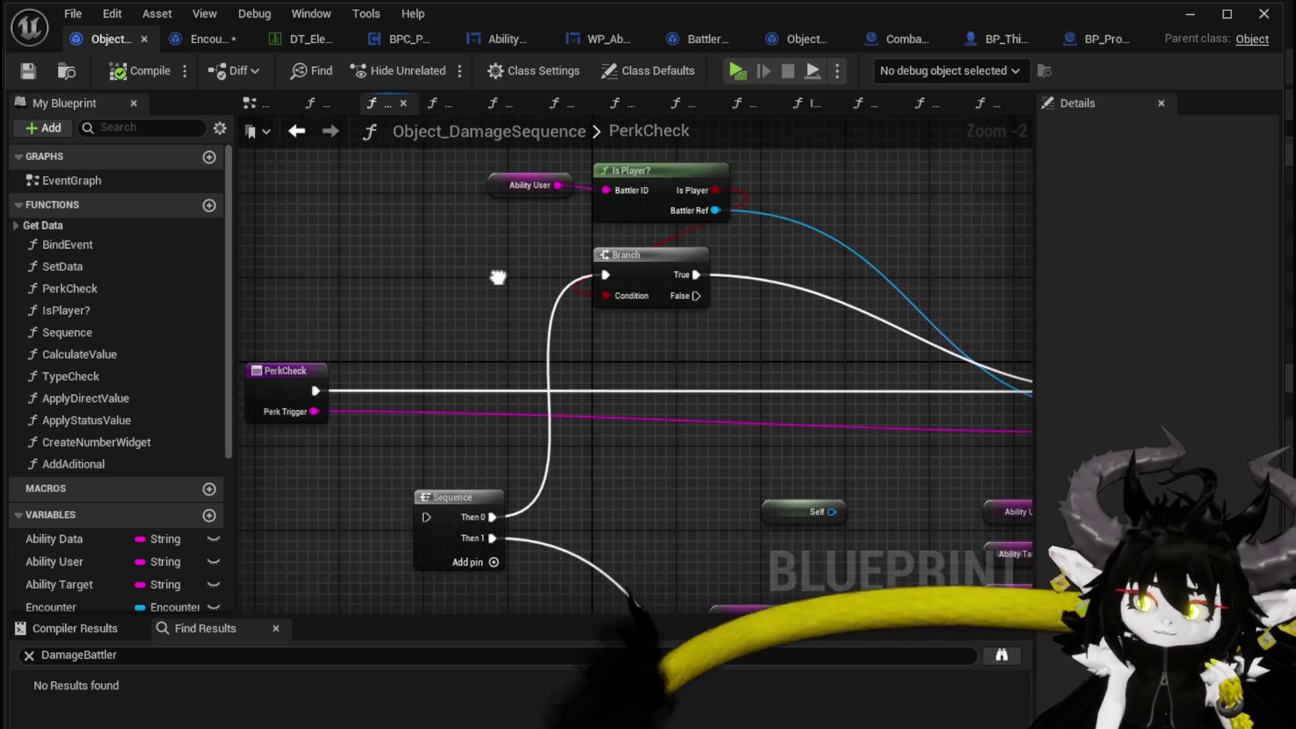
{"action": "mouse_move", "coordinate": [72, 585]}
{"action": "left_mouse_down"}
{"action": "mouse_move", "coordinate": [487, 204]}
{"action": "mouse_move", "coordinate": [488, 215]}
{"action": "left_mouse_up"}
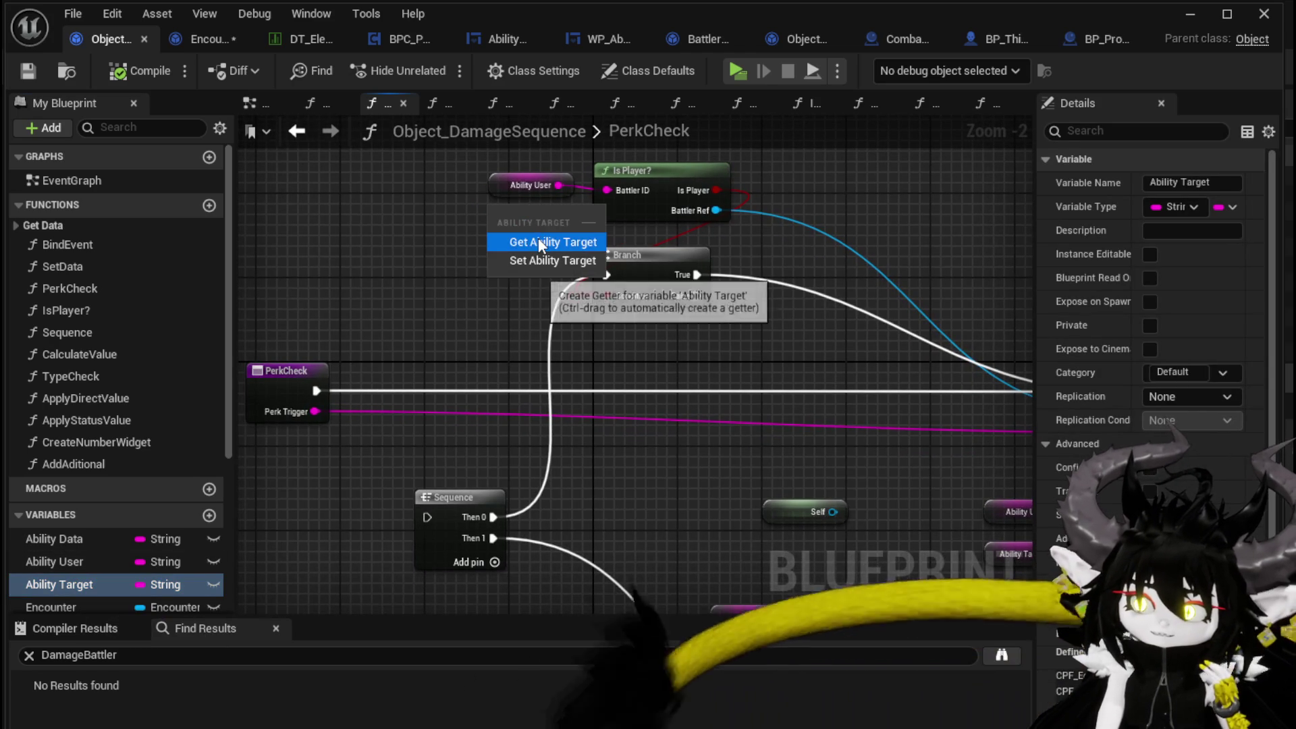
{"action": "scroll", "coordinate": [351, 370], "scroll_direction": "down", "scroll_amount": 1}
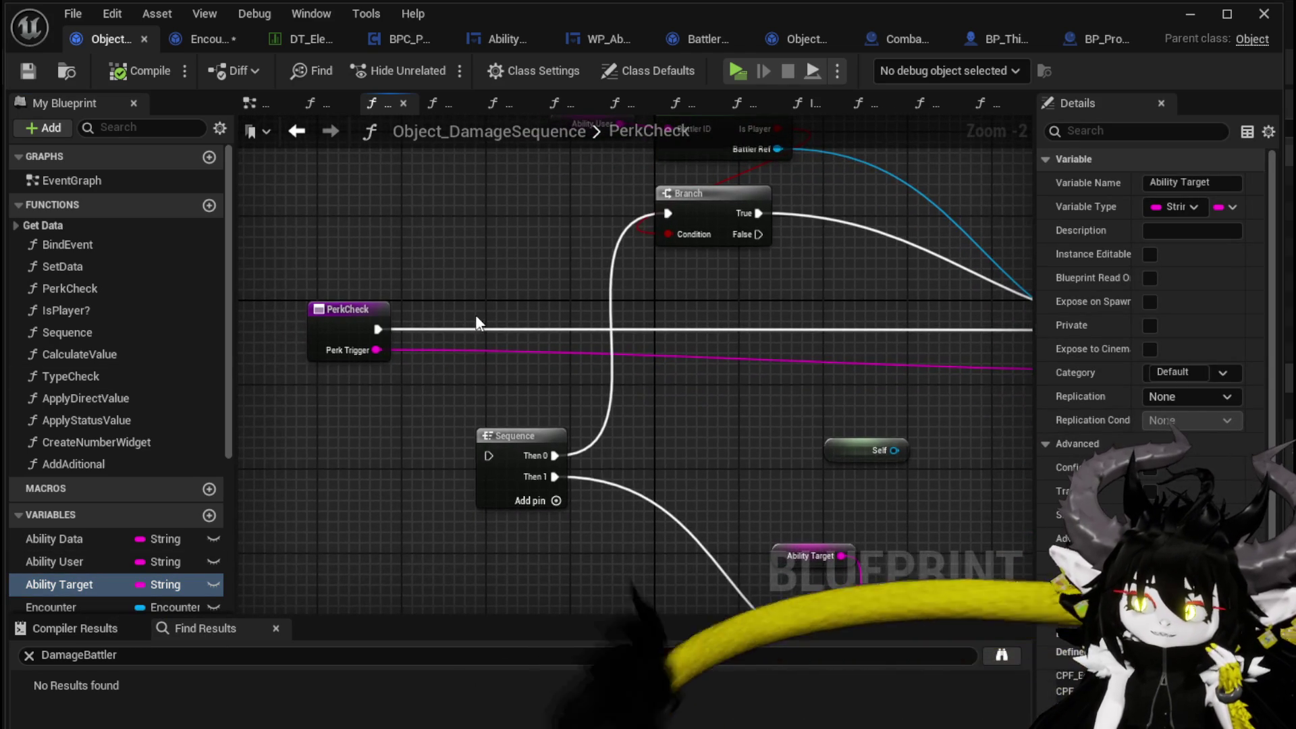
{"action": "scroll", "coordinate": [474, 306], "scroll_direction": "down", "scroll_amount": 1}
{"action": "left_click_drag", "start_coordinate": [474, 305], "coordinate": [418, 281]}
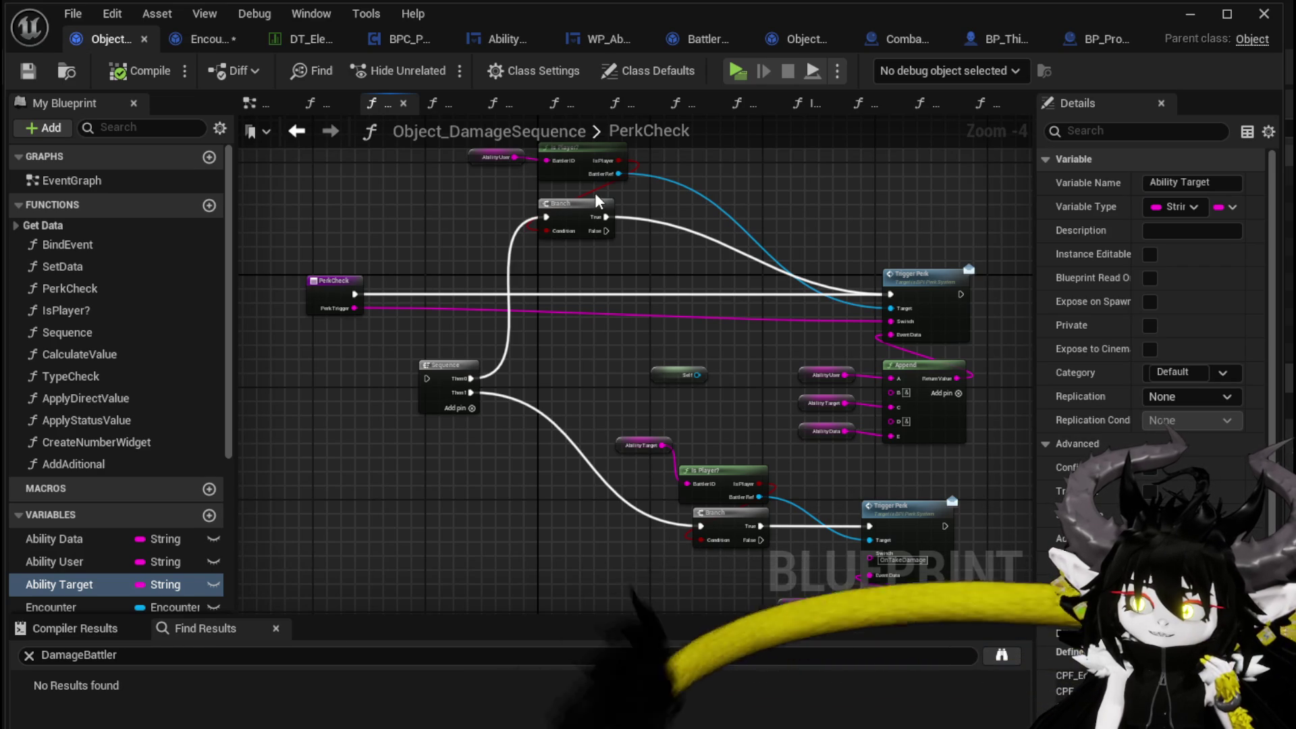
- Move the Ability User and Is Player? nodes down beside their Branch
{"action": "left_click_drag", "start_coordinate": [616, 183], "coordinate": [581, 228]}
{"action": "mouse_move", "coordinate": [432, 179]}
{"action": "left_mouse_down"}
{"action": "mouse_move", "coordinate": [601, 233]}
{"action": "mouse_move", "coordinate": [675, 337]}
{"action": "mouse_move", "coordinate": [758, 246]}
{"action": "left_mouse_up"}
{"action": "scroll", "coordinate": [519, 313], "scroll_direction": "up", "scroll_amount": 3}
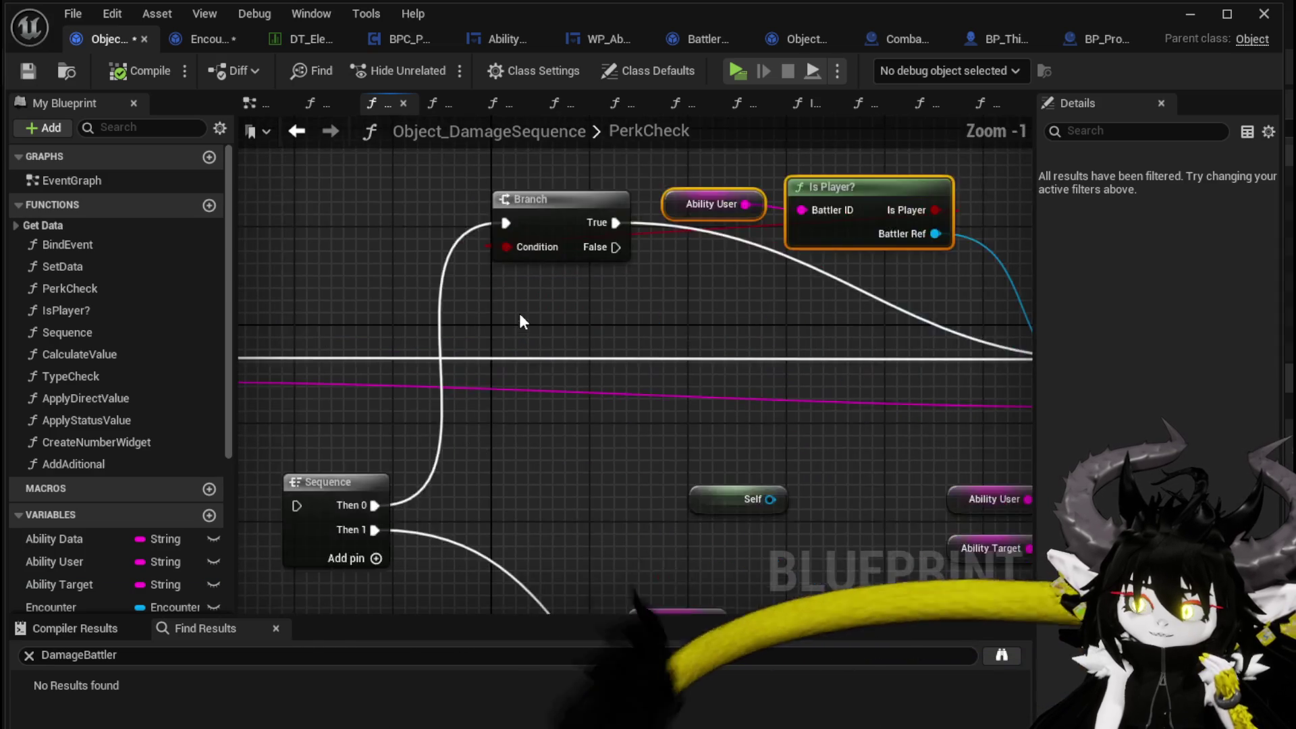
{"action": "scroll", "coordinate": [678, 309], "scroll_direction": "down", "scroll_amount": 2}
{"action": "left_click_drag", "start_coordinate": [771, 236], "coordinate": [799, 274]}
{"action": "left_click", "coordinate": [376, 339]}
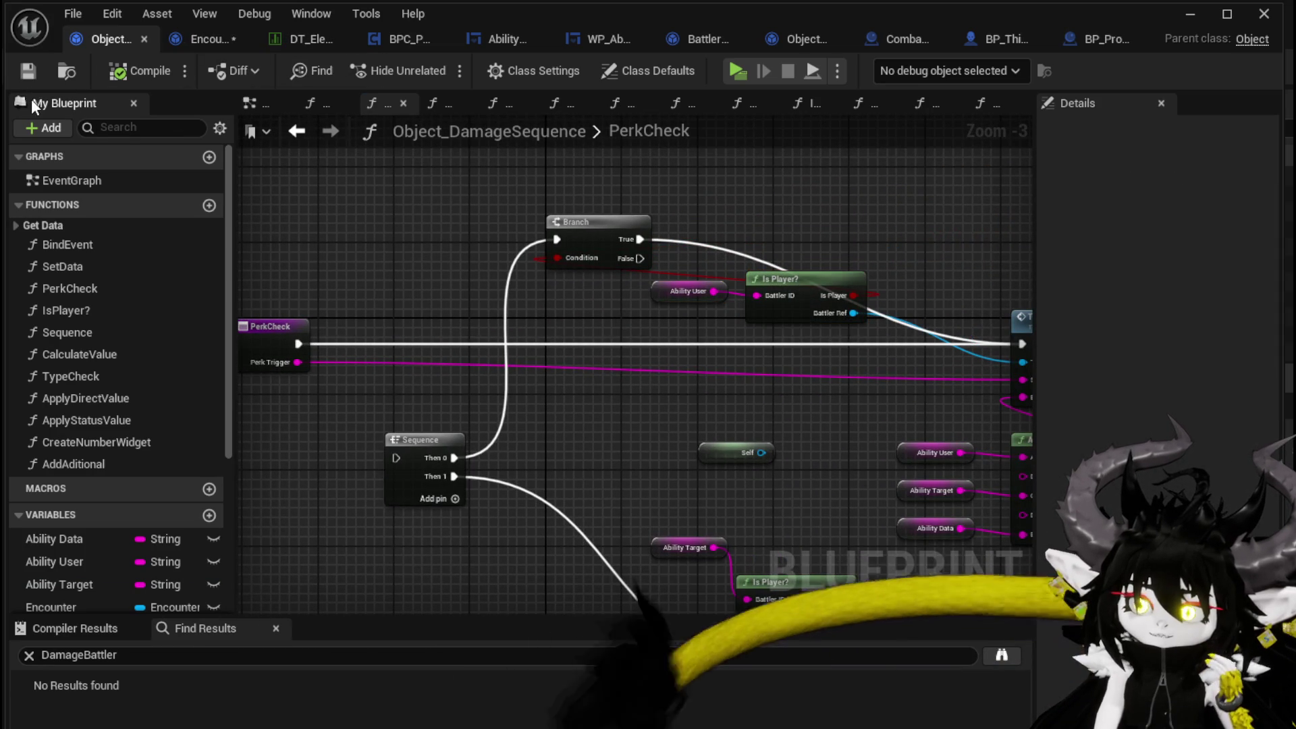
- Save the blueprints and view the DamageBattler graph, then BP_ThirdPersonCharacter's EventGraph
{"action": "left_click", "coordinate": [183, 42]}
{"action": "left_click", "coordinate": [31, 69]}
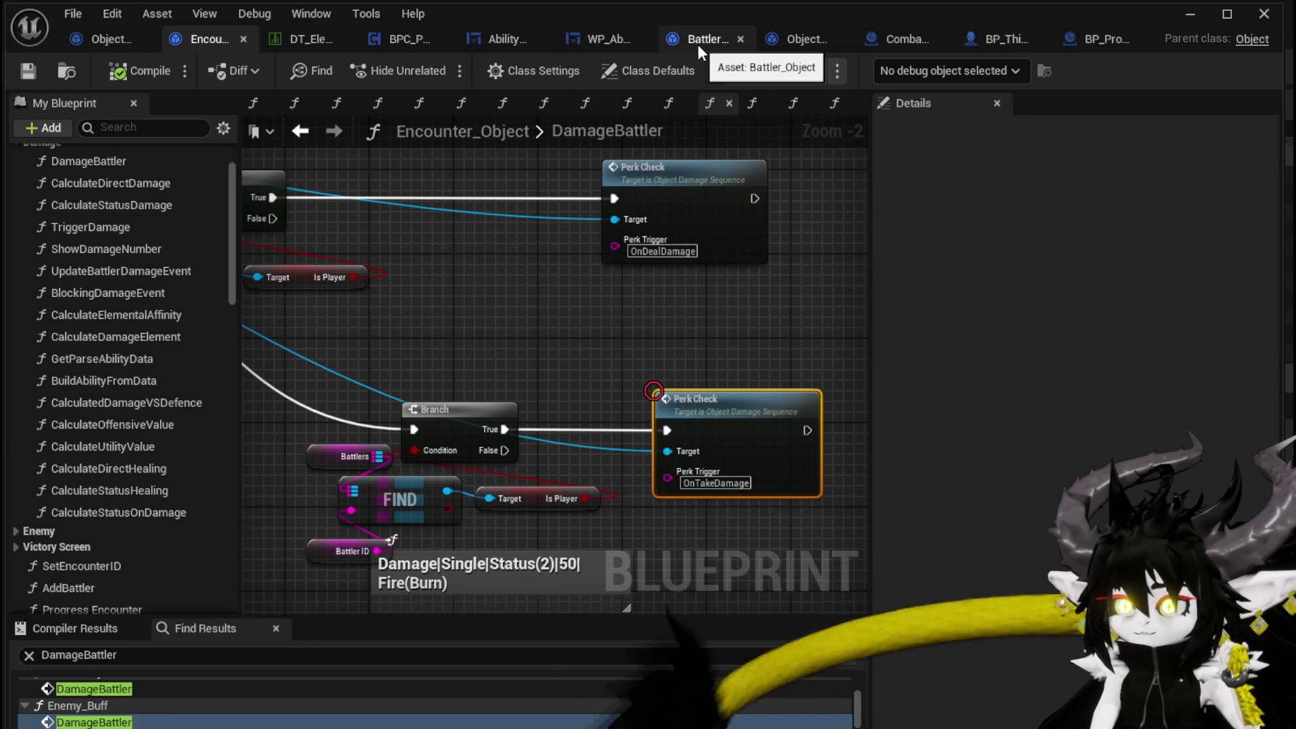
{"action": "left_click", "coordinate": [974, 41]}
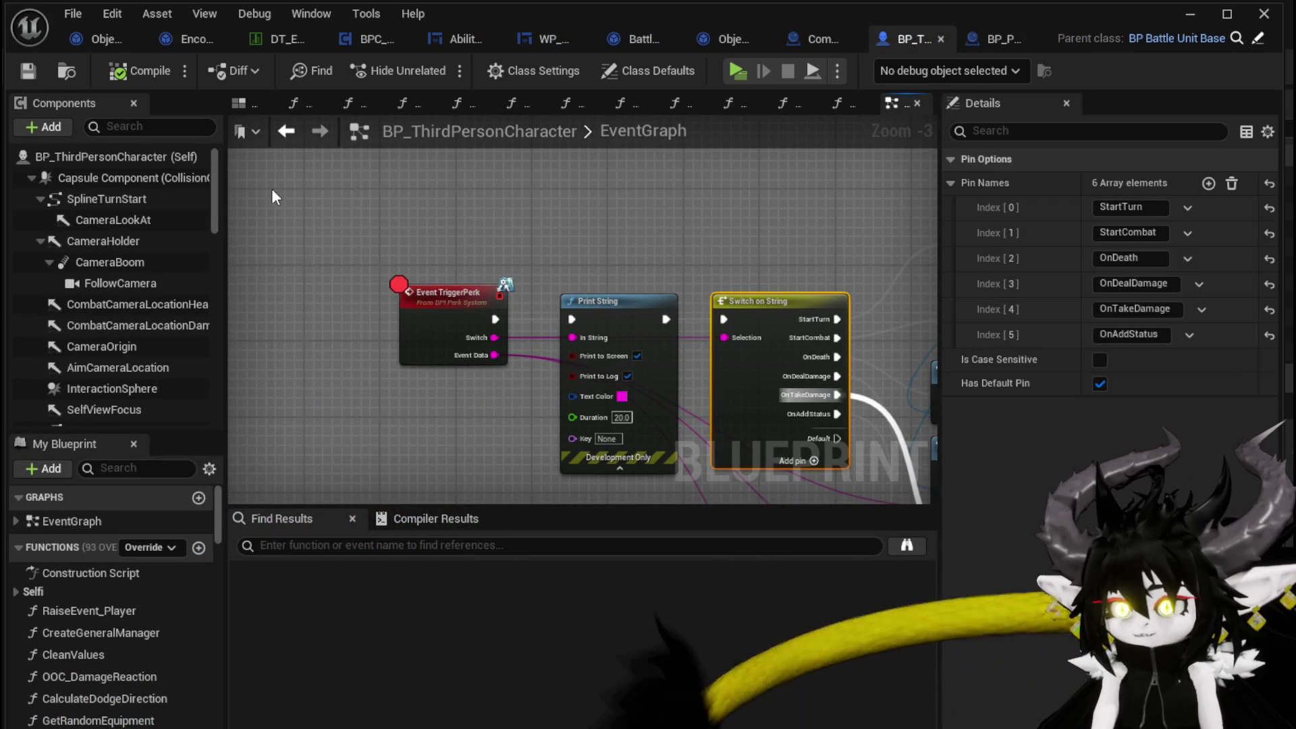
- Paste a Switch on String into PerkCheck, feed it Perk Trigger and execution, and delete the old Sequence
{"action": "left_click", "coordinate": [28, 71]}
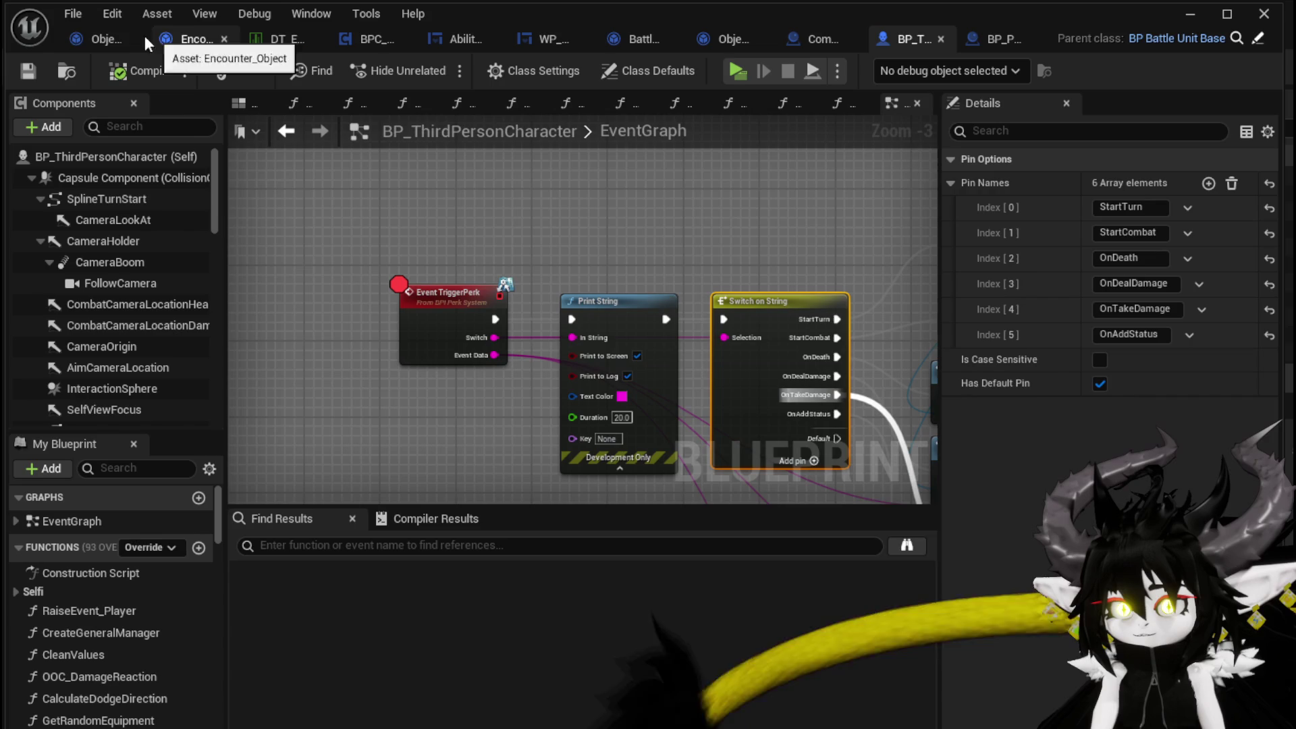
{"action": "left_click", "coordinate": [90, 37]}
{"action": "key", "text": "ctrl+v"}
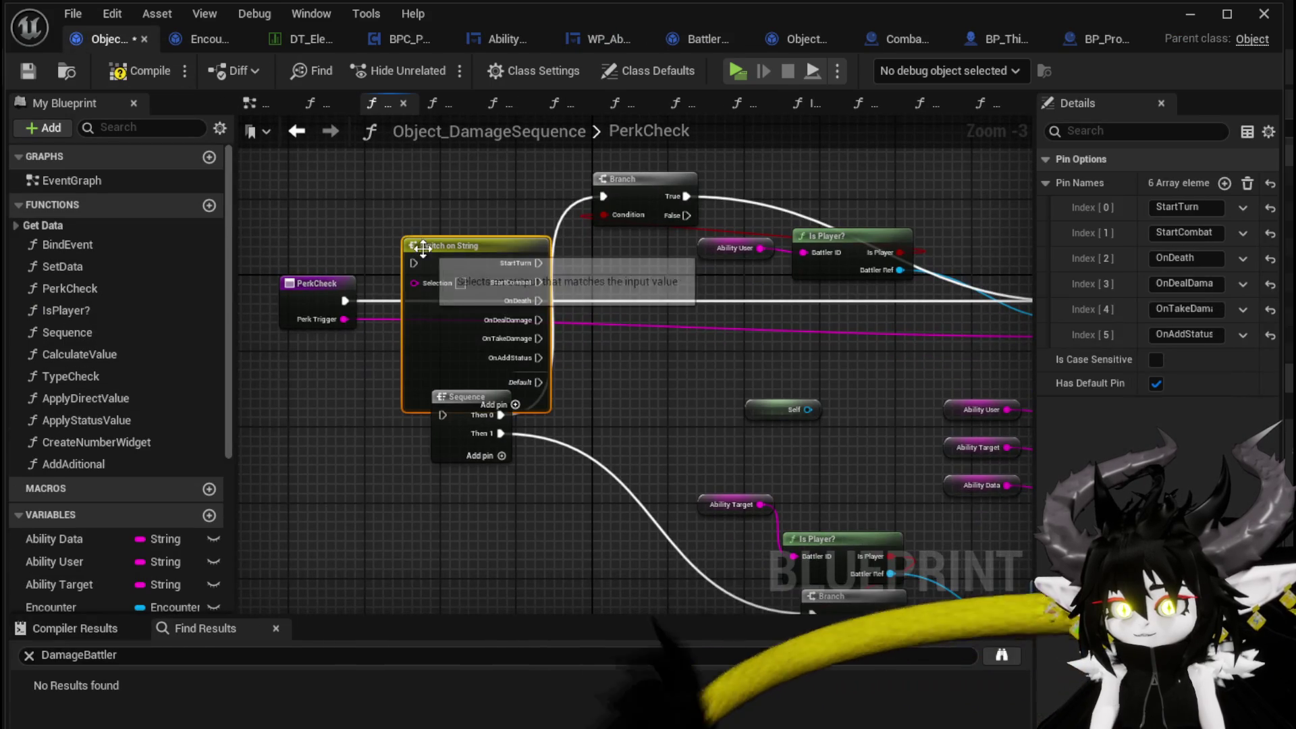
{"action": "mouse_move", "coordinate": [341, 322]}
{"action": "left_mouse_down"}
{"action": "mouse_move", "coordinate": [415, 283]}
{"action": "mouse_move", "coordinate": [440, 296]}
{"action": "left_mouse_up"}
{"action": "mouse_move", "coordinate": [344, 300]}
{"action": "left_mouse_down"}
{"action": "mouse_move", "coordinate": [378, 317]}
{"action": "mouse_move", "coordinate": [413, 300]}
{"action": "left_mouse_up"}
{"action": "mouse_move", "coordinate": [457, 412]}
{"action": "left_mouse_down"}
{"action": "mouse_move", "coordinate": [476, 525]}
{"action": "mouse_move", "coordinate": [435, 281]}
{"action": "left_mouse_up"}
{"action": "left_click", "coordinate": [466, 405]}
{"action": "key", "text": "Delete"}
{"action": "mouse_move", "coordinate": [422, 182]}
{"action": "left_mouse_down"}
{"action": "mouse_move", "coordinate": [467, 282]}
{"action": "mouse_move", "coordinate": [357, 286]}
{"action": "mouse_move", "coordinate": [440, 267]}
{"action": "left_mouse_up"}
- Wire OnDealDamage and OnTakeDamage to their own Trigger Perk nodes and delete the Branch
{"action": "scroll", "coordinate": [440, 267], "scroll_direction": "up", "scroll_amount": 1}
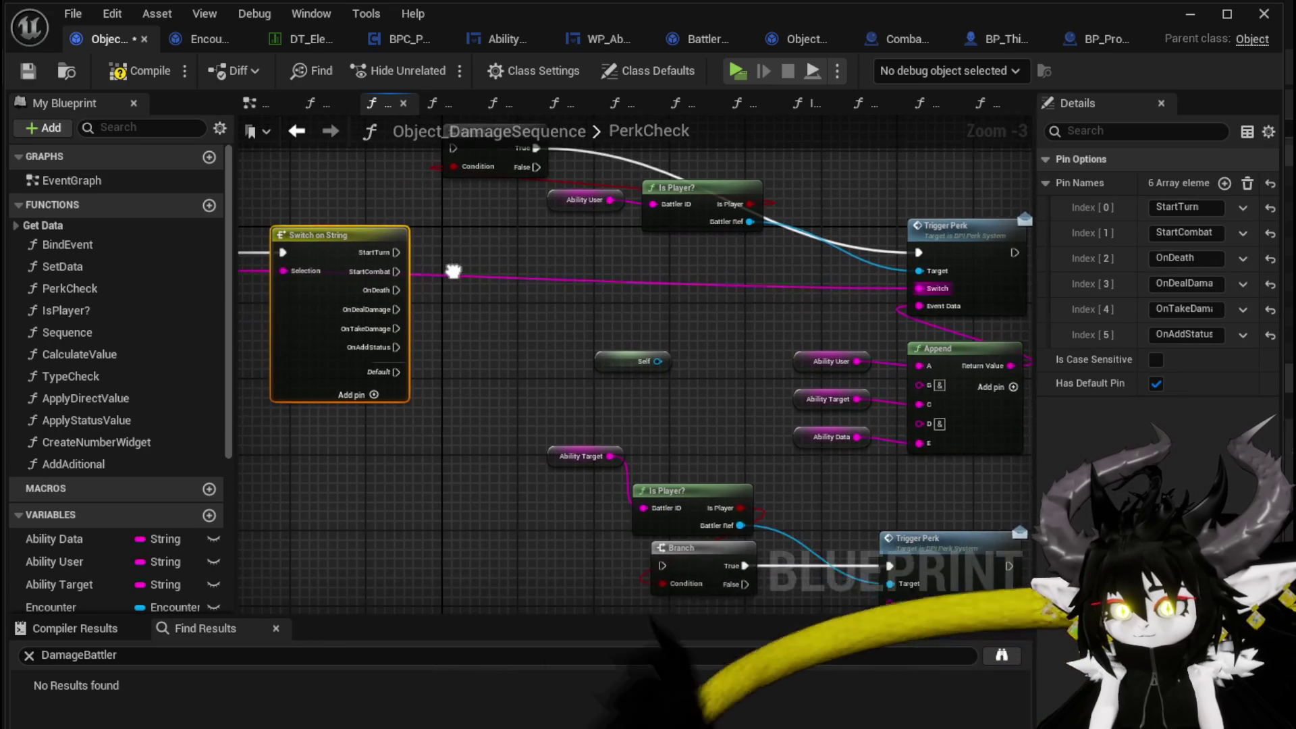
{"action": "left_click_drag", "start_coordinate": [391, 309], "coordinate": [961, 252]}
{"action": "left_click", "coordinate": [867, 271]}
{"action": "mouse_move", "coordinate": [336, 327]}
{"action": "left_mouse_down"}
{"action": "mouse_move", "coordinate": [811, 293]}
{"action": "mouse_move", "coordinate": [916, 265]}
{"action": "left_mouse_up"}
{"action": "left_click_drag", "start_coordinate": [484, 277], "coordinate": [590, 318]}
{"action": "mouse_move", "coordinate": [648, 223]}
{"action": "left_mouse_down"}
{"action": "mouse_move", "coordinate": [747, 241]}
{"action": "mouse_move", "coordinate": [747, 285]}
{"action": "mouse_move", "coordinate": [750, 263]}
{"action": "left_mouse_up"}
{"action": "left_click", "coordinate": [594, 179]}
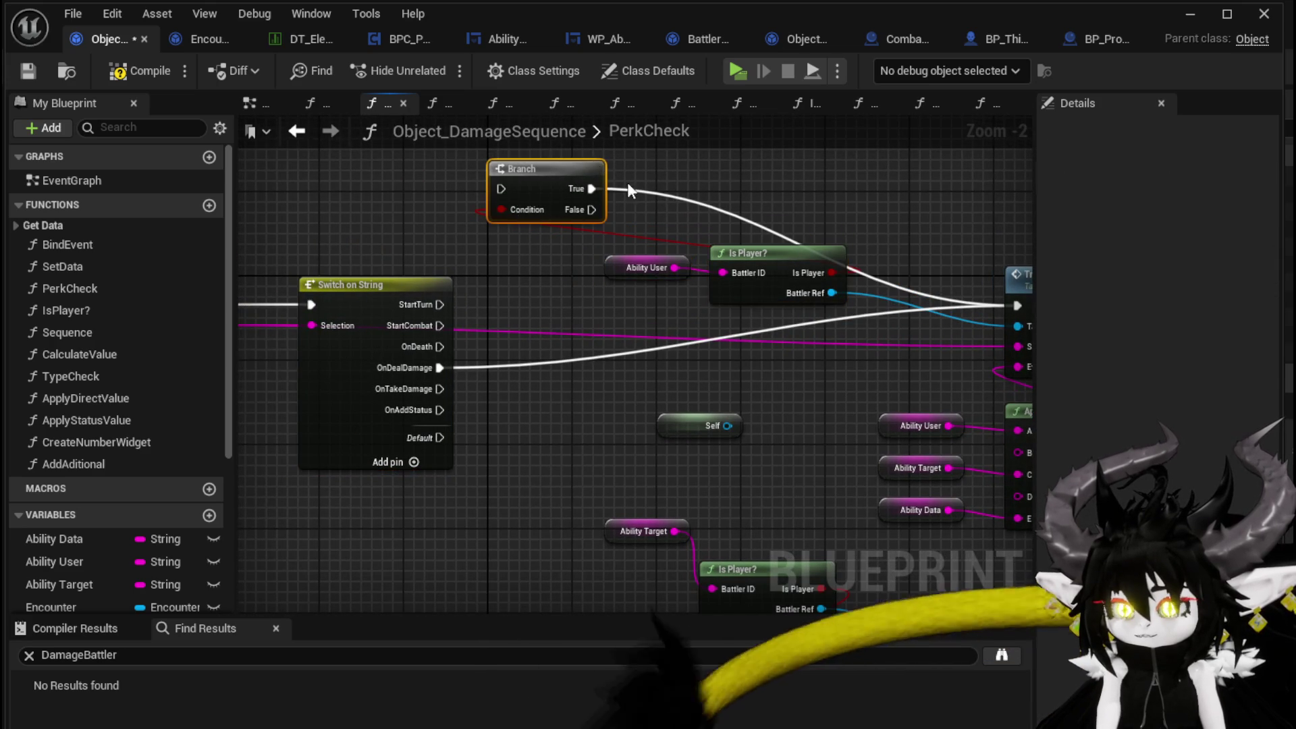
{"action": "key", "text": "Delete"}
{"action": "left_click_drag", "start_coordinate": [373, 234], "coordinate": [915, 498]}
{"action": "left_click_drag", "start_coordinate": [590, 483], "coordinate": [667, 424]}
{"action": "mouse_move", "coordinate": [682, 373]}
{"action": "left_mouse_down"}
{"action": "mouse_move", "coordinate": [681, 437]}
{"action": "mouse_move", "coordinate": [681, 414]}
{"action": "left_mouse_up"}
{"action": "mouse_move", "coordinate": [507, 315]}
{"action": "left_mouse_down"}
{"action": "mouse_move", "coordinate": [531, 394]}
{"action": "mouse_move", "coordinate": [475, 153]}
{"action": "mouse_move", "coordinate": [562, 354]}
{"action": "left_mouse_up"}
{"action": "left_click", "coordinate": [561, 354]}
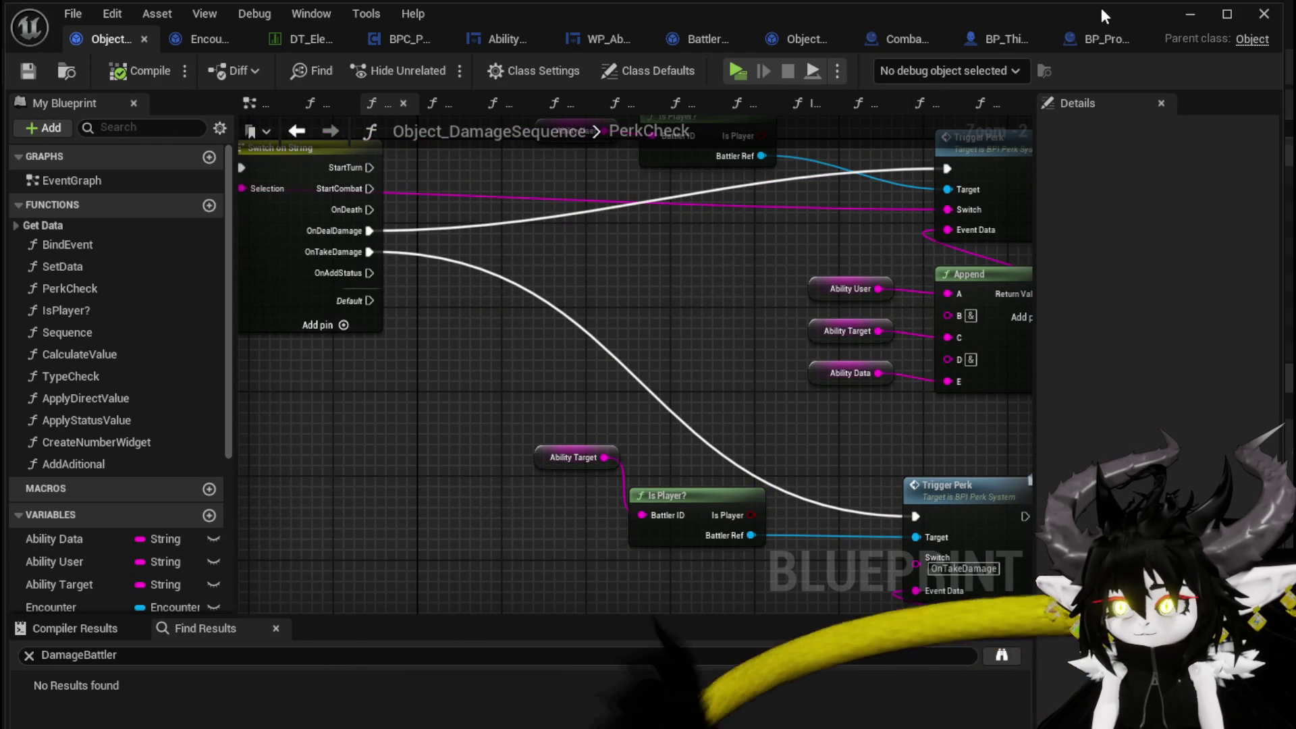
- Start a playtest and run the character, jumping, toward the red slime
{"action": "left_click", "coordinate": [1196, 15]}
{"action": "left_click", "coordinate": [438, 66]}
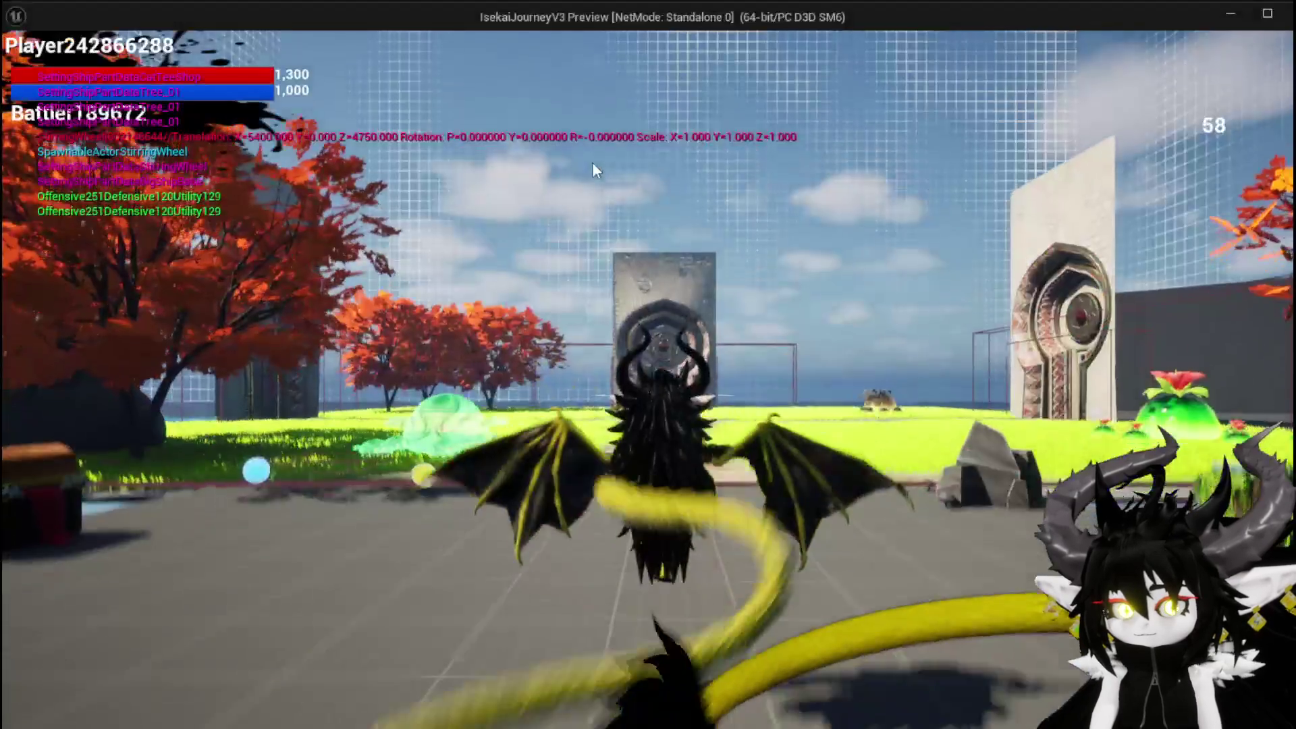
{"action": "key", "text": "w"}
{"action": "key", "text": "space"}
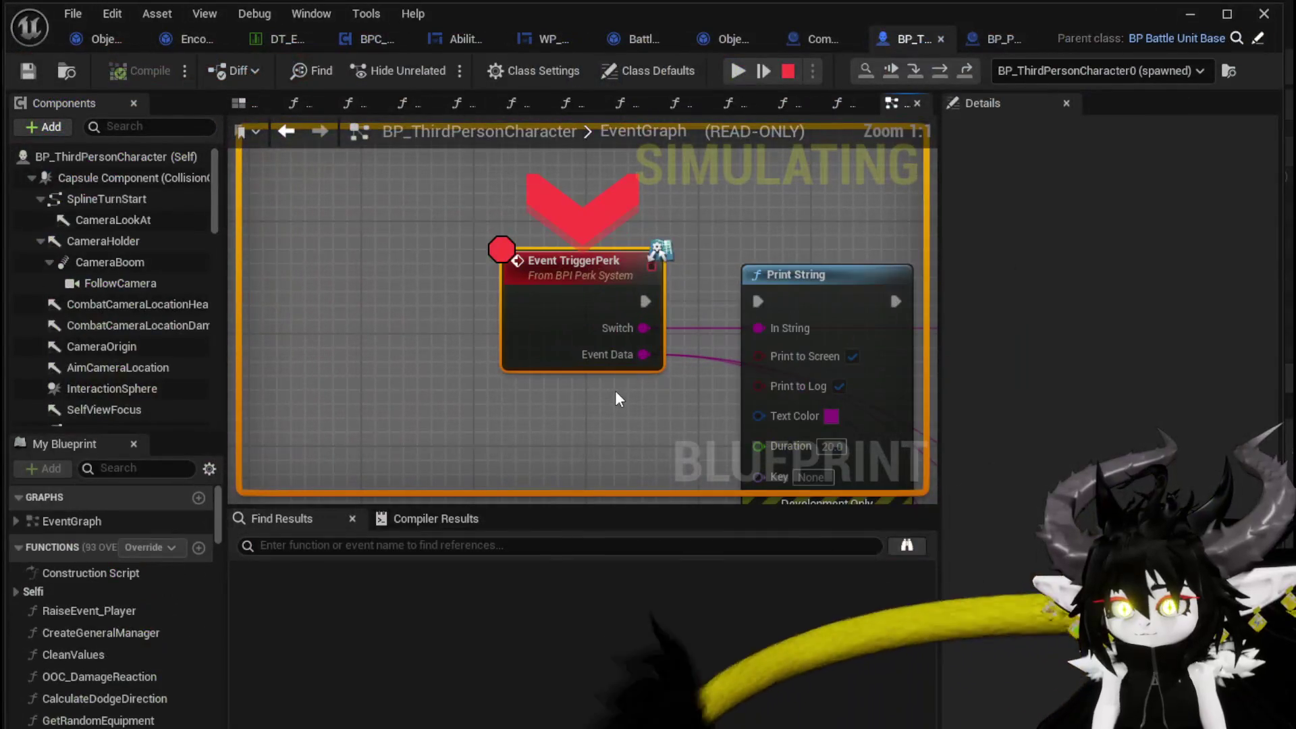
- Resume from the breakpoint and step into the OnTakeDamagePerks function
{"action": "left_click", "coordinate": [752, 69]}
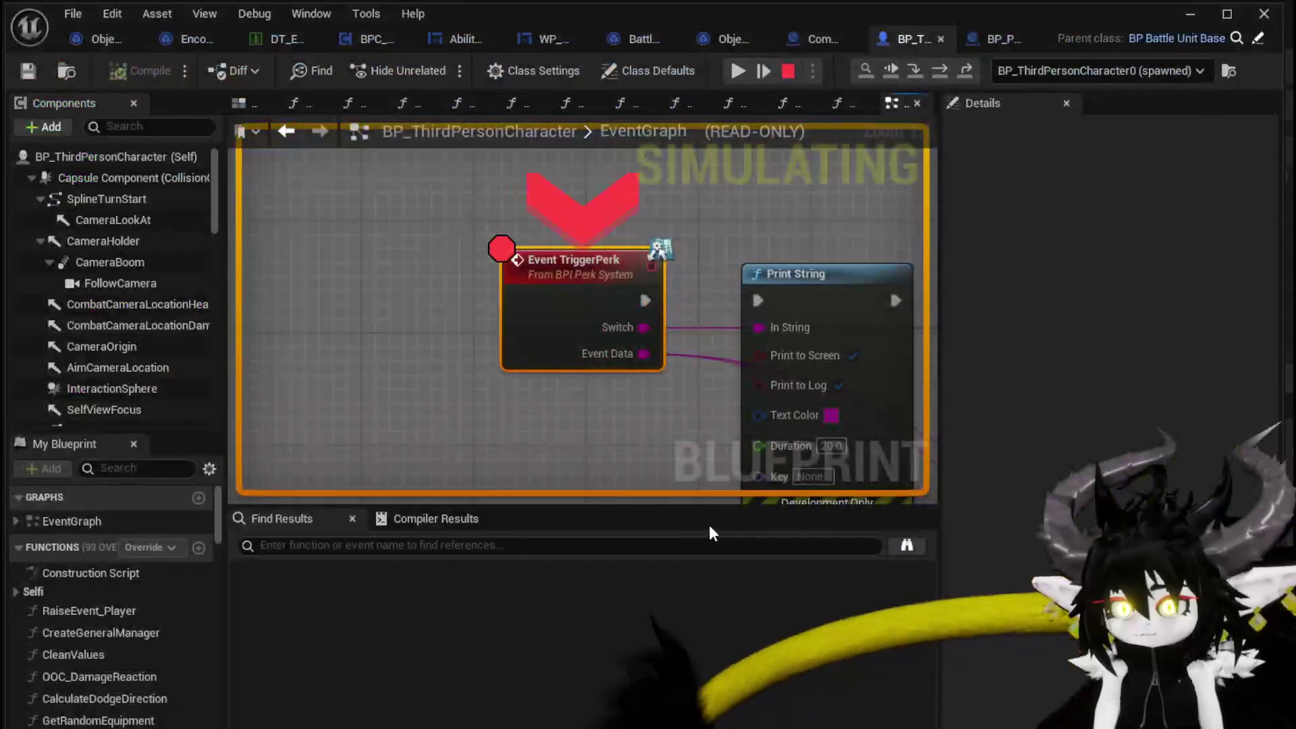
{"action": "left_click", "coordinate": [938, 70]}
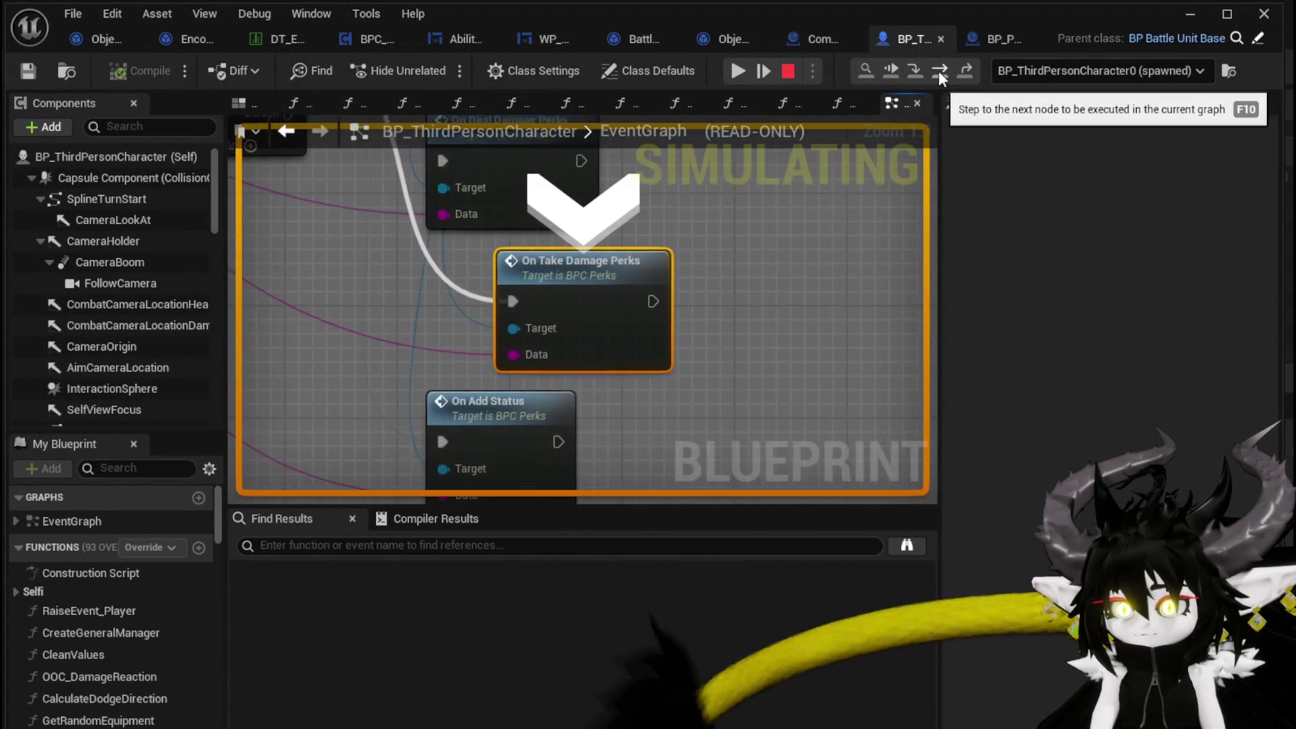
{"action": "left_click", "coordinate": [938, 70]}
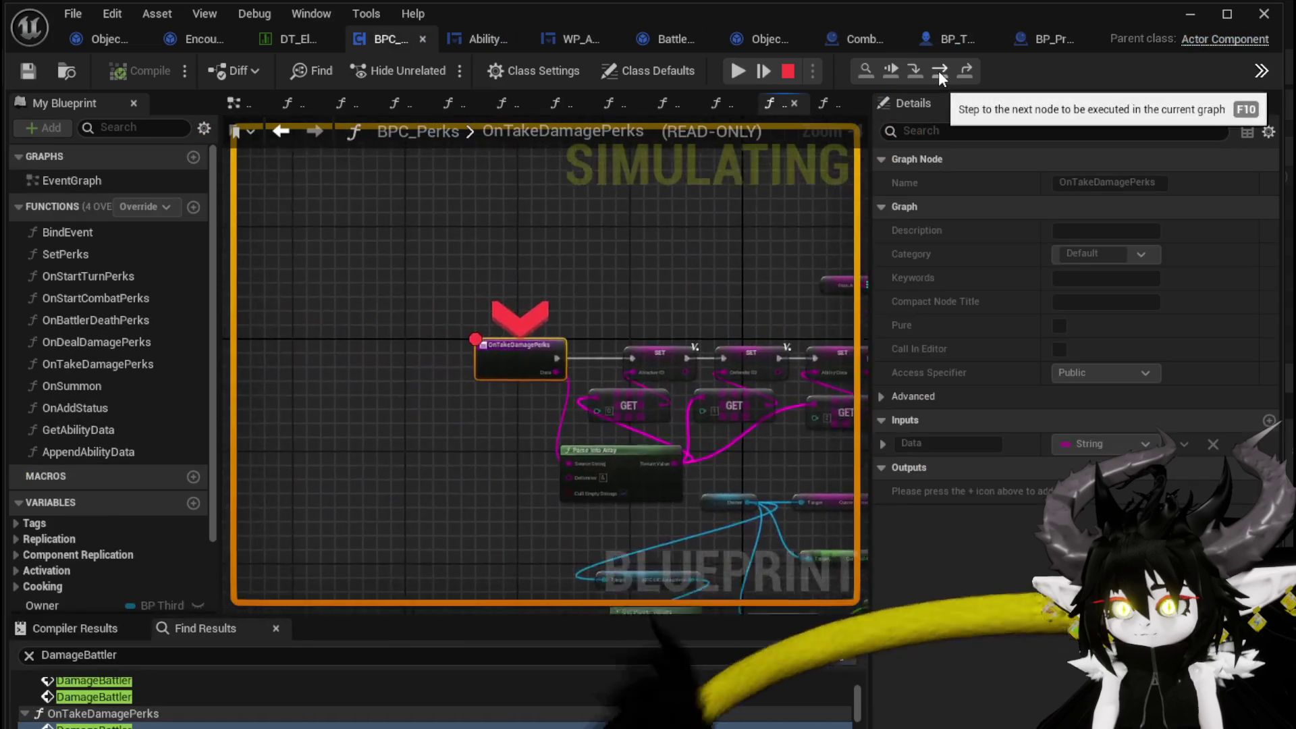
- Disable the breakpoints on OnTakeDamagePerks and Event TriggerPerk, then resume the game
{"action": "mouse_move", "coordinate": [536, 357]}
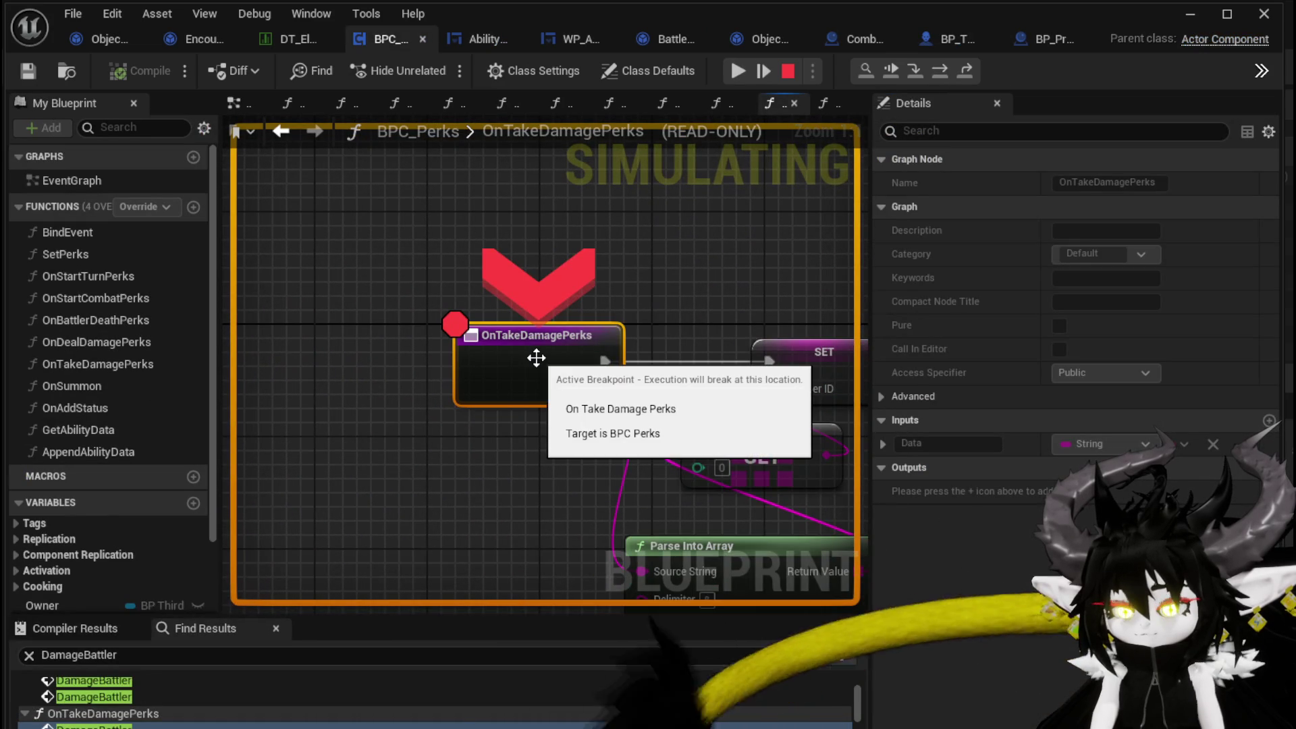
{"action": "right_click", "coordinate": [536, 358]}
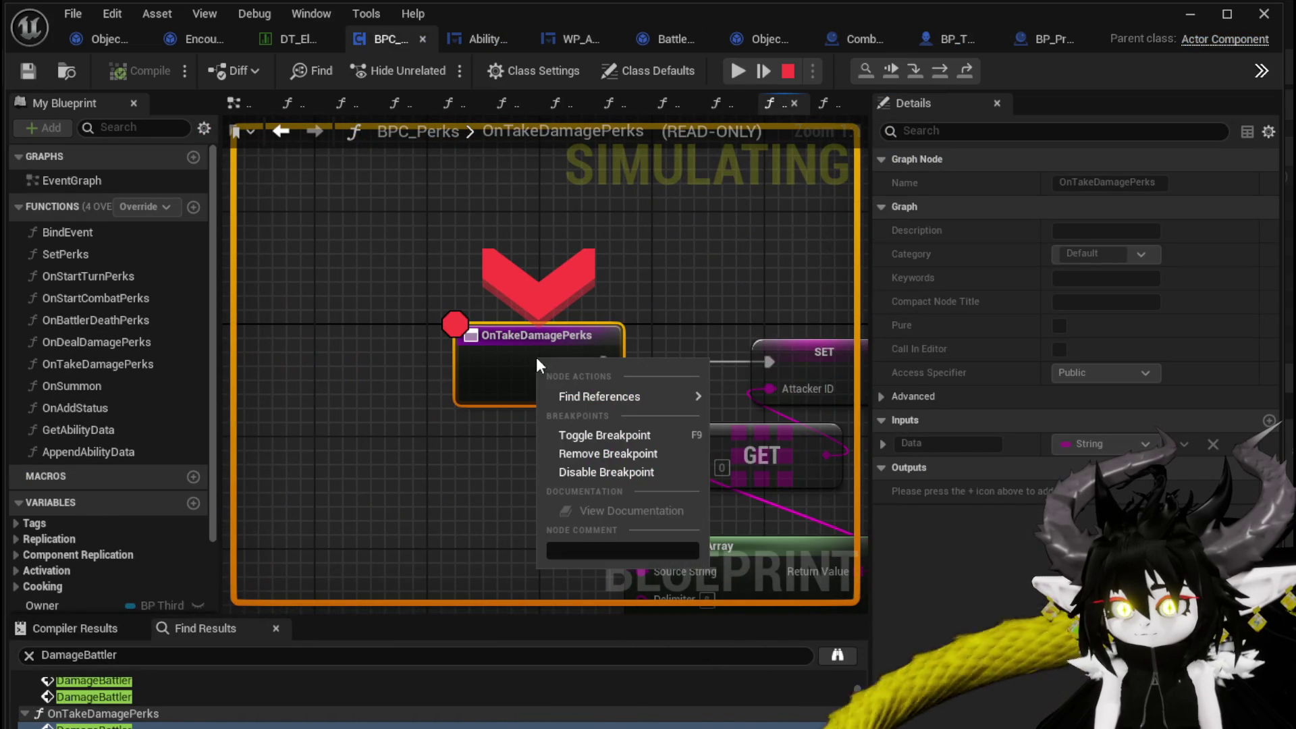
{"action": "left_click", "coordinate": [576, 475]}
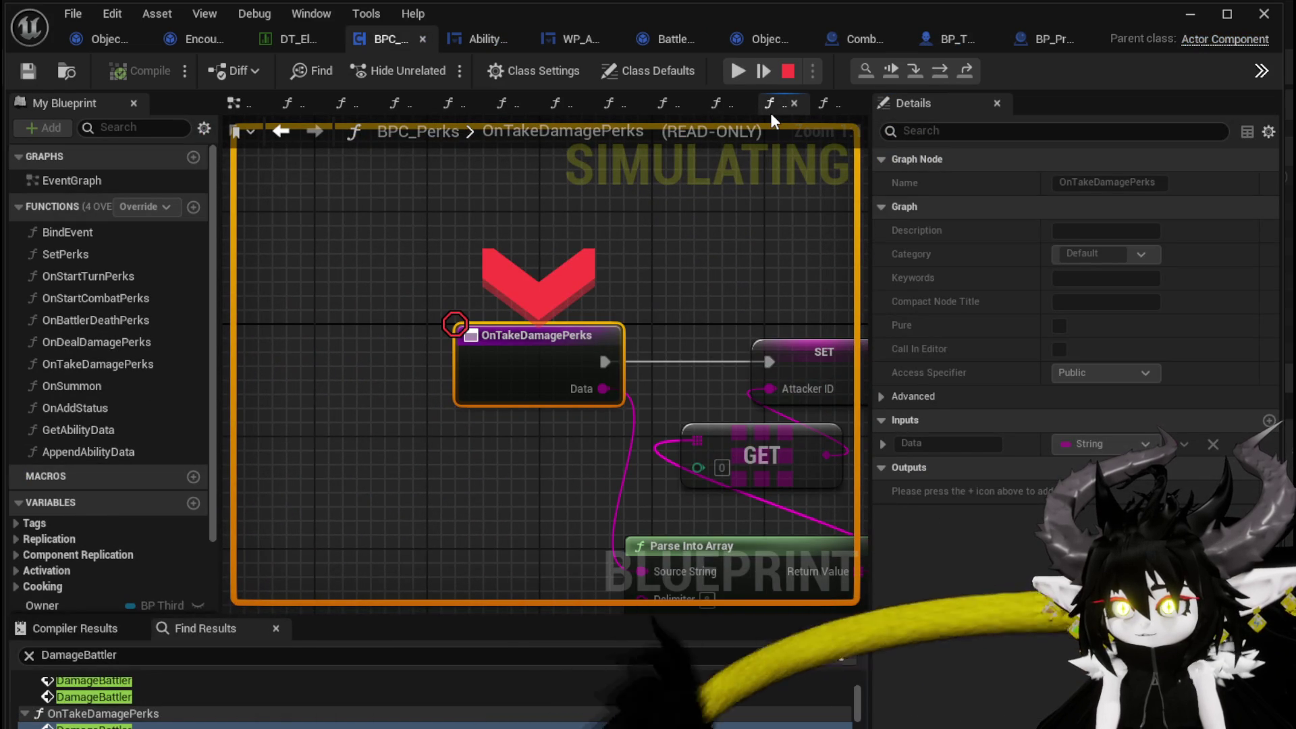
{"action": "left_click", "coordinate": [935, 39]}
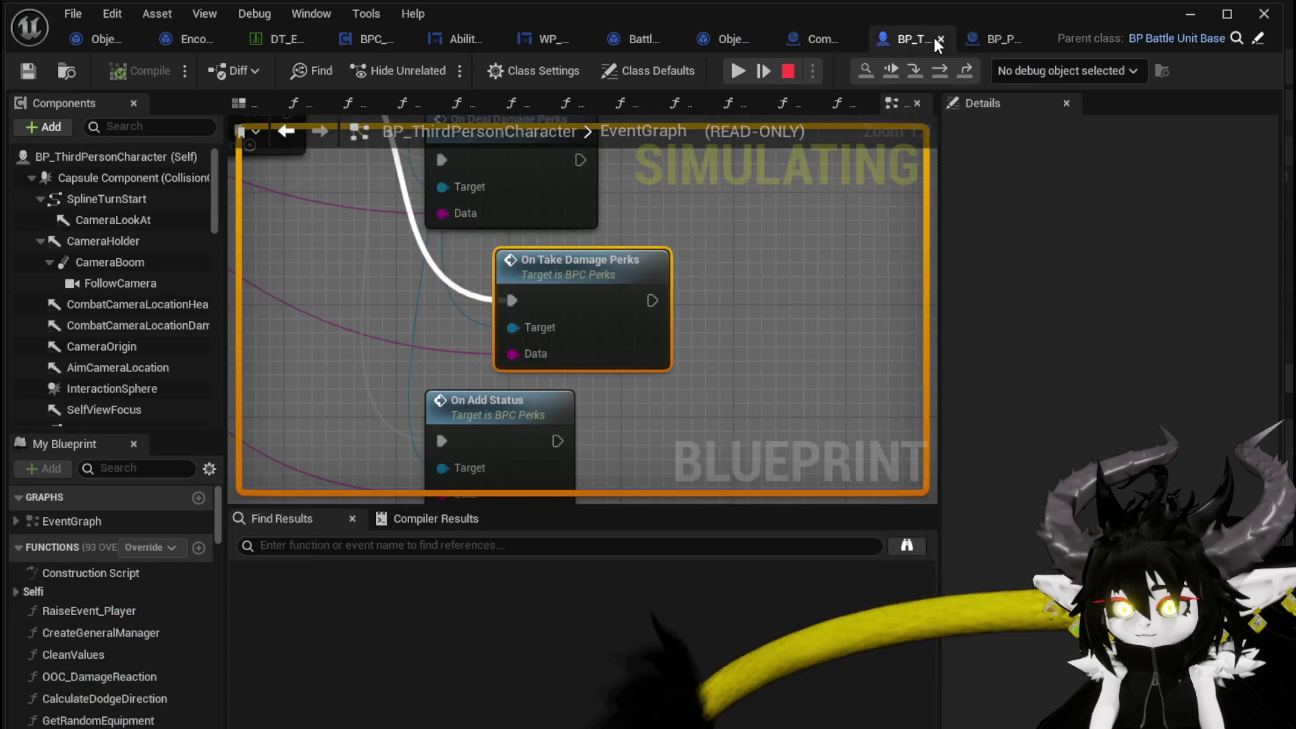
{"action": "scroll", "coordinate": [558, 376], "scroll_direction": "down", "scroll_amount": 5}
{"action": "right_click", "coordinate": [466, 307]}
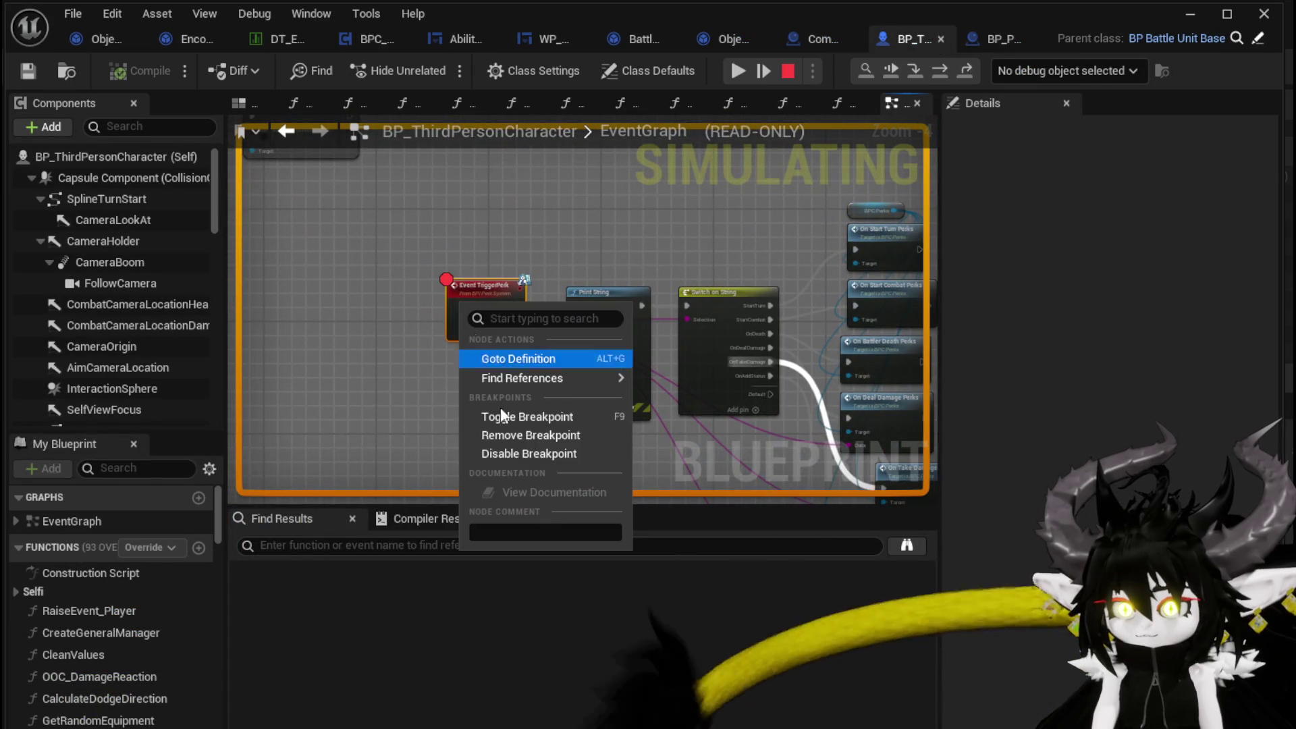
{"action": "left_click", "coordinate": [515, 453]}
{"action": "left_click", "coordinate": [742, 71]}
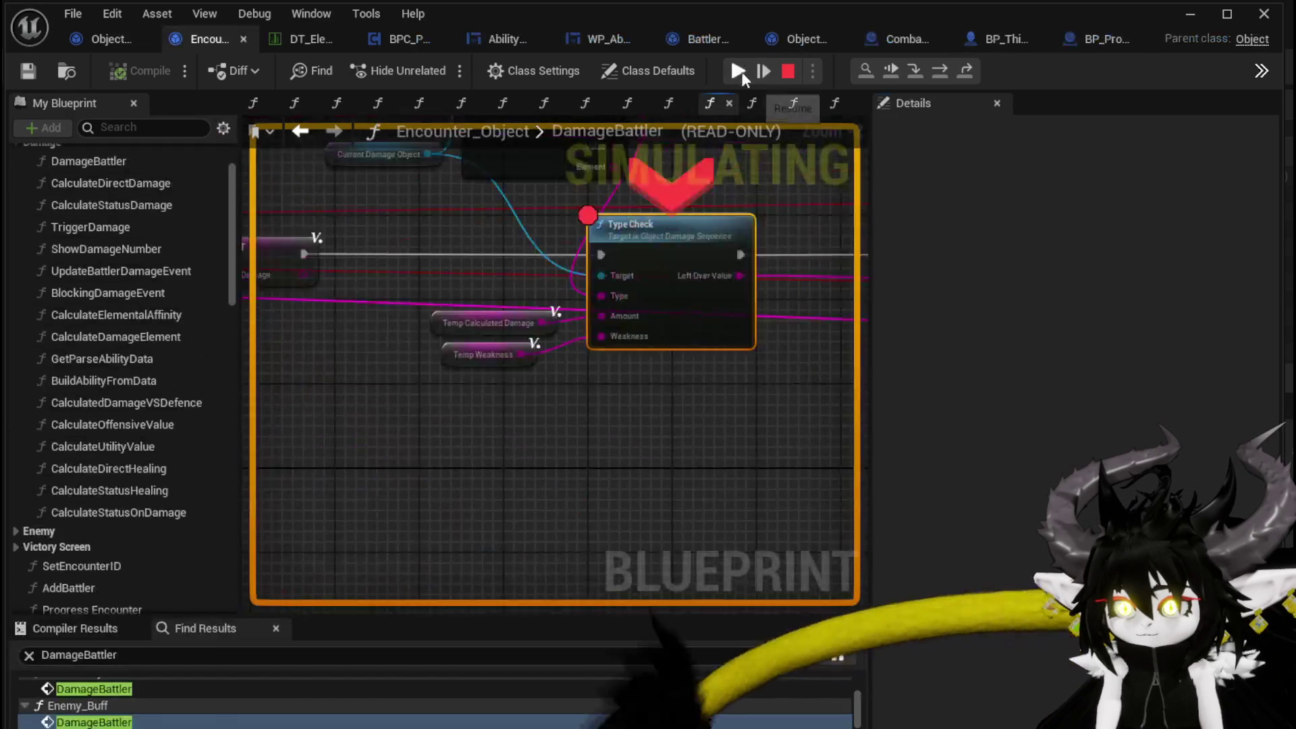
- Resume past the first run of Type Check, TypeCheck, ApplyStatusValue and AddStatus breakpoints
{"action": "left_click", "coordinate": [738, 71]}
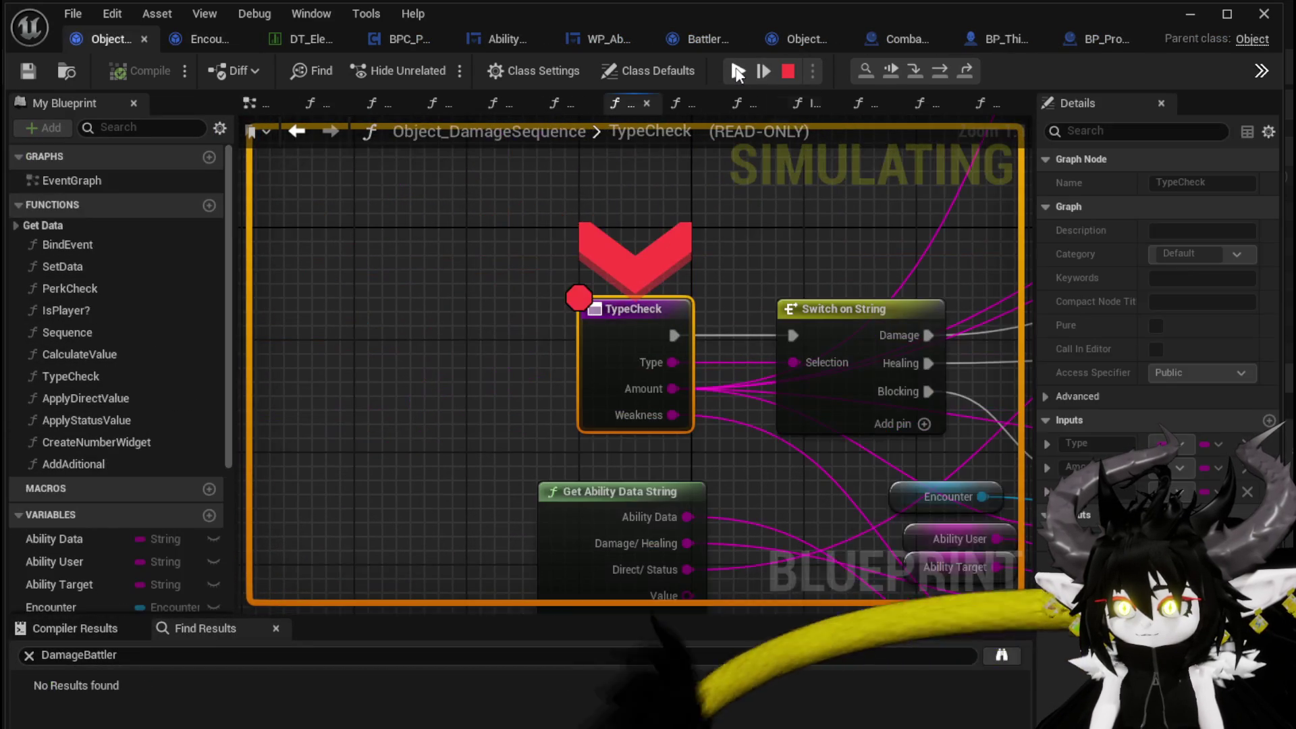
{"action": "left_click", "coordinate": [738, 72]}
{"action": "left_click", "coordinate": [738, 71]}
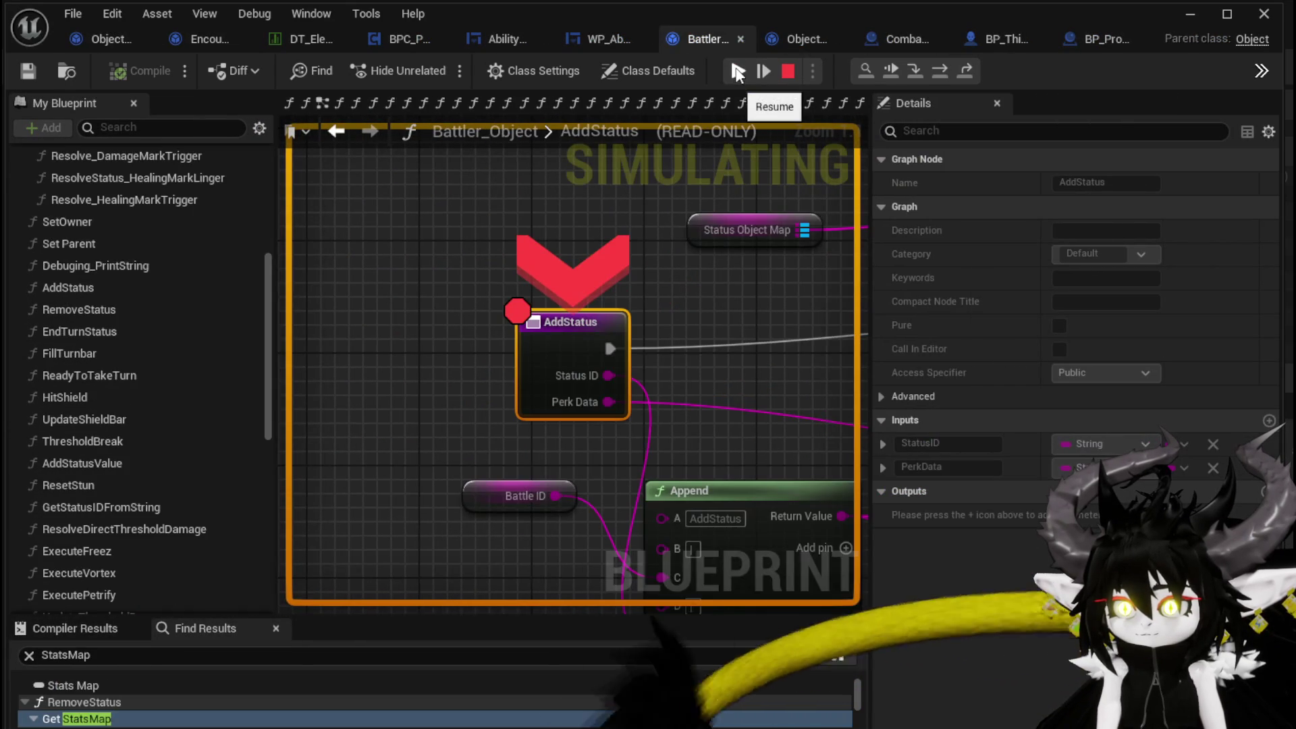
{"action": "left_click", "coordinate": [738, 71]}
{"action": "left_click", "coordinate": [739, 72]}
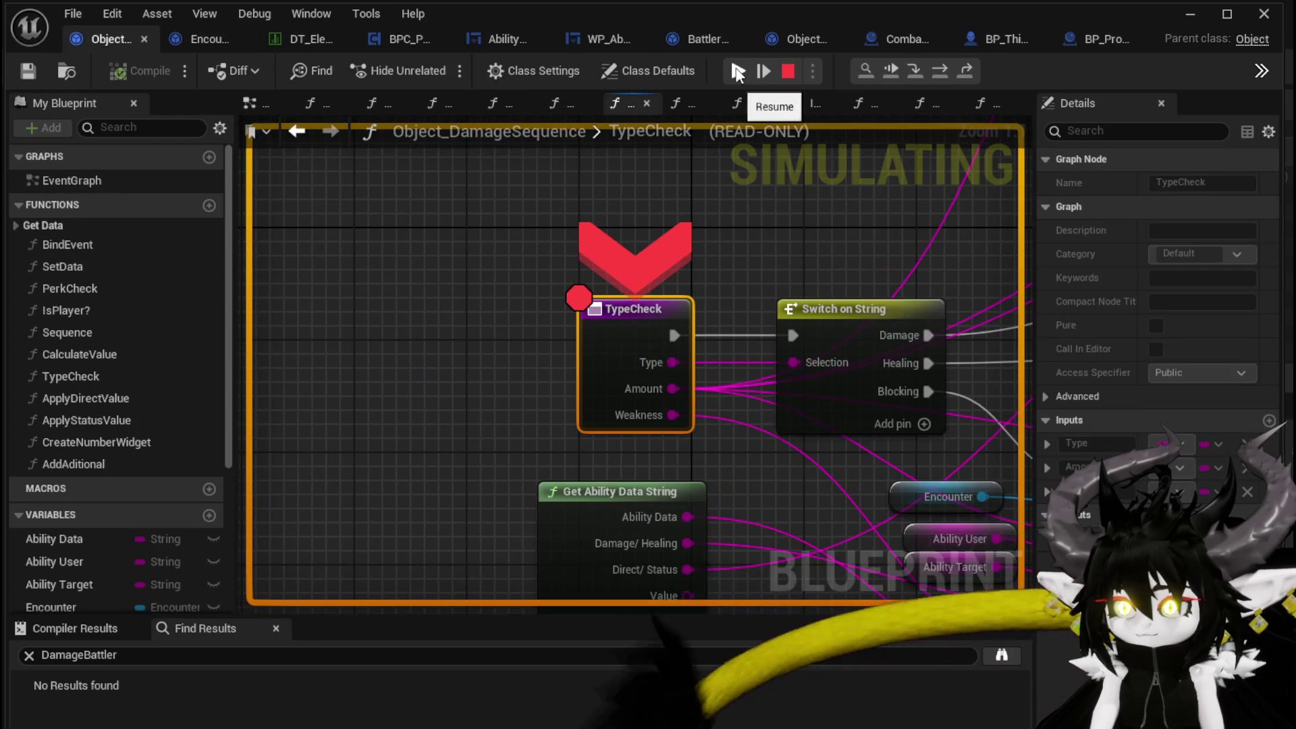
{"action": "left_click", "coordinate": [738, 72]}
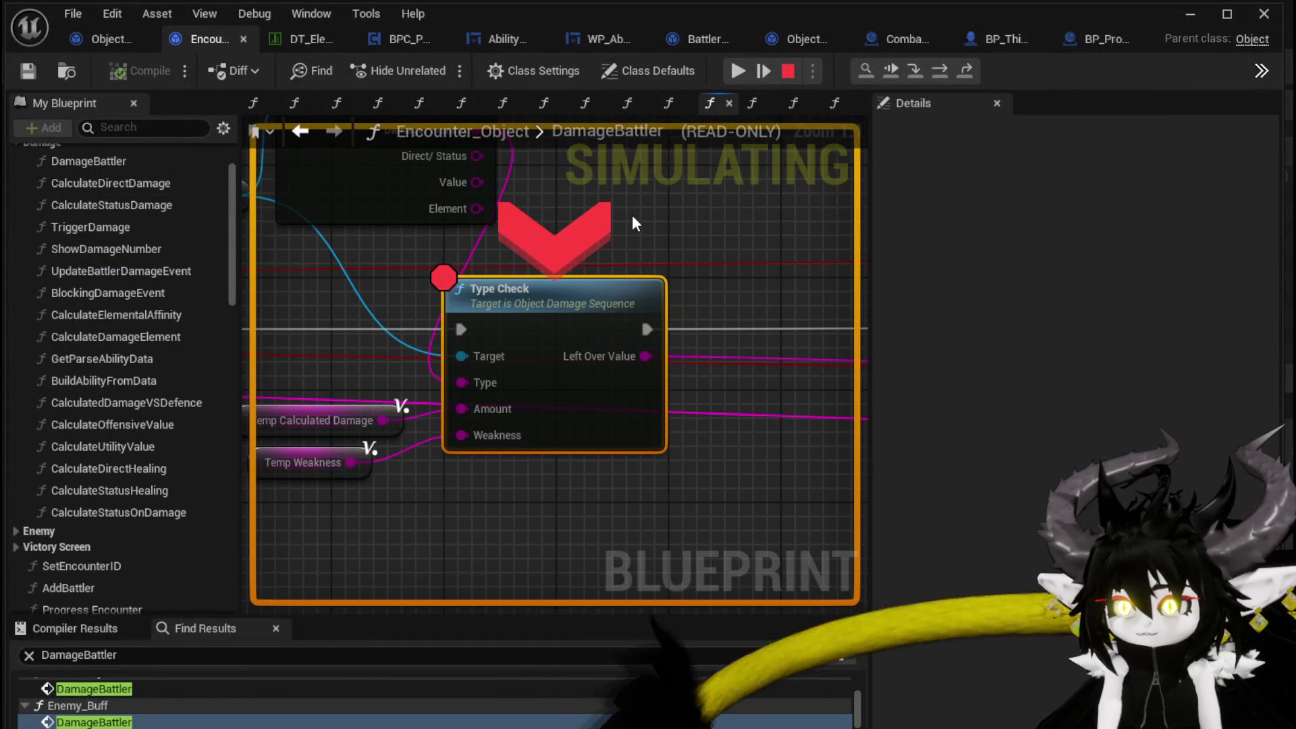
{"action": "scroll", "coordinate": [573, 232], "scroll_direction": "down", "scroll_amount": 3}
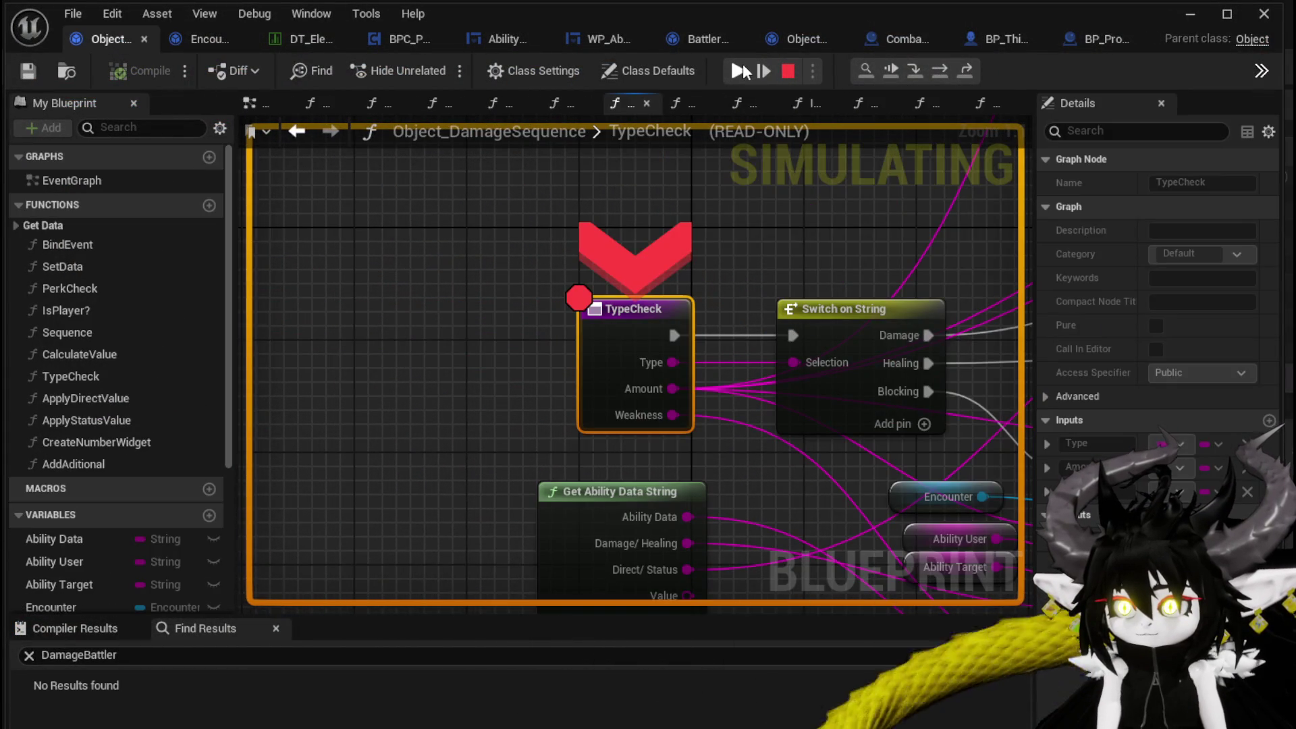
- Keep resuming past the next damage event's breakpoints until the game runs briefly
{"action": "left_click", "coordinate": [740, 68]}
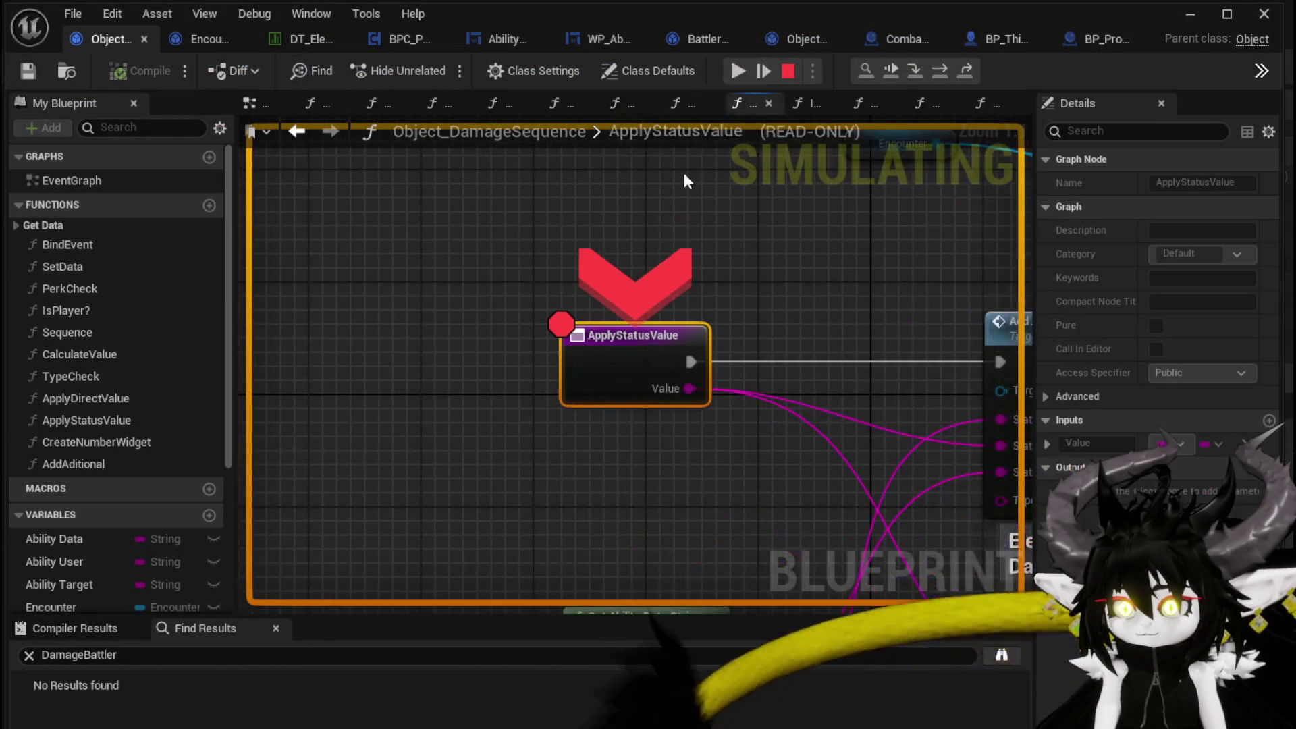
{"action": "left_click", "coordinate": [738, 71]}
{"action": "left_click", "coordinate": [737, 71]}
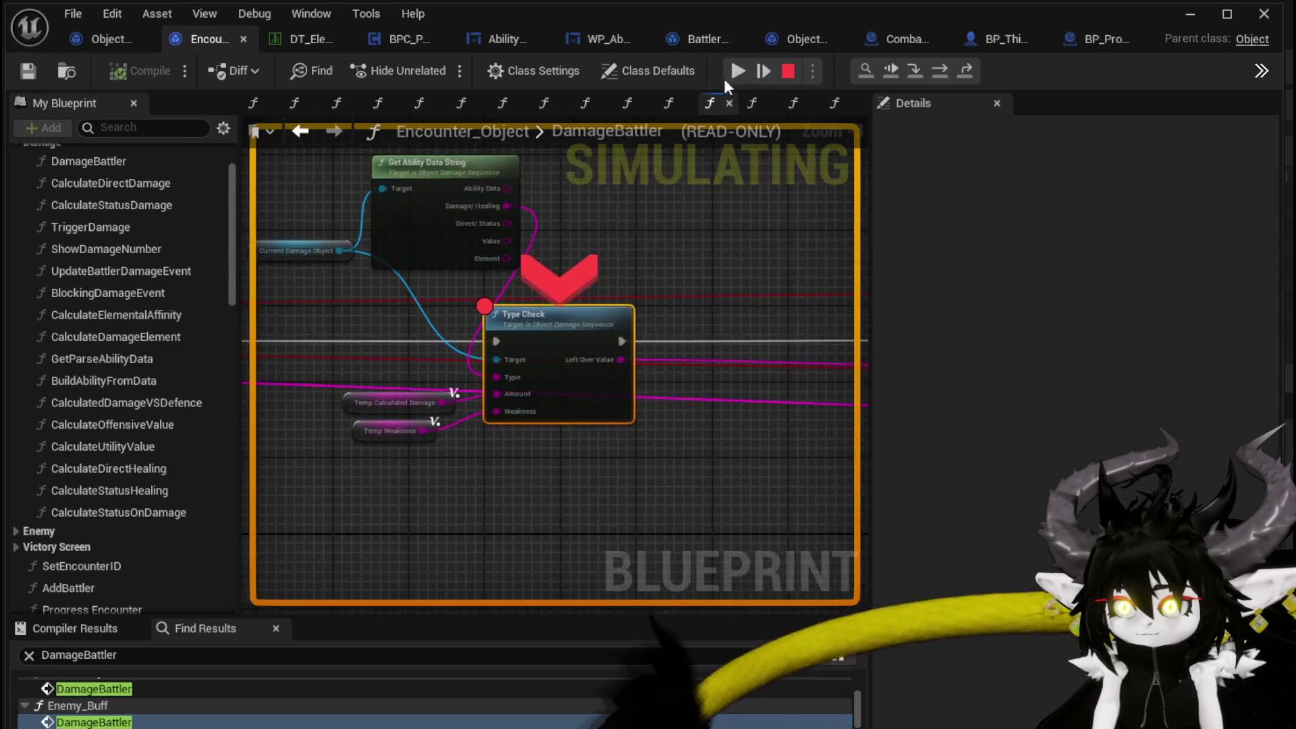
{"action": "left_click", "coordinate": [737, 70]}
{"action": "left_click", "coordinate": [737, 68]}
{"action": "left_click", "coordinate": [740, 70]}
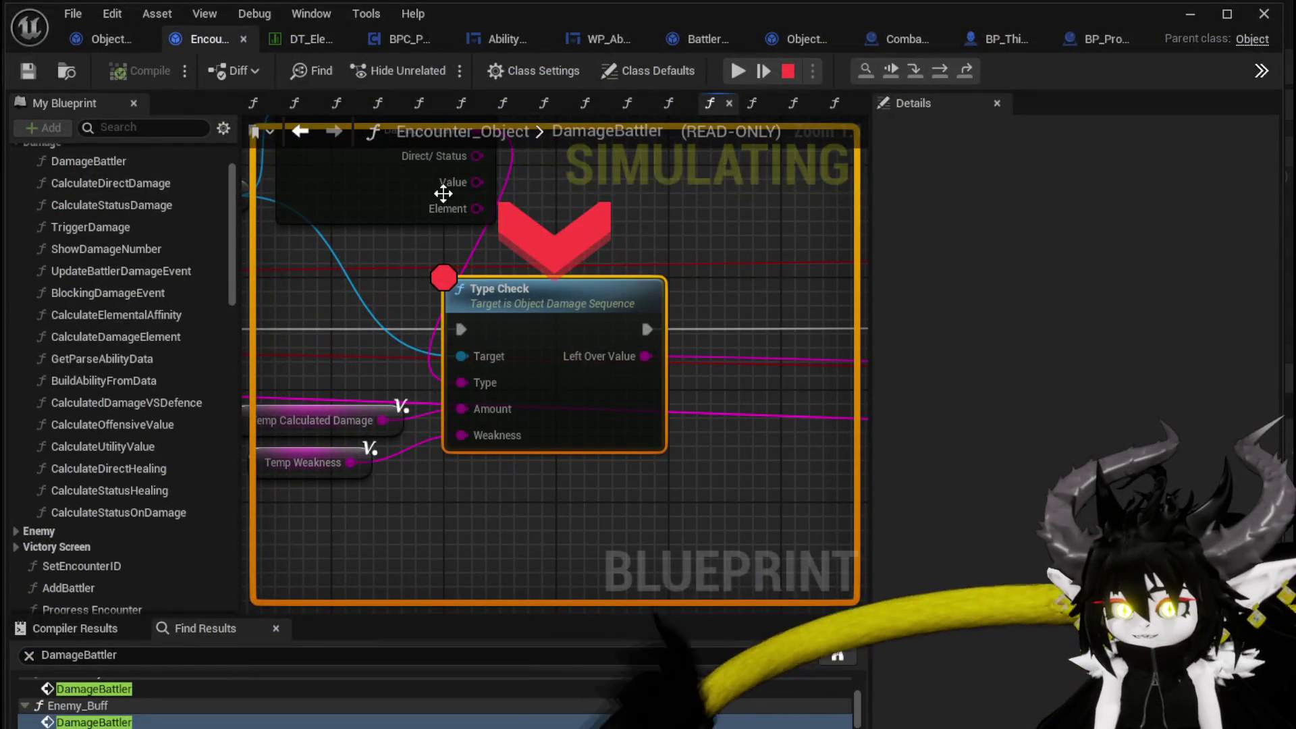
- Step through the following damage event's breakpoints and let the game run again
{"action": "left_click", "coordinate": [742, 67]}
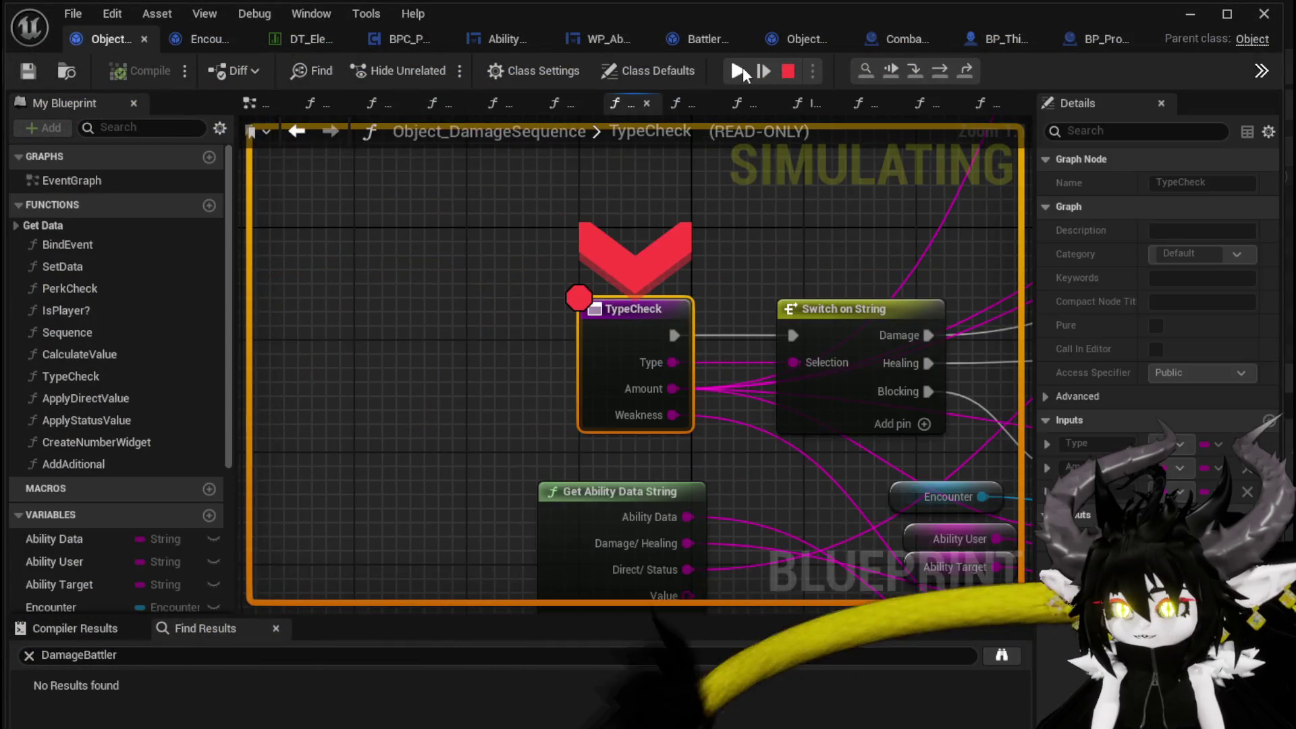
{"action": "left_click", "coordinate": [742, 67]}
{"action": "left_click", "coordinate": [743, 67]}
{"action": "left_click", "coordinate": [742, 66]}
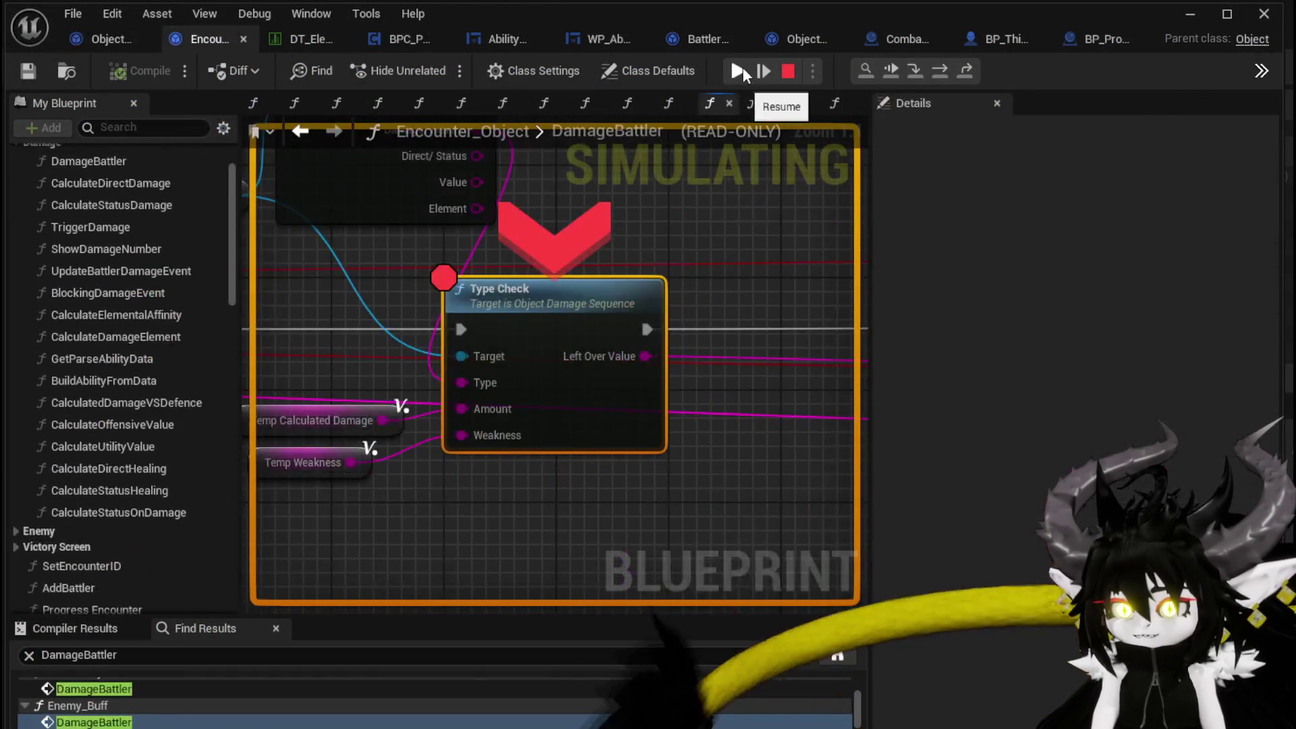
{"action": "left_click", "coordinate": [742, 67]}
{"action": "left_click", "coordinate": [743, 67]}
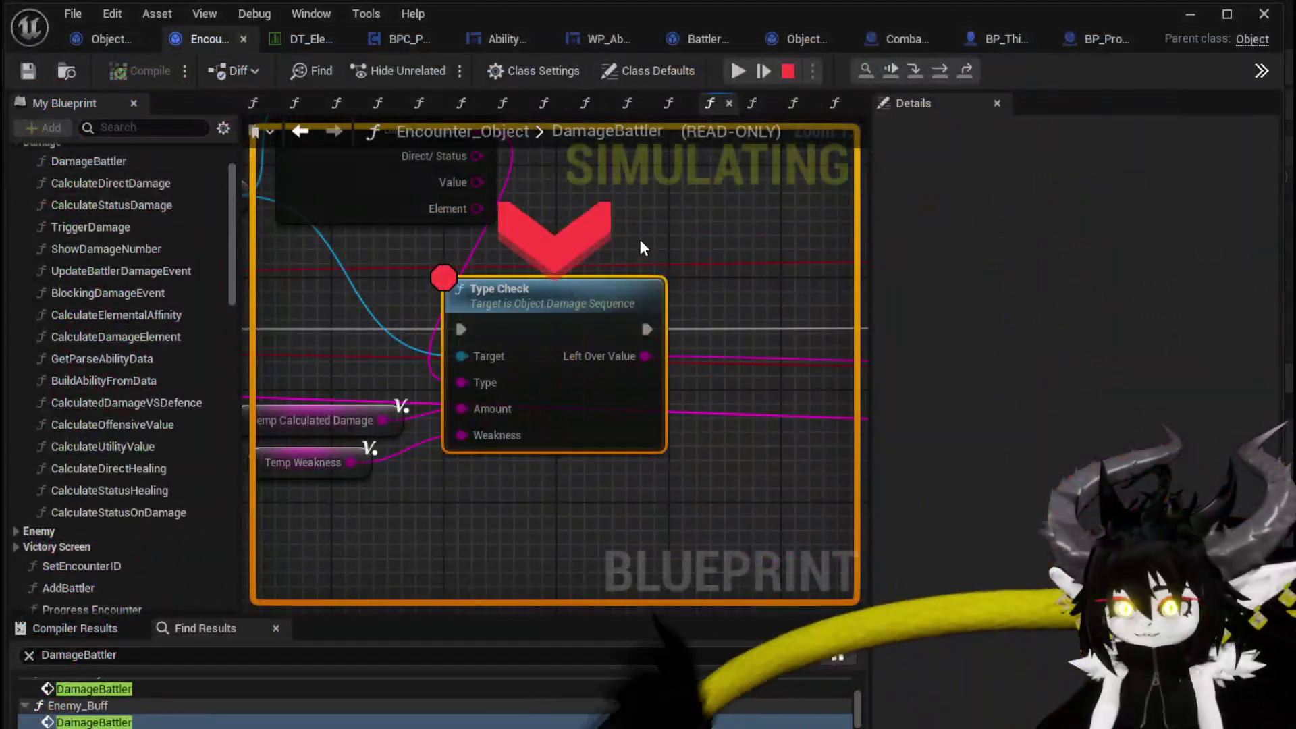
- Advance through the last TypeCheck, ApplyStatusValue and AddStatus hits until SummonSpawn is cast
{"action": "left_click", "coordinate": [732, 72]}
{"action": "left_click", "coordinate": [731, 71]}
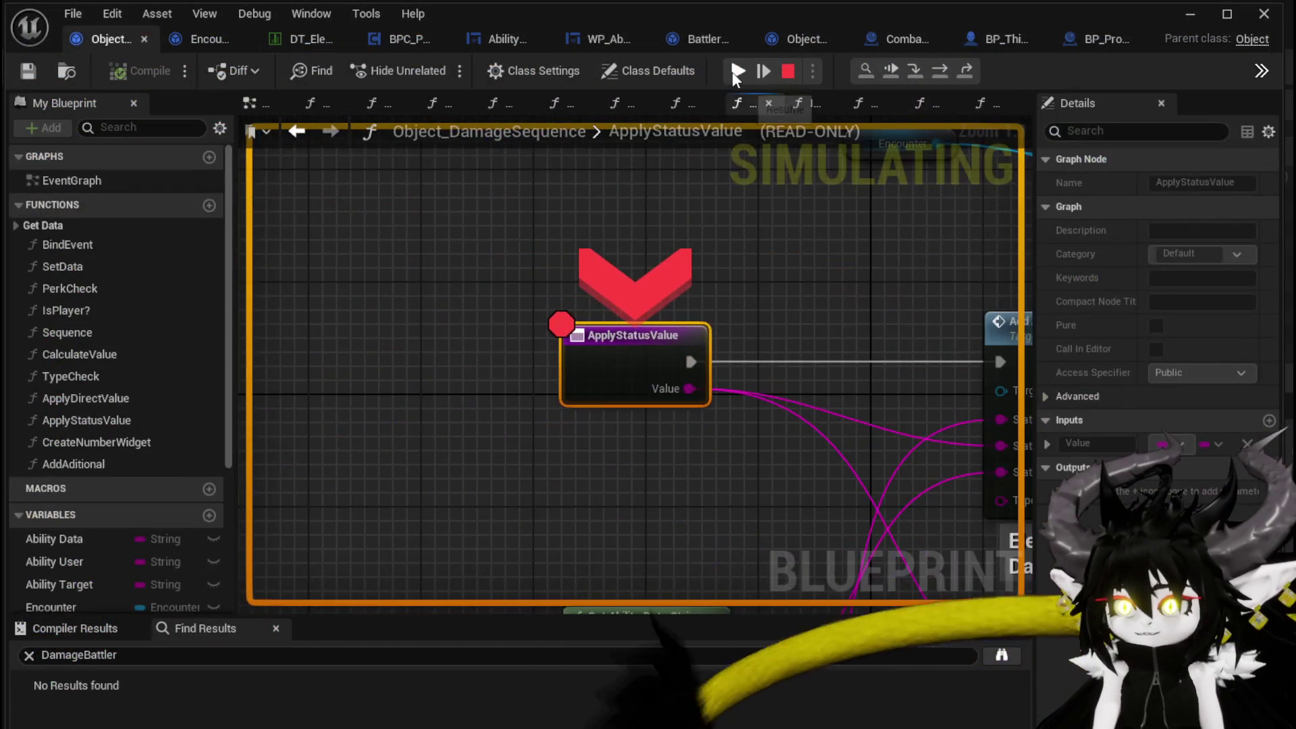
{"action": "left_click", "coordinate": [731, 72]}
{"action": "left_click", "coordinate": [731, 72]}
{"action": "left_click", "coordinate": [732, 72]}
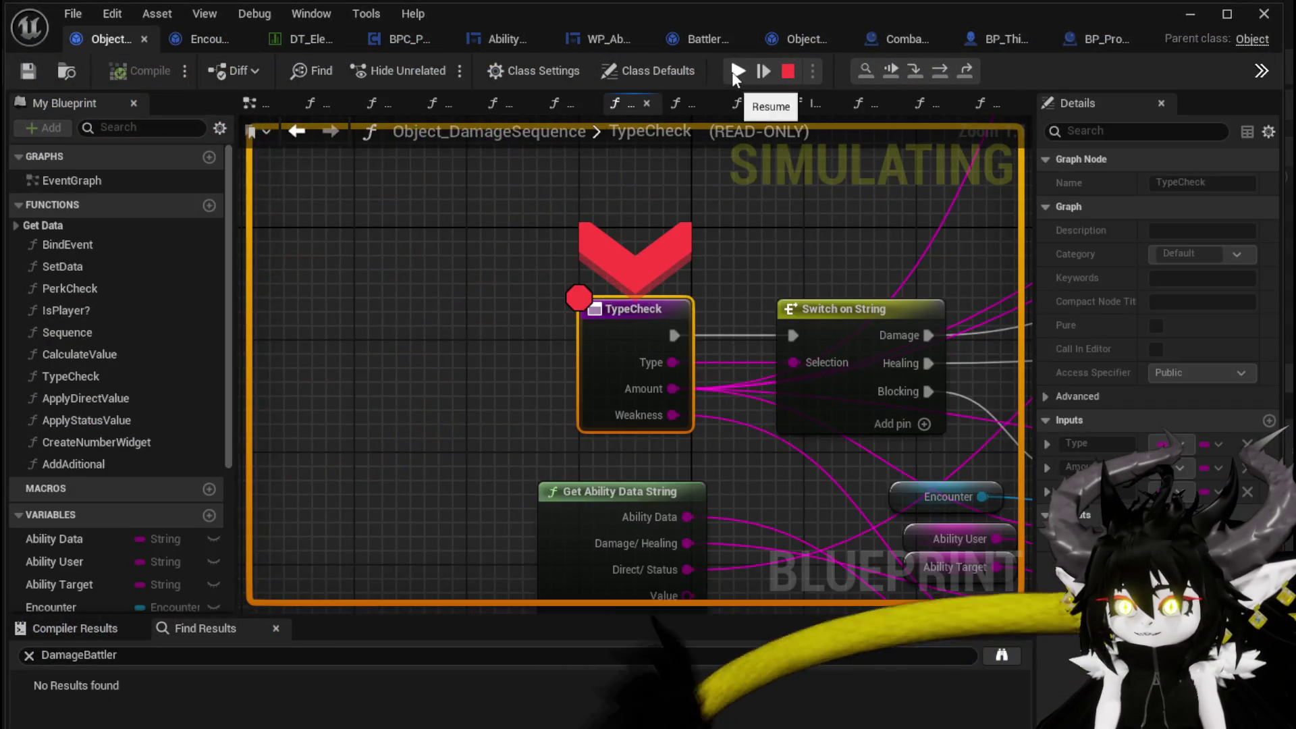
{"action": "left_click", "coordinate": [732, 71]}
{"action": "left_click", "coordinate": [739, 71]}
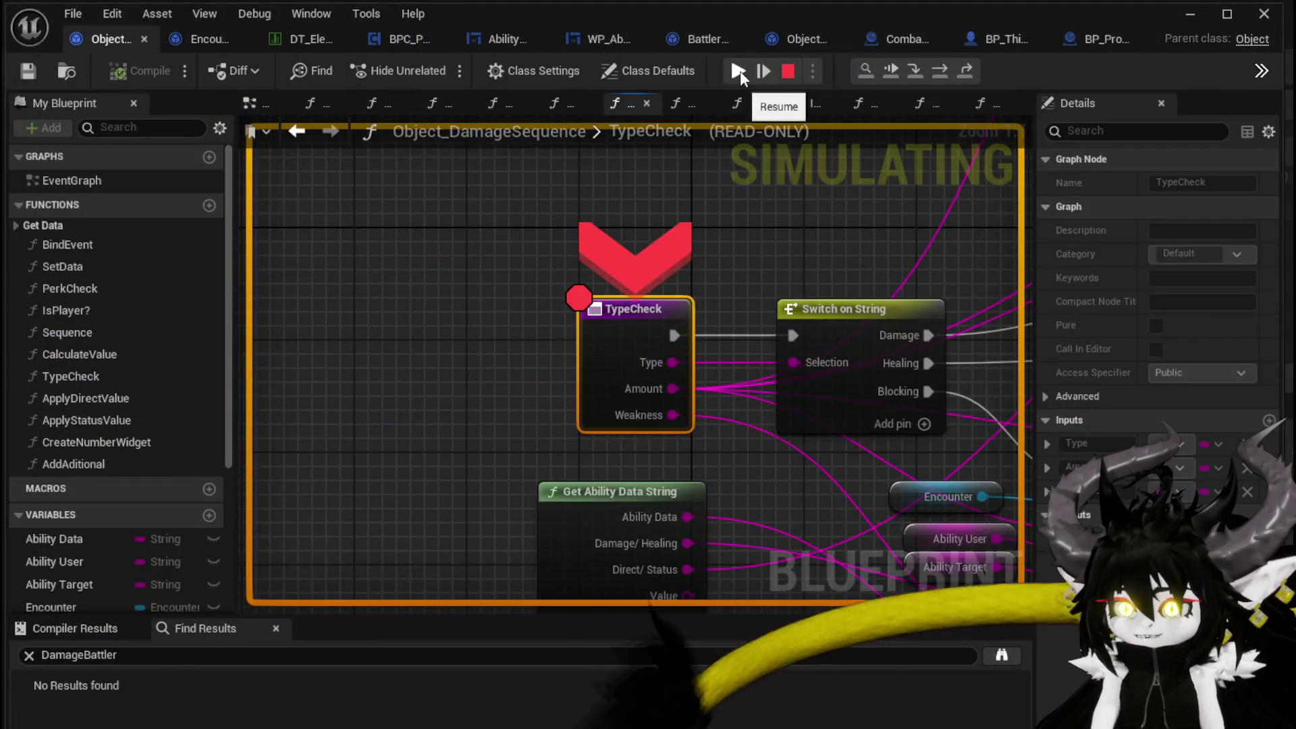
{"action": "left_click", "coordinate": [738, 71]}
{"action": "left_click", "coordinate": [738, 71]}
{"action": "left_click", "coordinate": [738, 71]}
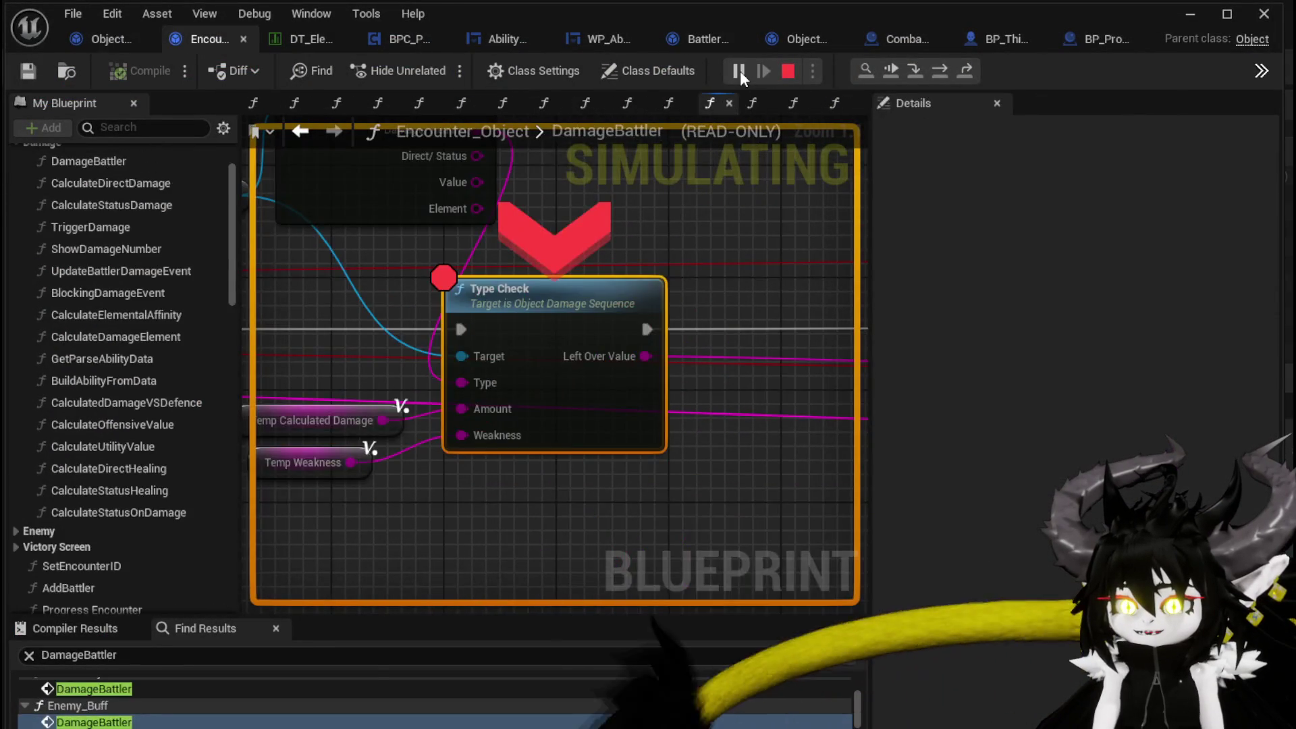
{"action": "left_click", "coordinate": [738, 71]}
{"action": "left_click", "coordinate": [739, 71]}
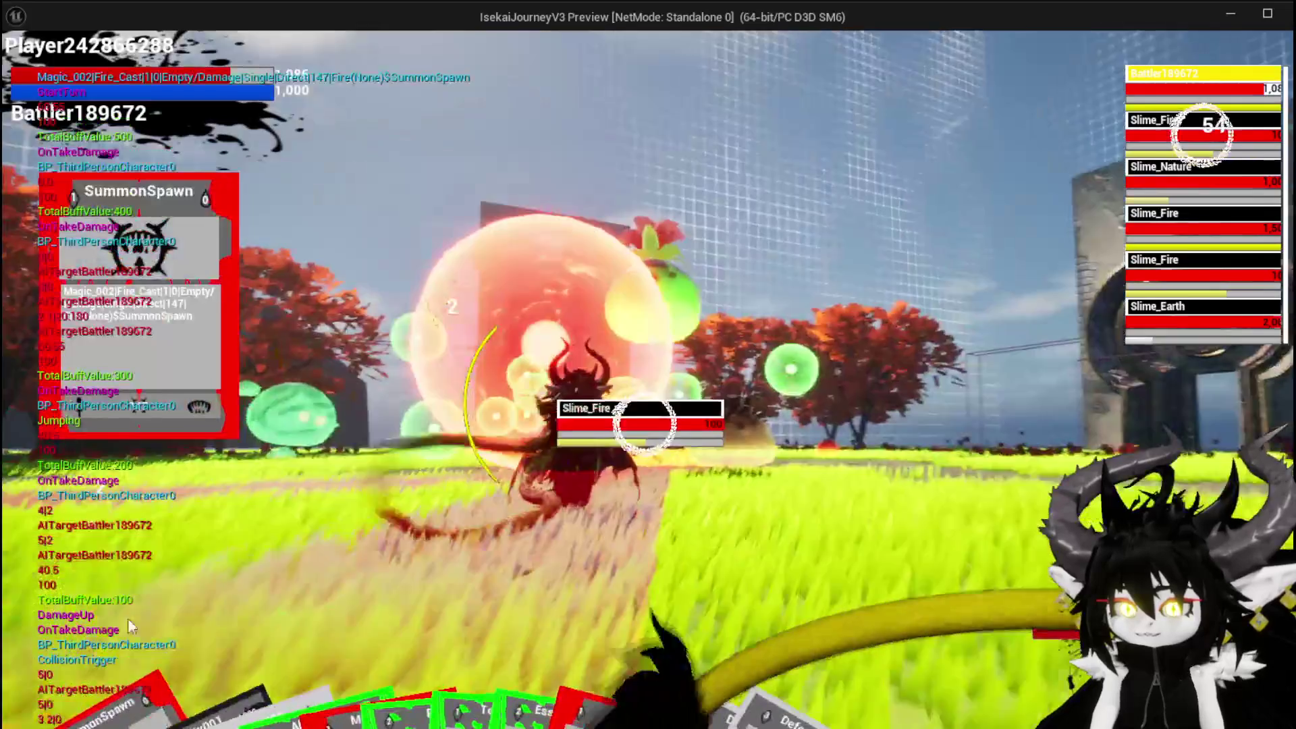
- Switch to another enemy with E, then resume through the damage breakpoints until paused at TypeCheck
{"action": "key", "text": "e"}
{"action": "key", "text": "e"}
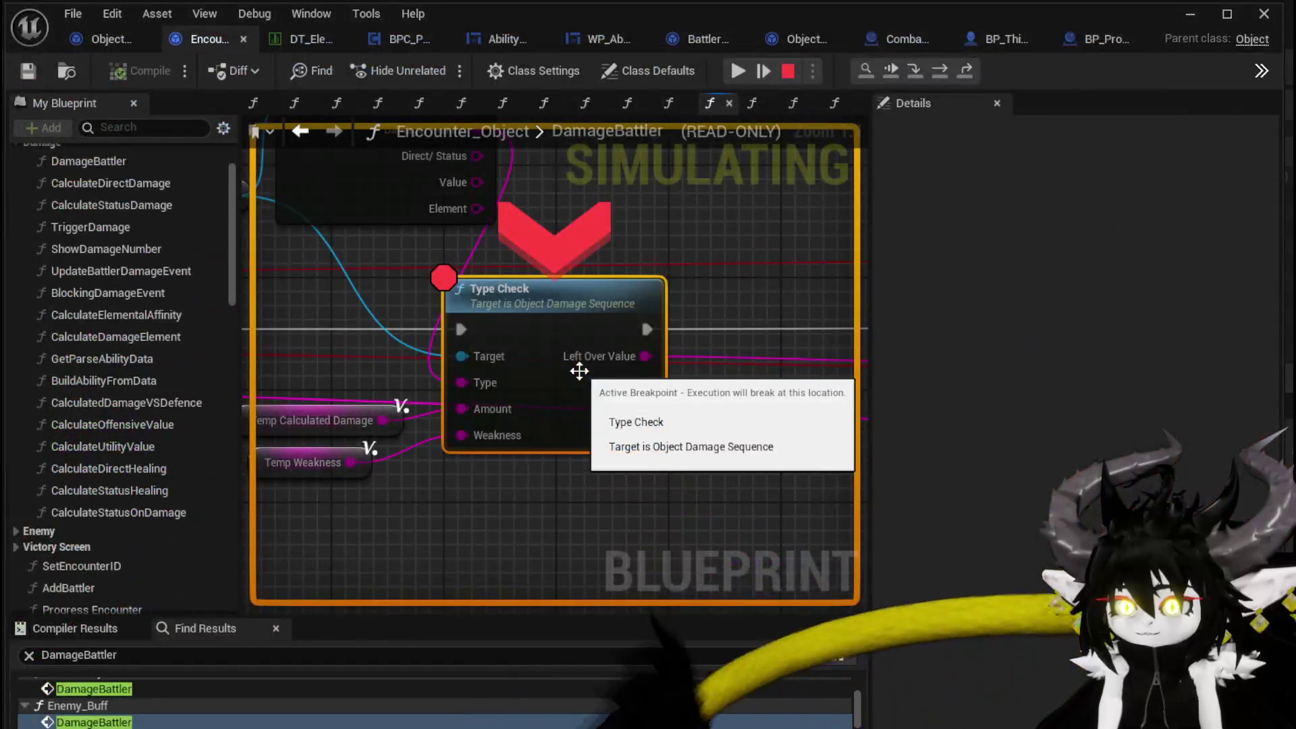
{"action": "left_click", "coordinate": [738, 71]}
{"action": "left_click", "coordinate": [738, 72]}
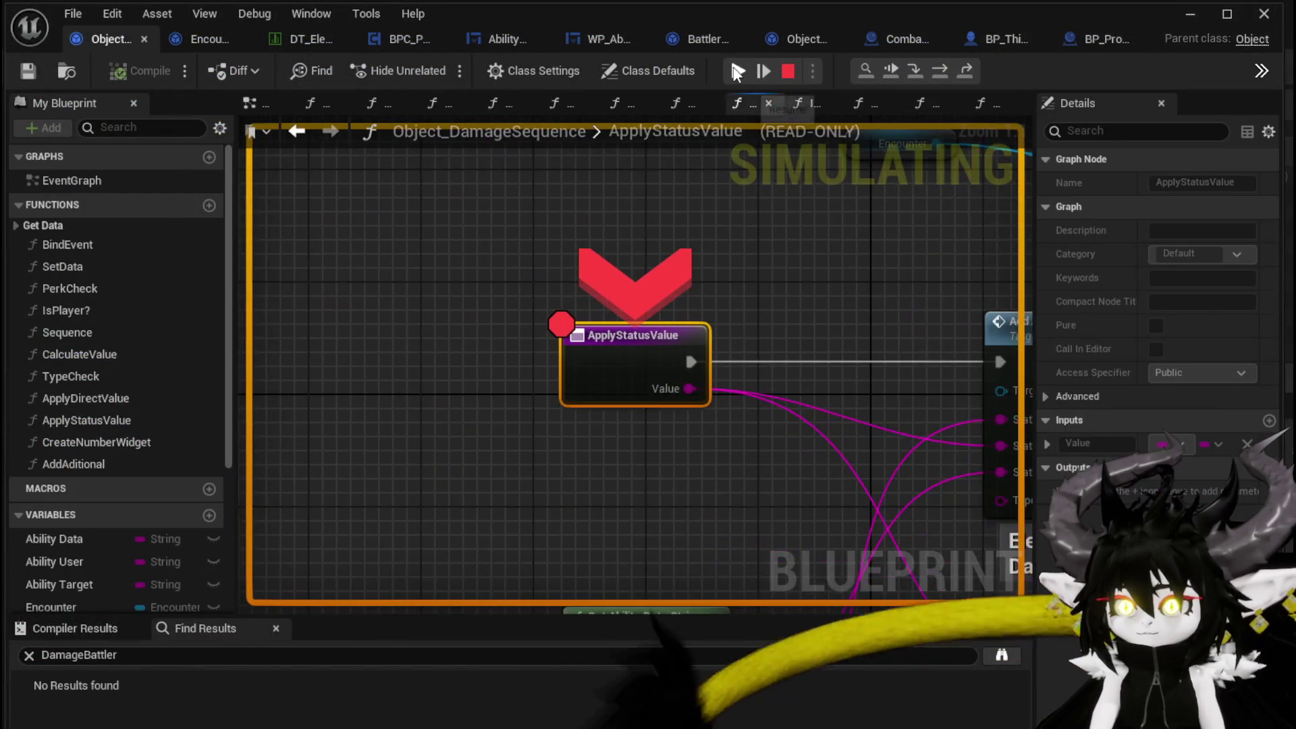
{"action": "left_click", "coordinate": [738, 72]}
{"action": "left_click", "coordinate": [738, 72]}
{"action": "left_click", "coordinate": [738, 72]}
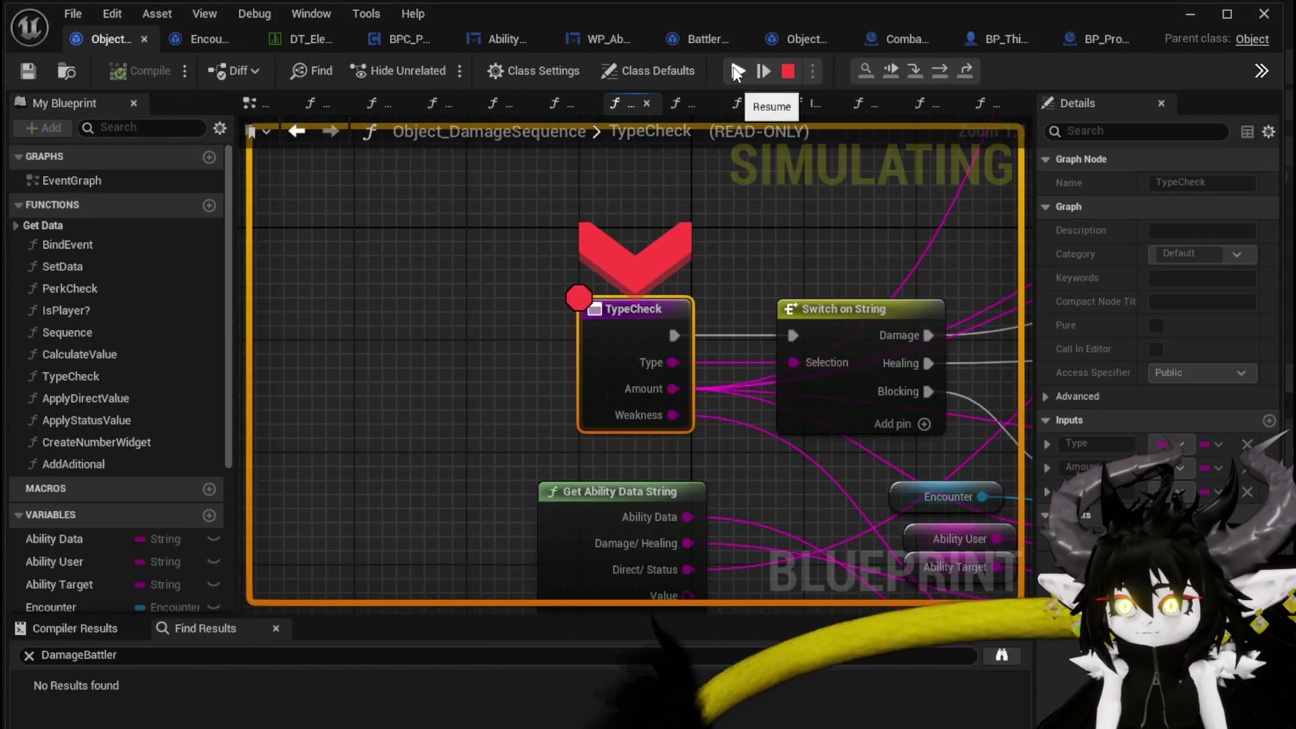
{"action": "left_click", "coordinate": [738, 72]}
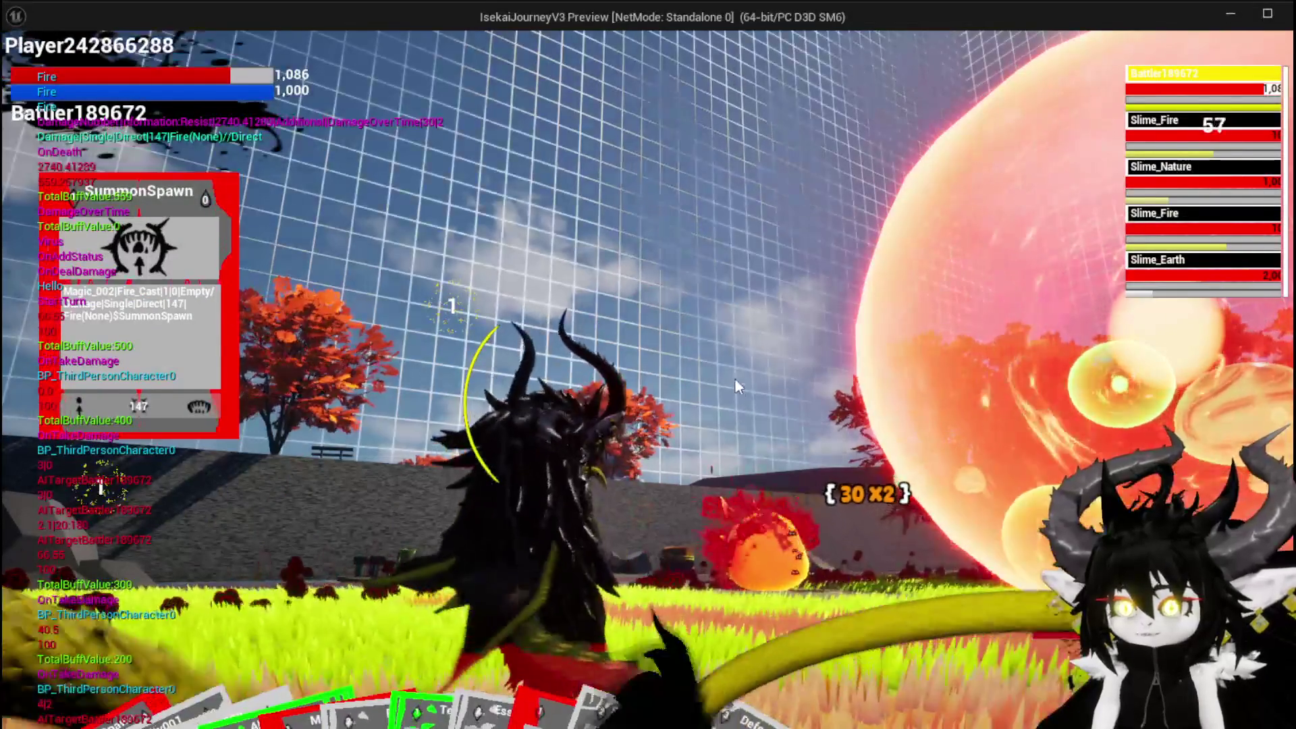
- Target Slime_Earth with Tab and fire the Movement card at it, halting at Type Check
{"action": "key", "text": "Tab"}
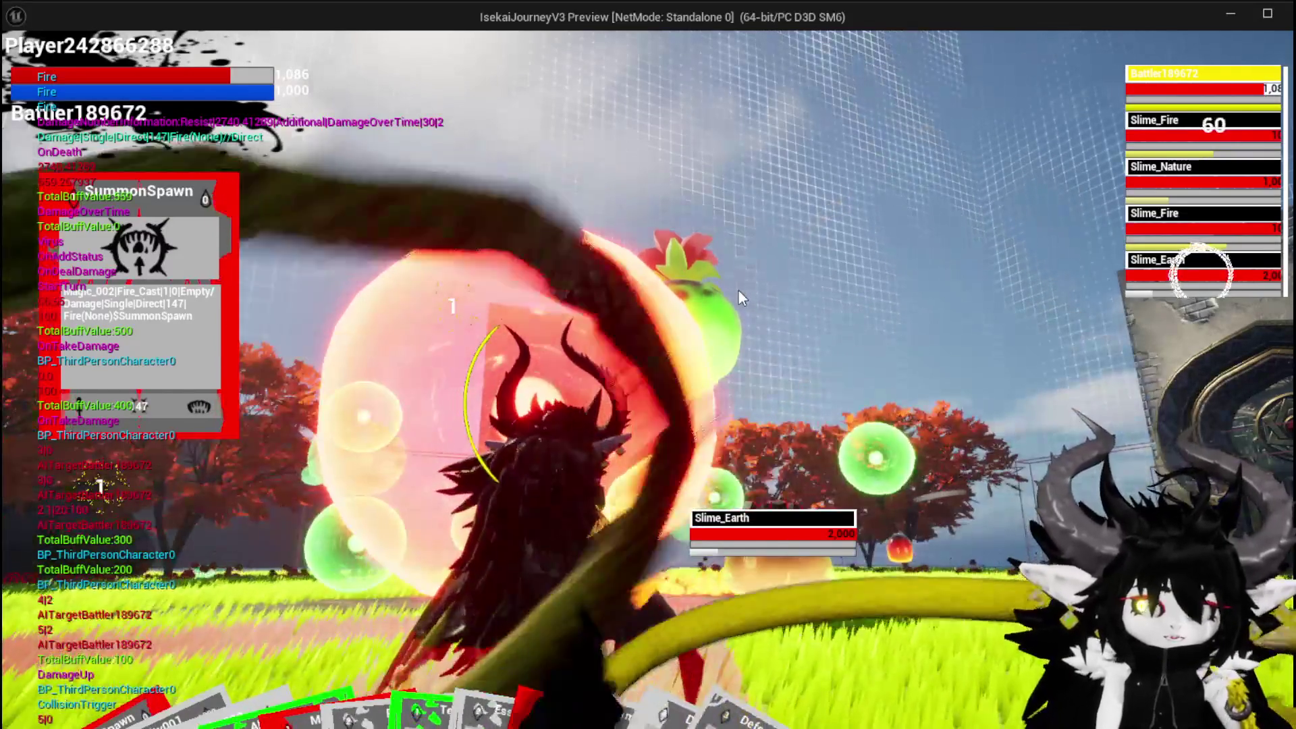
{"action": "mouse_move", "coordinate": [485, 695]}
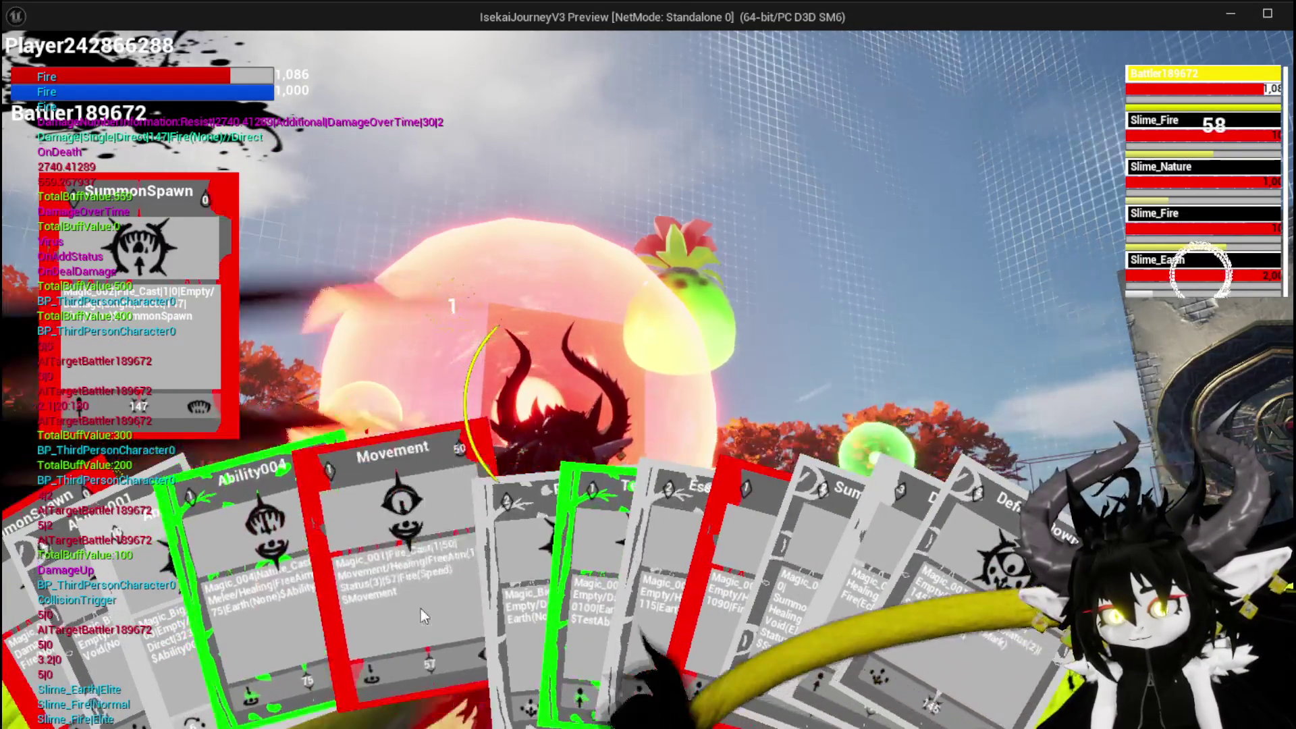
{"action": "left_click", "coordinate": [420, 609]}
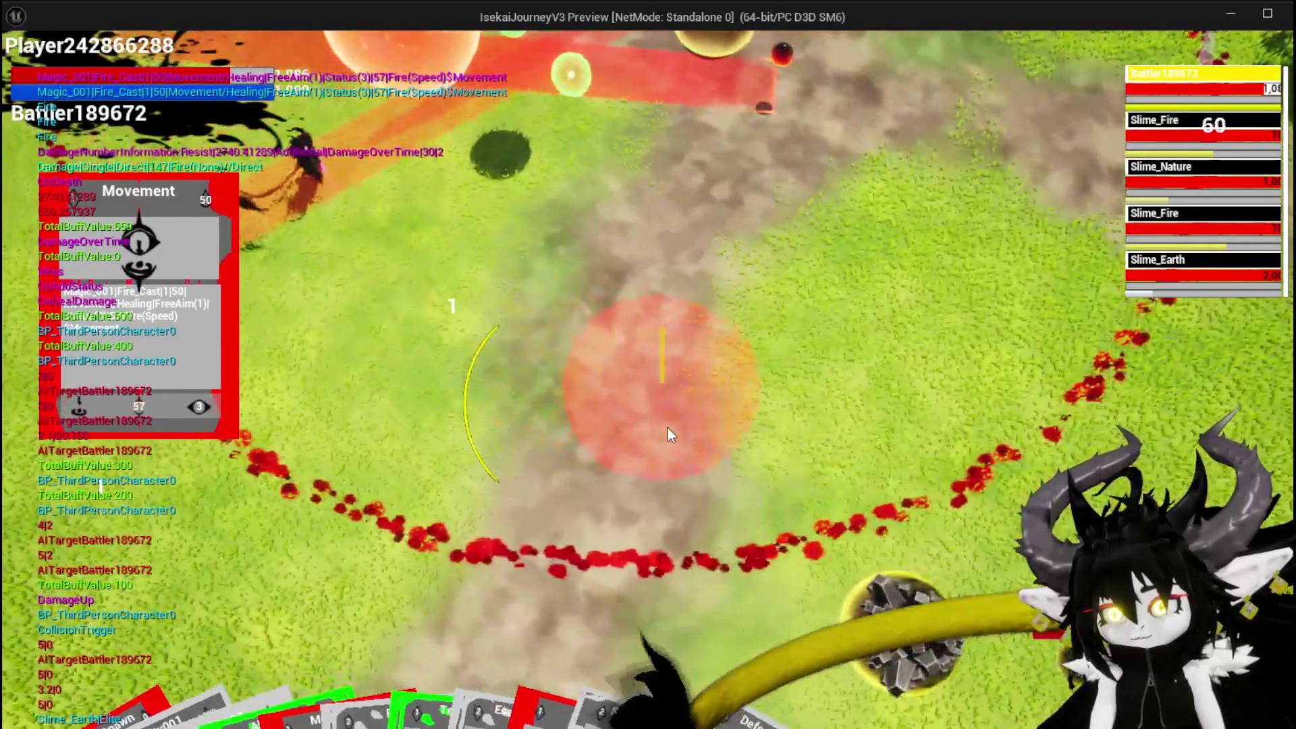
{"action": "left_click", "coordinate": [667, 427]}
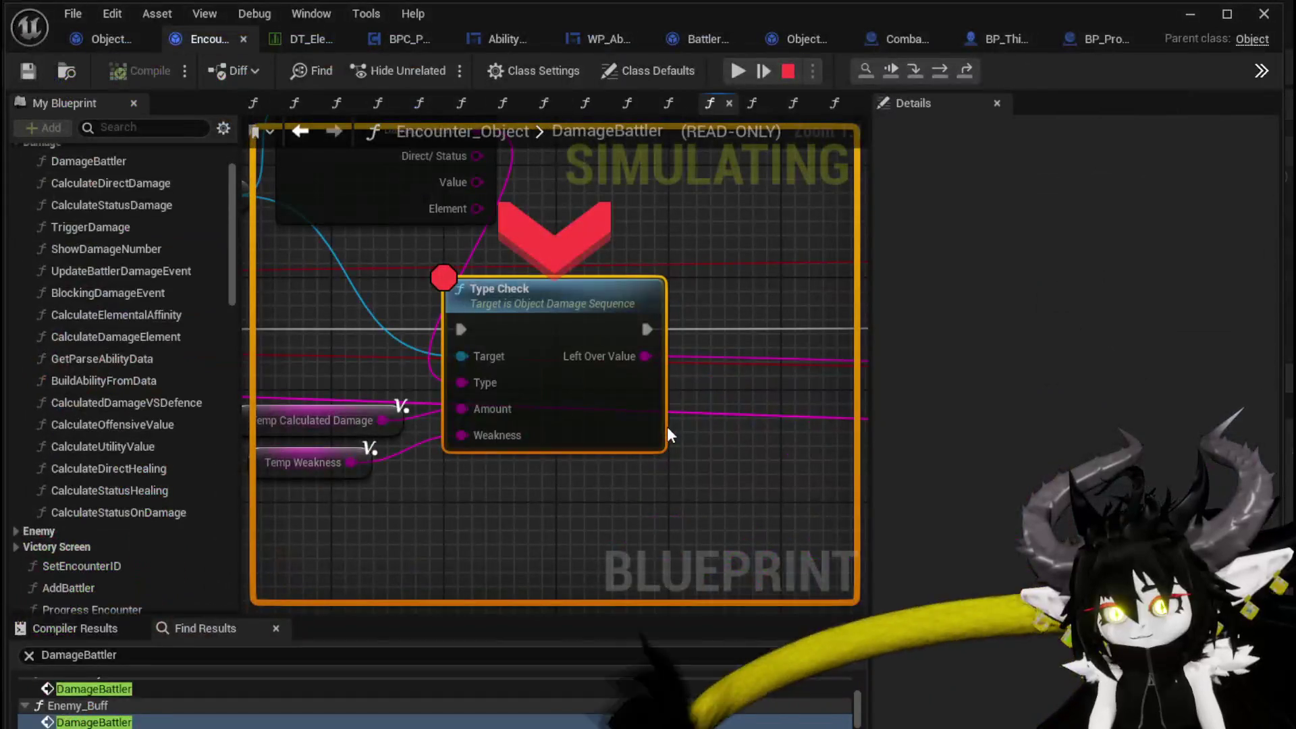
- Resume through repeated TypeCheck, ApplyStatusValue, AddStatus and Type Check stops until 1,428 x3 damage shows
{"action": "left_click", "coordinate": [742, 71]}
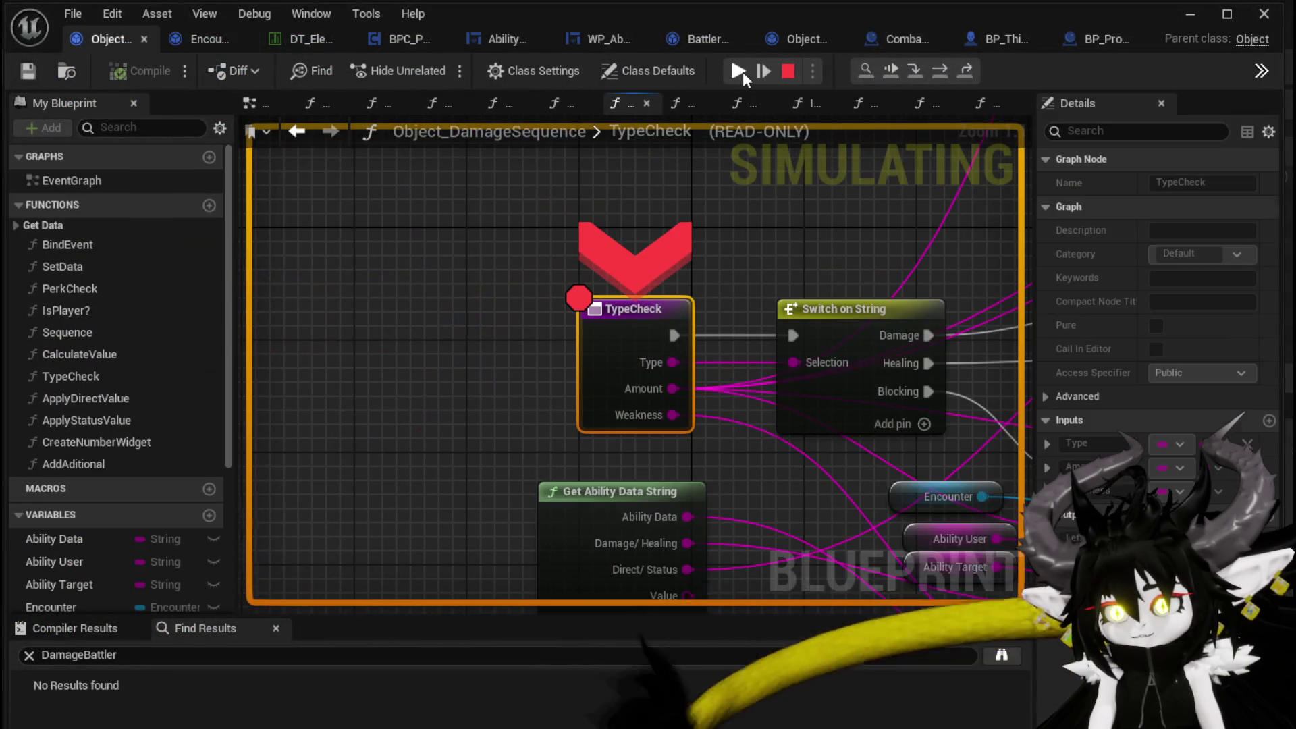
{"action": "left_click", "coordinate": [743, 71]}
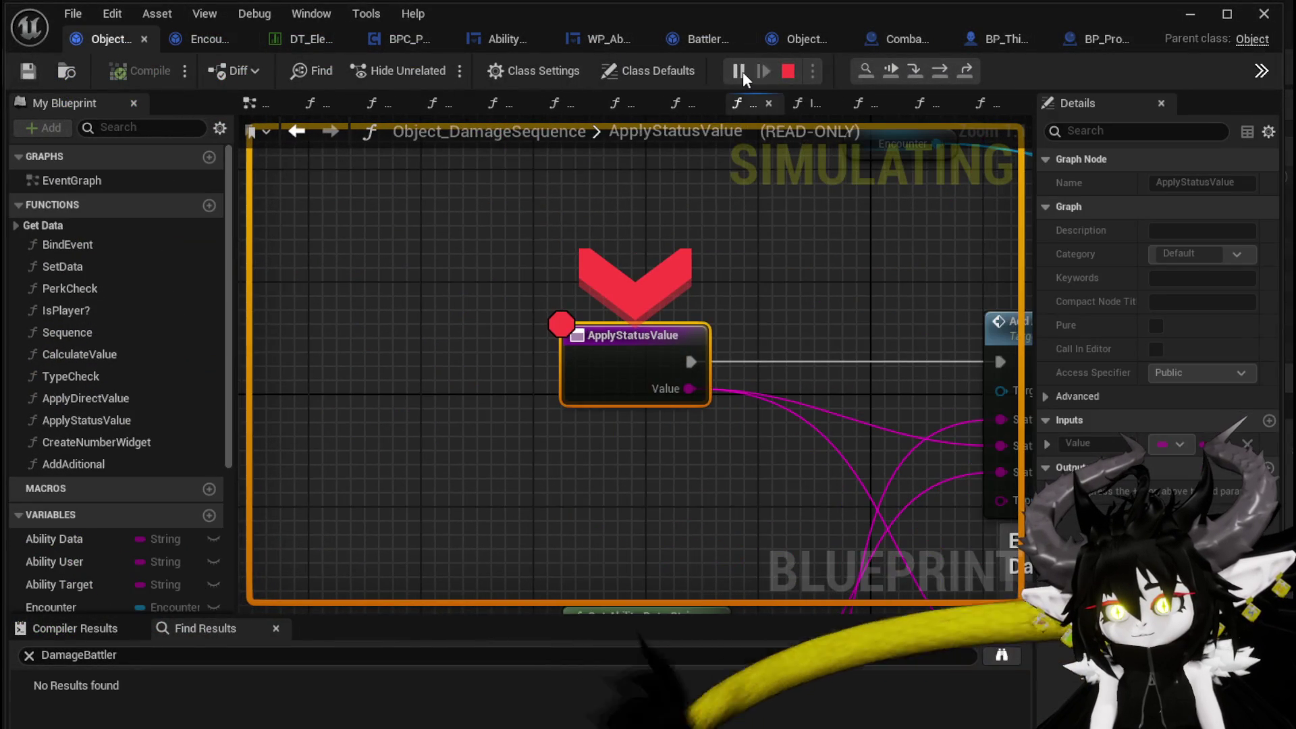
{"action": "left_click", "coordinate": [742, 71]}
{"action": "left_click", "coordinate": [742, 71]}
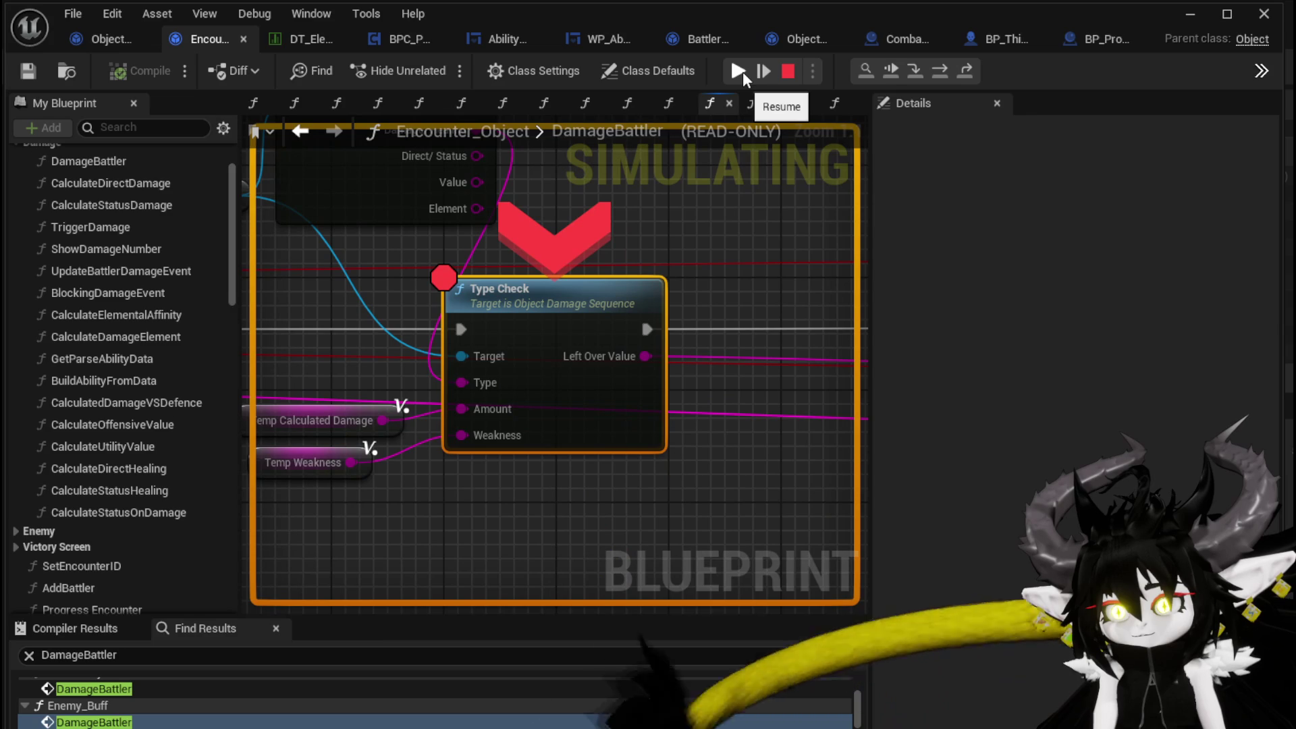
{"action": "left_click", "coordinate": [743, 72]}
{"action": "left_click", "coordinate": [743, 72]}
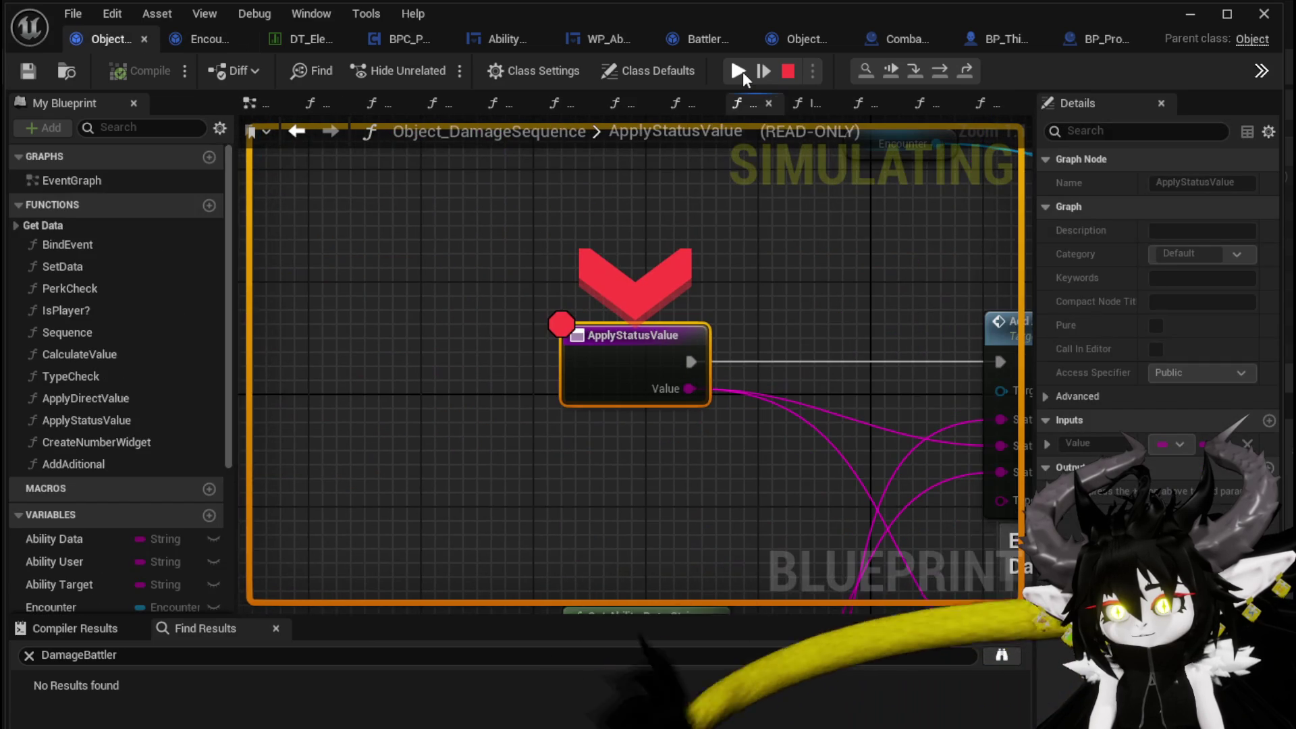
{"action": "left_click", "coordinate": [743, 71]}
{"action": "left_click", "coordinate": [742, 72]}
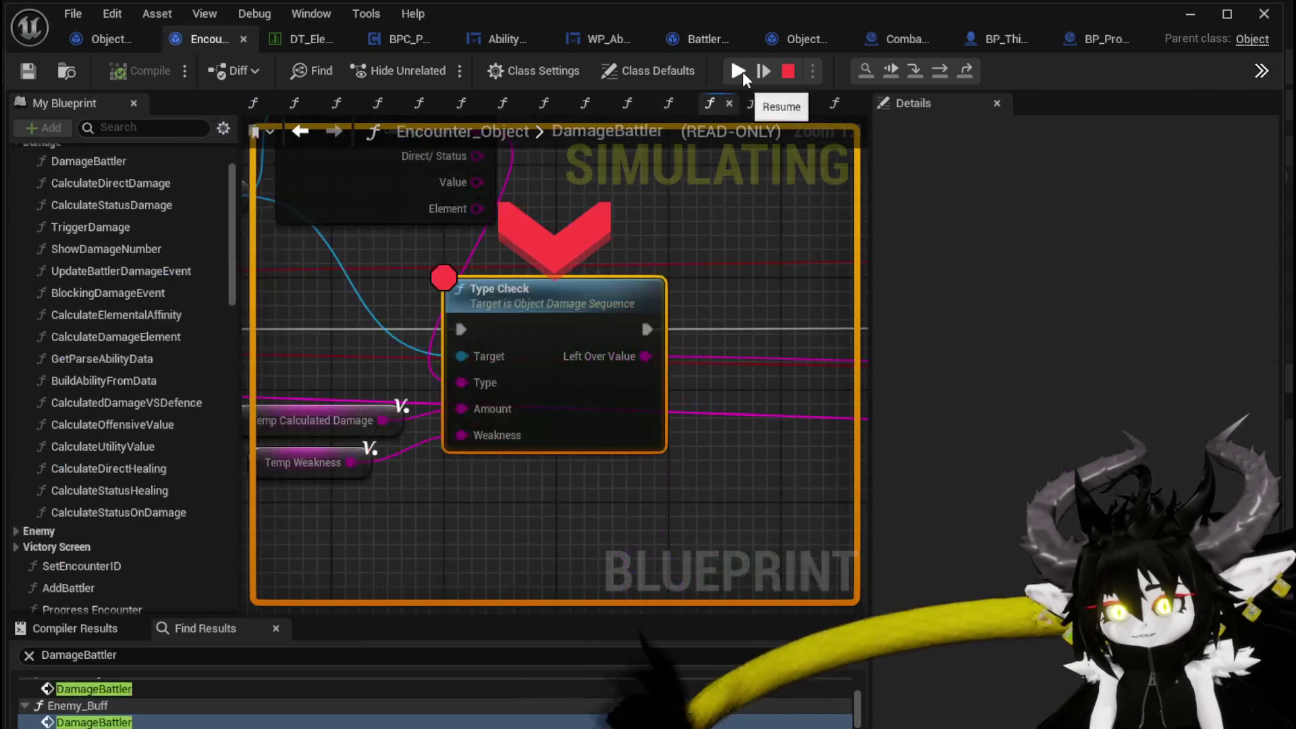
{"action": "left_click", "coordinate": [743, 71]}
{"action": "left_click", "coordinate": [742, 71]}
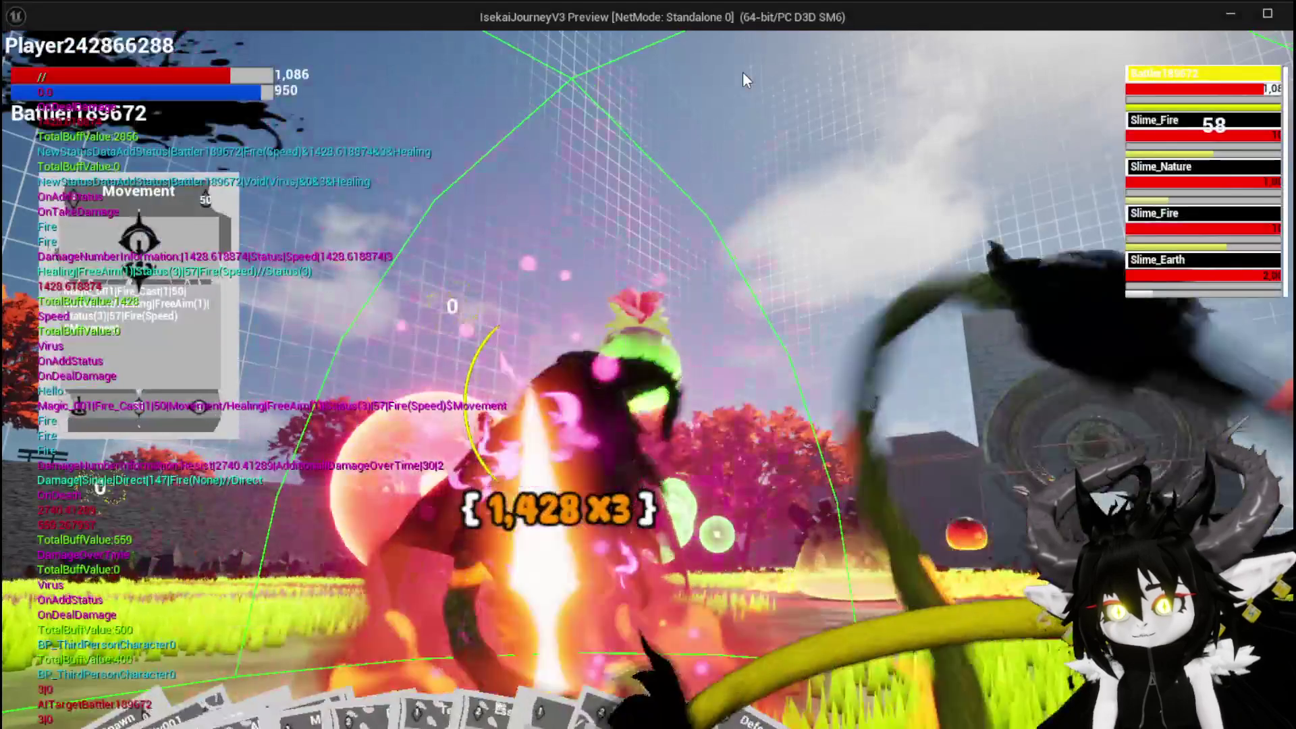
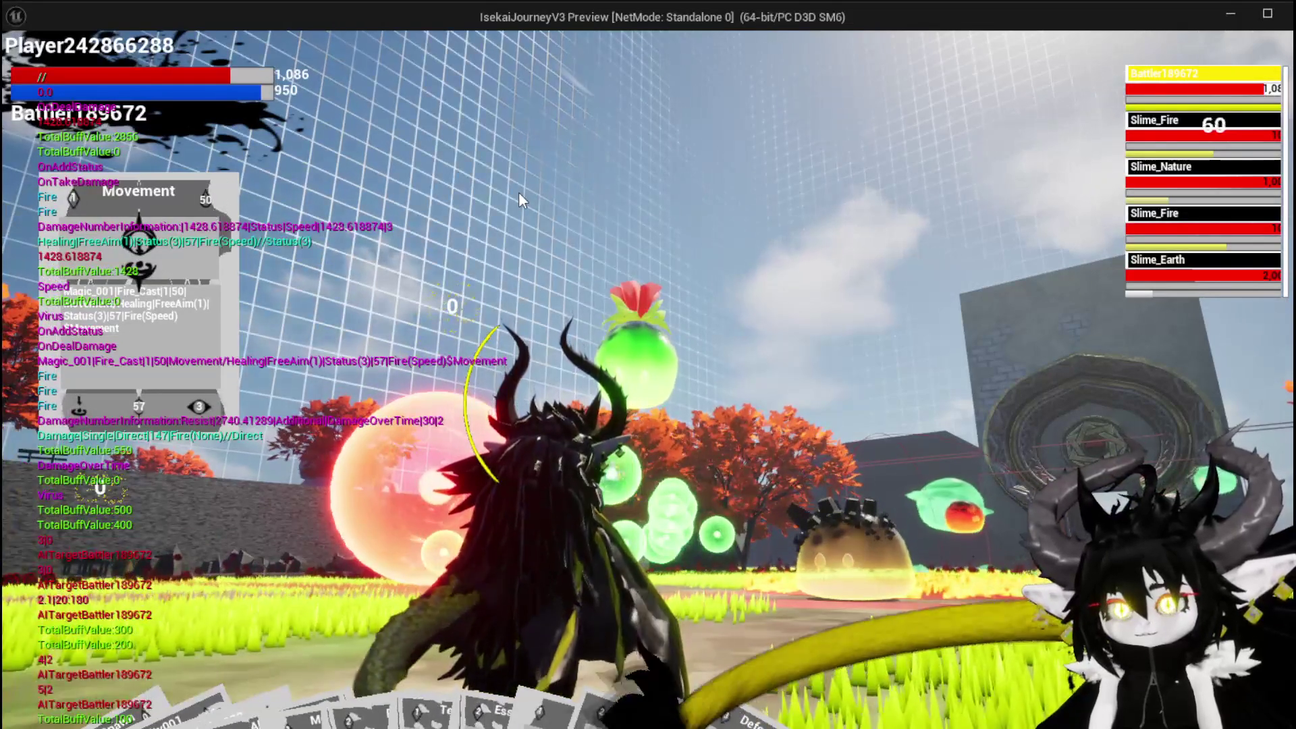
- Stop the running play session and start a fresh one in the level
{"action": "key", "text": "Escape"}
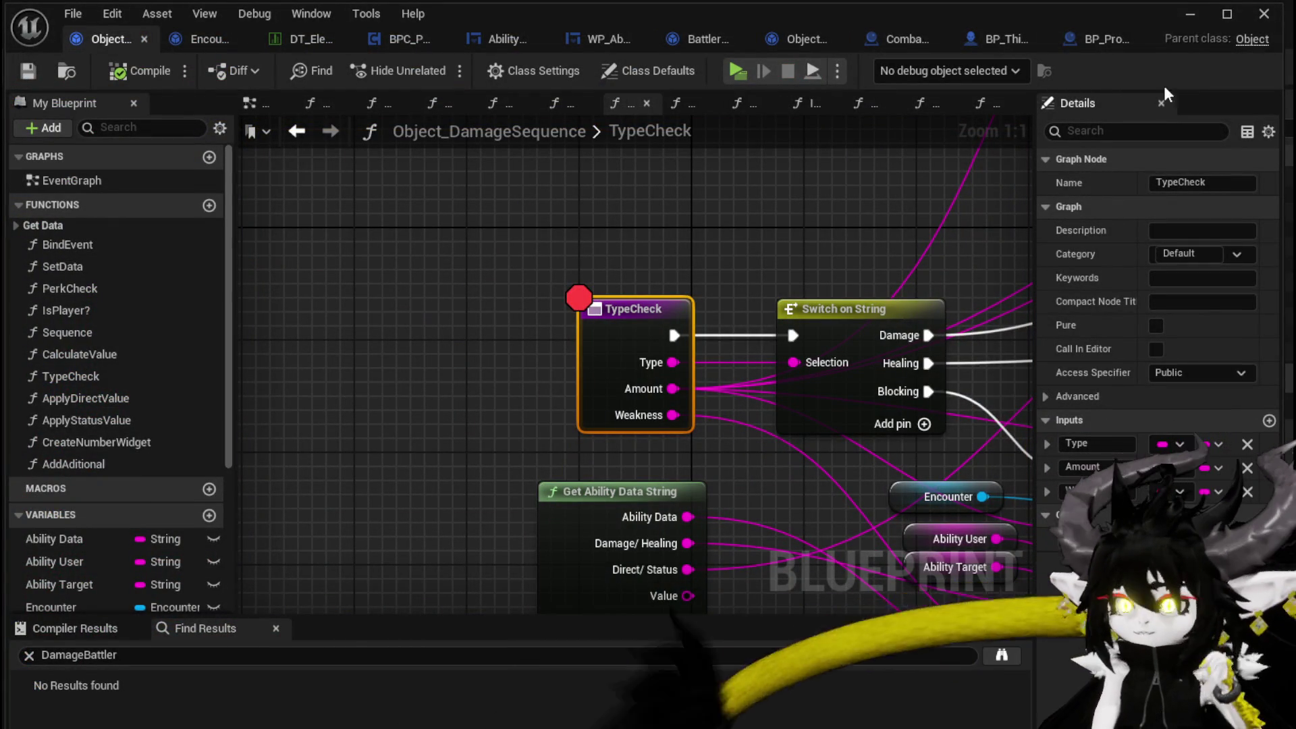
{"action": "left_click", "coordinate": [1190, 14]}
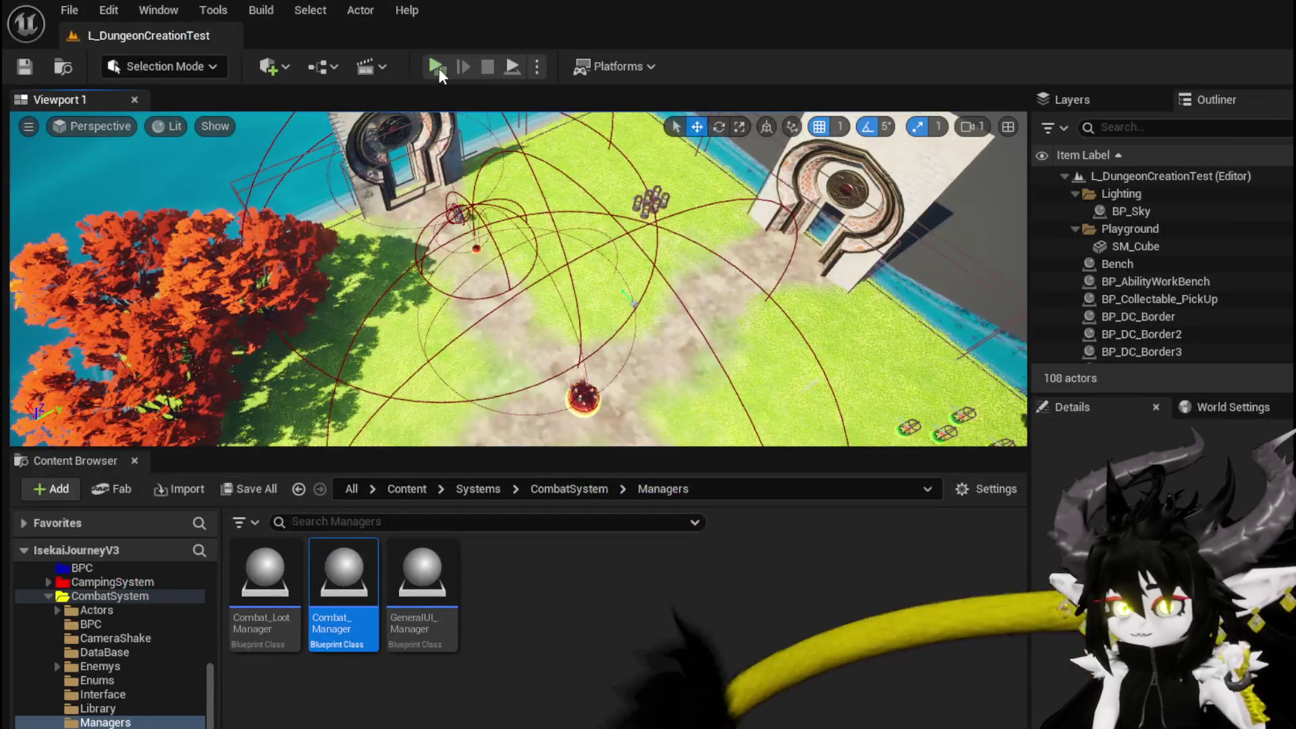
{"action": "key", "text": "alt+p"}
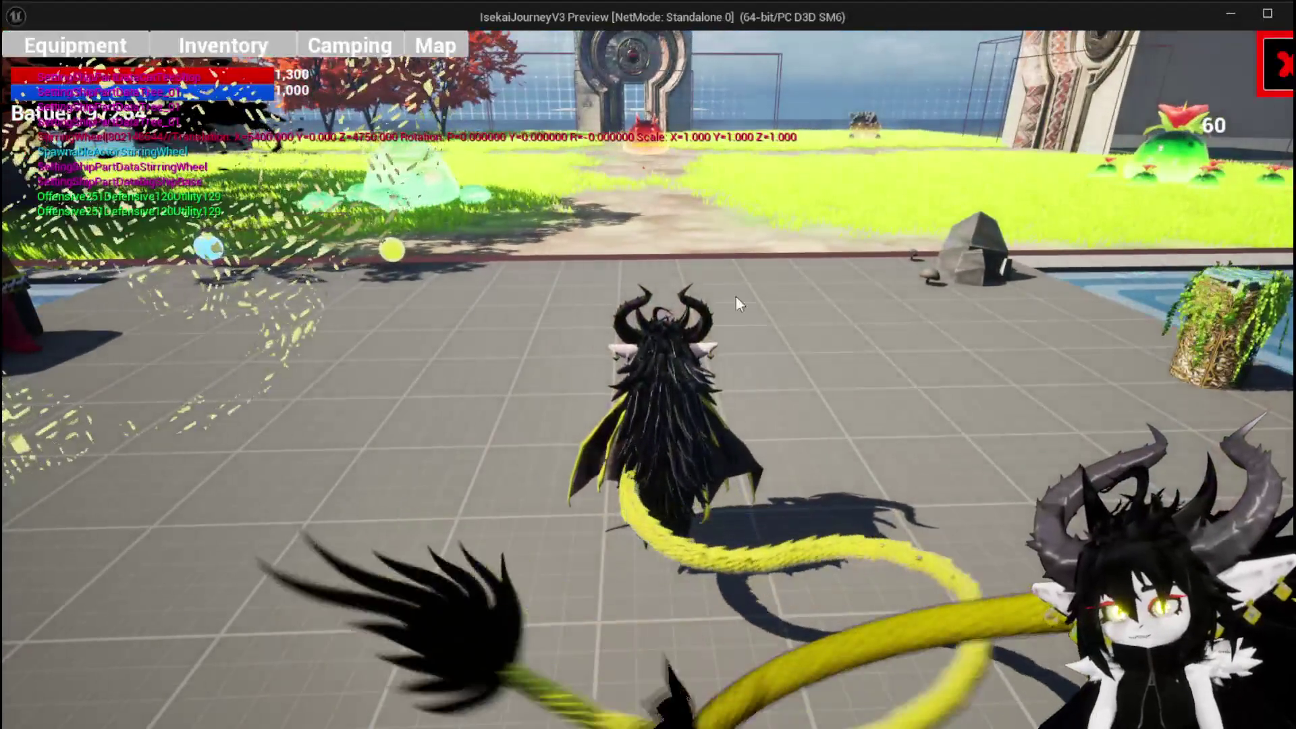
- Equip the Iron_Hands gloves for stats of HP 780, Offensive 249, Defensive 68, Utility 90
{"action": "left_click", "coordinate": [39, 35]}
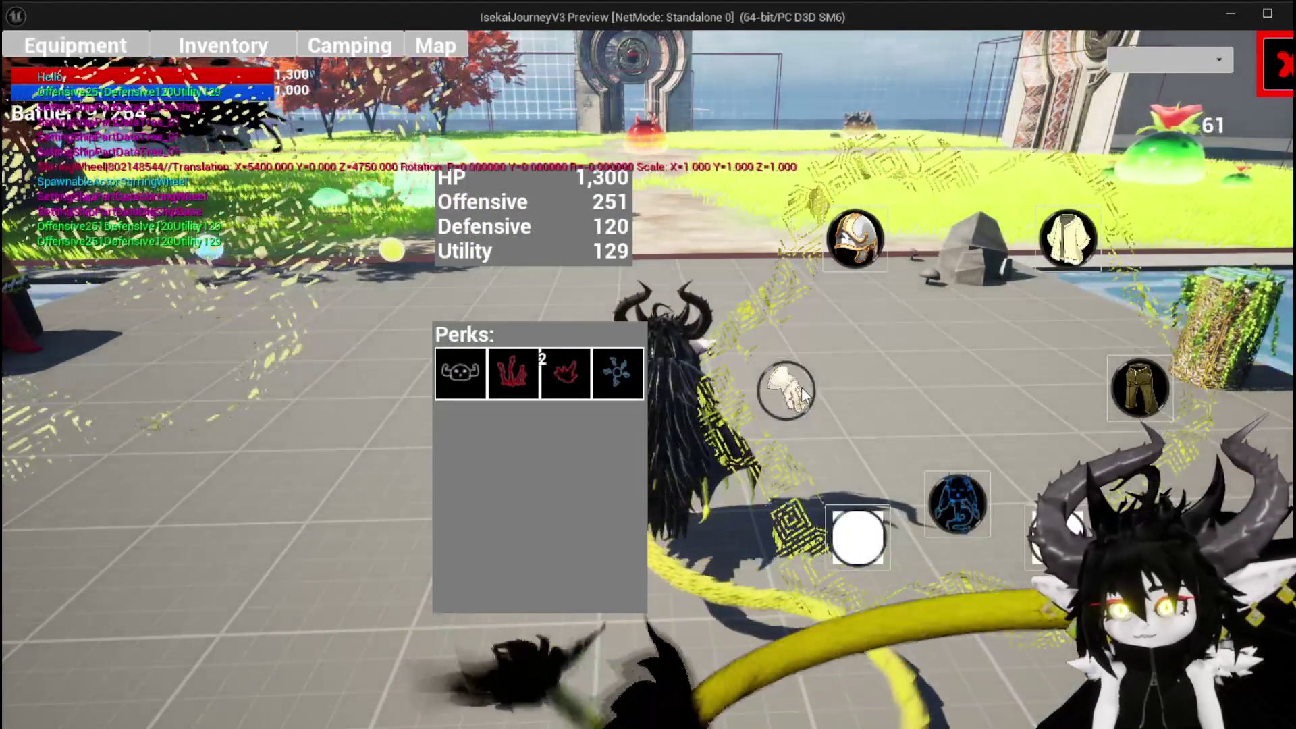
{"action": "left_click", "coordinate": [801, 386]}
{"action": "mouse_move", "coordinate": [178, 218]}
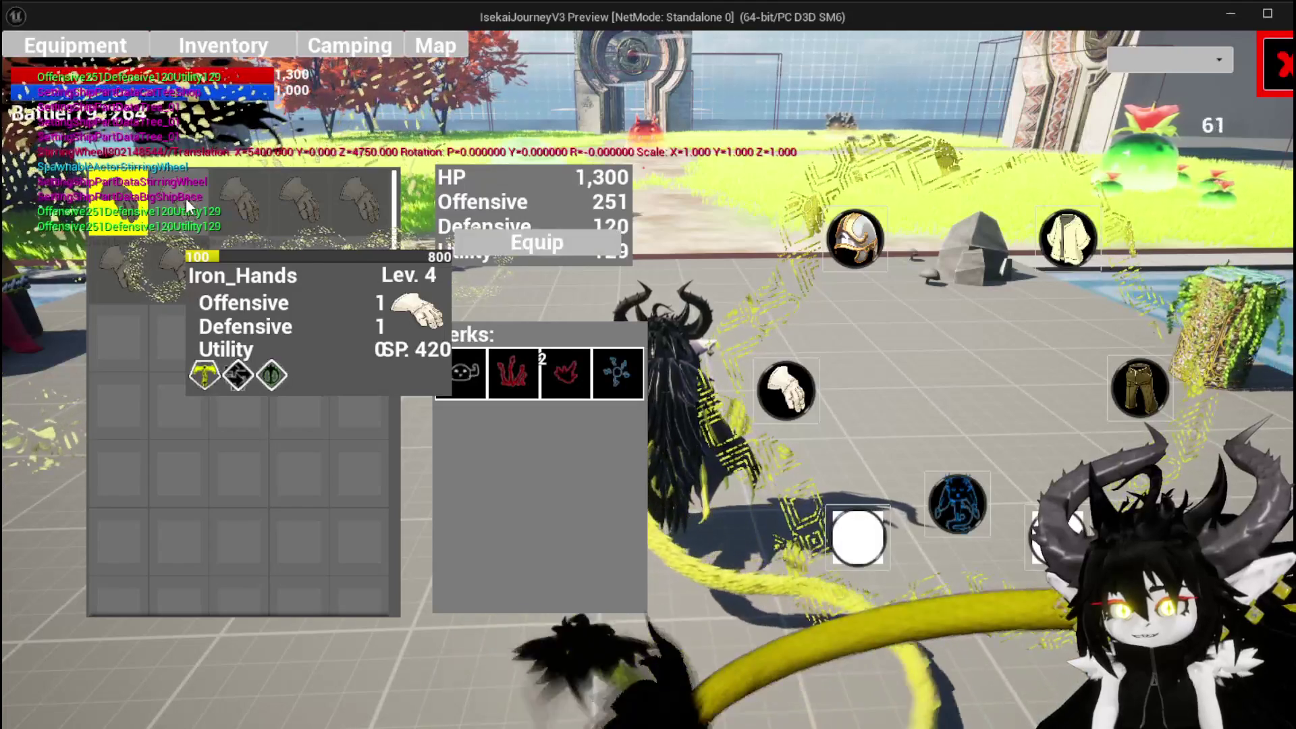
{"action": "left_click", "coordinate": [535, 241]}
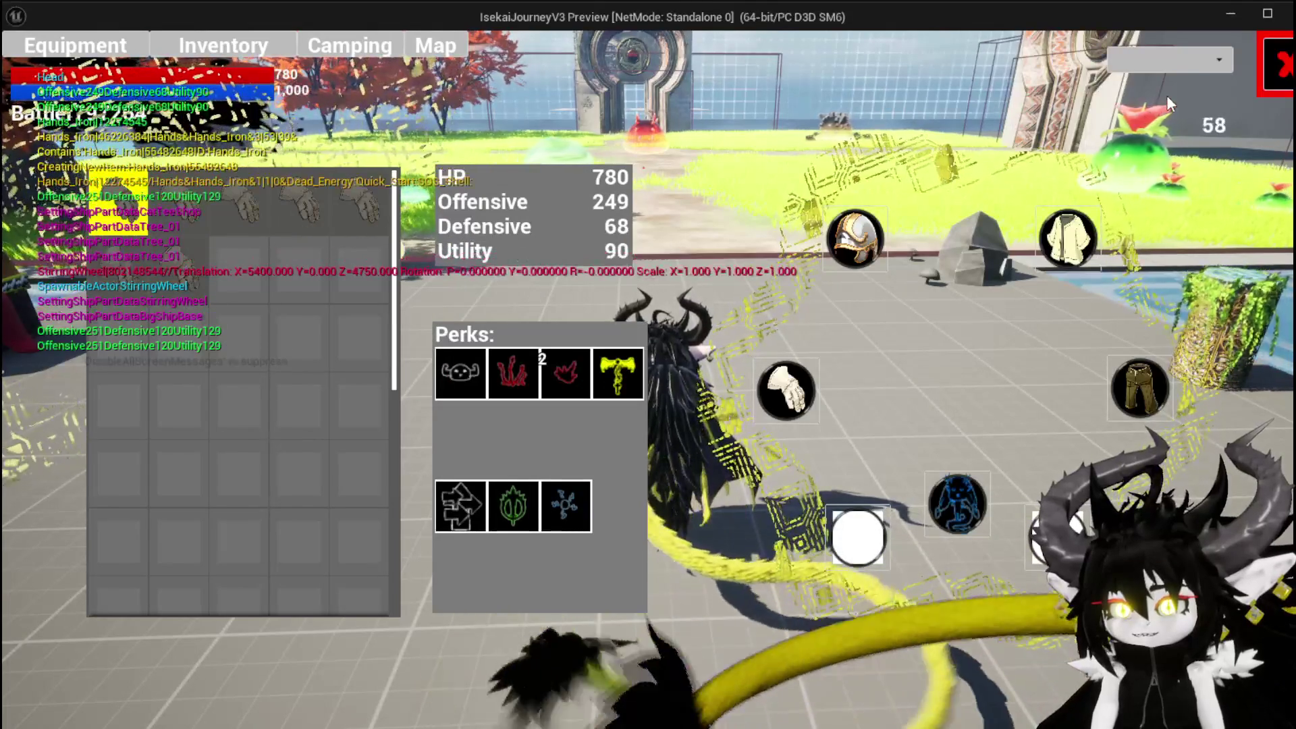
{"action": "key", "text": "Tab"}
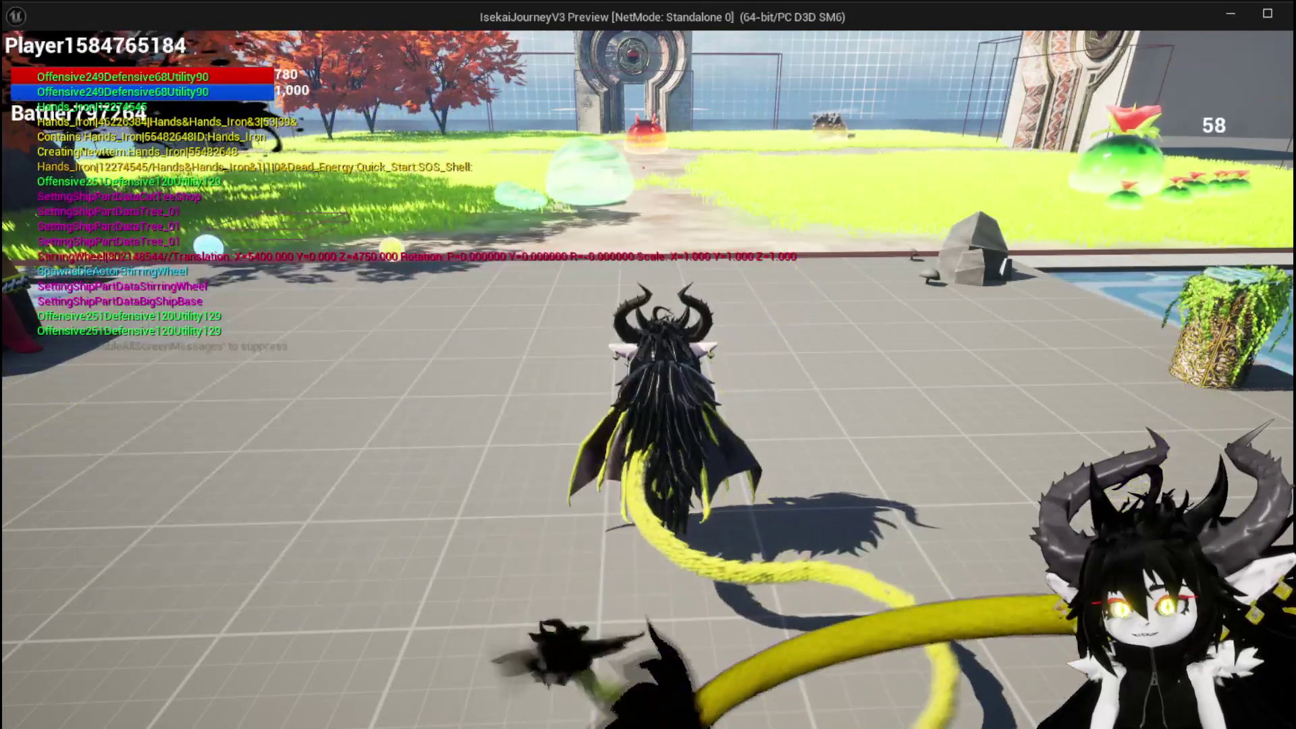
{"action": "key", "text": "w"}
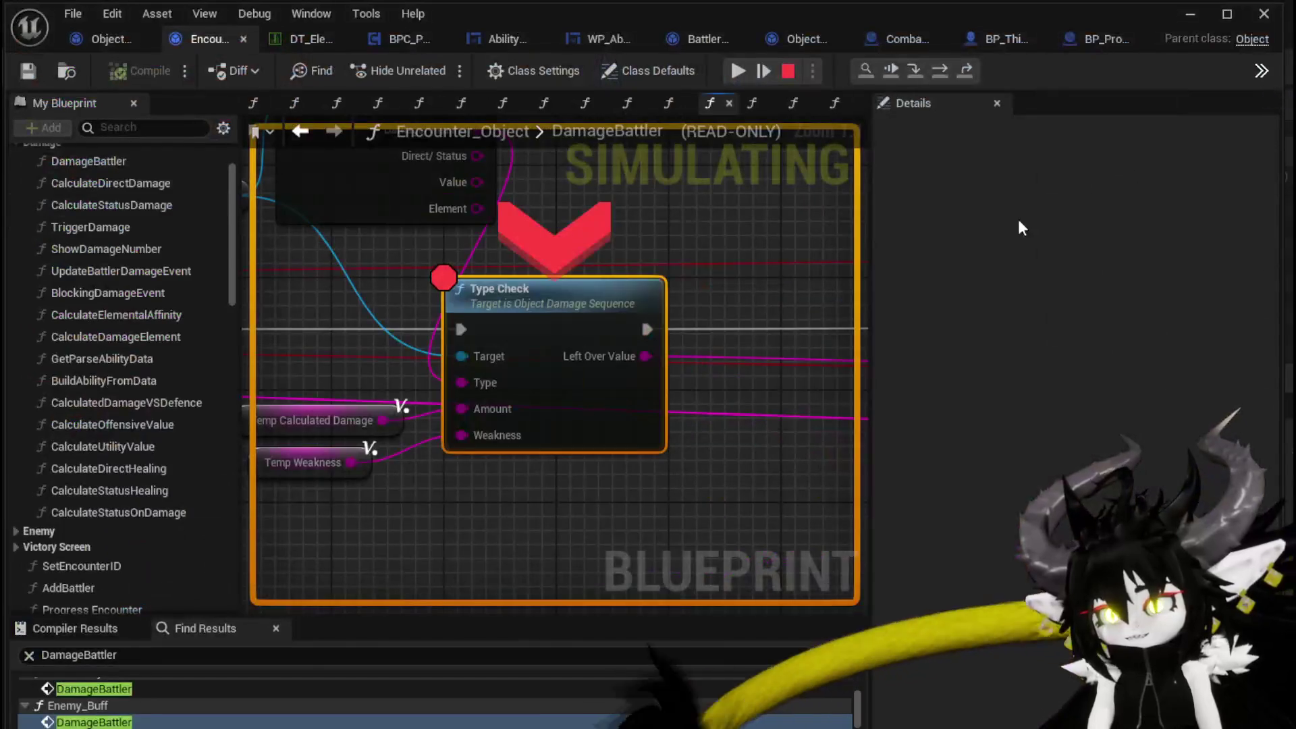
- Resume past the DamageBattler and AddStatus breakpoints so the game keeps running
{"action": "left_click", "coordinate": [748, 75]}
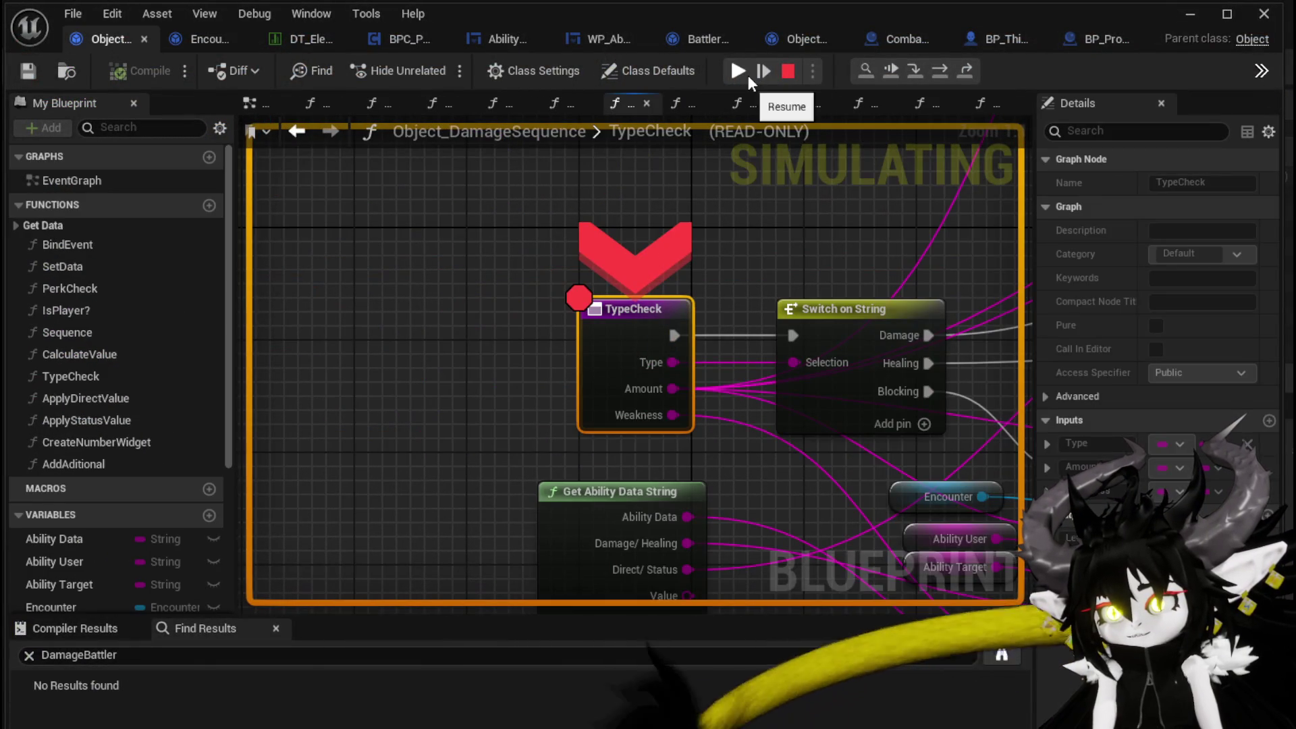
{"action": "left_click", "coordinate": [745, 74]}
{"action": "left_click", "coordinate": [745, 75]}
{"action": "left_click", "coordinate": [745, 74]}
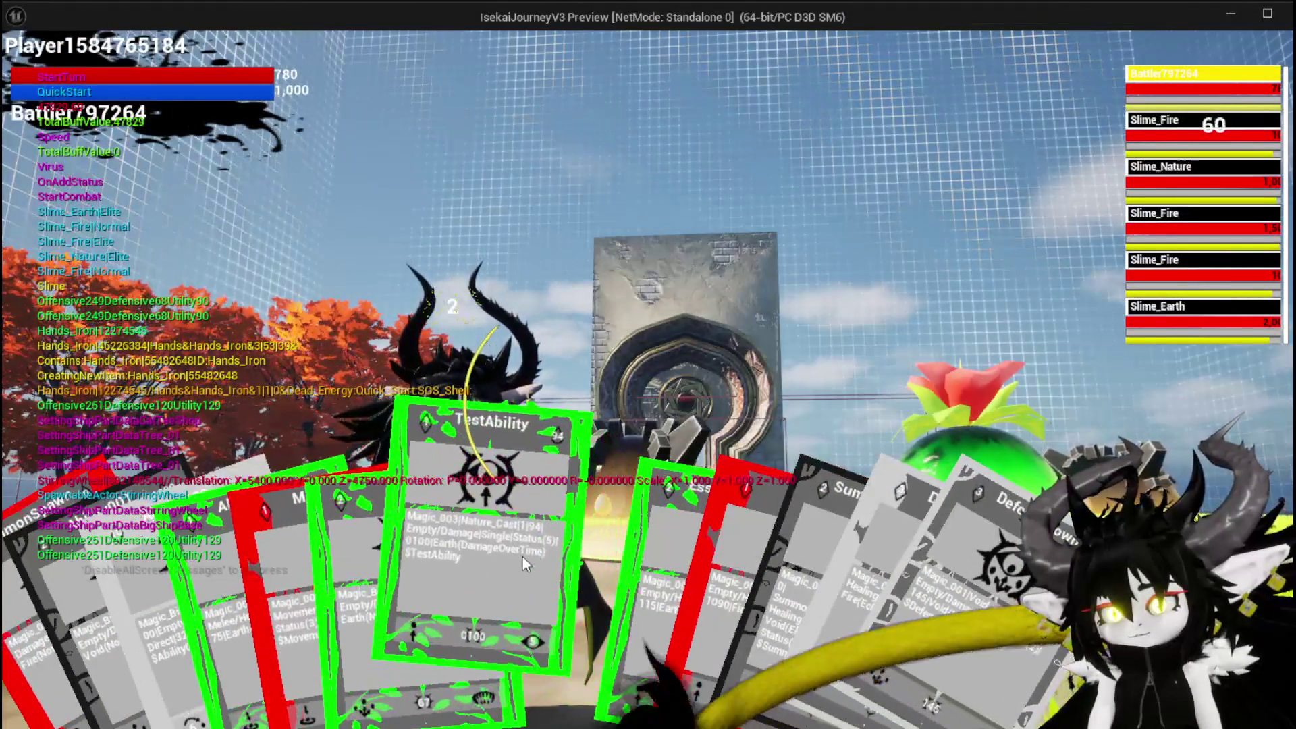
- Play the Movement card on a target, resume through every damage breakpoint, then stop the session
{"action": "left_click", "coordinate": [408, 581]}
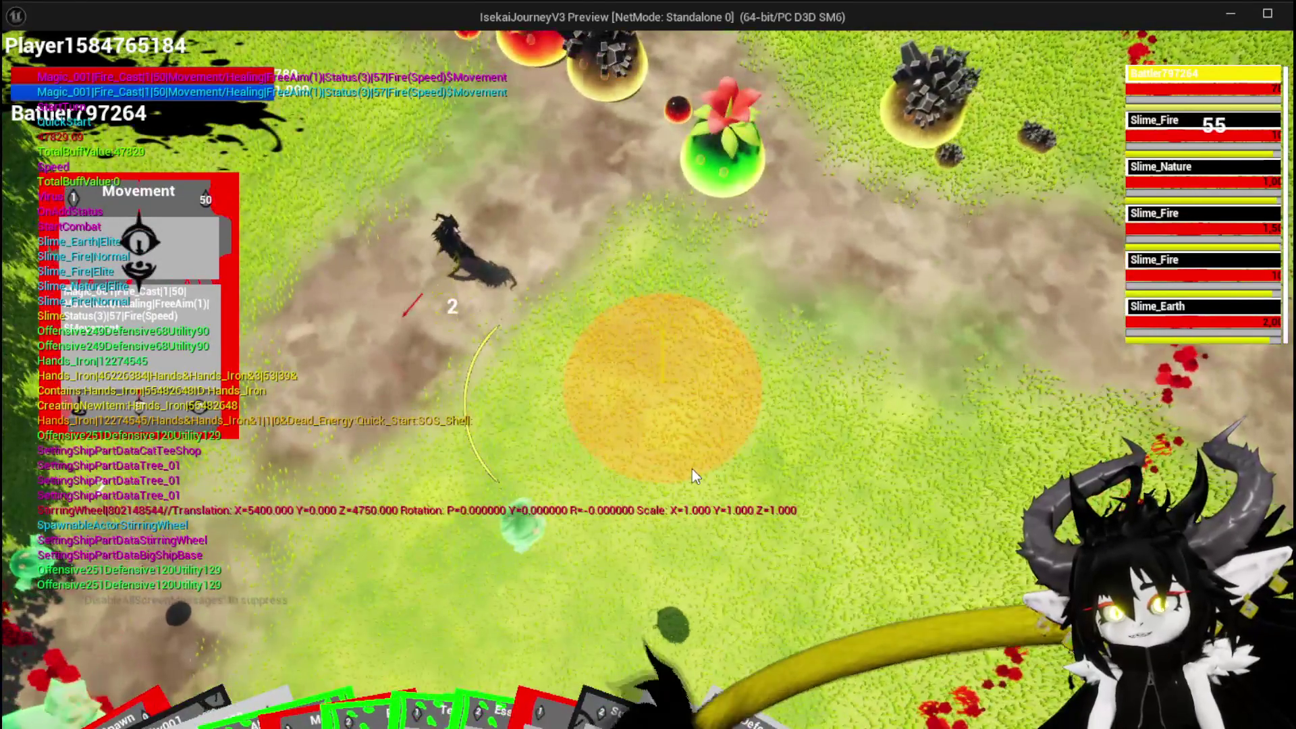
{"action": "left_click", "coordinate": [692, 471]}
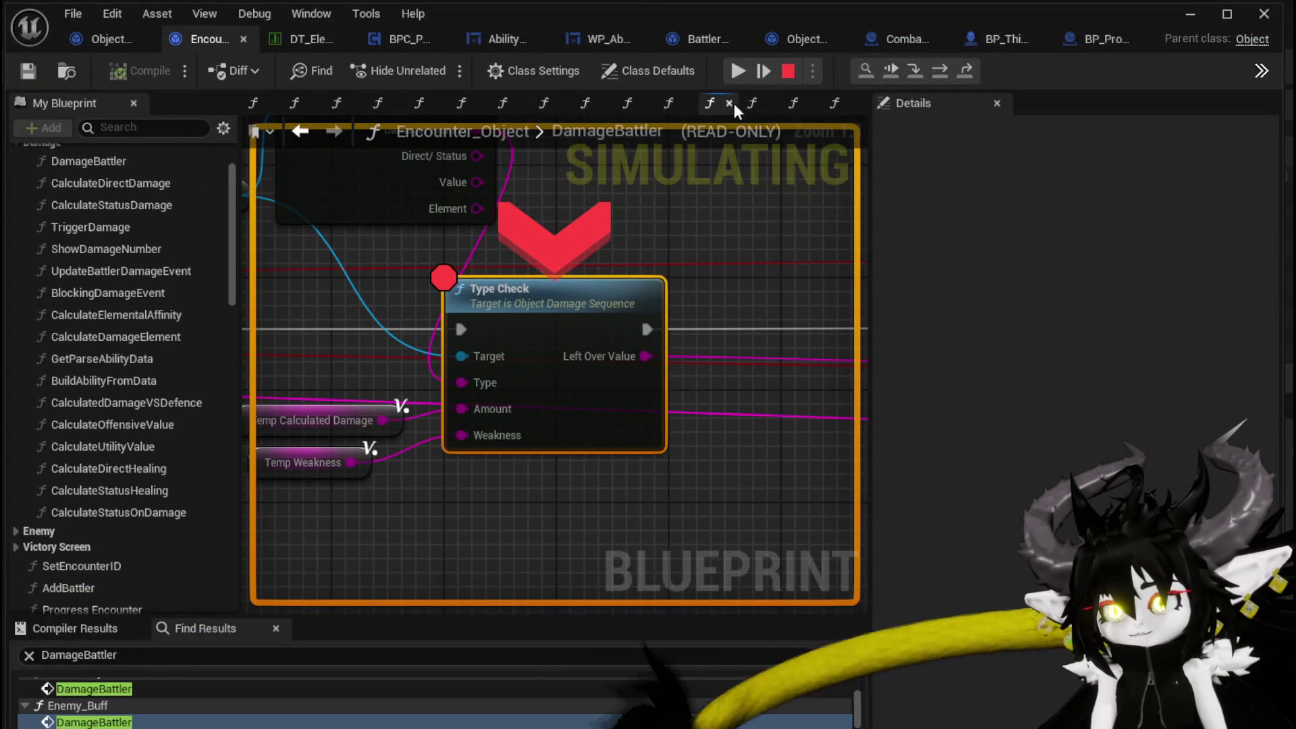
{"action": "left_click", "coordinate": [739, 78]}
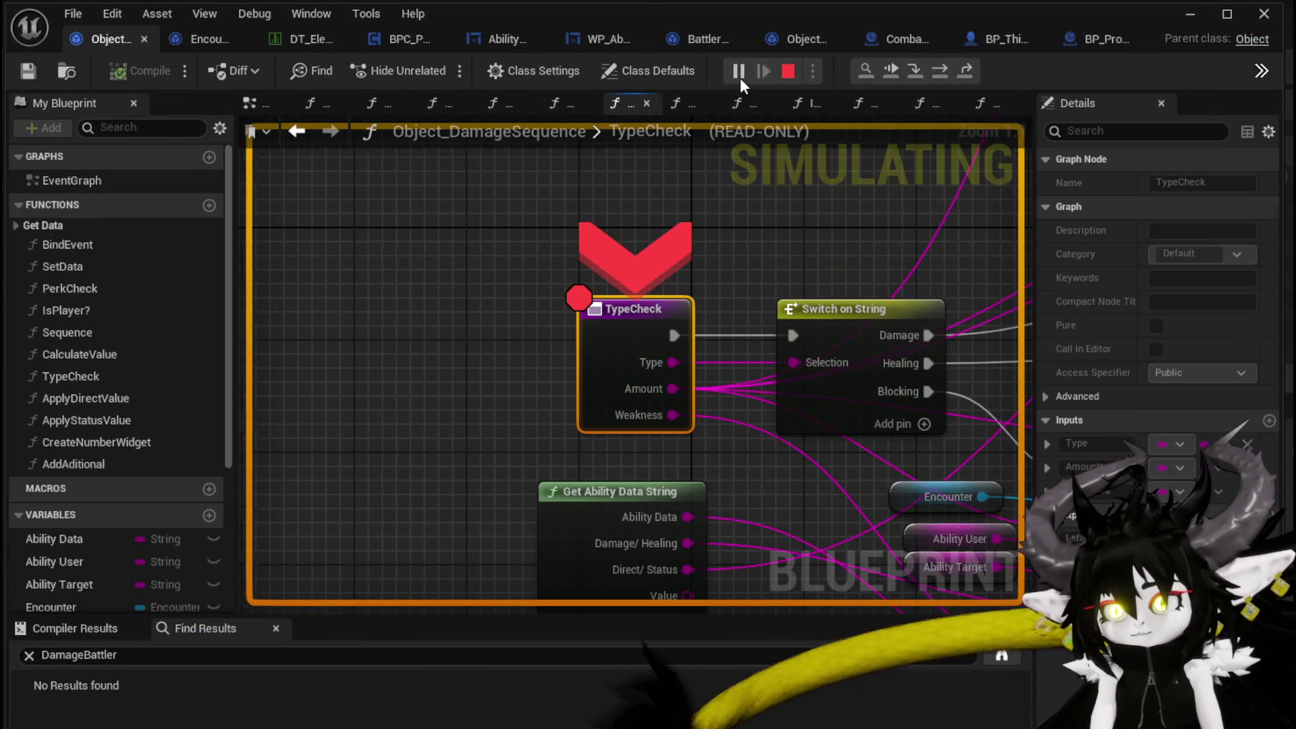
{"action": "left_click", "coordinate": [740, 79]}
{"action": "left_click", "coordinate": [740, 78]}
{"action": "left_click", "coordinate": [740, 78]}
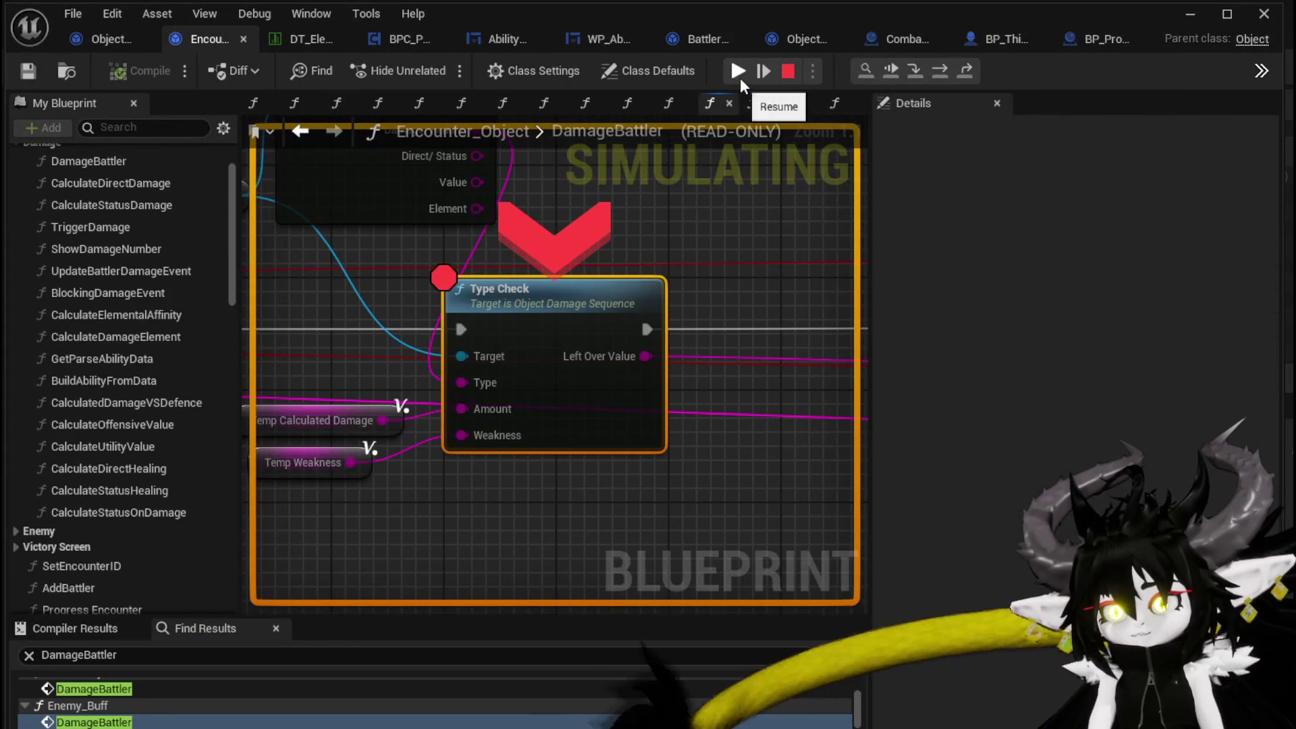
{"action": "left_click", "coordinate": [740, 78]}
{"action": "left_click", "coordinate": [740, 78]}
{"action": "left_click", "coordinate": [740, 79]}
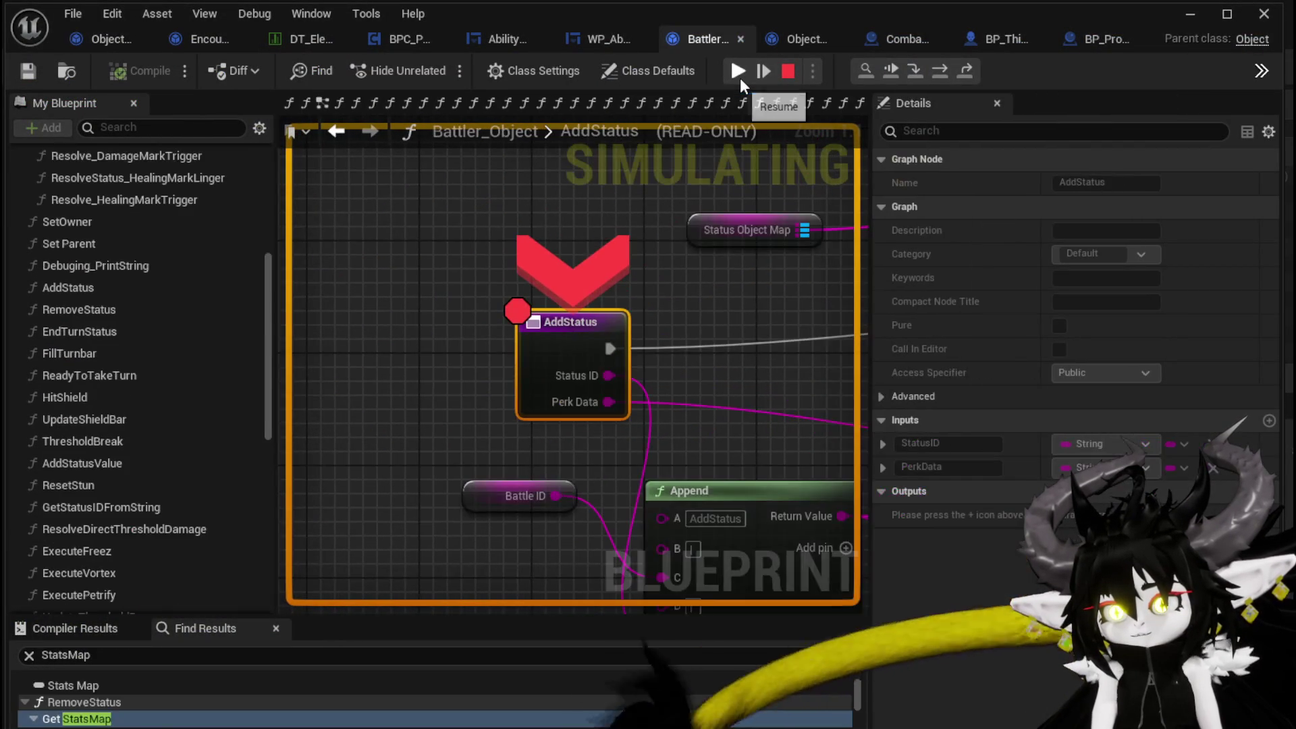
{"action": "left_click", "coordinate": [739, 79]}
{"action": "left_click", "coordinate": [739, 79]}
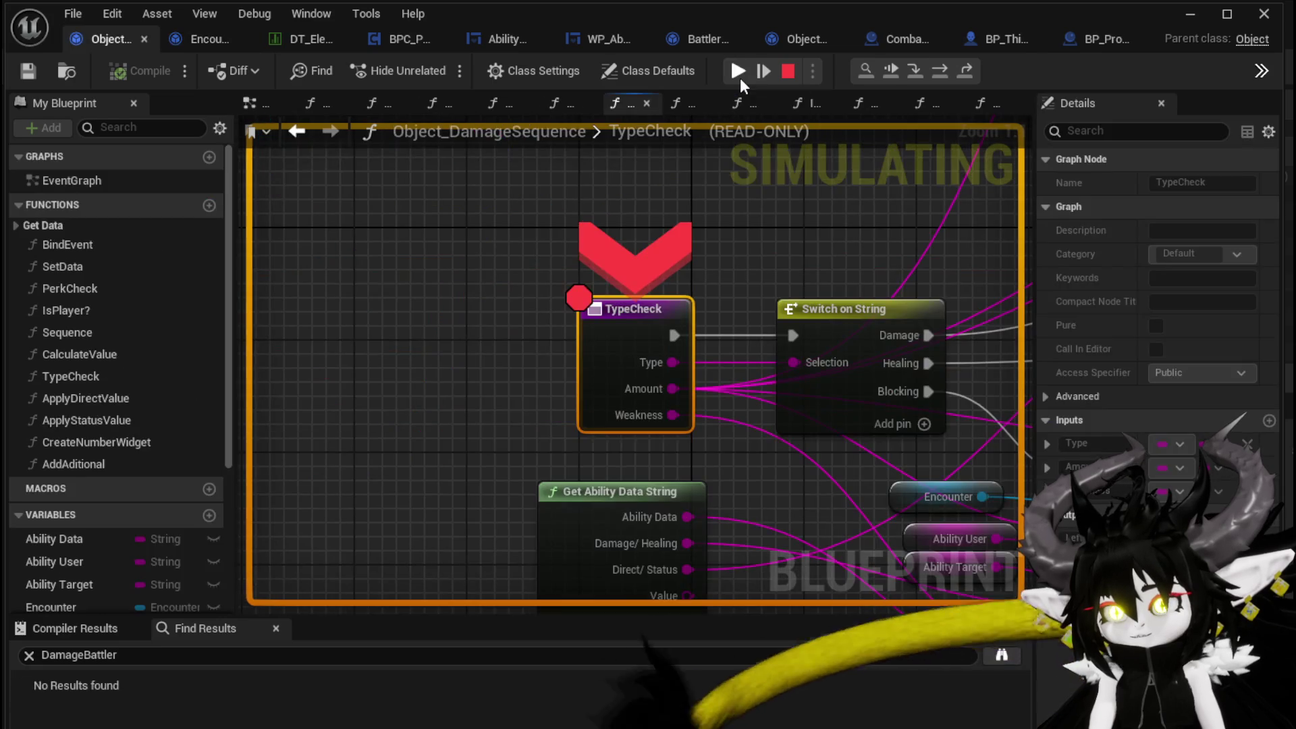
{"action": "left_click", "coordinate": [740, 79]}
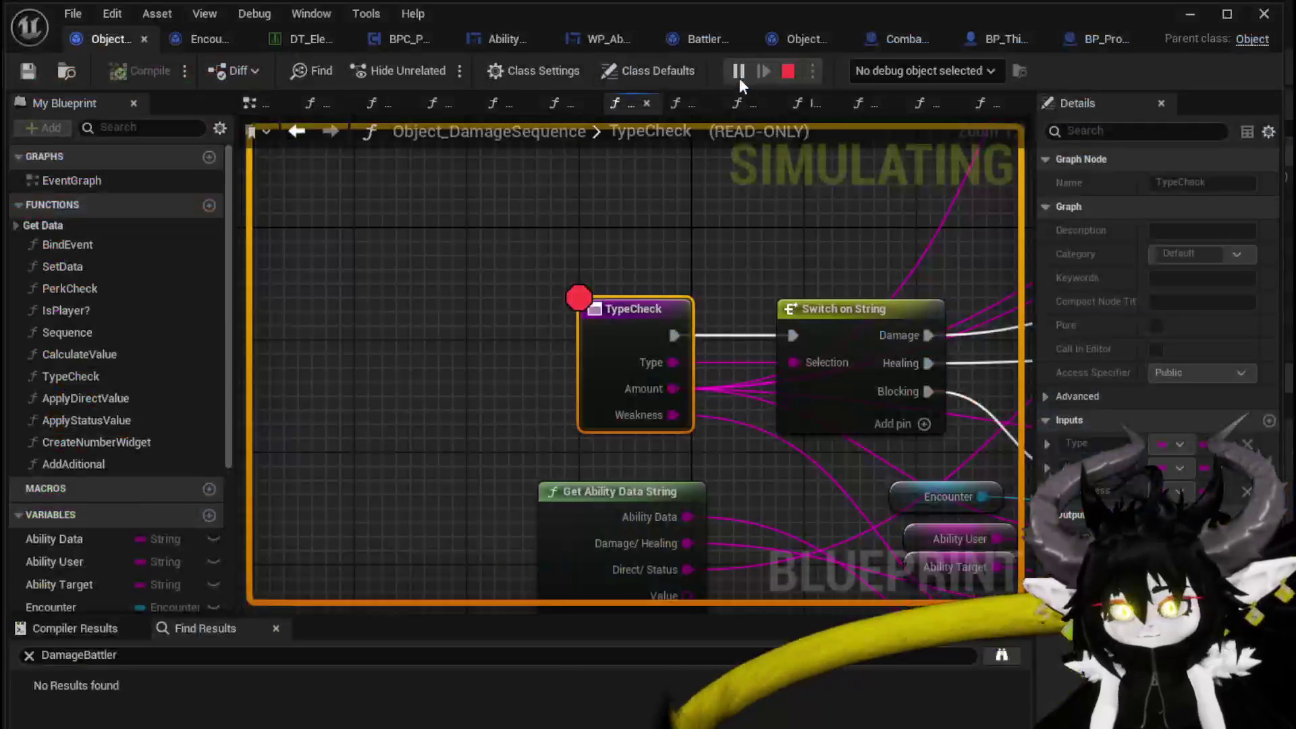
{"action": "key", "text": "Escape"}
{"action": "left_click", "coordinate": [387, 225]}
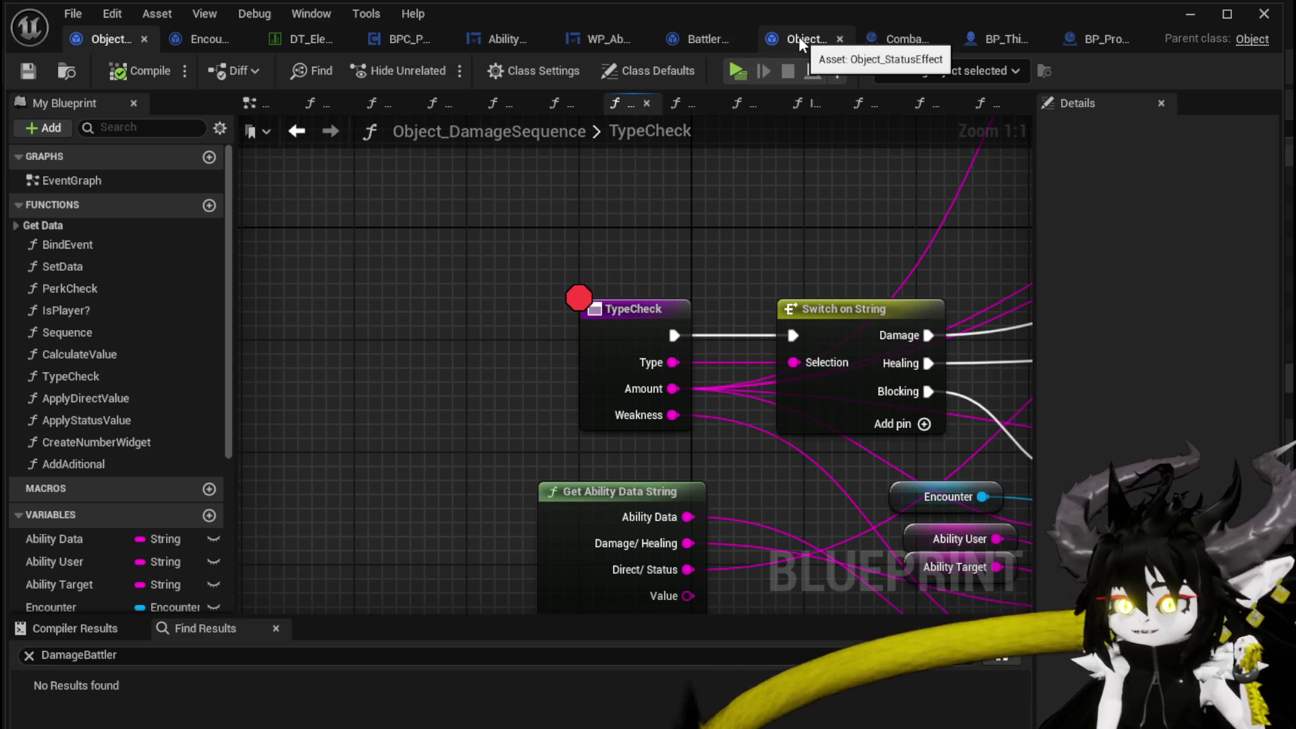
- Close the WP_Ab, AbilityWorkBench and BP_Projectile tabs and return to Object_DamageSequence
{"action": "left_click", "coordinate": [799, 39]}
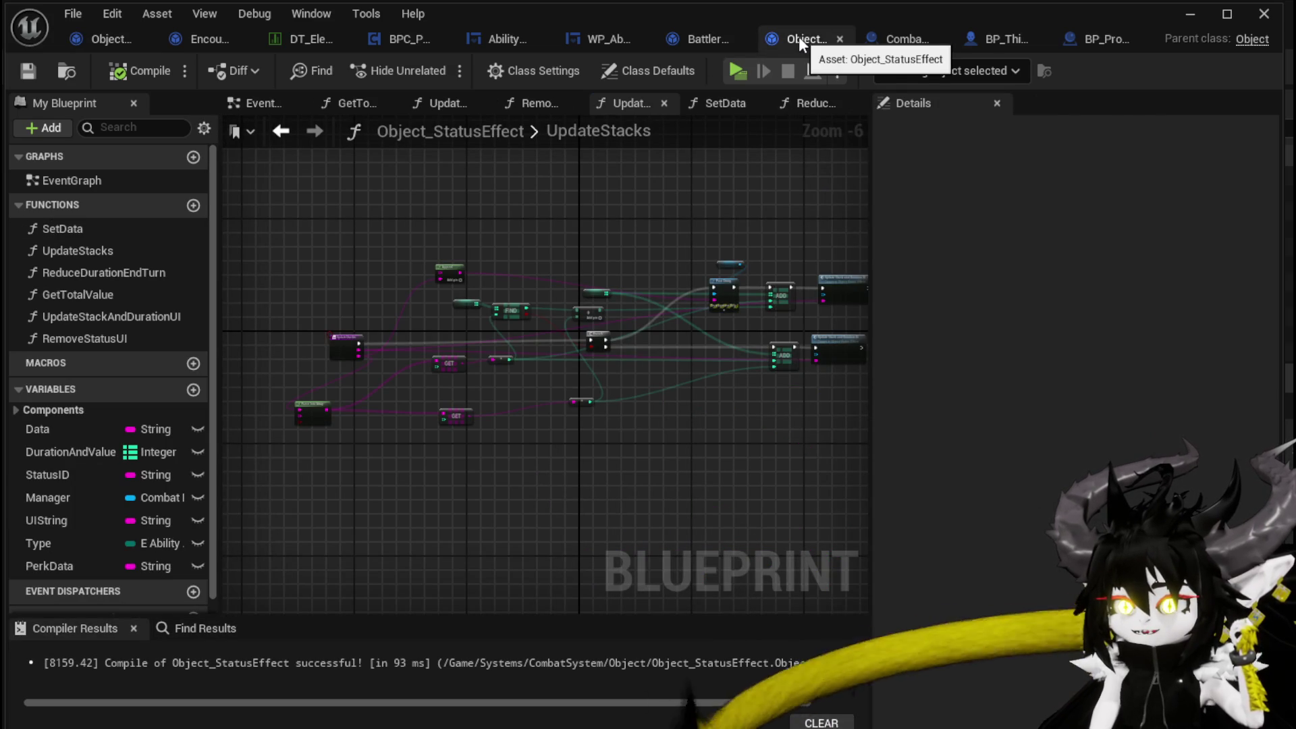
{"action": "left_click", "coordinate": [714, 36]}
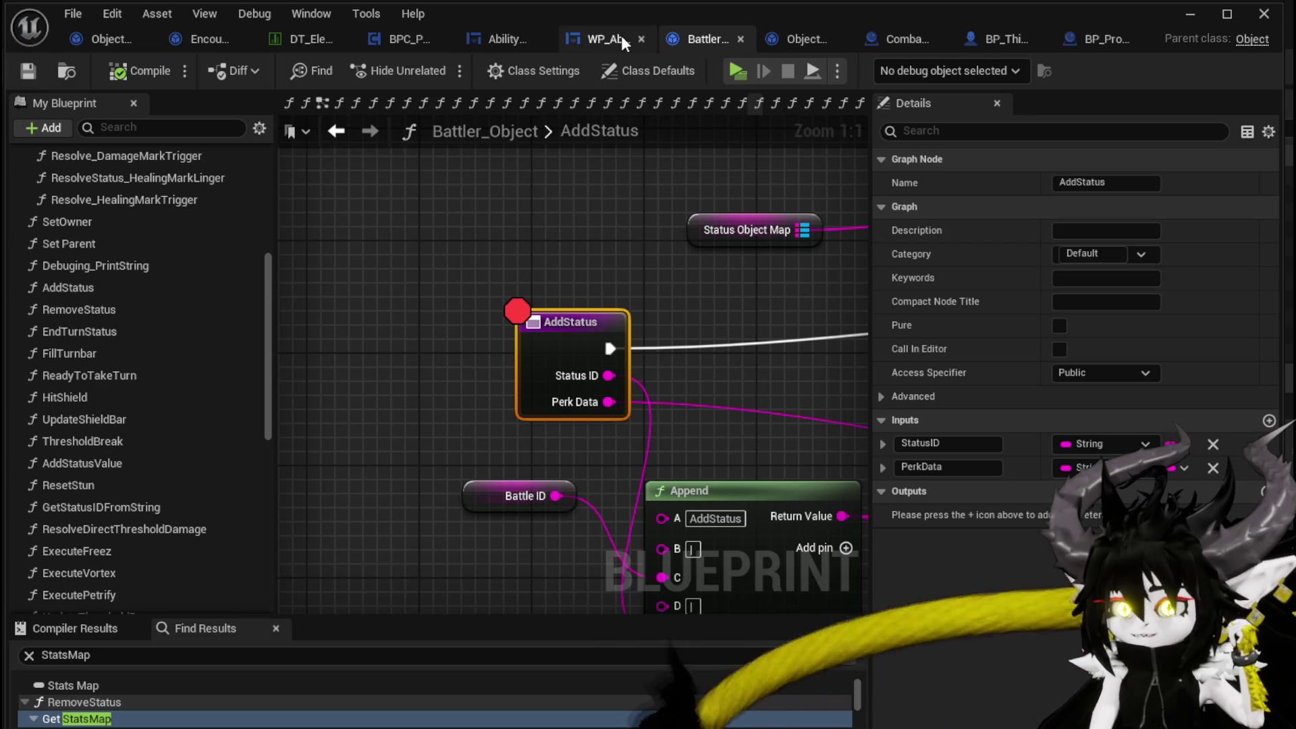
{"action": "left_click", "coordinate": [641, 39]}
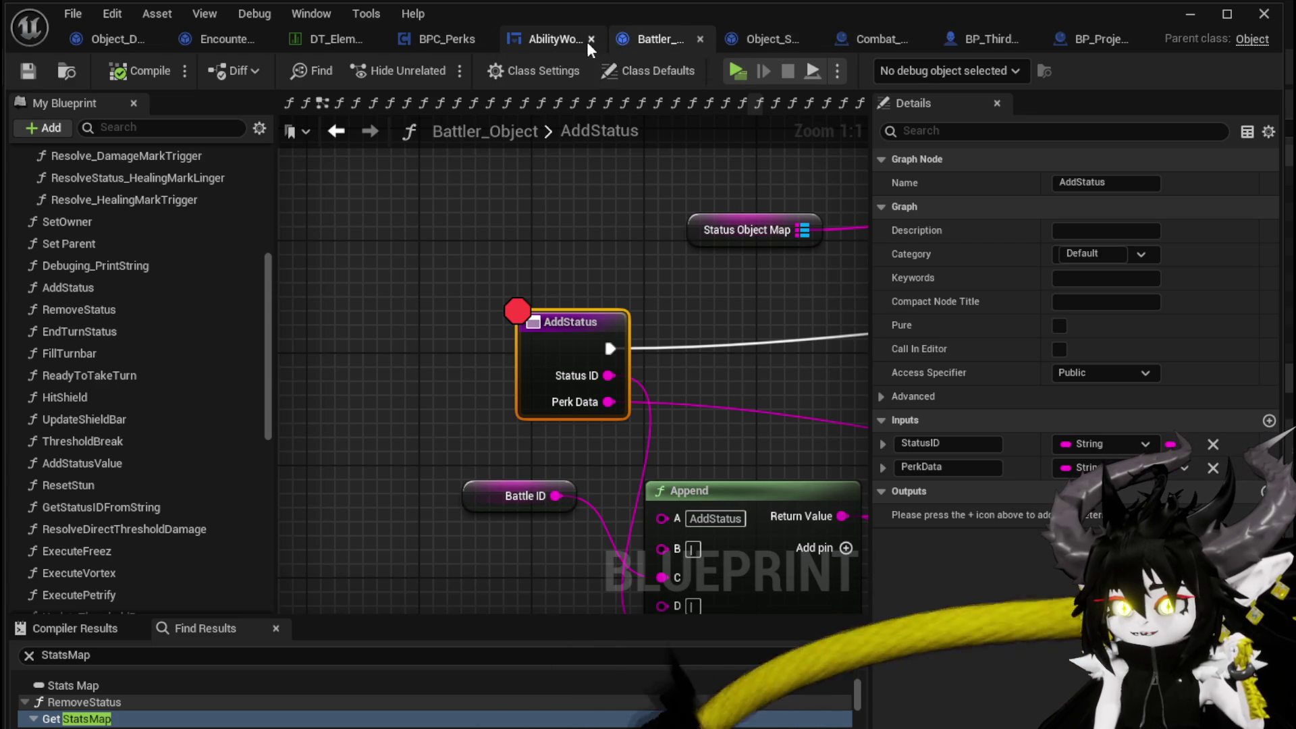
{"action": "left_click", "coordinate": [590, 40]}
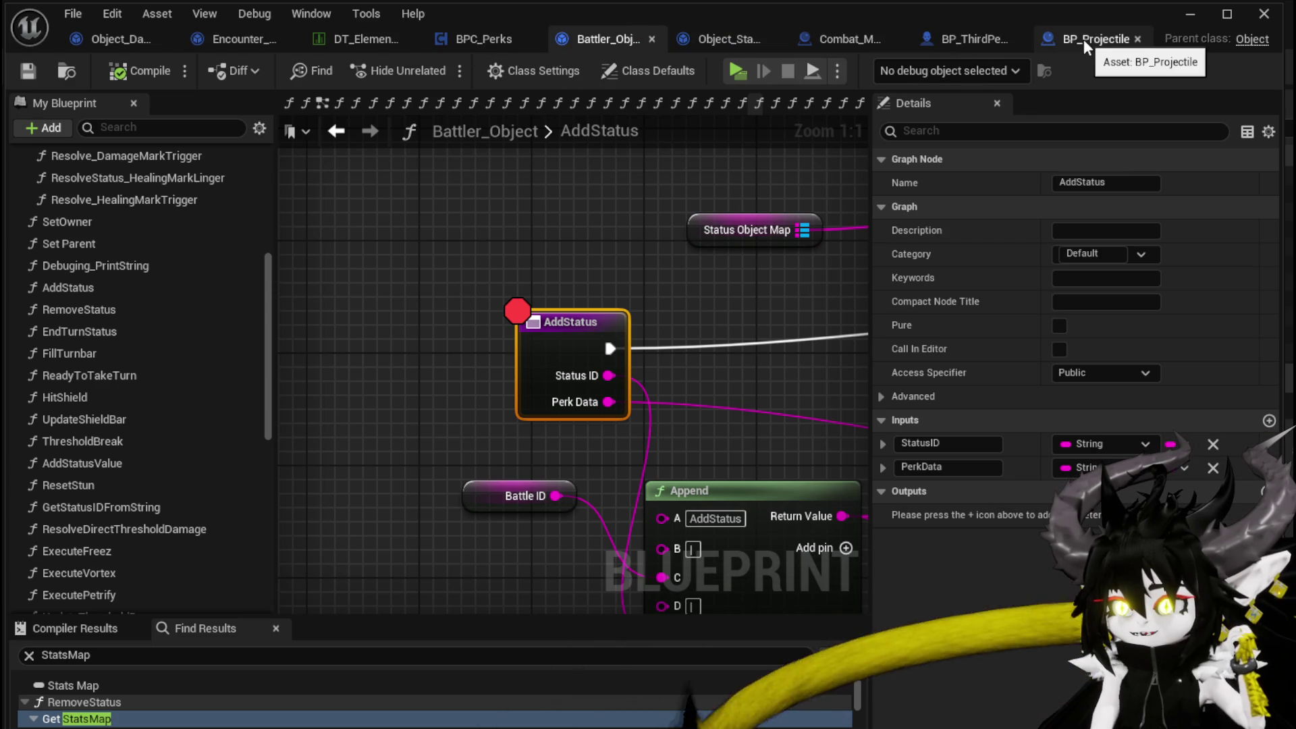
{"action": "left_click", "coordinate": [1136, 39]}
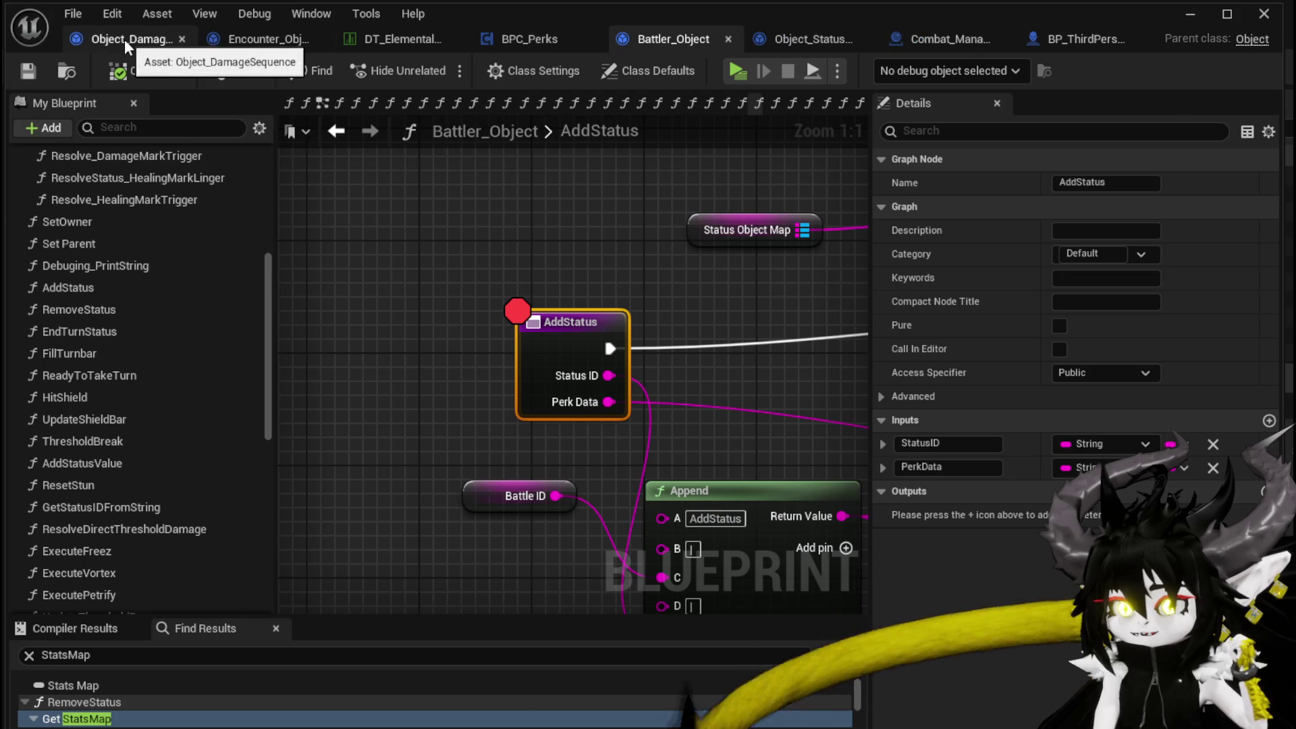
{"action": "left_click", "coordinate": [124, 39]}
- Center the TypeCheck entry and Switch on String nodes in the graph view
{"action": "left_click_drag", "start_coordinate": [452, 245], "coordinate": [287, 191]}
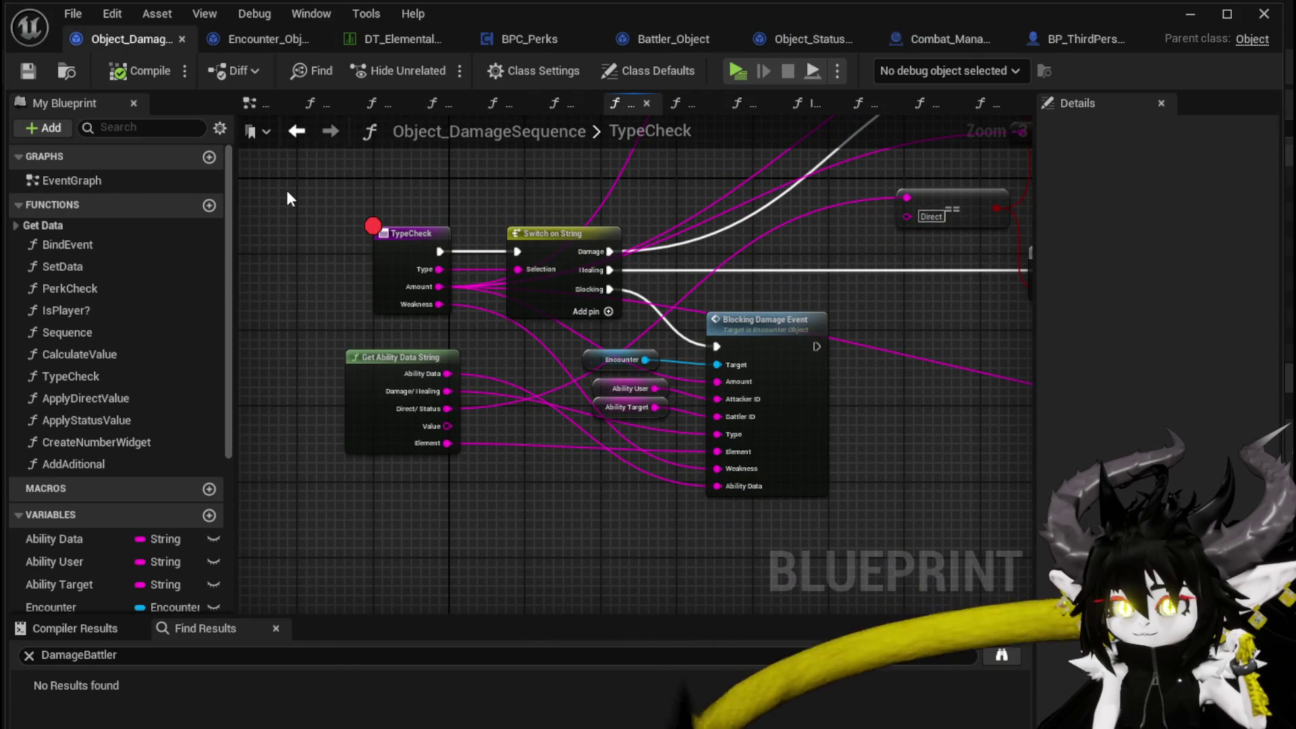
{"action": "scroll", "coordinate": [295, 187], "scroll_direction": "down", "scroll_amount": 1}
{"action": "mouse_move", "coordinate": [294, 188]}
{"action": "left_mouse_down"}
{"action": "mouse_move", "coordinate": [169, 215]}
{"action": "mouse_move", "coordinate": [390, 232]}
{"action": "mouse_move", "coordinate": [385, 298]}
{"action": "mouse_move", "coordinate": [283, 362]}
{"action": "mouse_move", "coordinate": [337, 311]}
{"action": "left_mouse_up"}
{"action": "scroll", "coordinate": [380, 300], "scroll_direction": "up", "scroll_amount": 2}
{"action": "left_click", "coordinate": [445, 365]}
{"action": "scroll", "coordinate": [553, 212], "scroll_direction": "down", "scroll_amount": 3}
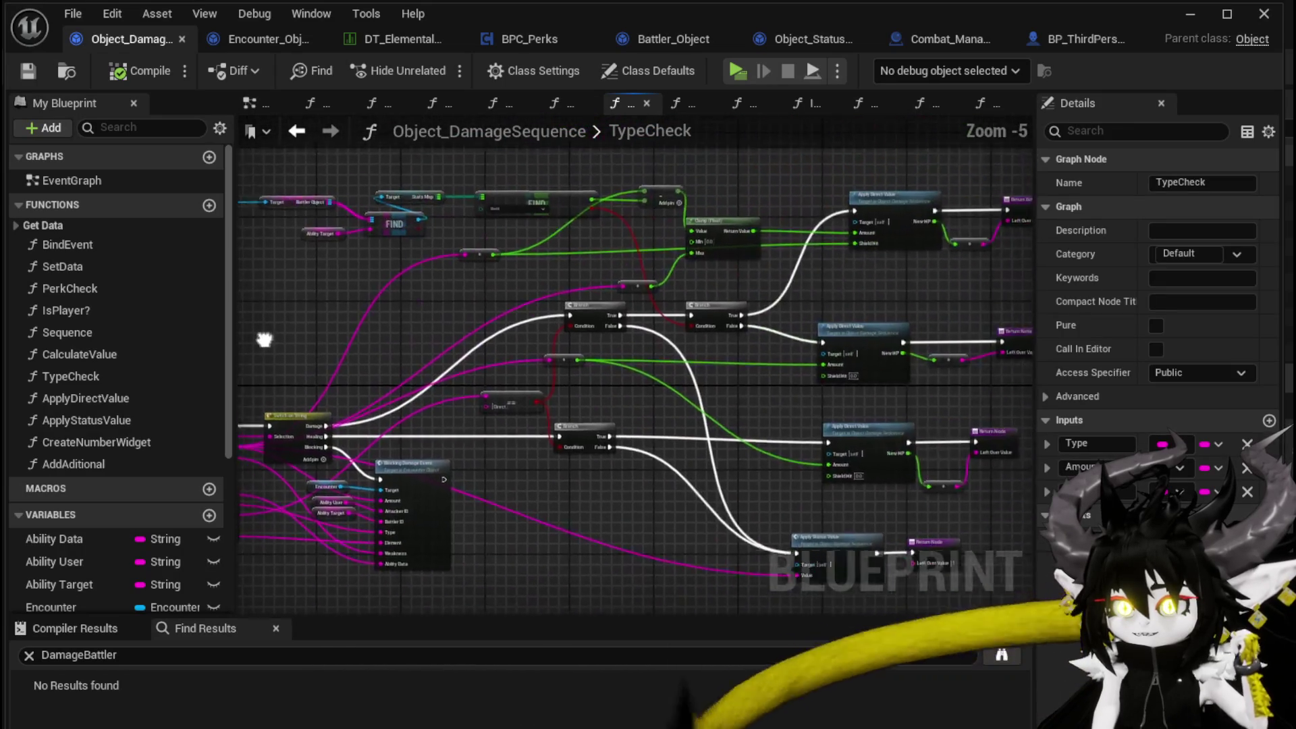
{"action": "left_click_drag", "start_coordinate": [239, 336], "coordinate": [509, 269]}
{"action": "scroll", "coordinate": [513, 270], "scroll_direction": "up", "scroll_amount": 3}
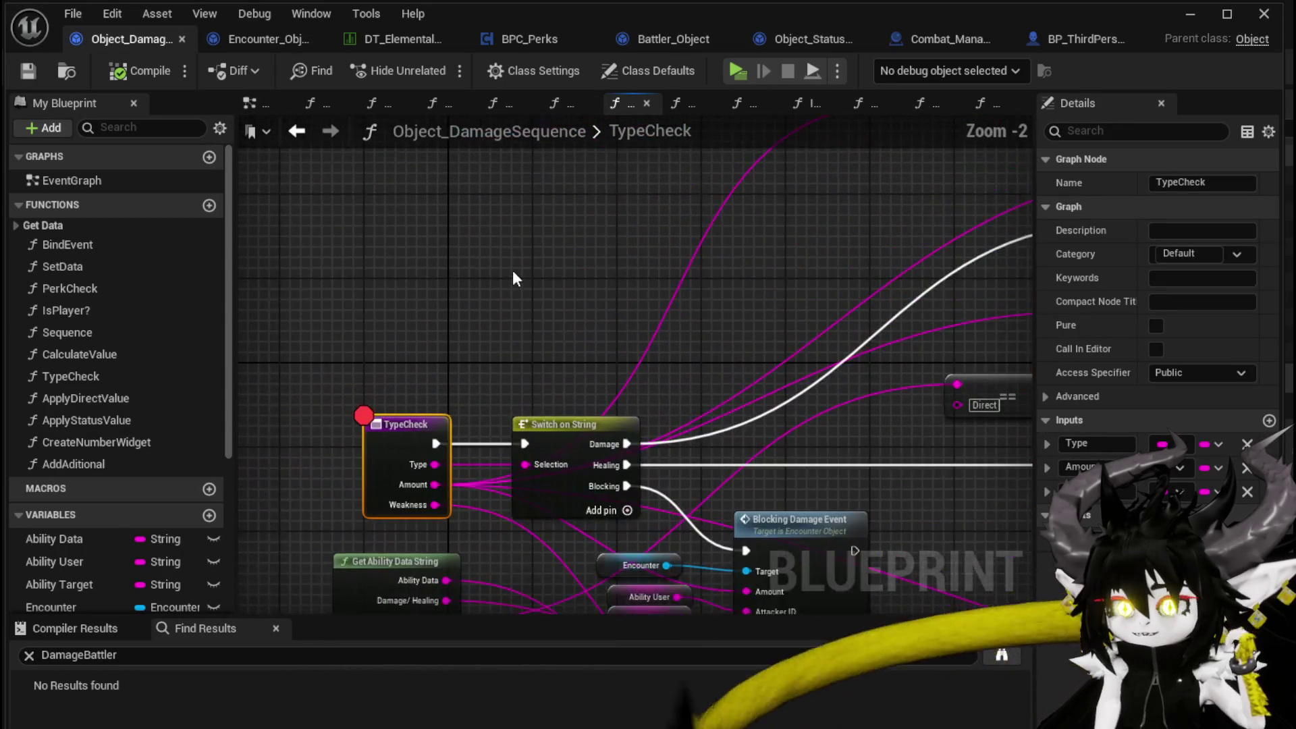
{"action": "scroll", "coordinate": [512, 270], "scroll_direction": "down", "scroll_amount": 2}
- Pan across the Branch, Apply Value and Clamp nodes, then back to TypeCheck
{"action": "mouse_move", "coordinate": [420, 297]}
{"action": "left_mouse_down"}
{"action": "mouse_move", "coordinate": [280, 386]}
{"action": "mouse_move", "coordinate": [451, 300]}
{"action": "left_mouse_up"}
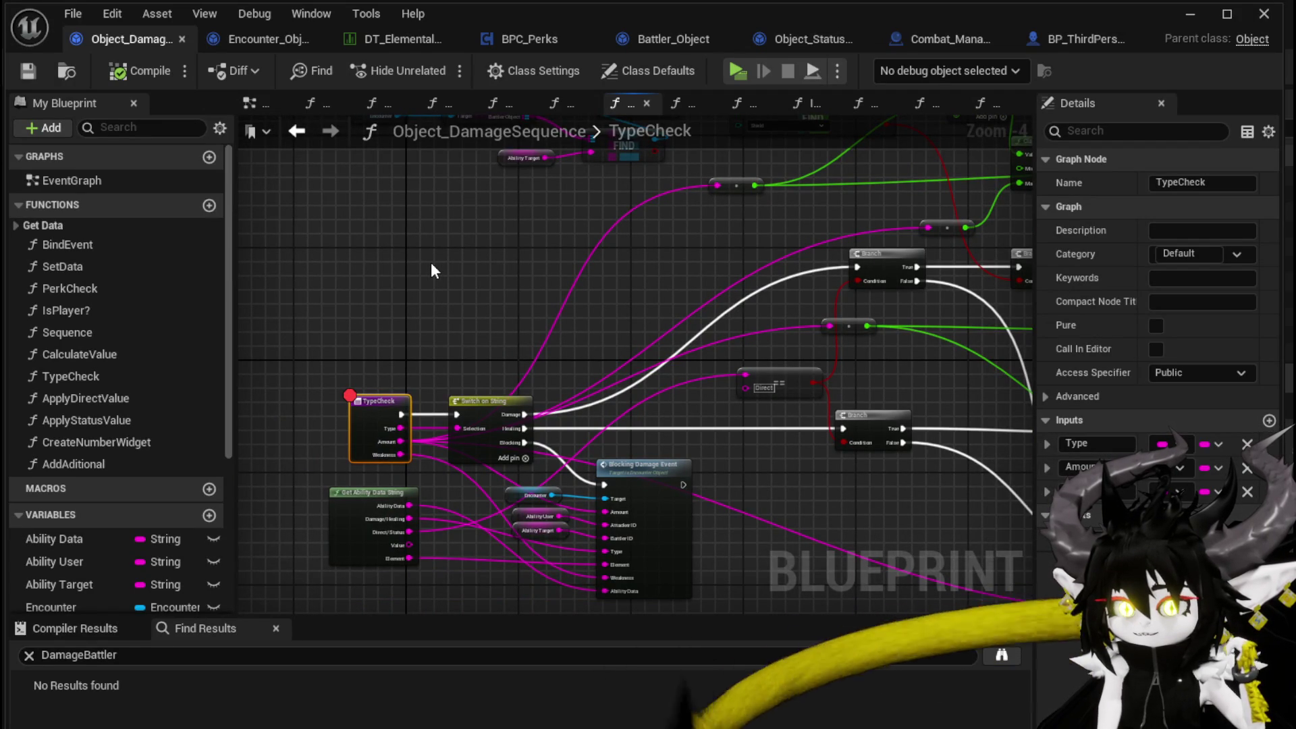
{"action": "left_click_drag", "start_coordinate": [431, 261], "coordinate": [0, 243]}
{"action": "left_click_drag", "start_coordinate": [635, 365], "coordinate": [626, 431]}
{"action": "mouse_move", "coordinate": [20, 331]}
{"action": "left_mouse_down"}
{"action": "mouse_move", "coordinate": [520, 255]}
{"action": "mouse_move", "coordinate": [481, 206]}
{"action": "left_mouse_up"}
{"action": "left_click", "coordinate": [529, 292]}
{"action": "scroll", "coordinate": [529, 290], "scroll_direction": "up", "scroll_amount": 1}
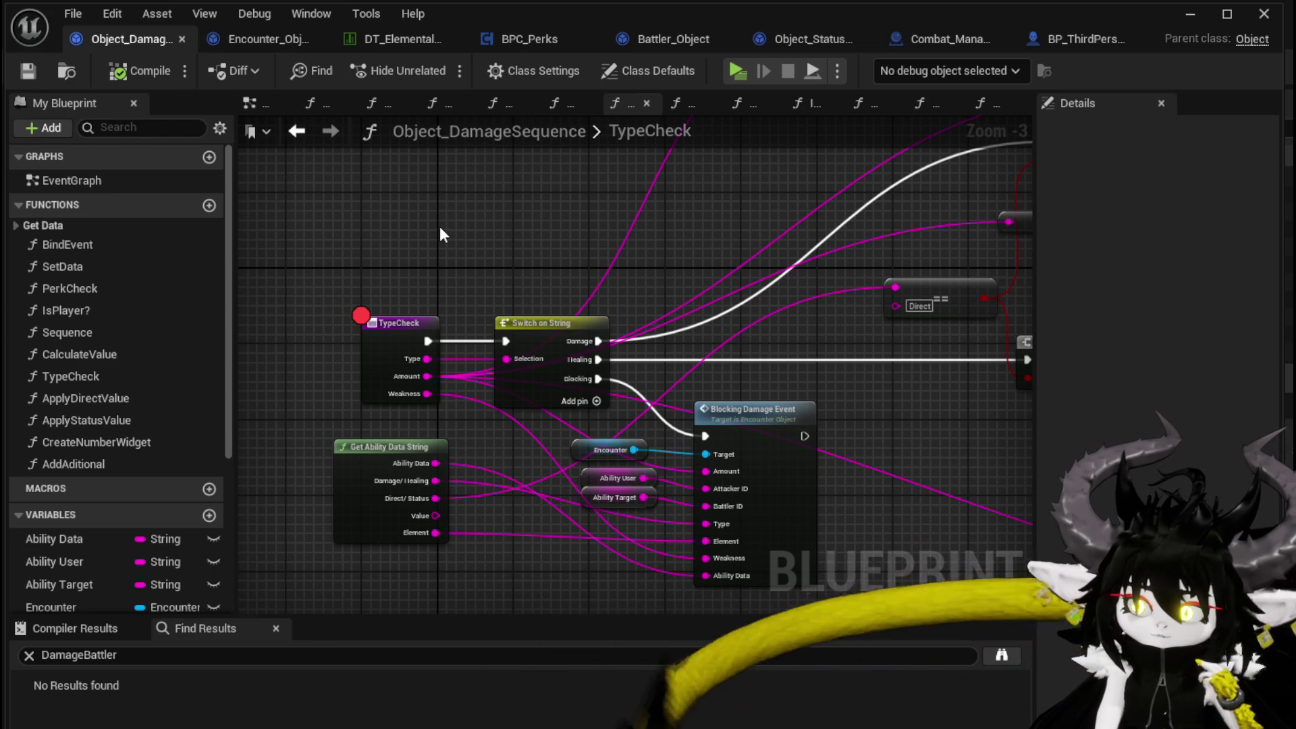
- Enable a breakpoint on the DamageBattler entry node in Encounter_Object
{"action": "left_click", "coordinate": [272, 39]}
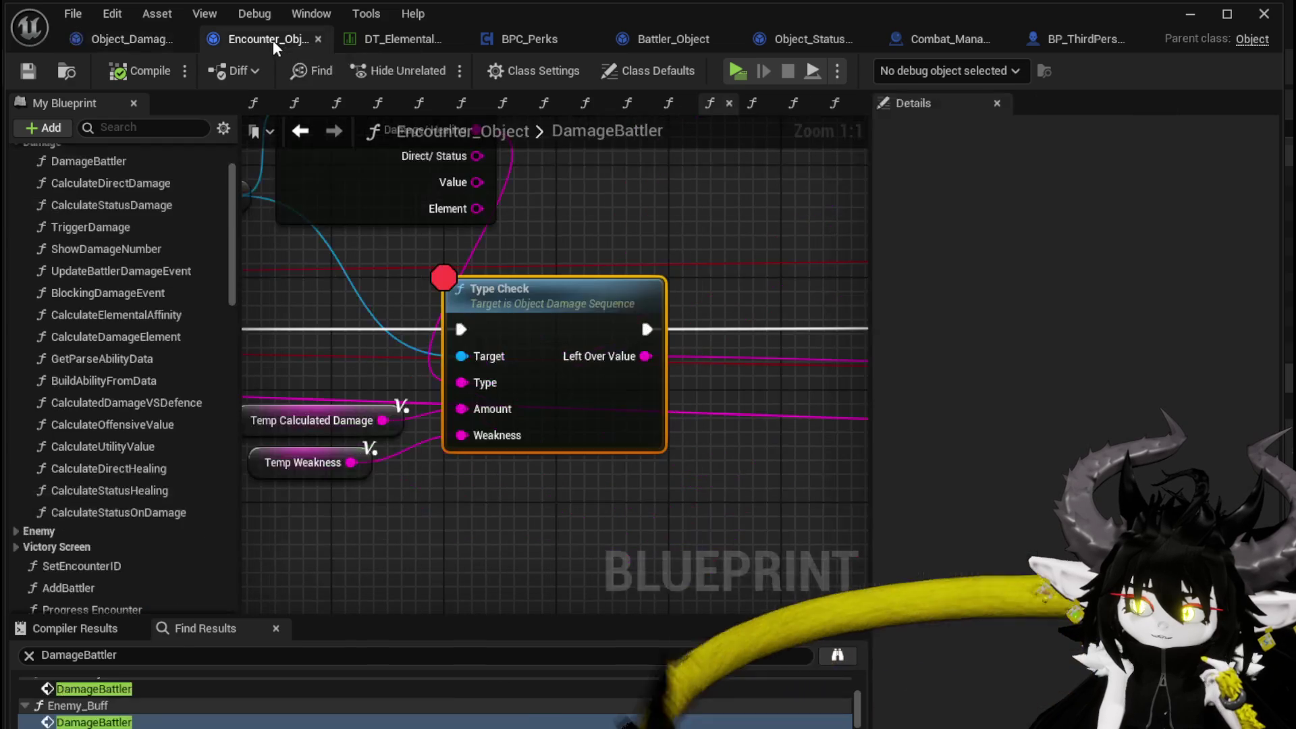
{"action": "left_click_drag", "start_coordinate": [270, 39], "coordinate": [135, 44]}
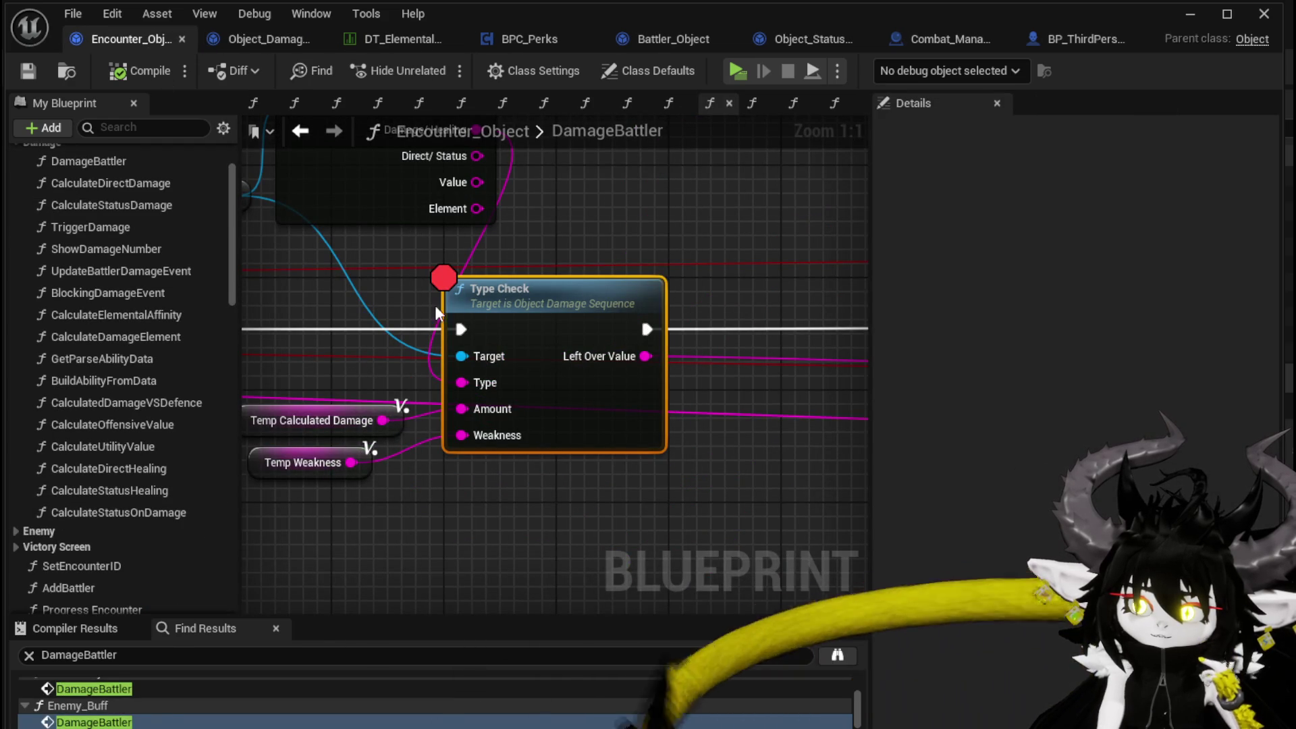
{"action": "scroll", "coordinate": [398, 228], "scroll_direction": "down", "scroll_amount": 5}
{"action": "left_click_drag", "start_coordinate": [776, 262], "coordinate": [783, 239]}
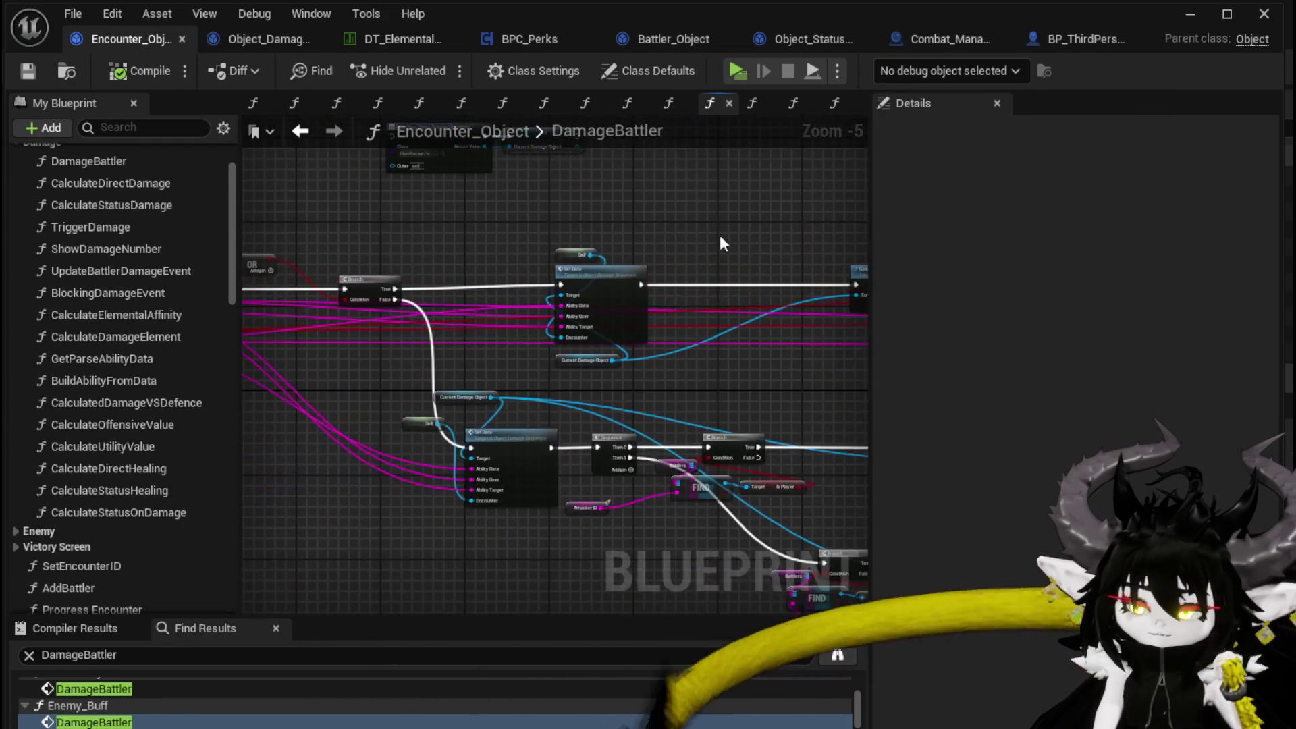
{"action": "left_click", "coordinate": [370, 302]}
{"action": "right_click", "coordinate": [370, 302]}
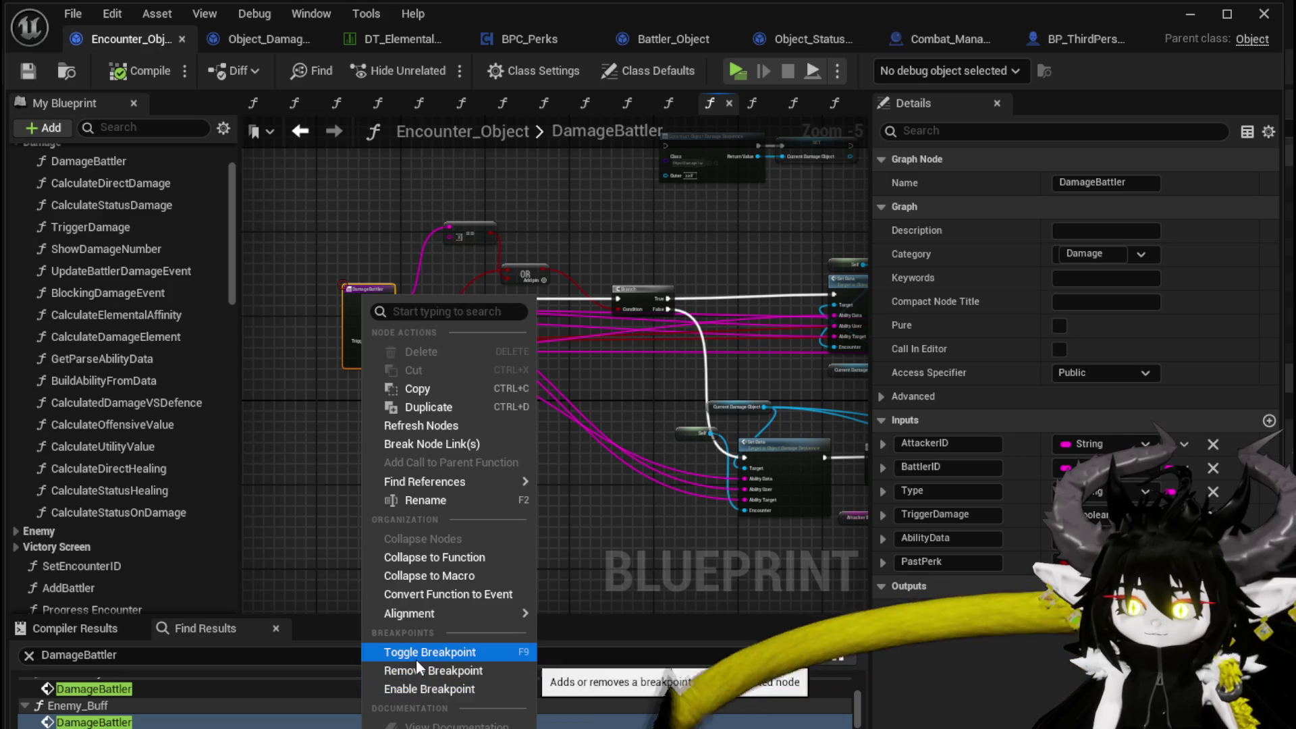
{"action": "left_click", "coordinate": [411, 686]}
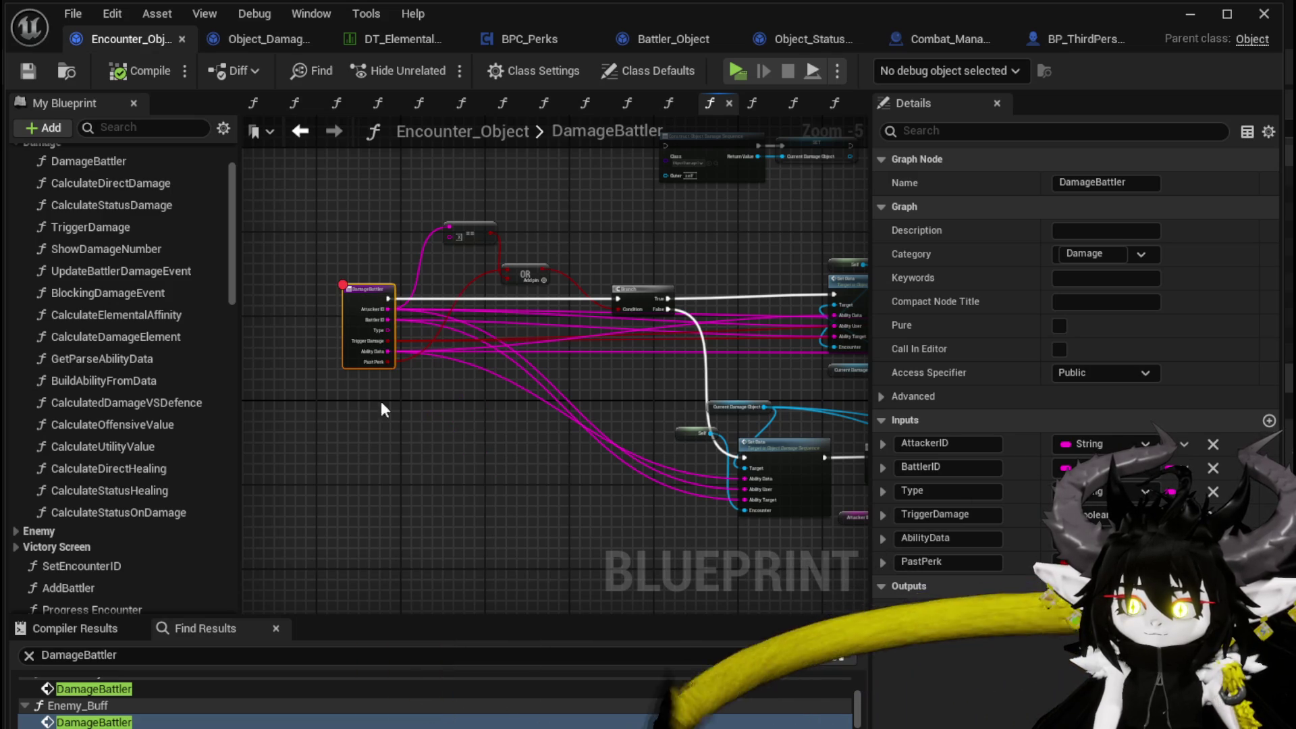
- Move the Sequence node aside and wire Set Data directly into the Branch
{"action": "left_click_drag", "start_coordinate": [355, 388], "coordinate": [264, 434]}
{"action": "left_click_drag", "start_coordinate": [619, 419], "coordinate": [339, 424]}
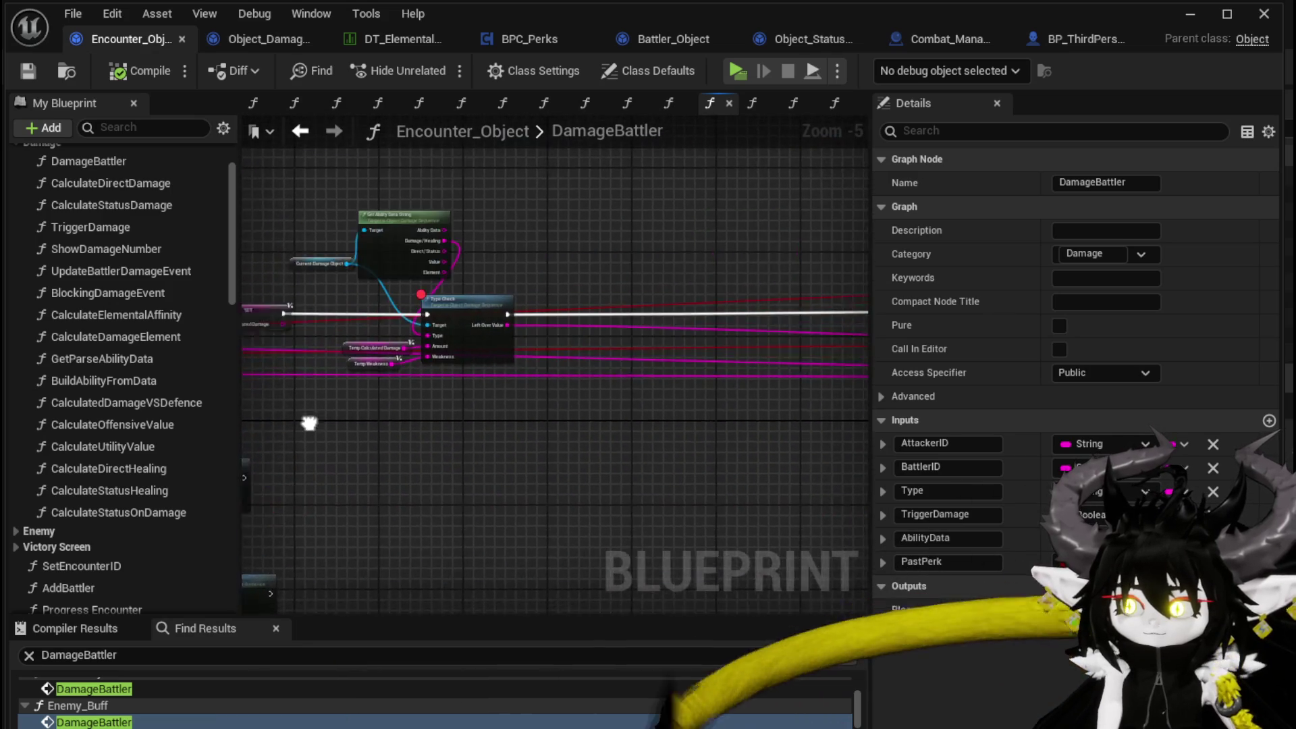
{"action": "scroll", "coordinate": [648, 434], "scroll_direction": "down", "scroll_amount": 2}
{"action": "mouse_move", "coordinate": [398, 456]}
{"action": "left_mouse_down"}
{"action": "mouse_move", "coordinate": [414, 448]}
{"action": "mouse_move", "coordinate": [321, 450]}
{"action": "mouse_move", "coordinate": [470, 461]}
{"action": "mouse_move", "coordinate": [694, 440]}
{"action": "left_mouse_up"}
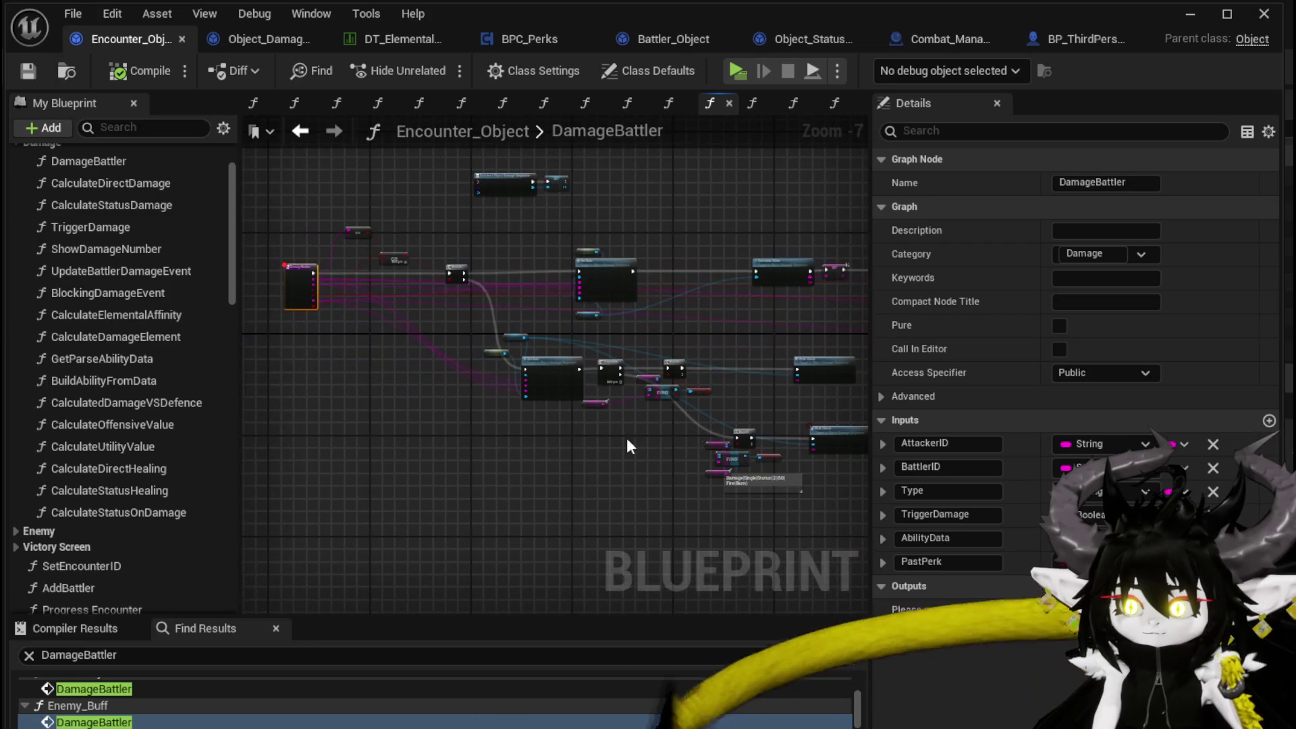
{"action": "scroll", "coordinate": [585, 442], "scroll_direction": "up", "scroll_amount": 1}
{"action": "scroll", "coordinate": [586, 440], "scroll_direction": "up", "scroll_amount": 2}
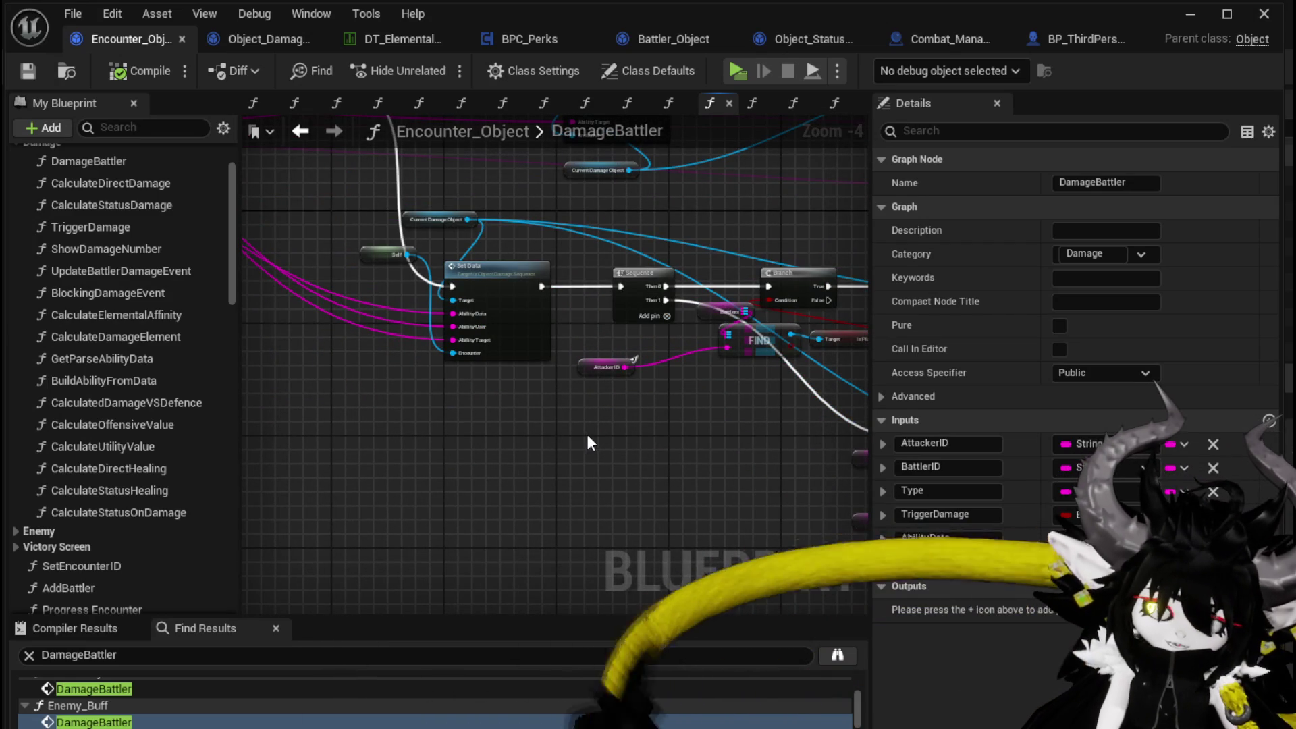
{"action": "left_click_drag", "start_coordinate": [586, 442], "coordinate": [318, 419]}
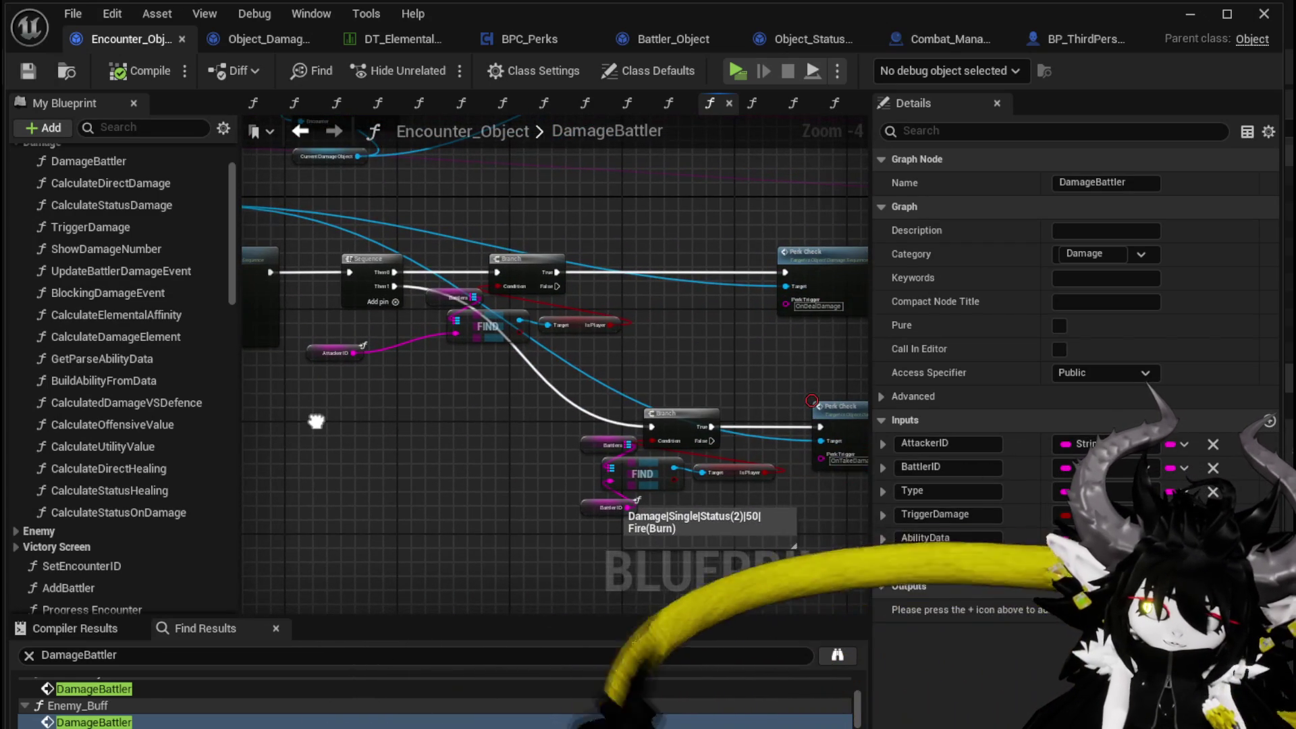
{"action": "mouse_move", "coordinate": [507, 280]}
{"action": "left_mouse_down"}
{"action": "mouse_move", "coordinate": [576, 297]}
{"action": "mouse_move", "coordinate": [600, 438]}
{"action": "left_mouse_up"}
{"action": "left_click_drag", "start_coordinate": [414, 292], "coordinate": [637, 294]}
{"action": "mouse_move", "coordinate": [501, 309]}
{"action": "left_mouse_down"}
{"action": "mouse_move", "coordinate": [499, 393]}
{"action": "mouse_move", "coordinate": [473, 449]}
{"action": "left_mouse_up"}
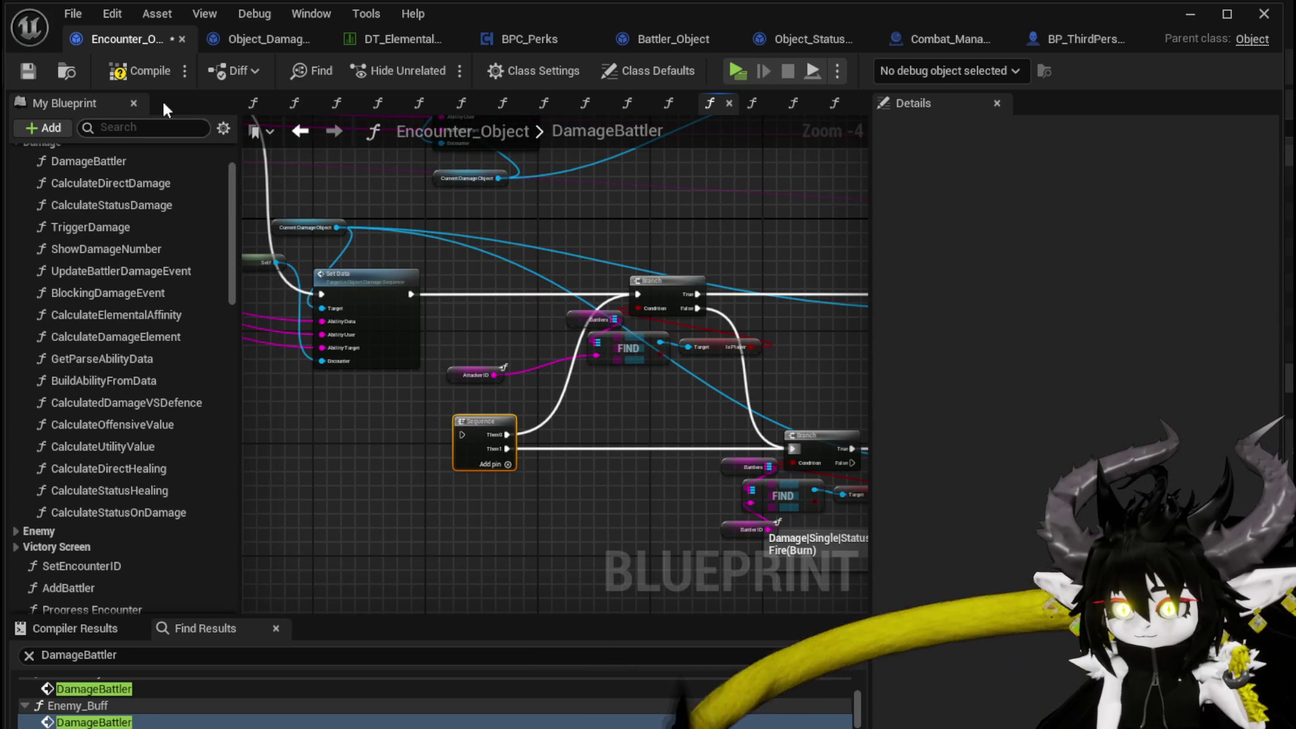
- Save the blueprint and launch a standalone game preview
{"action": "left_click", "coordinate": [30, 68]}
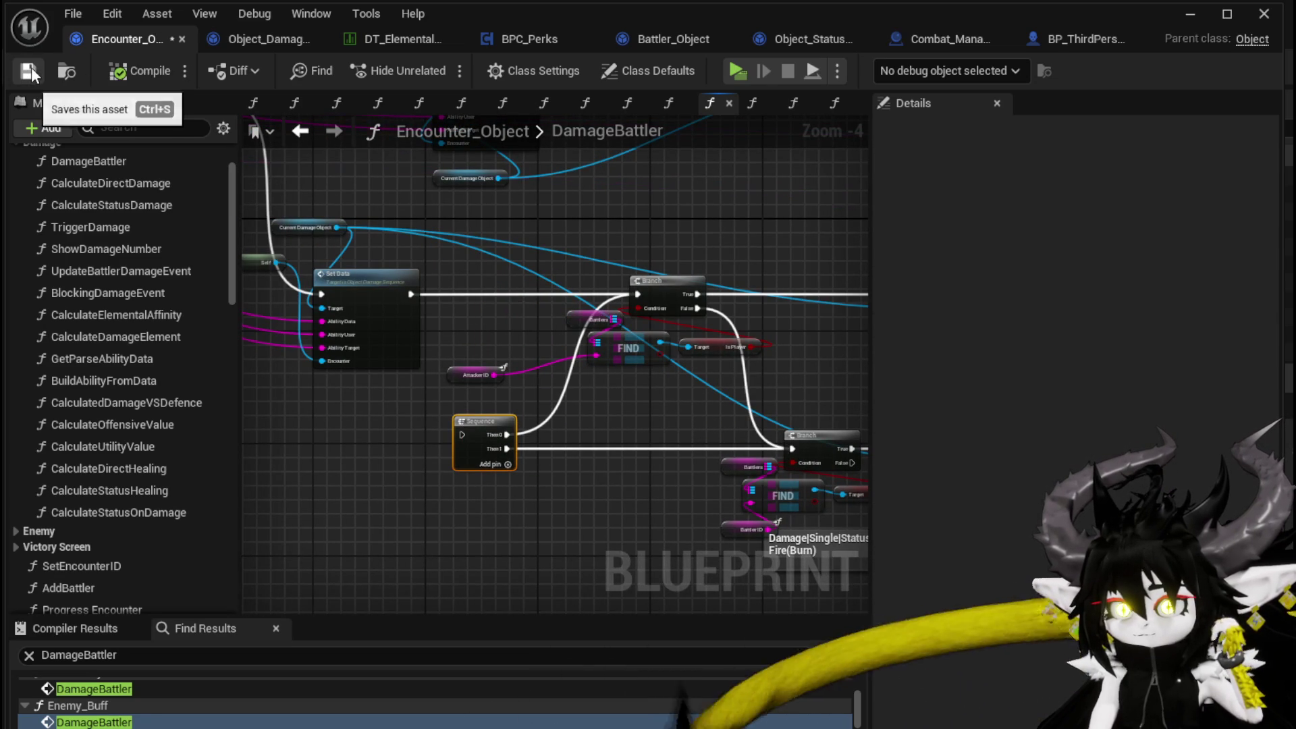
{"action": "left_click", "coordinate": [1190, 14]}
{"action": "left_click", "coordinate": [428, 61]}
- Walk into the red slime to start combat and resume past the DamageBattler and AddStatus breakpoints
{"action": "key", "text": "w"}
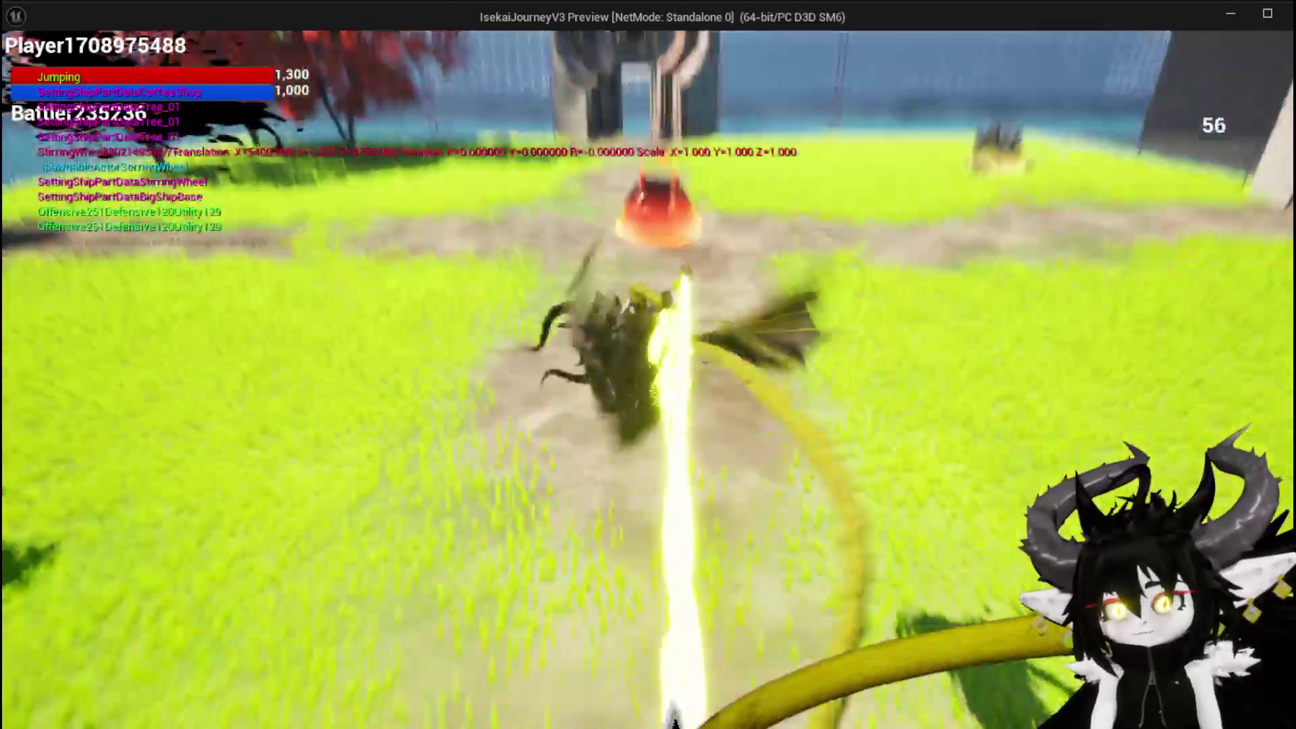
{"action": "key", "text": "w"}
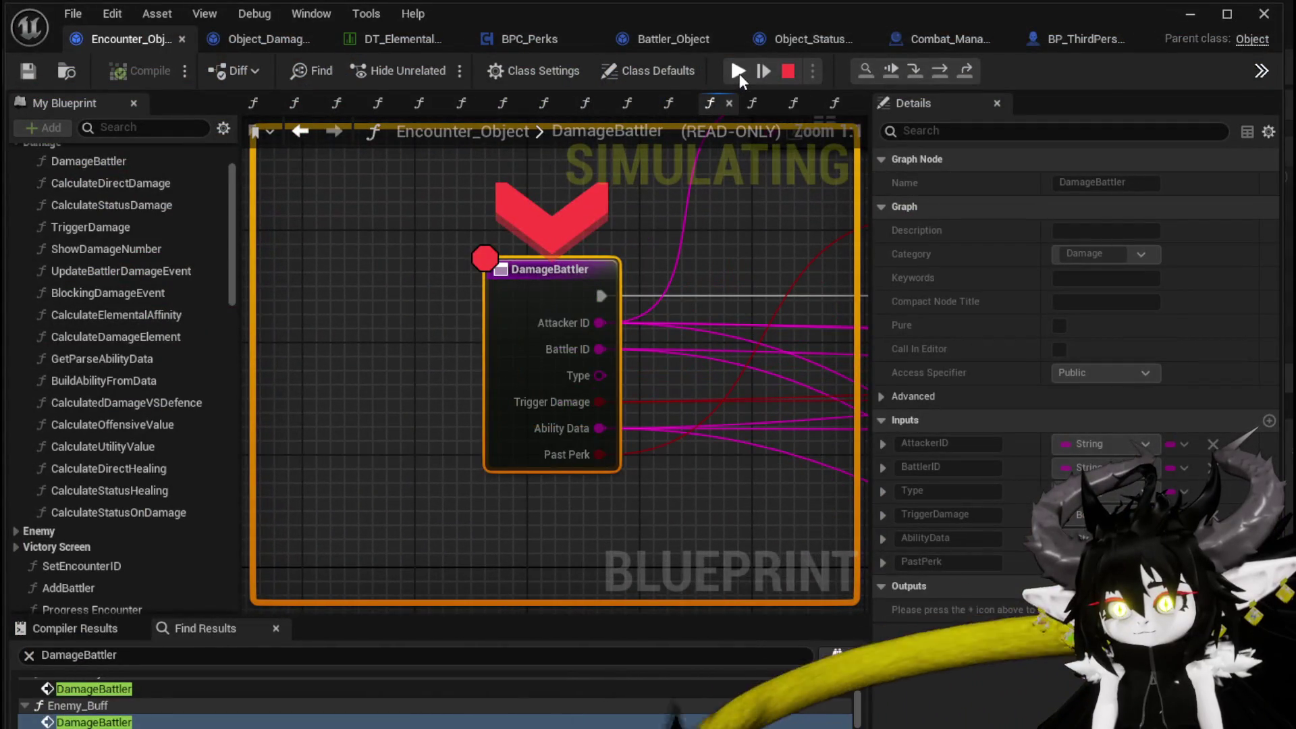
{"action": "left_click", "coordinate": [739, 71]}
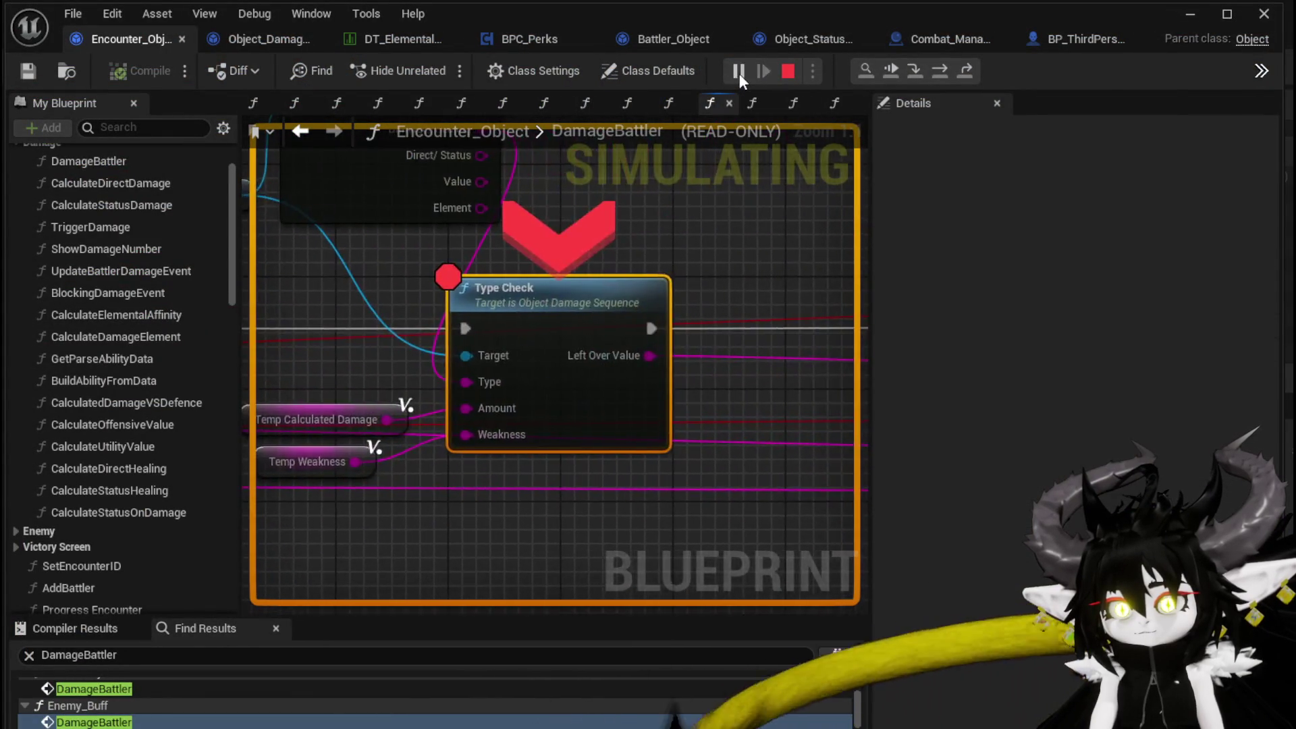
{"action": "left_click", "coordinate": [739, 70]}
{"action": "left_click", "coordinate": [739, 71]}
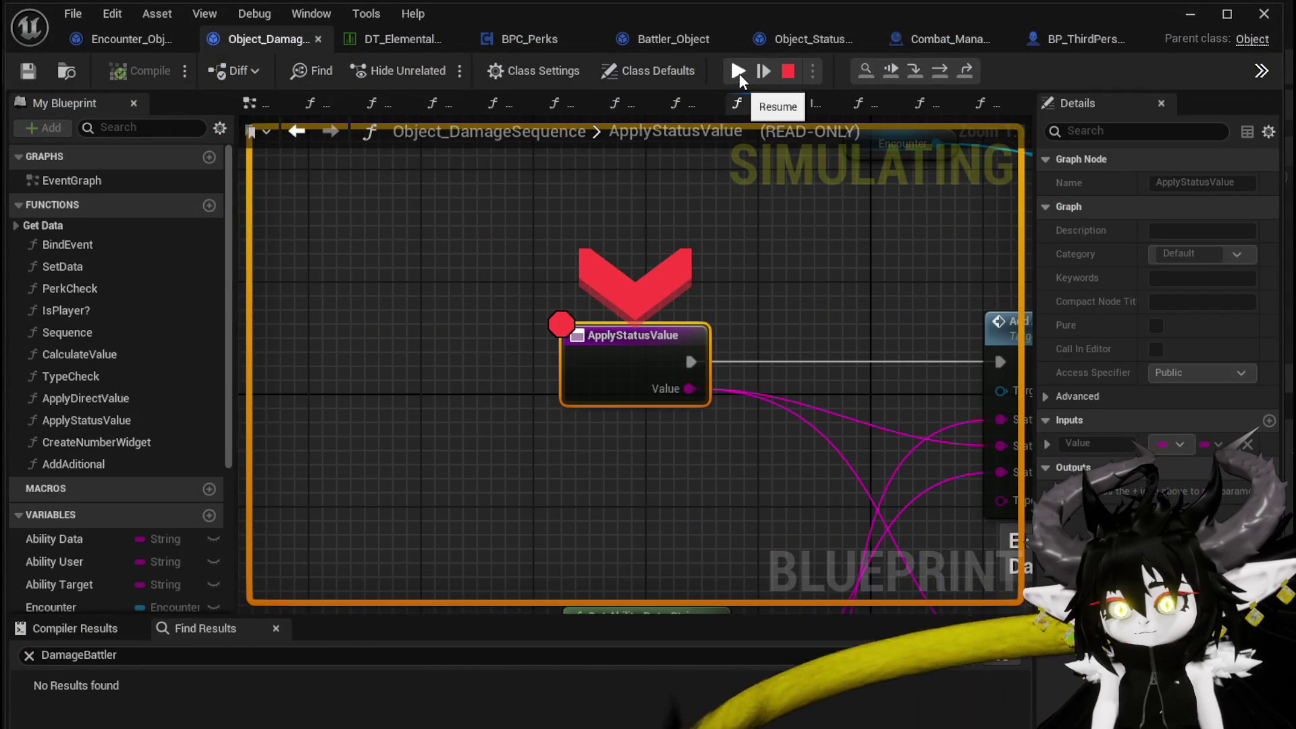
{"action": "left_click", "coordinate": [739, 71]}
{"action": "left_click", "coordinate": [739, 71]}
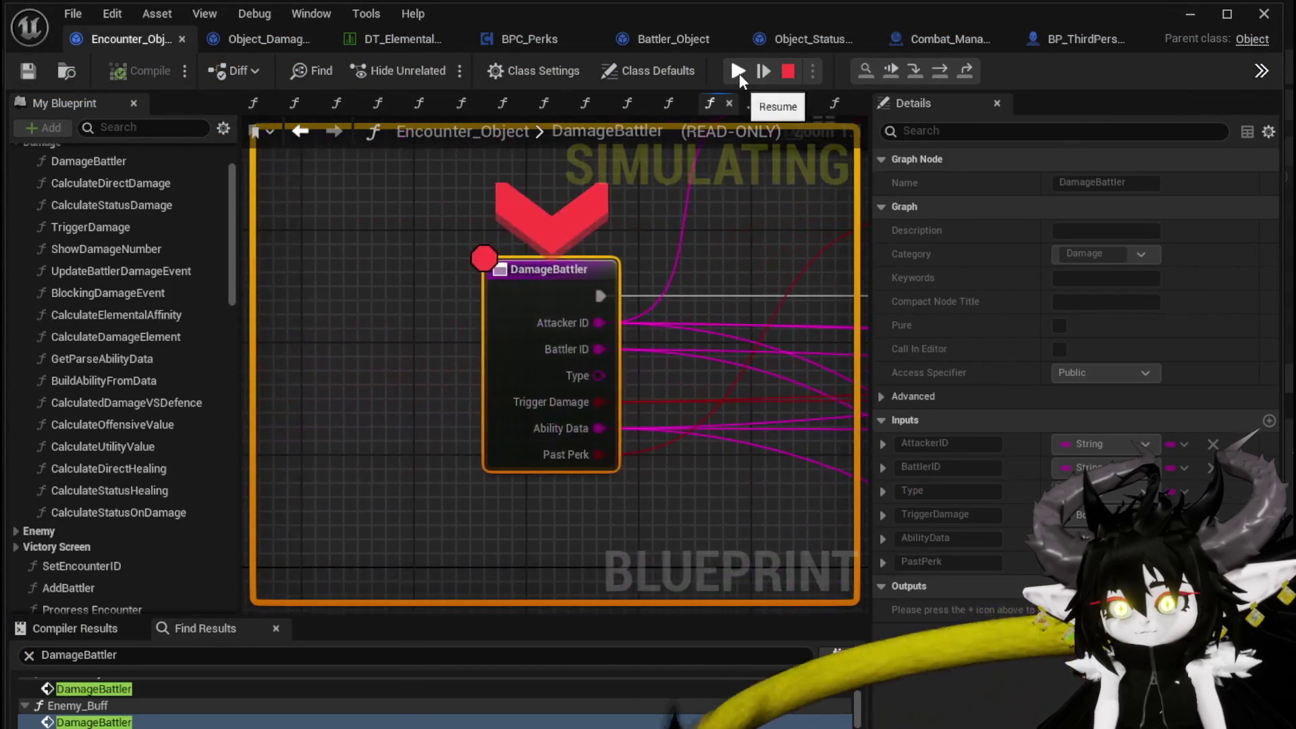
- Keep resuming through the type check, damage and status breakpoints back to the running game
{"action": "left_click", "coordinate": [739, 75]}
{"action": "left_click", "coordinate": [739, 74]}
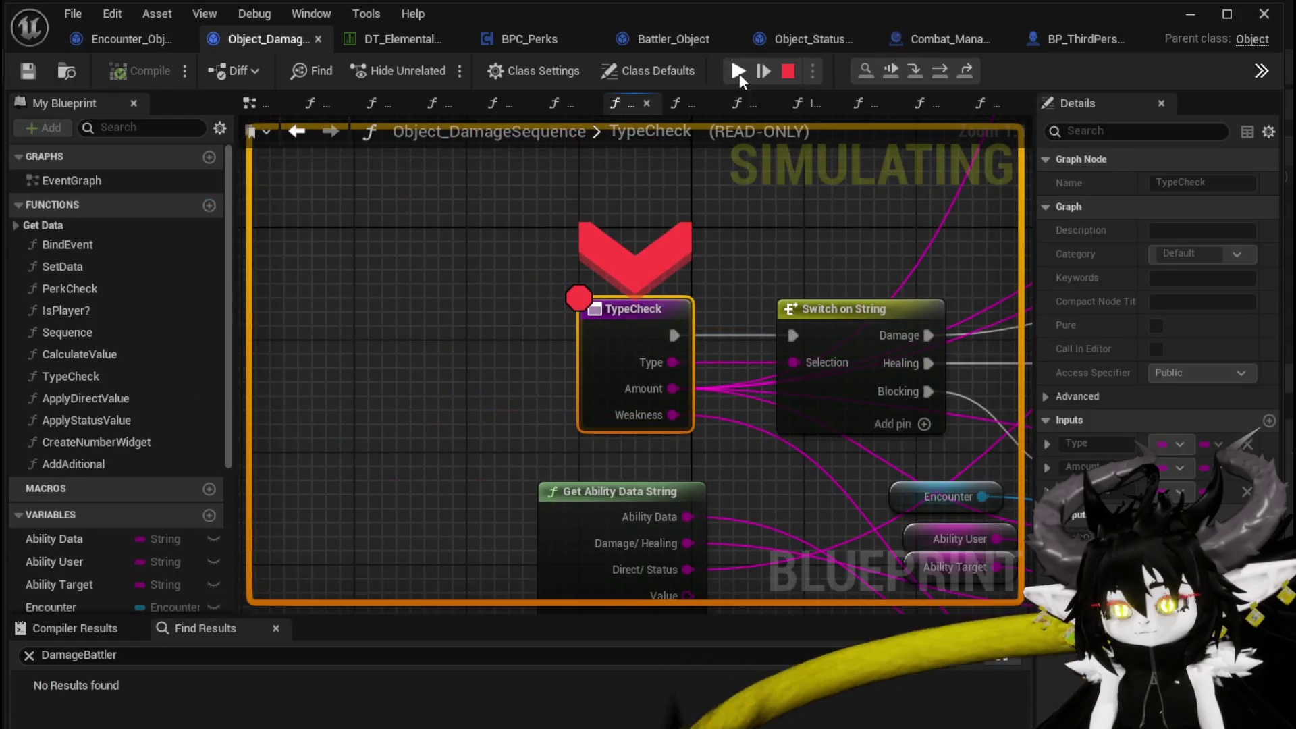
{"action": "left_click", "coordinate": [738, 71]}
{"action": "left_click", "coordinate": [739, 71]}
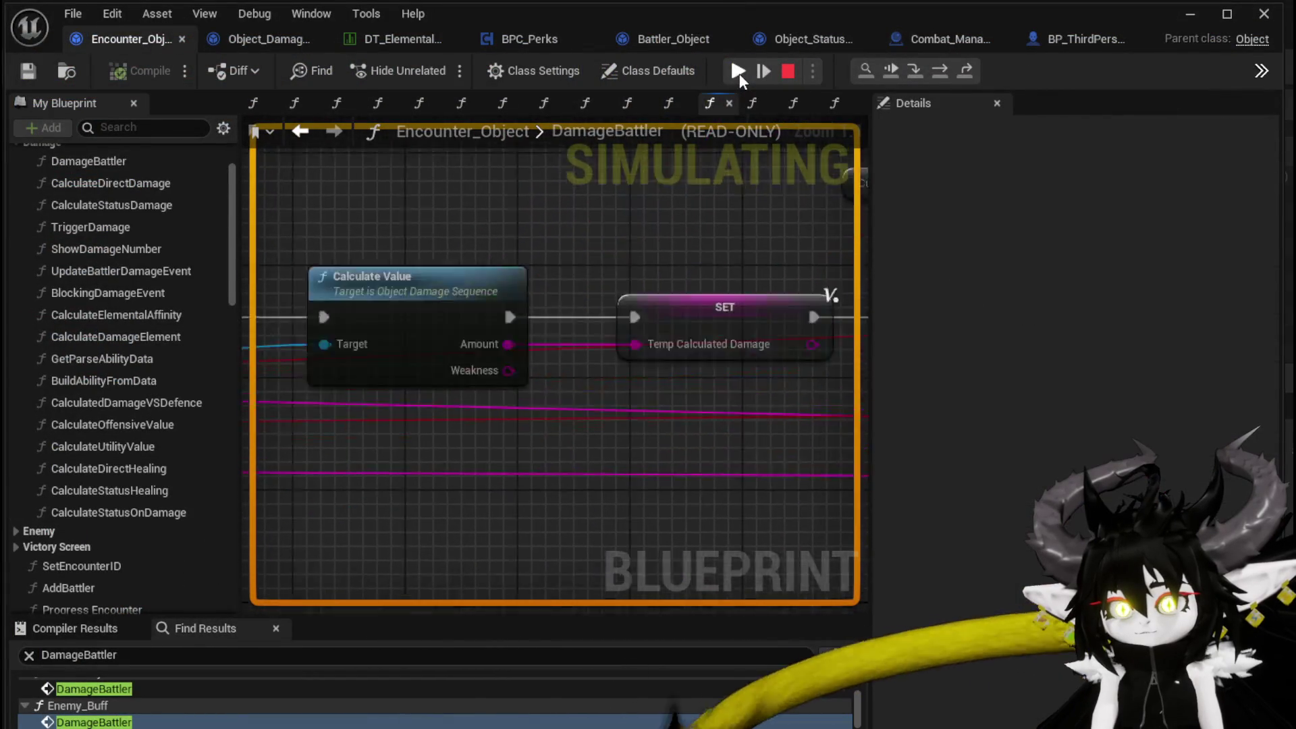
{"action": "left_click", "coordinate": [739, 71]}
{"action": "left_click", "coordinate": [739, 70]}
{"action": "left_click", "coordinate": [739, 71]}
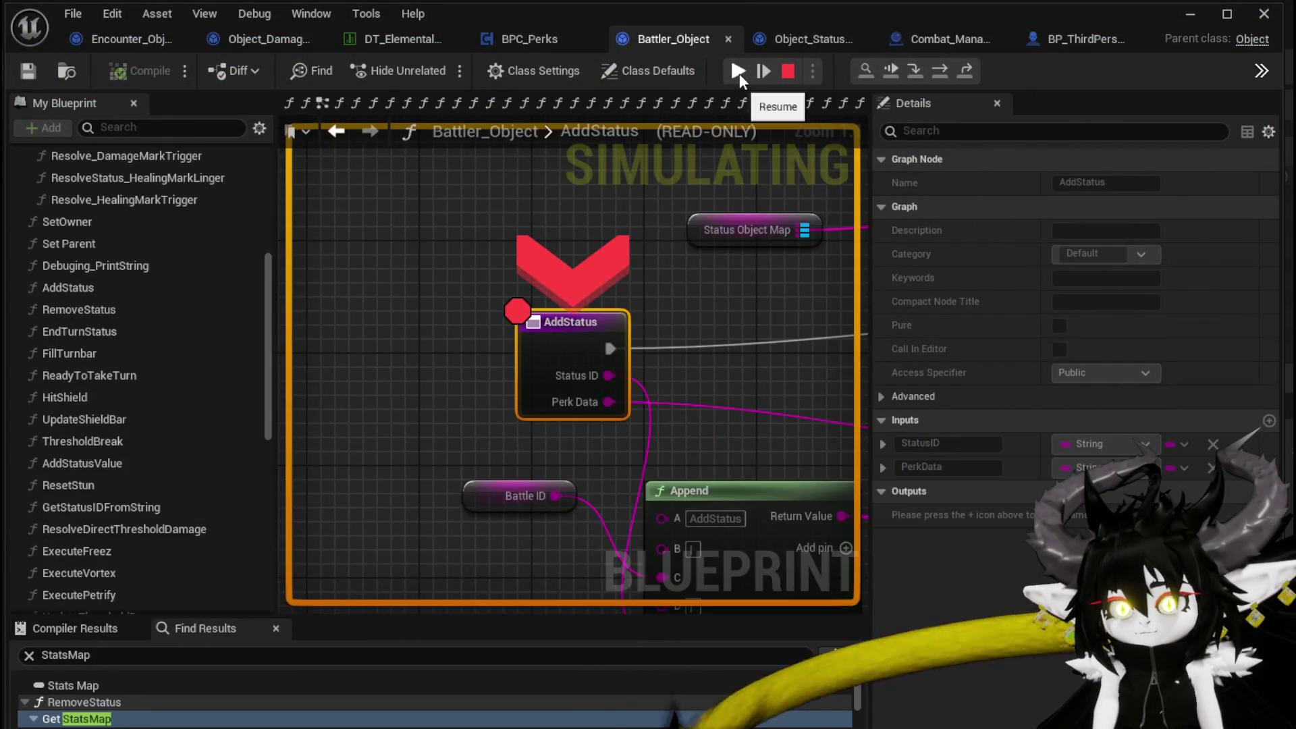
{"action": "left_click", "coordinate": [738, 70]}
{"action": "left_click", "coordinate": [739, 71]}
{"action": "left_click", "coordinate": [739, 71]}
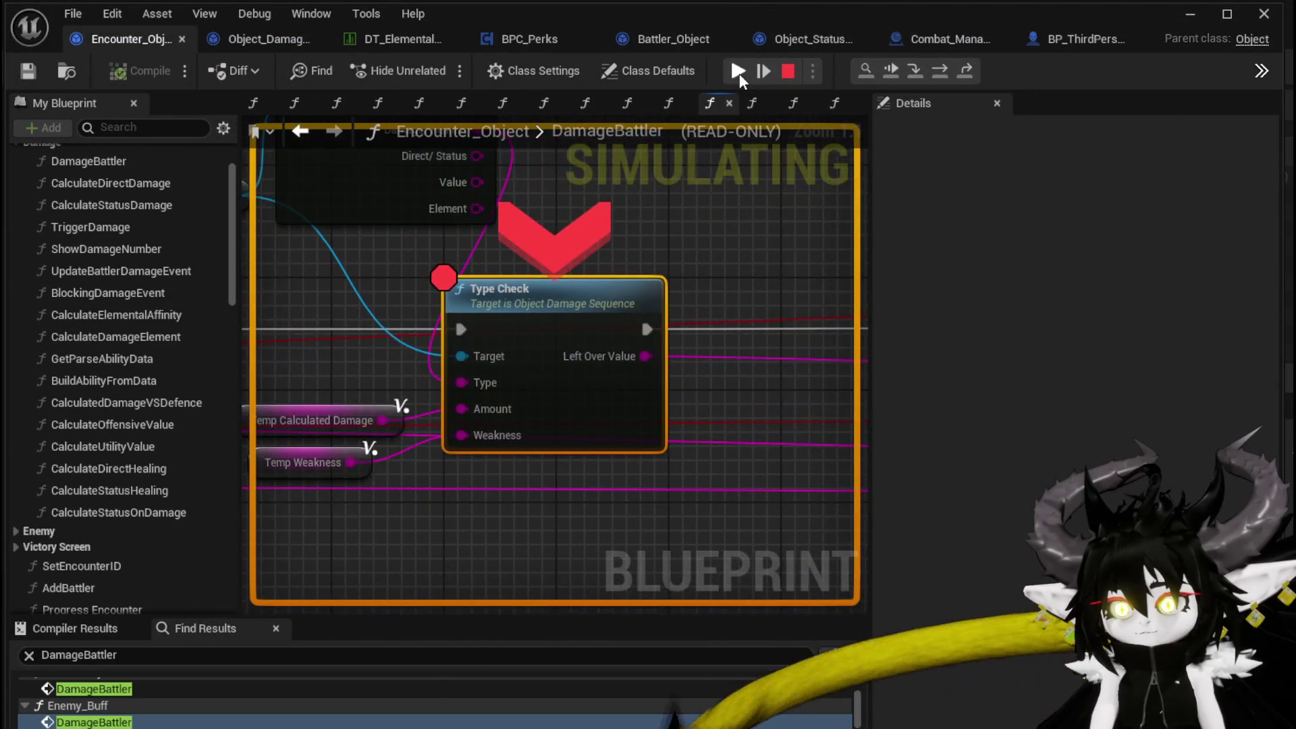
{"action": "left_click", "coordinate": [738, 74]}
{"action": "left_click", "coordinate": [739, 75]}
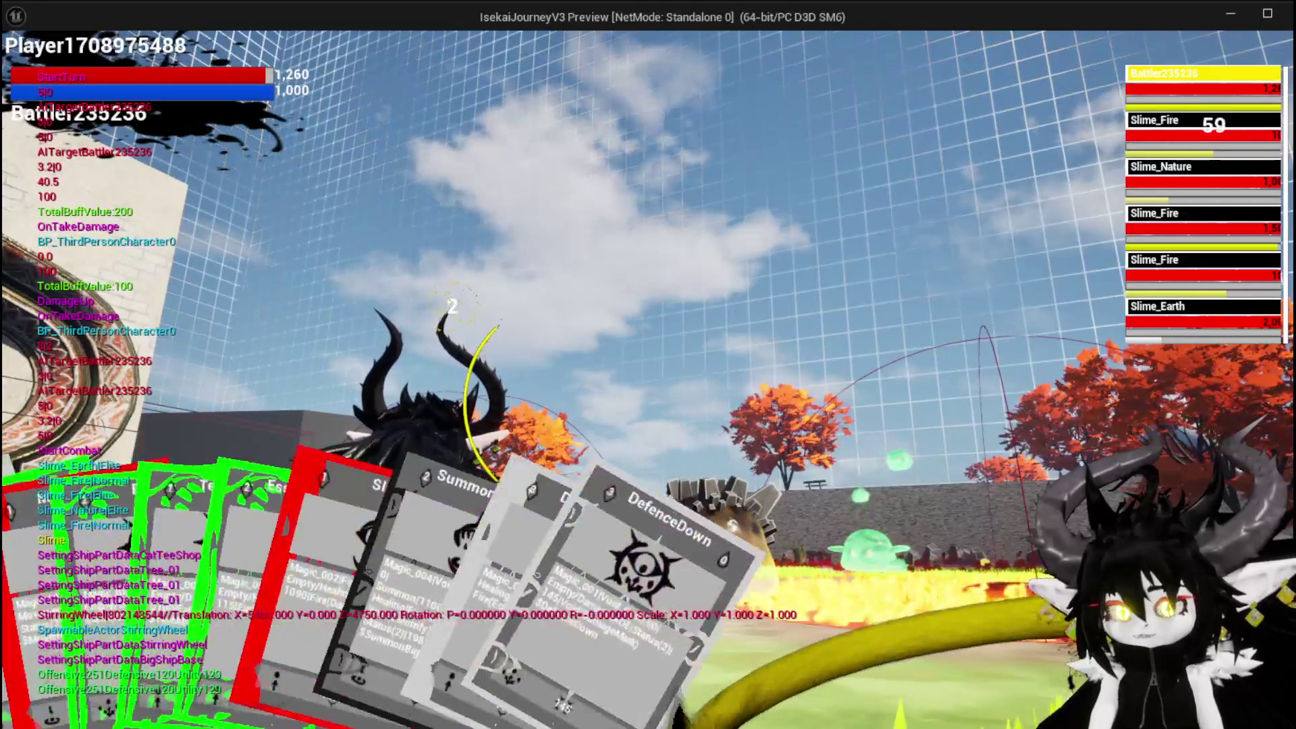
- Play the EssenceDrain card from the hand
{"action": "mouse_move", "coordinate": [444, 537]}
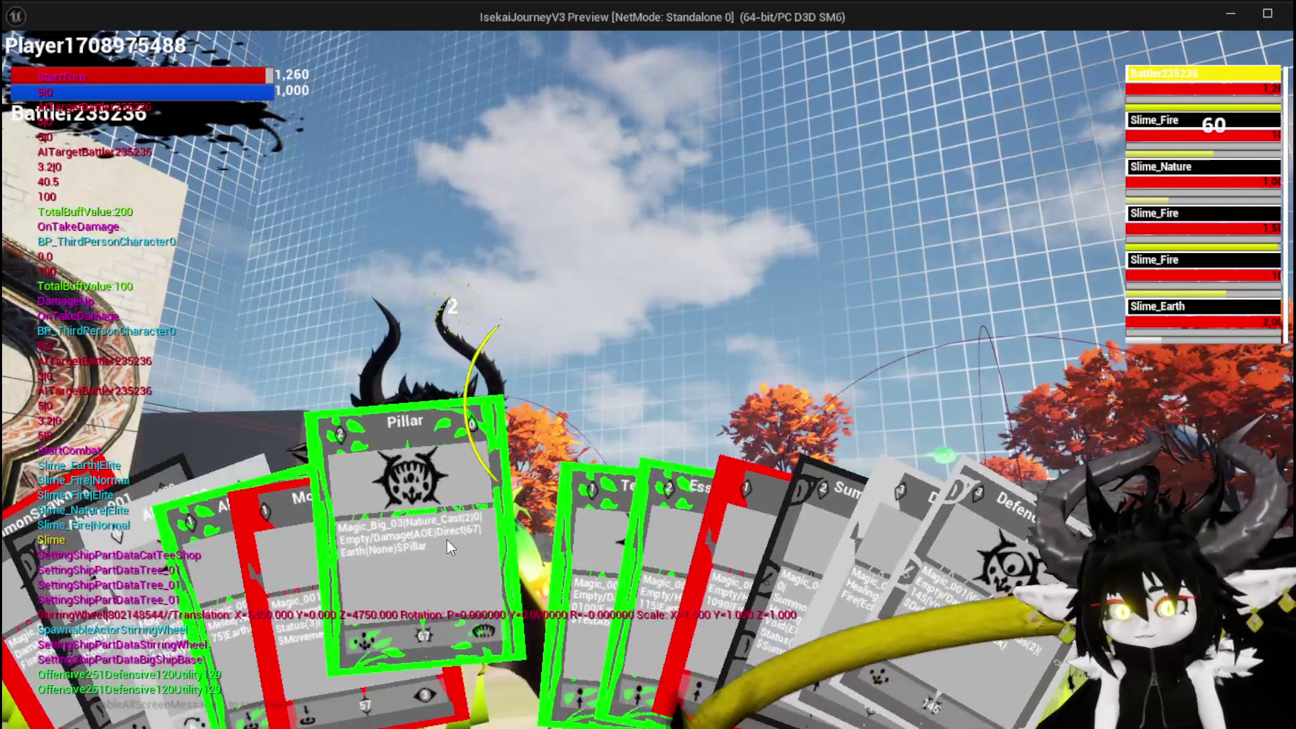
{"action": "mouse_move", "coordinate": [570, 541]}
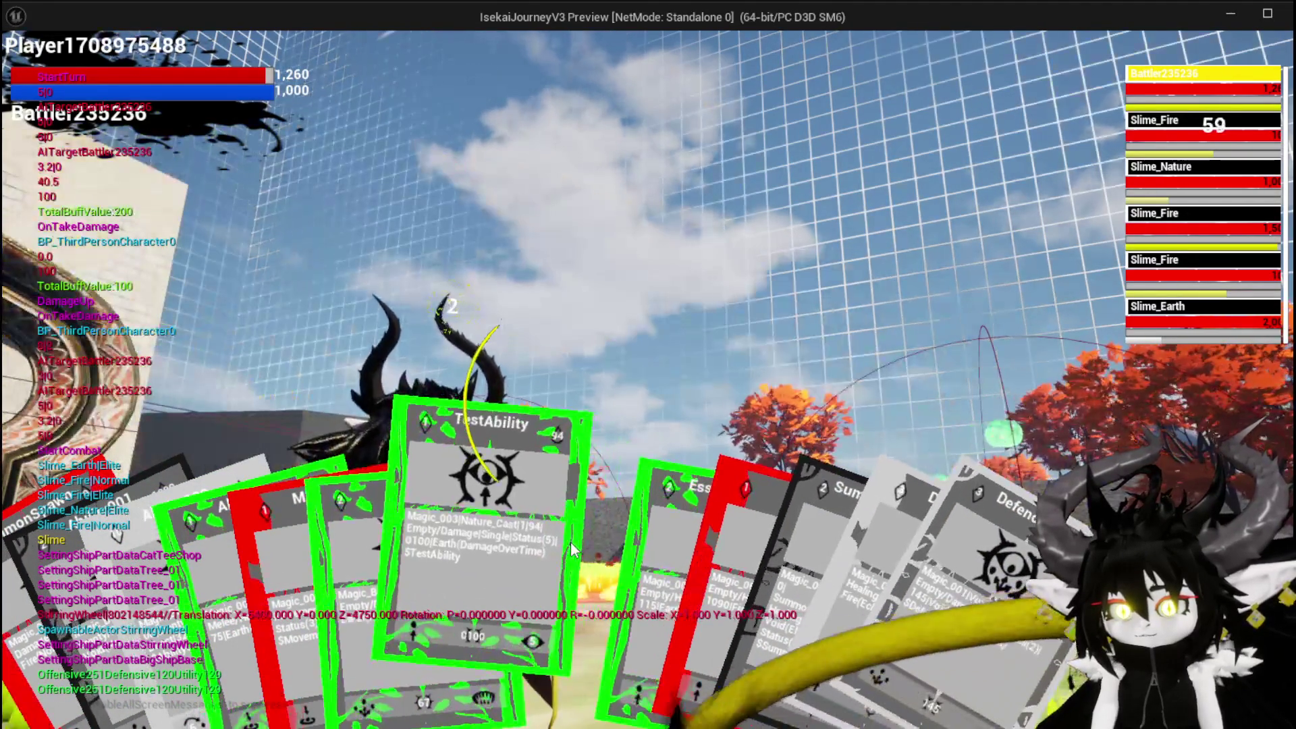
{"action": "mouse_move", "coordinate": [628, 546]}
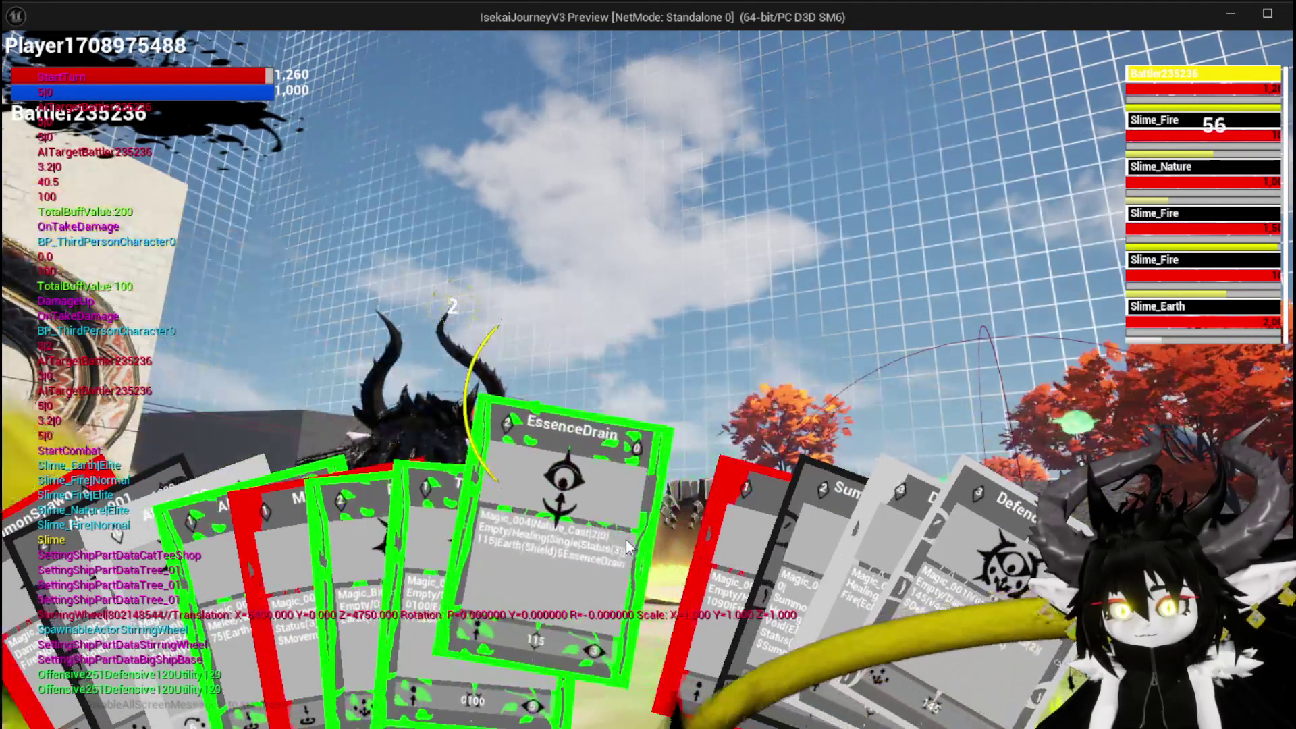
{"action": "mouse_move", "coordinate": [294, 555]}
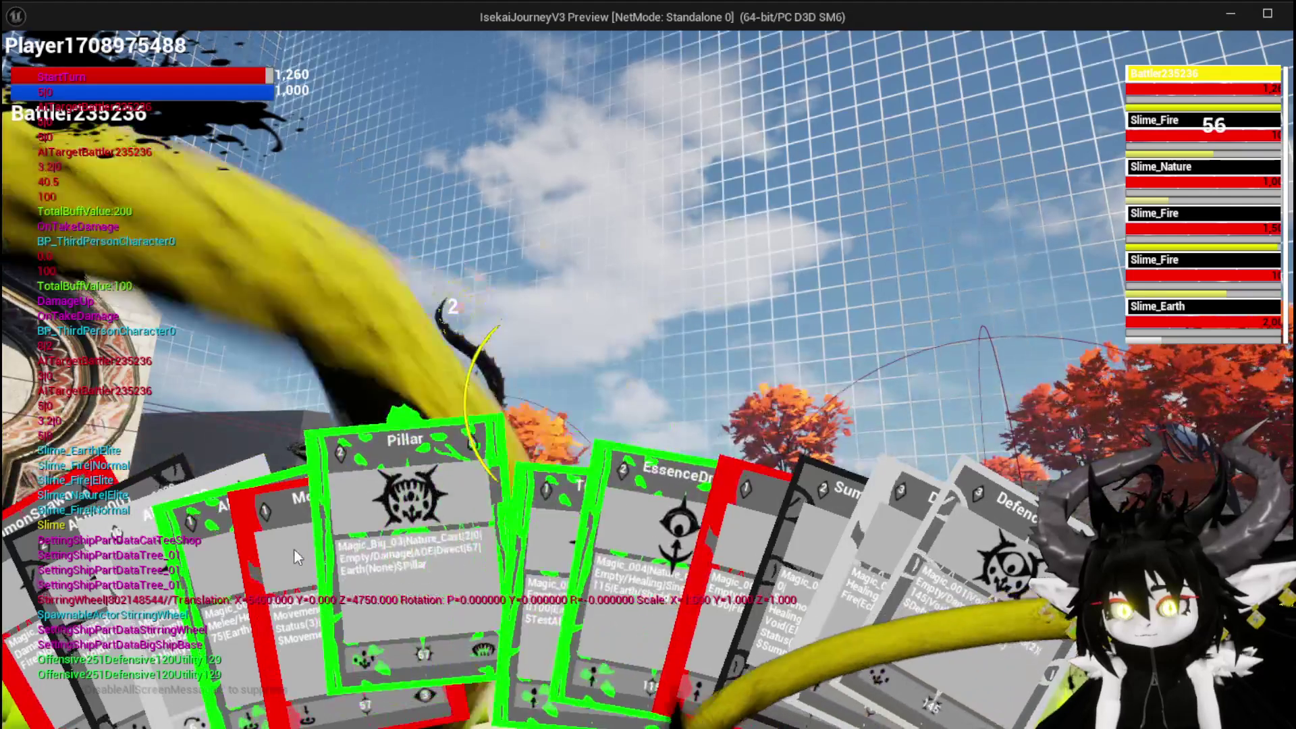
{"action": "left_click", "coordinate": [638, 545]}
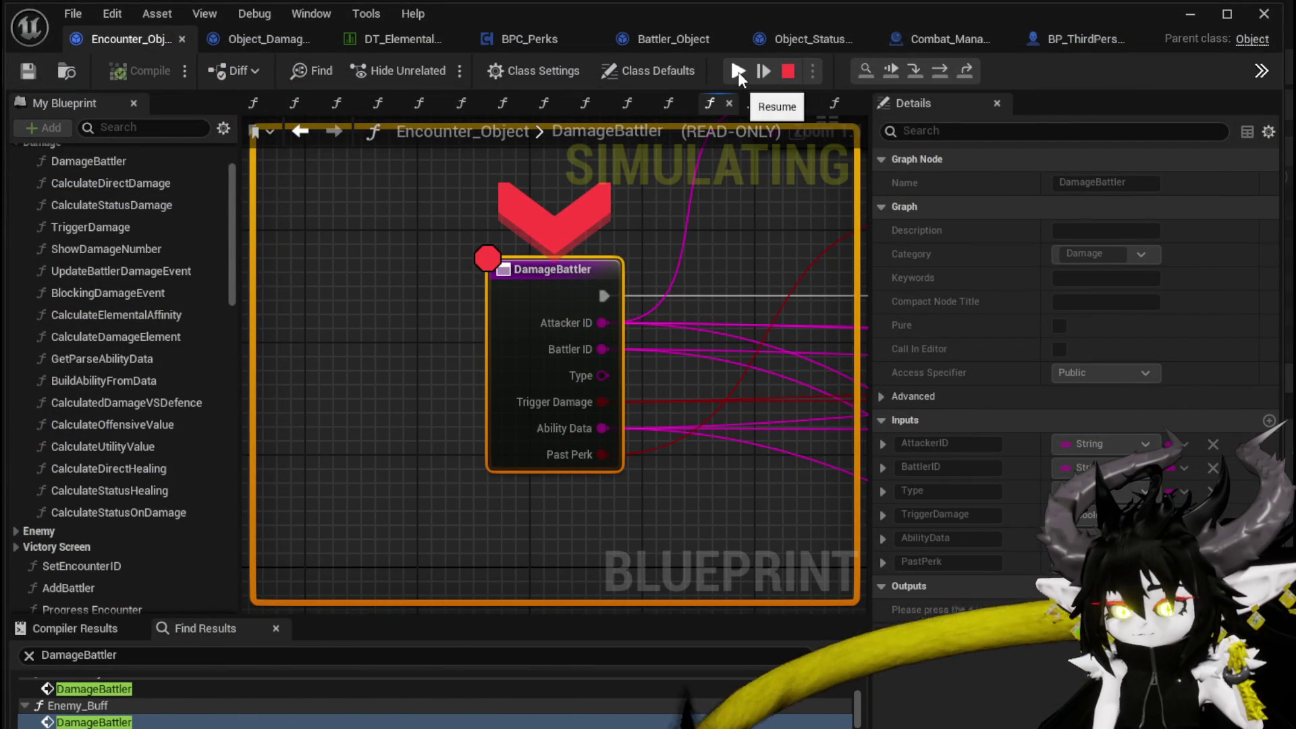
- Resume past the DamageBattler, TypeCheck and status breakpoints and bring up the in-game menu
{"action": "left_click", "coordinate": [738, 71]}
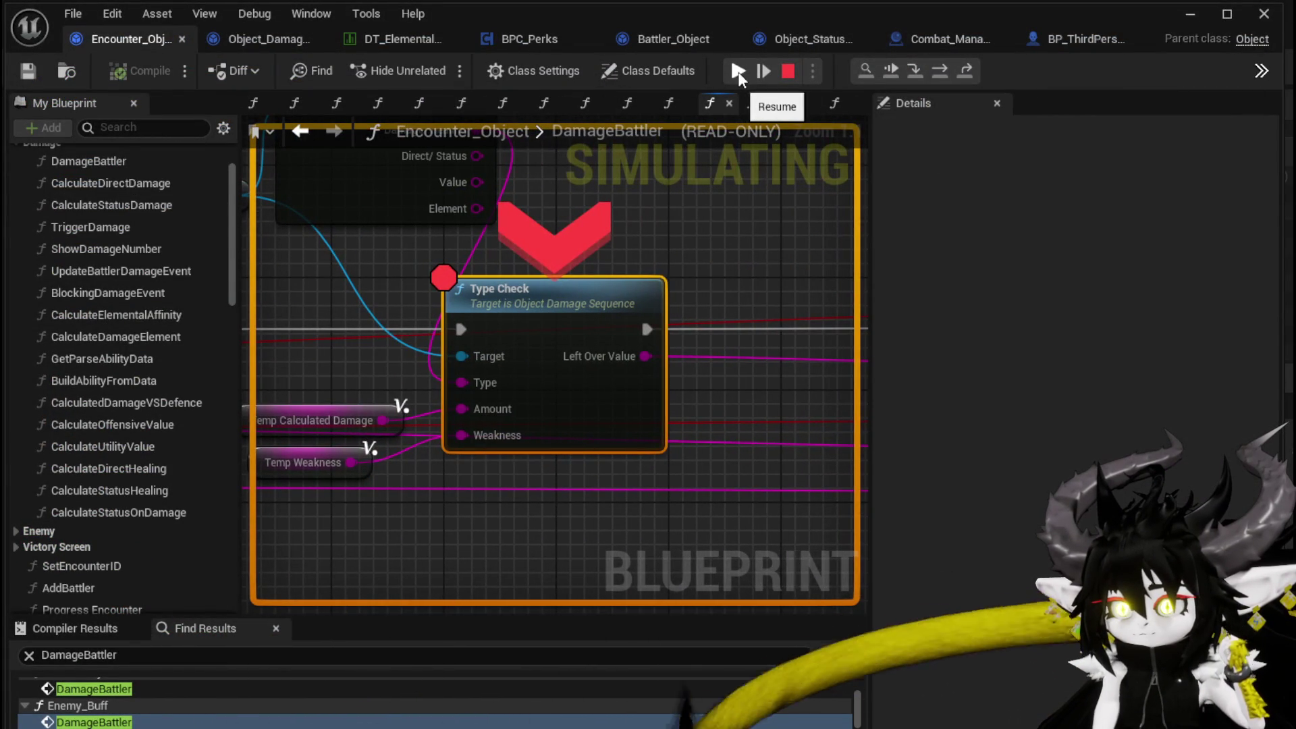
{"action": "left_click", "coordinate": [738, 72]}
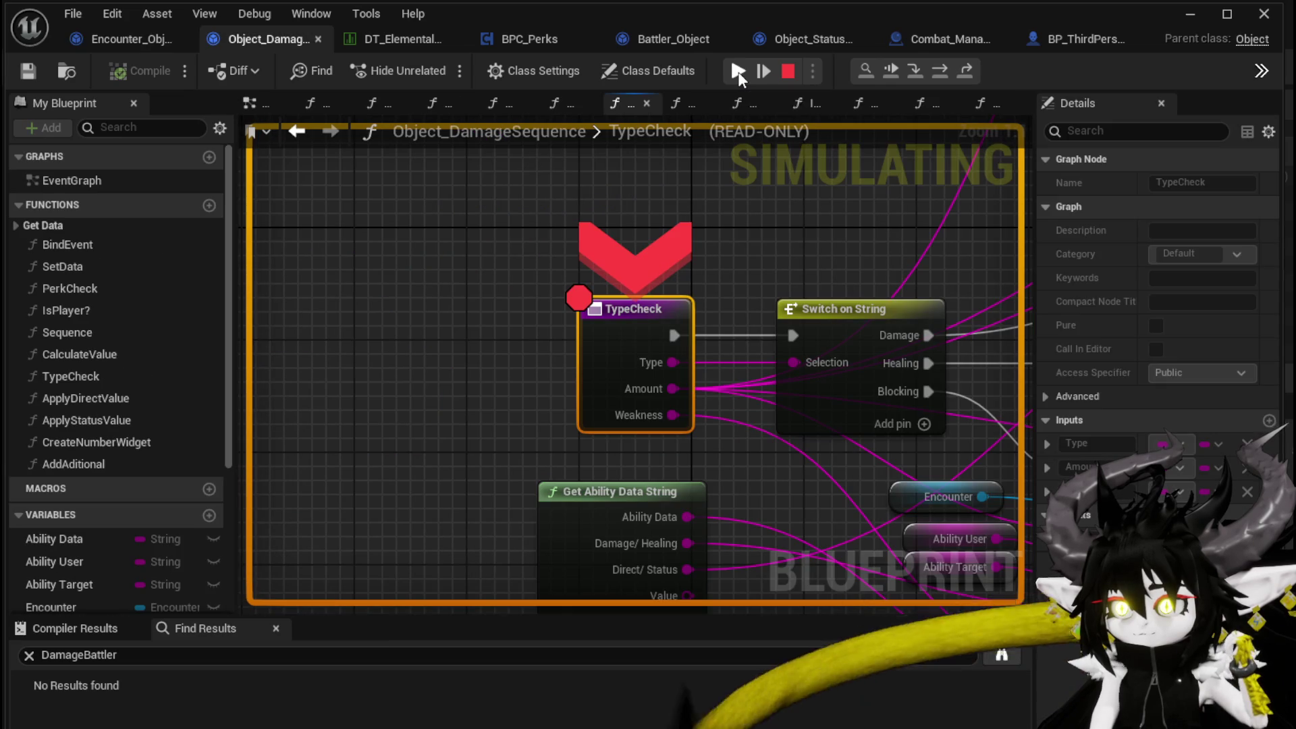
{"action": "left_click", "coordinate": [738, 72]}
{"action": "left_click", "coordinate": [738, 71]}
{"action": "left_click", "coordinate": [738, 71]}
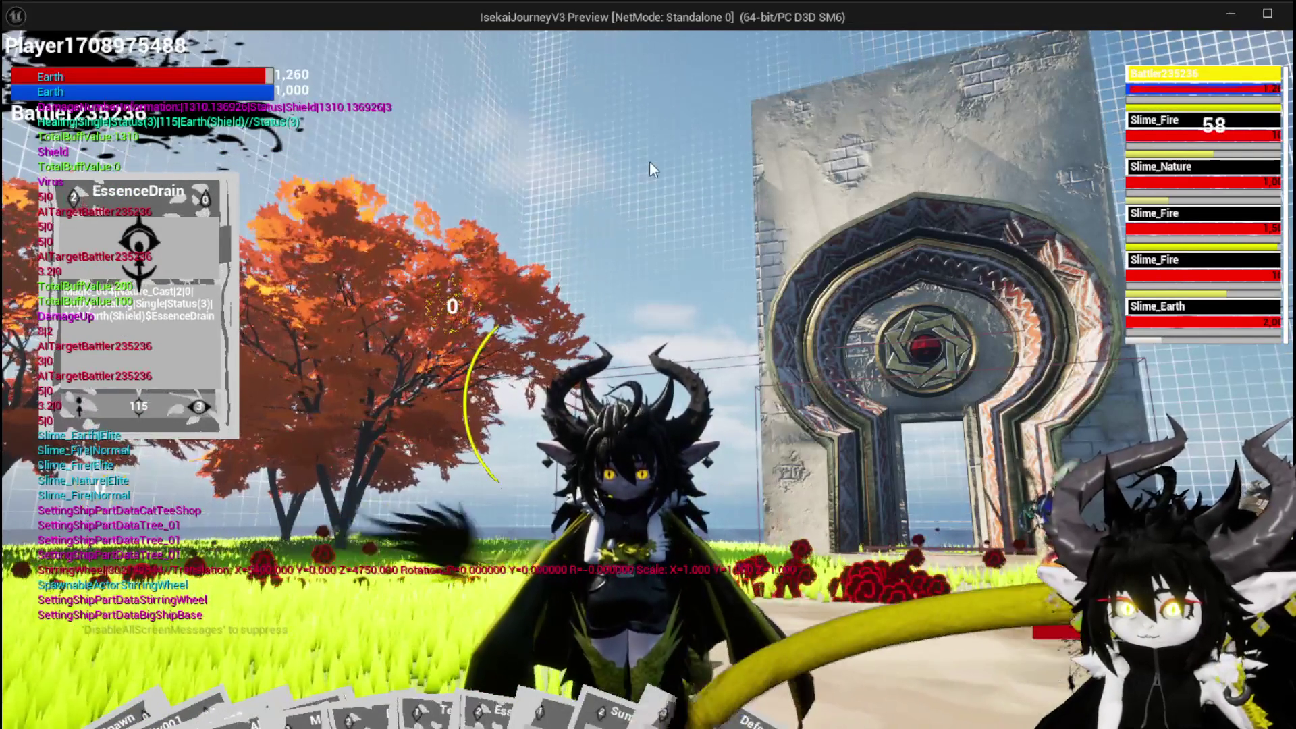
{"action": "key", "text": "Tab"}
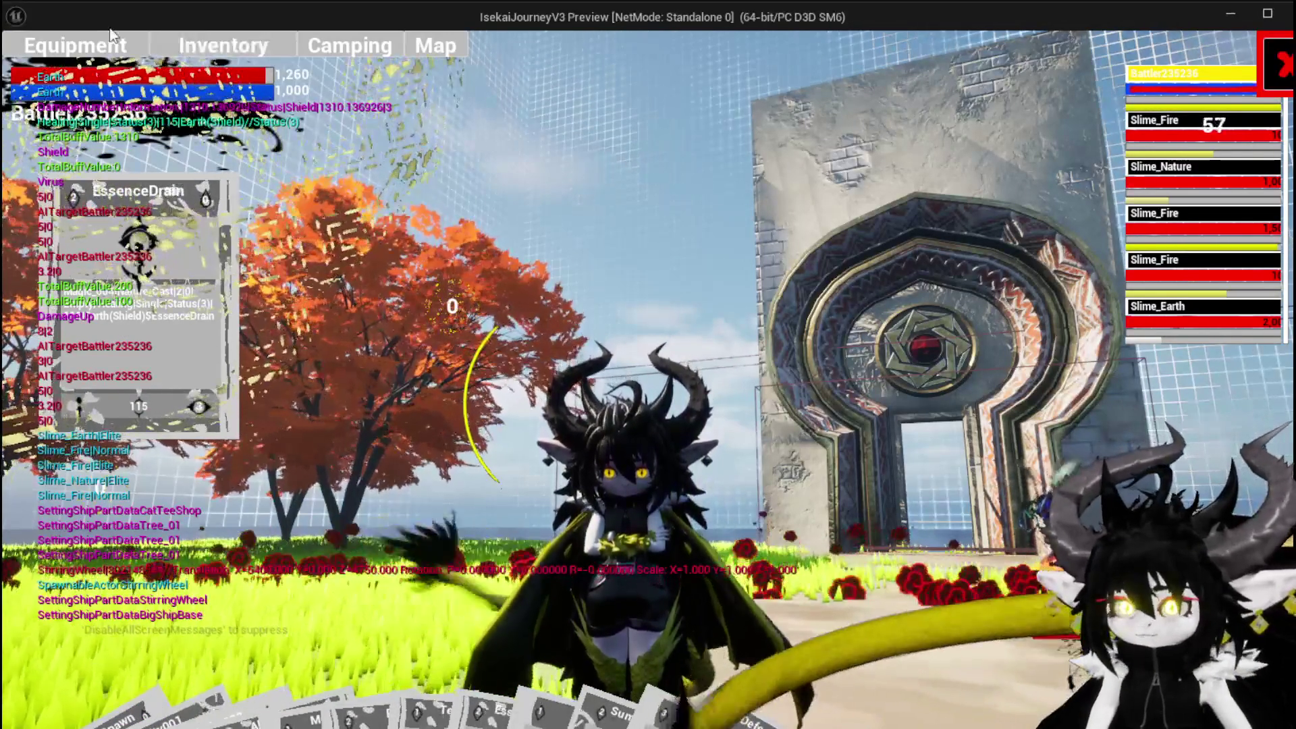
- Review the equipment stats and perks, close the panel, and cast EssenceDrain a second time
{"action": "left_click", "coordinate": [99, 47]}
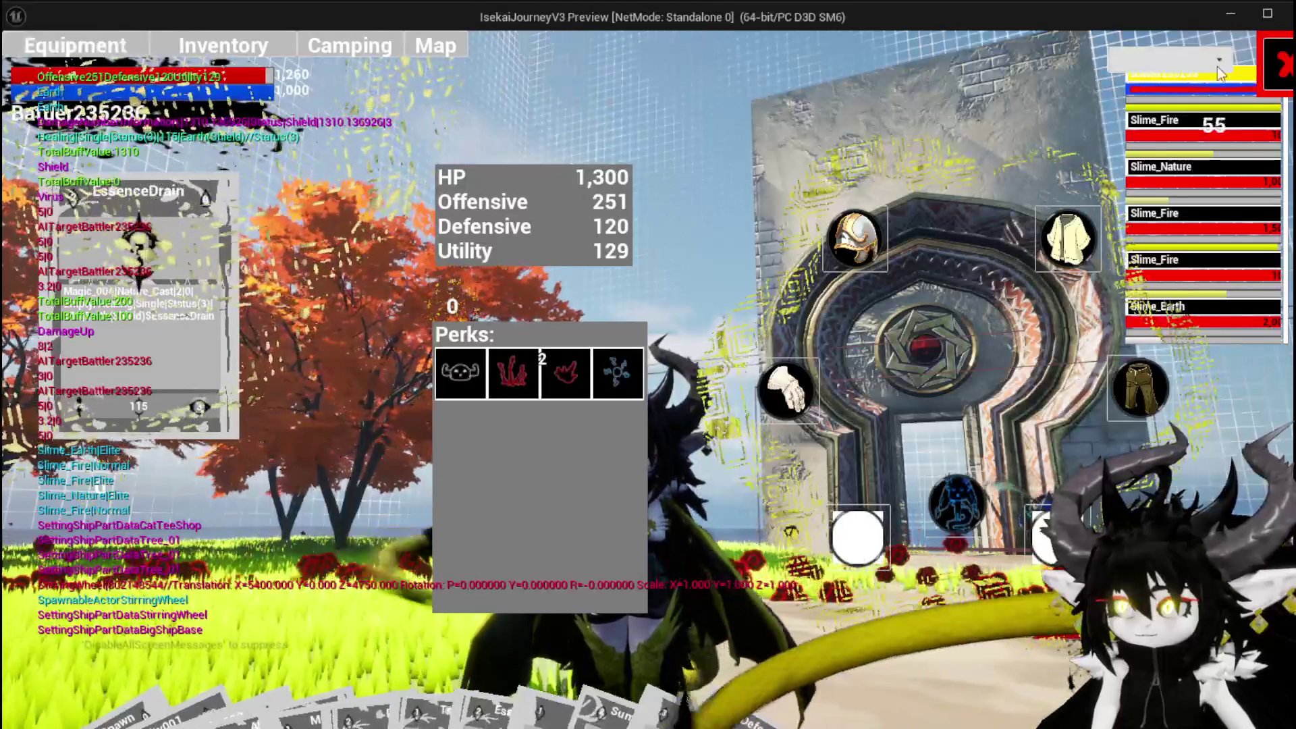
{"action": "left_click", "coordinate": [1278, 65]}
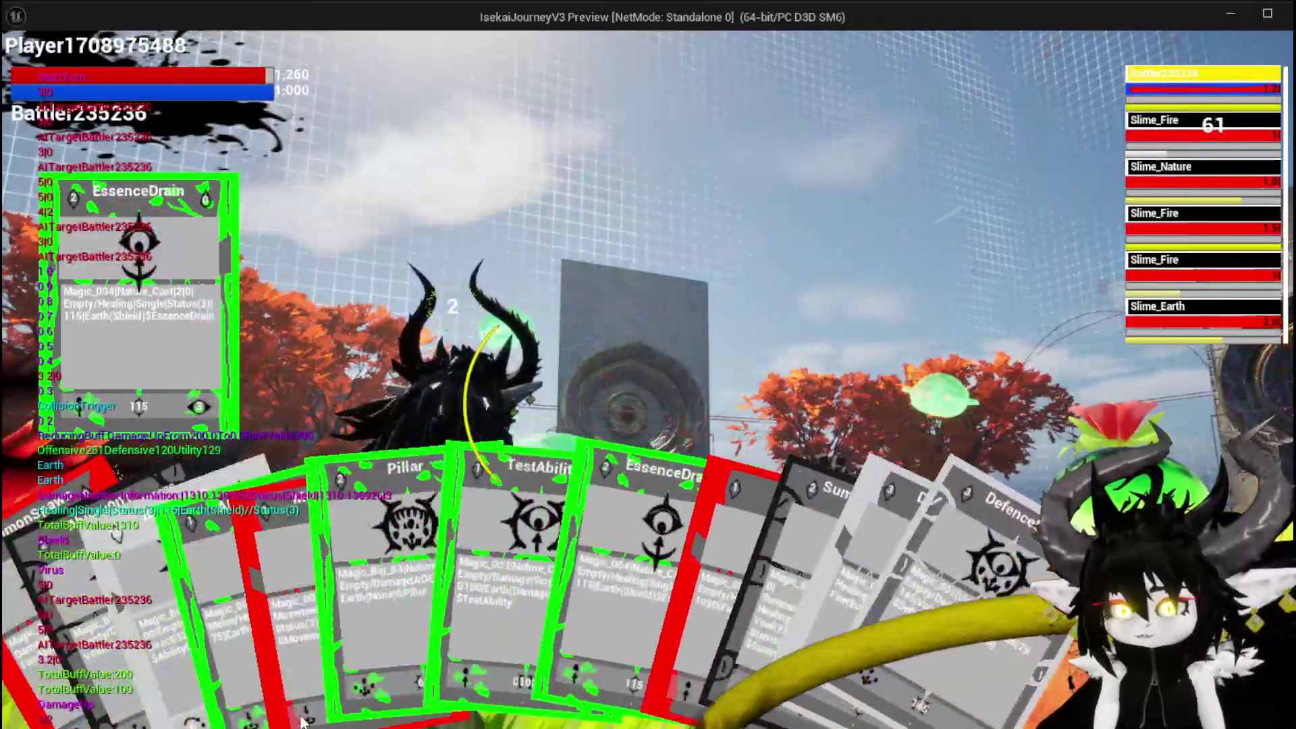
{"action": "mouse_move", "coordinate": [295, 629]}
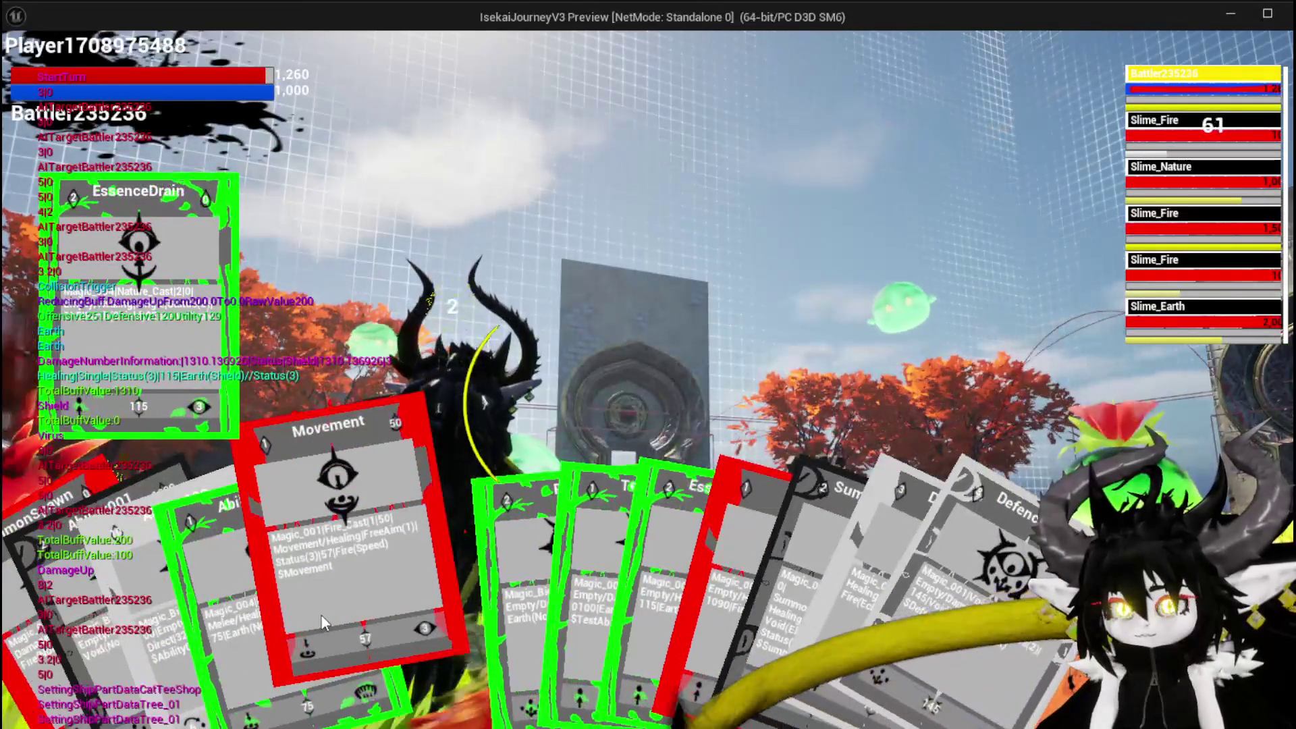
{"action": "mouse_move", "coordinate": [618, 589]}
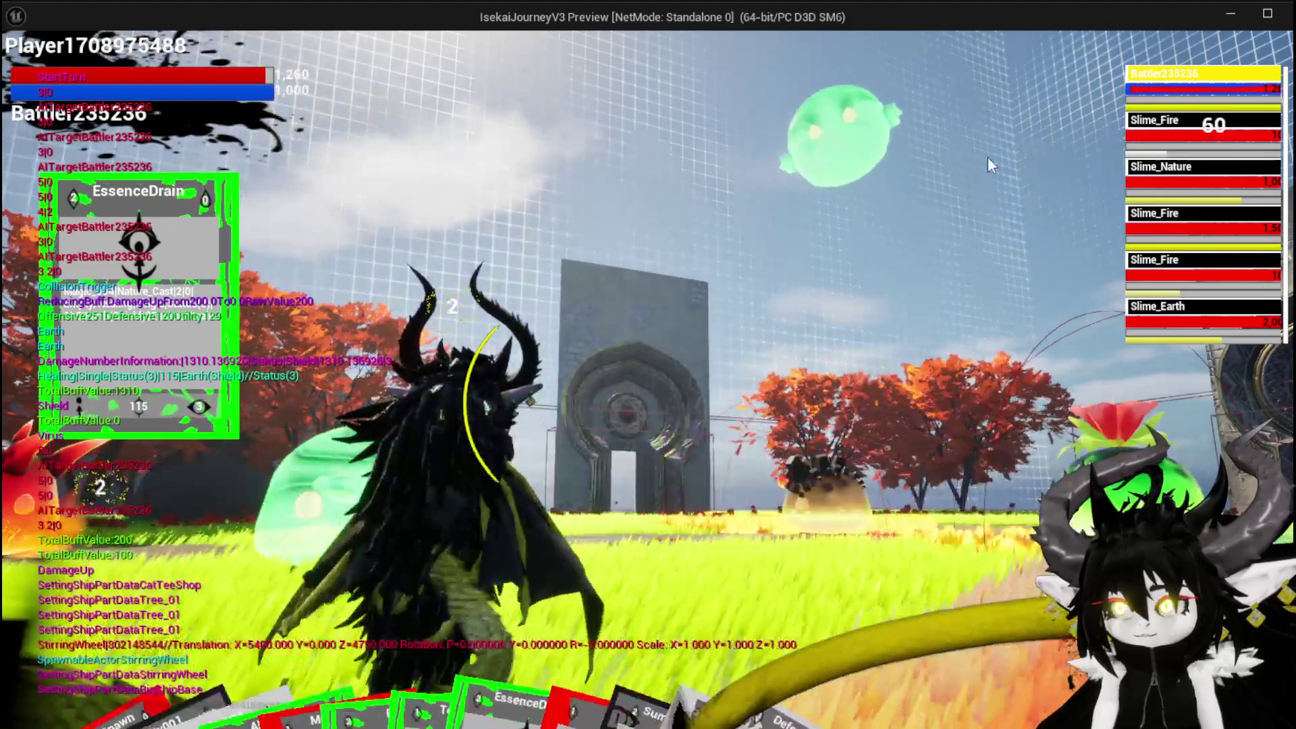
{"action": "mouse_move", "coordinate": [559, 721]}
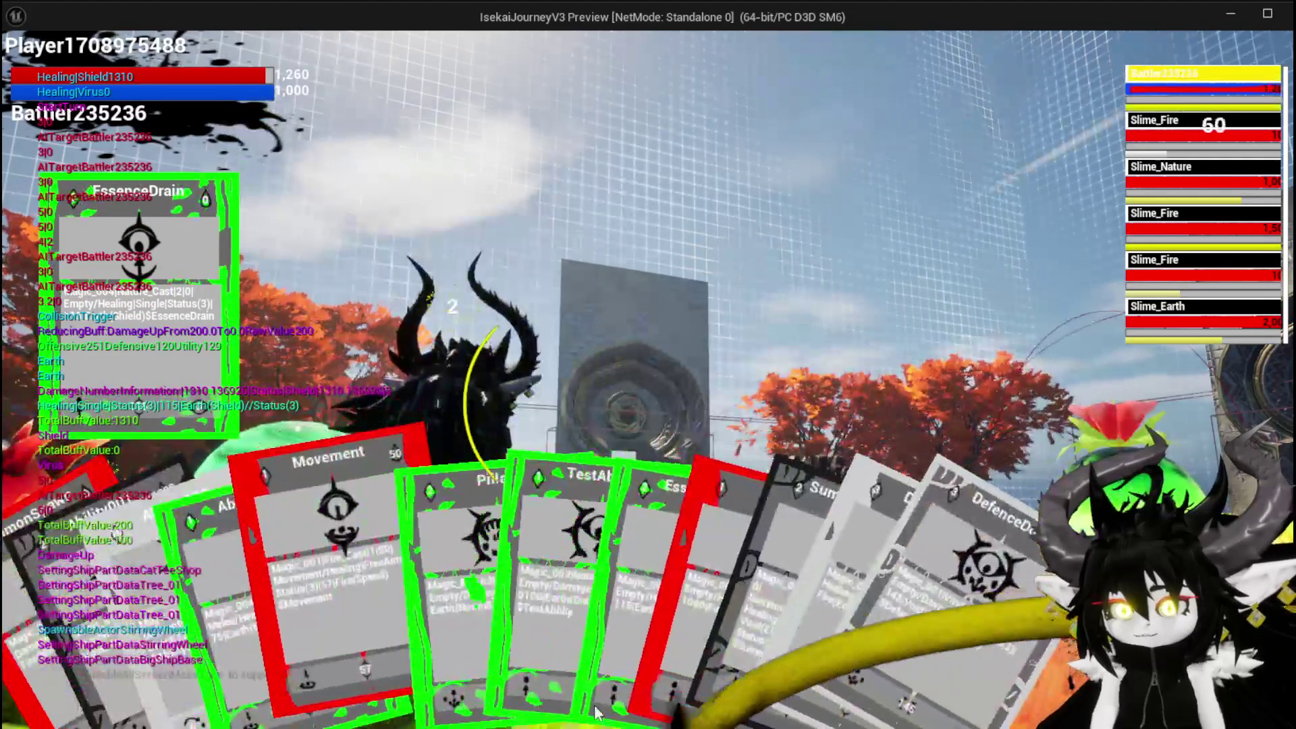
{"action": "left_click", "coordinate": [566, 620]}
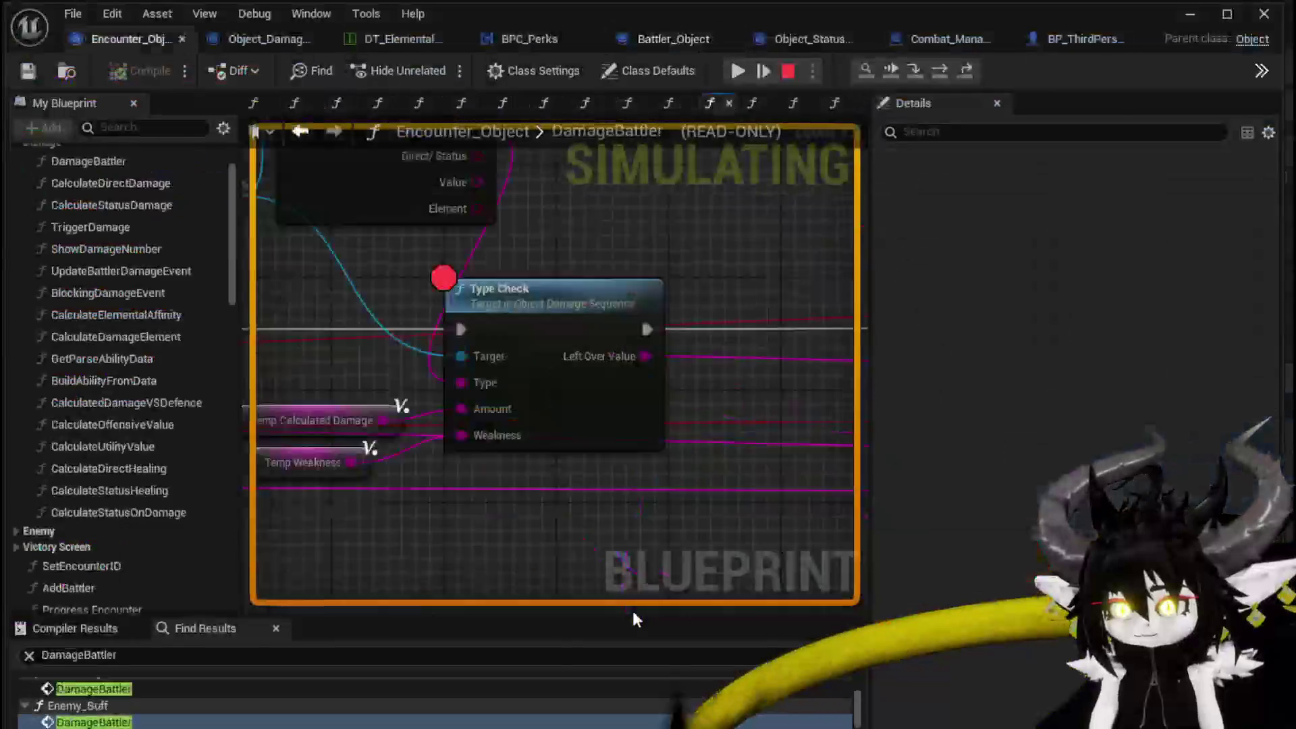
- Resume through the DamageBattler, TypeCheck, ApplyStatusValue and AddStatus breakpoints, then stop the play session
{"action": "left_click", "coordinate": [739, 75]}
{"action": "left_click", "coordinate": [739, 74]}
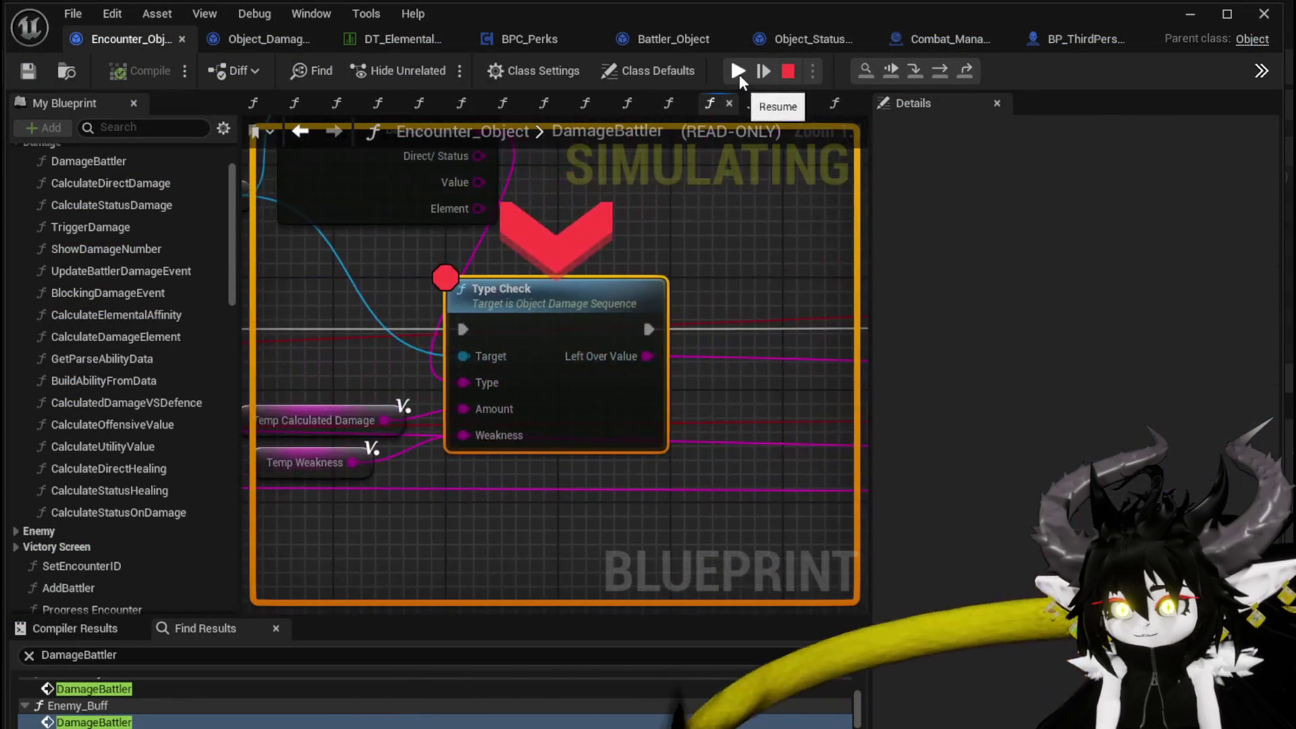
{"action": "left_click", "coordinate": [739, 74]}
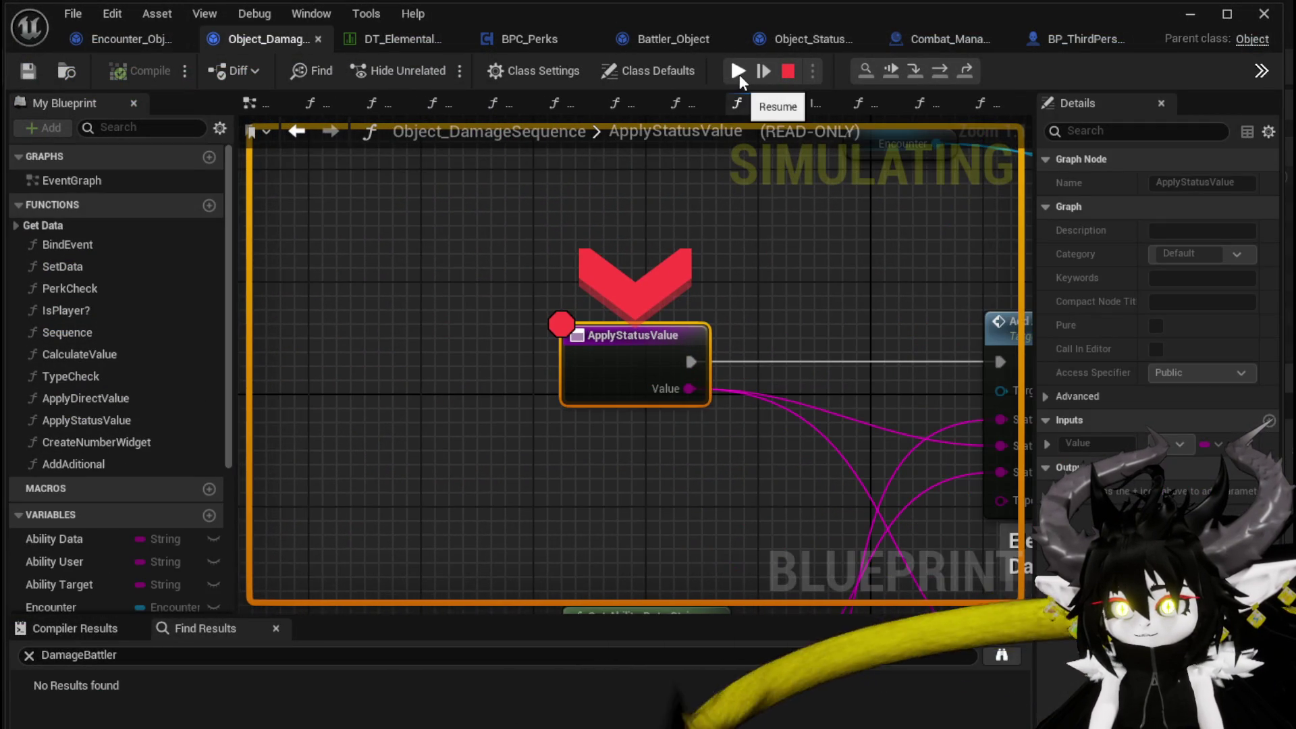
{"action": "left_click", "coordinate": [739, 74]}
{"action": "left_click", "coordinate": [739, 75]}
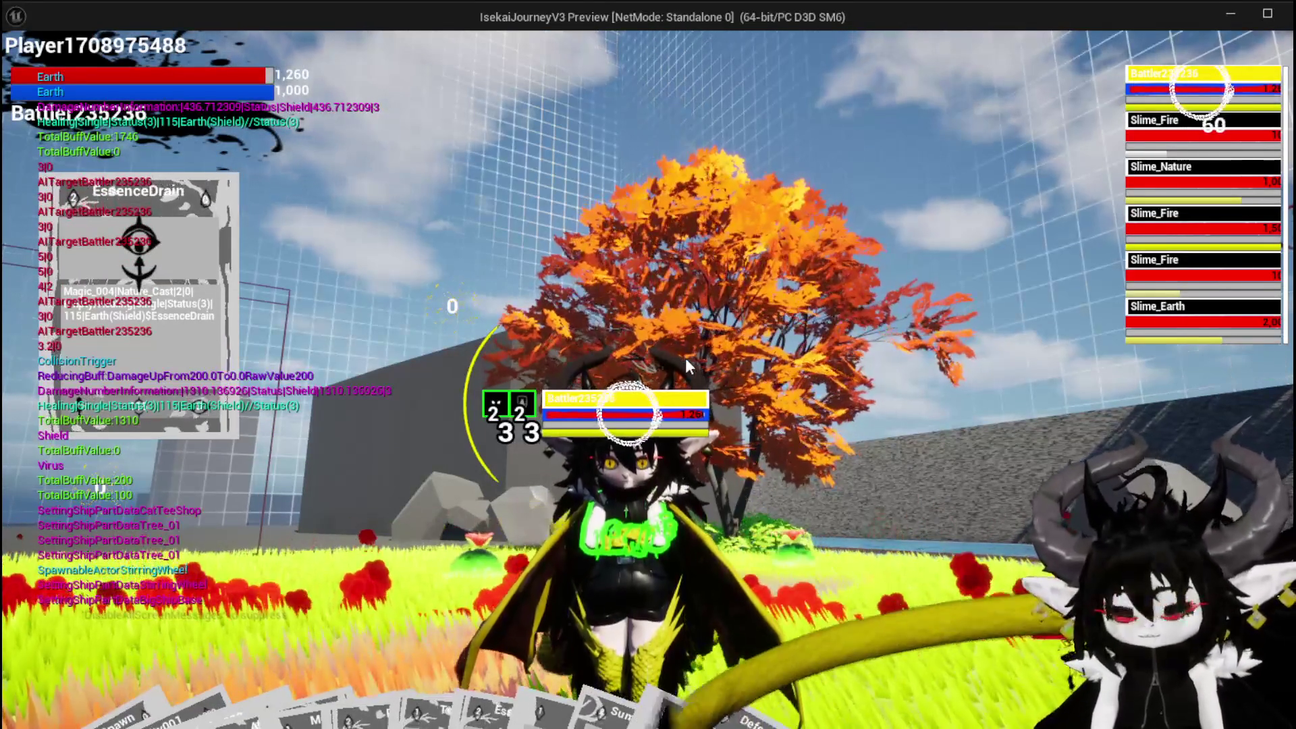
{"action": "key", "text": "Escape"}
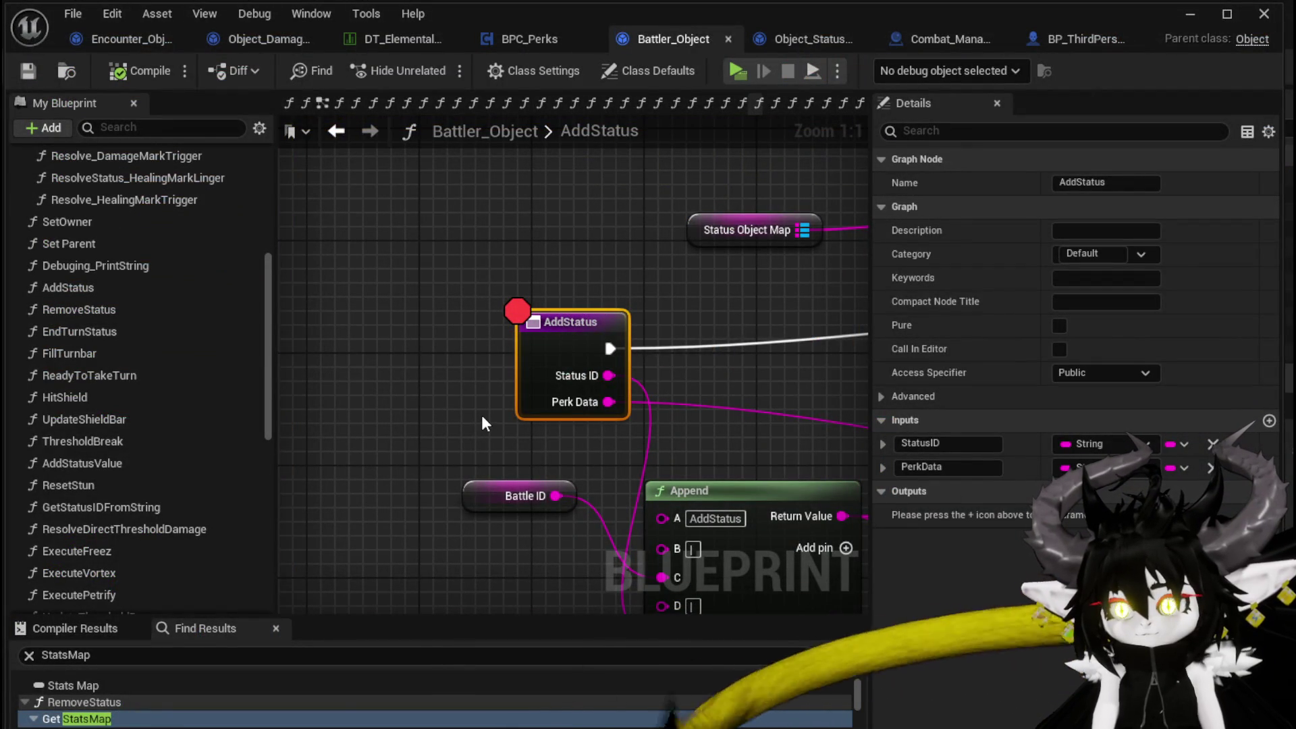
- Set the Append Ability Data Element in OnTakeDamagePerks to Light(DamageUp)
{"action": "left_click", "coordinate": [539, 36]}
{"action": "scroll", "coordinate": [614, 279], "scroll_direction": "down", "scroll_amount": 4}
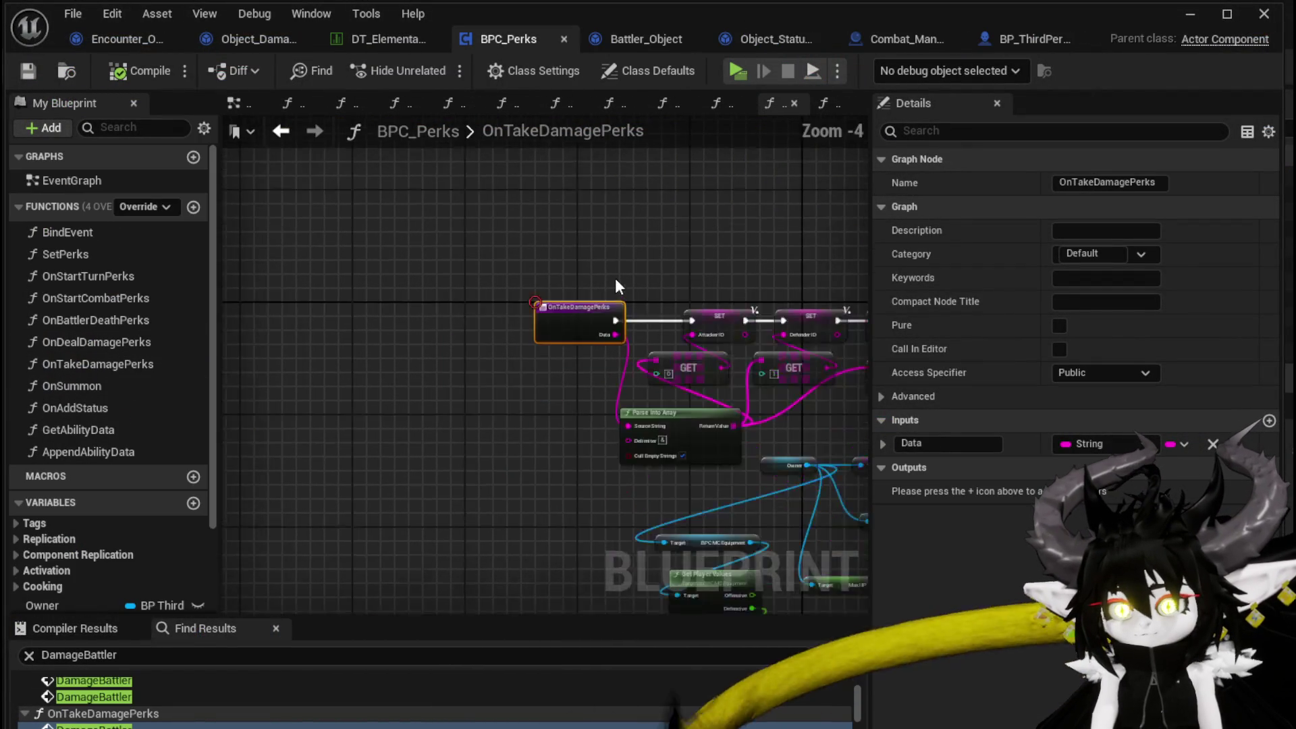
{"action": "scroll", "coordinate": [346, 262], "scroll_direction": "up", "scroll_amount": 3}
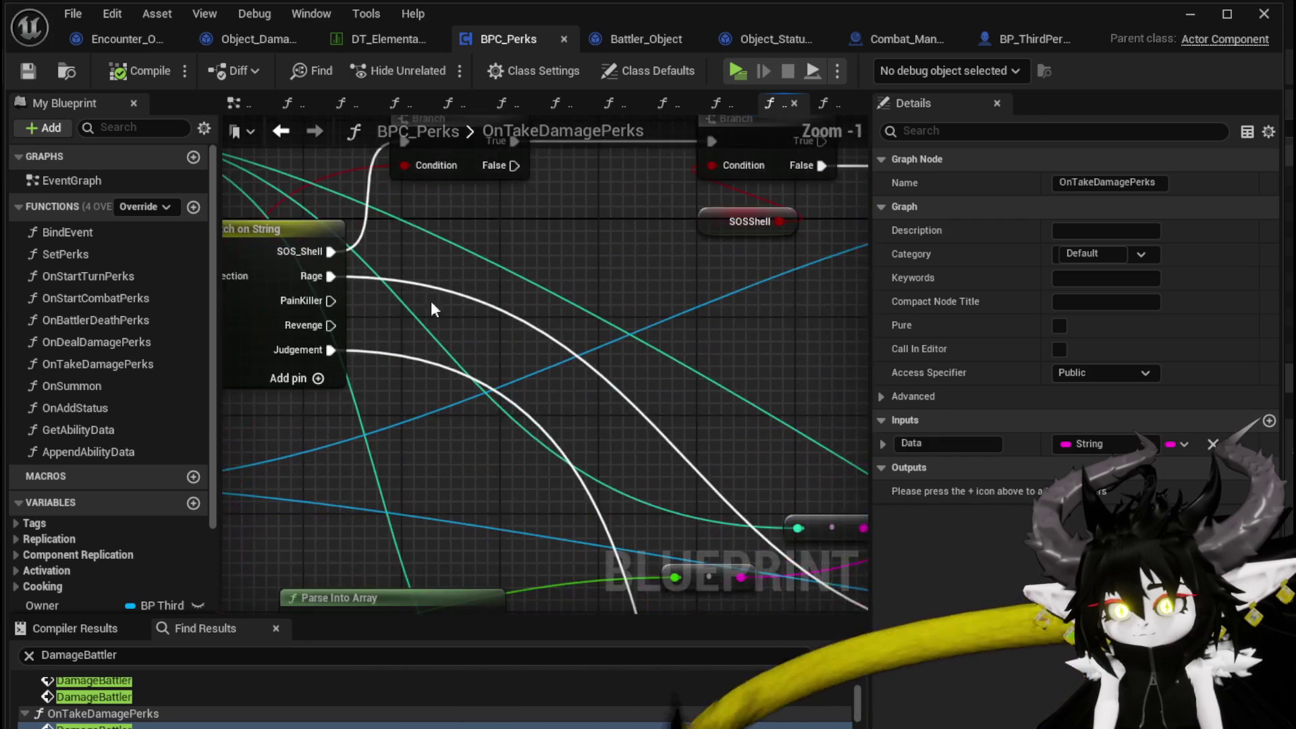
{"action": "scroll", "coordinate": [408, 282], "scroll_direction": "down", "scroll_amount": 2}
{"action": "scroll", "coordinate": [567, 225], "scroll_direction": "up", "scroll_amount": 2}
{"action": "mouse_move", "coordinate": [567, 225]}
{"action": "left_mouse_down"}
{"action": "mouse_move", "coordinate": [707, 386]}
{"action": "mouse_move", "coordinate": [695, 315]}
{"action": "left_mouse_up"}
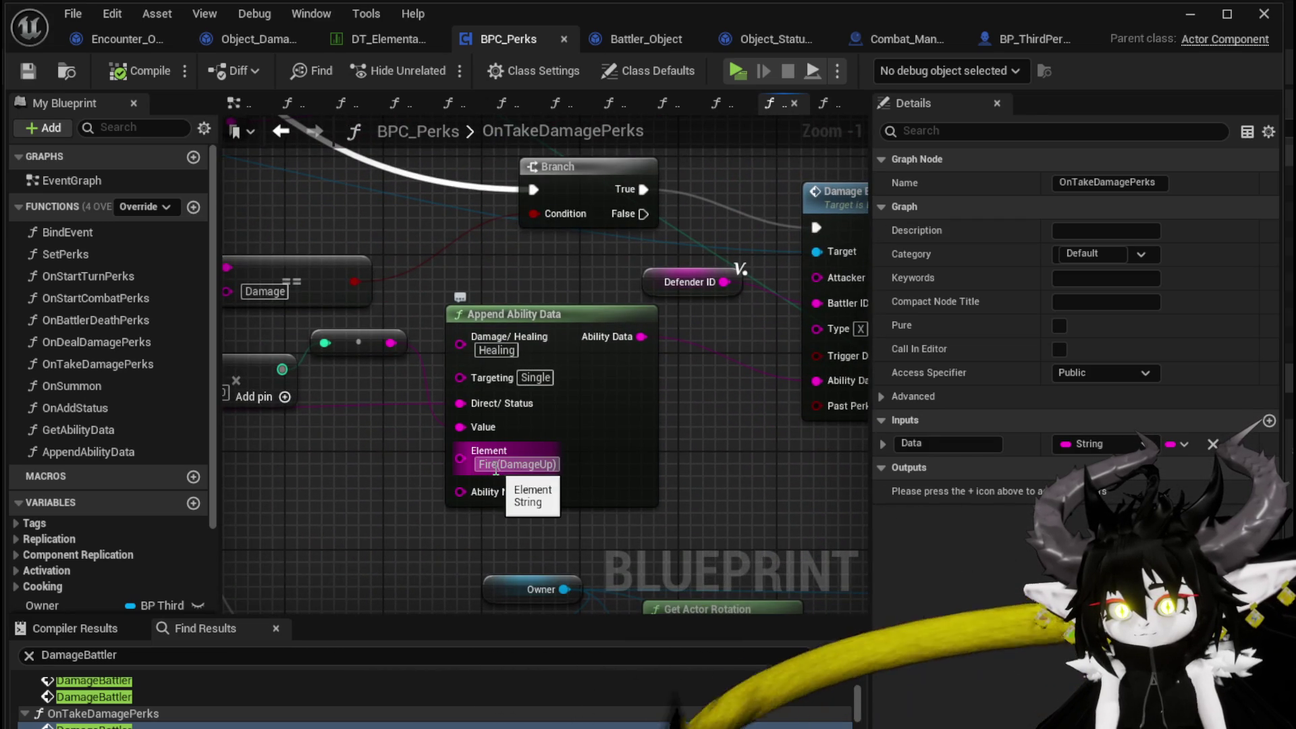
{"action": "type", "text": "Light"}
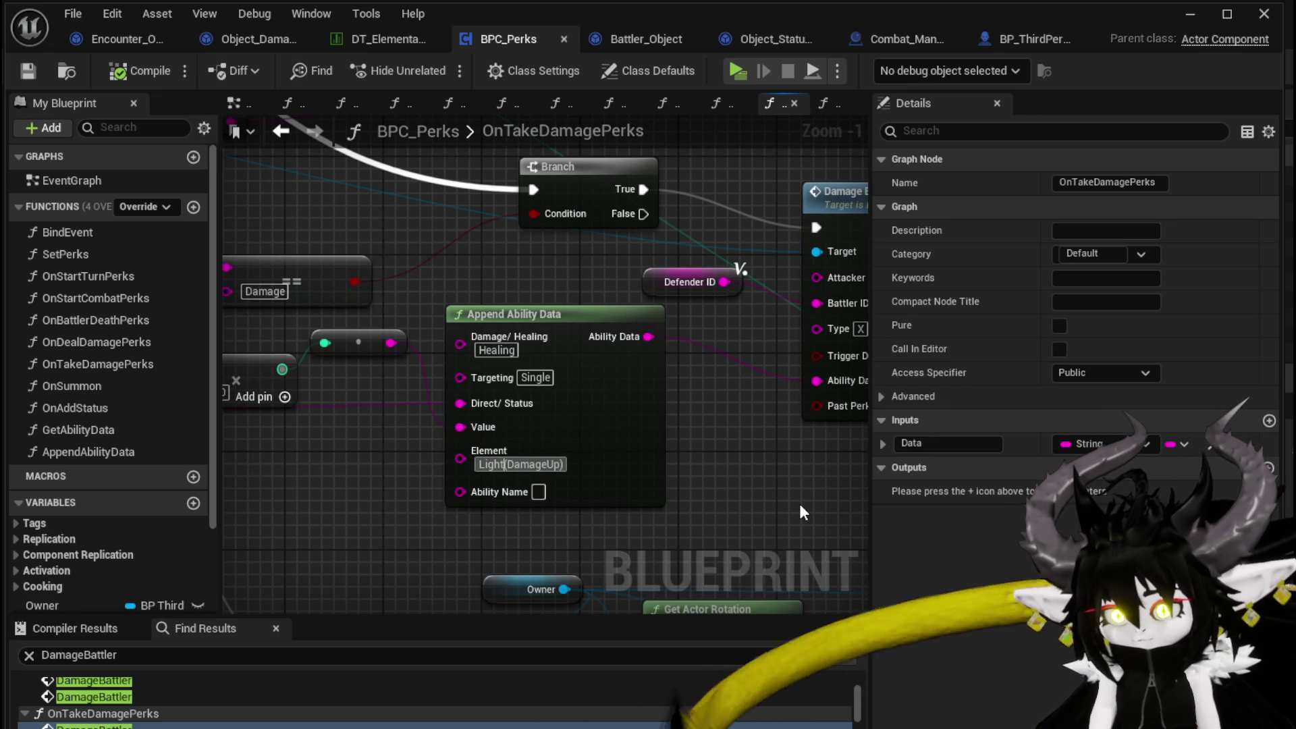
{"action": "left_click", "coordinate": [737, 491]}
- Look over the surrounding perk logic, including Damage Battler, then return to the level editor
{"action": "scroll", "coordinate": [736, 491], "scroll_direction": "down", "scroll_amount": 1}
{"action": "mouse_move", "coordinate": [737, 491]}
{"action": "left_mouse_down"}
{"action": "mouse_move", "coordinate": [601, 490]}
{"action": "mouse_move", "coordinate": [659, 484]}
{"action": "left_mouse_up"}
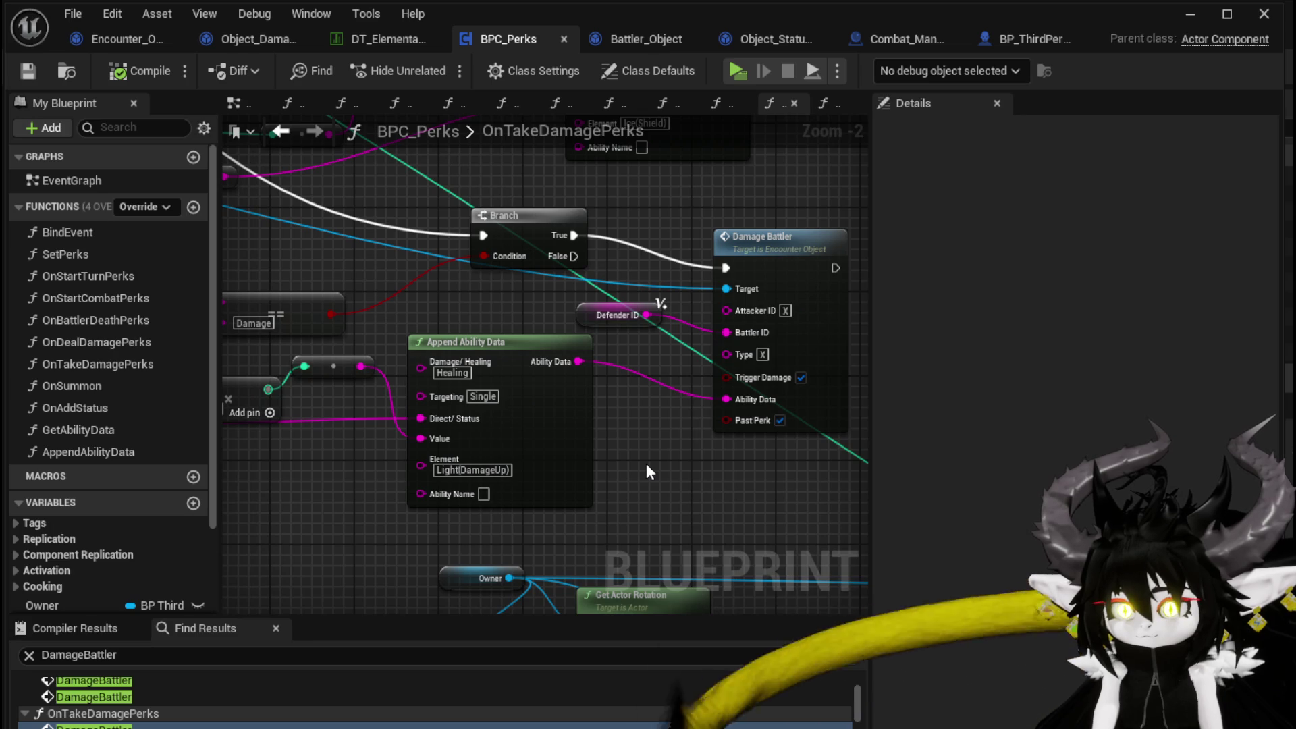
{"action": "left_click_drag", "start_coordinate": [647, 465], "coordinate": [662, 454]}
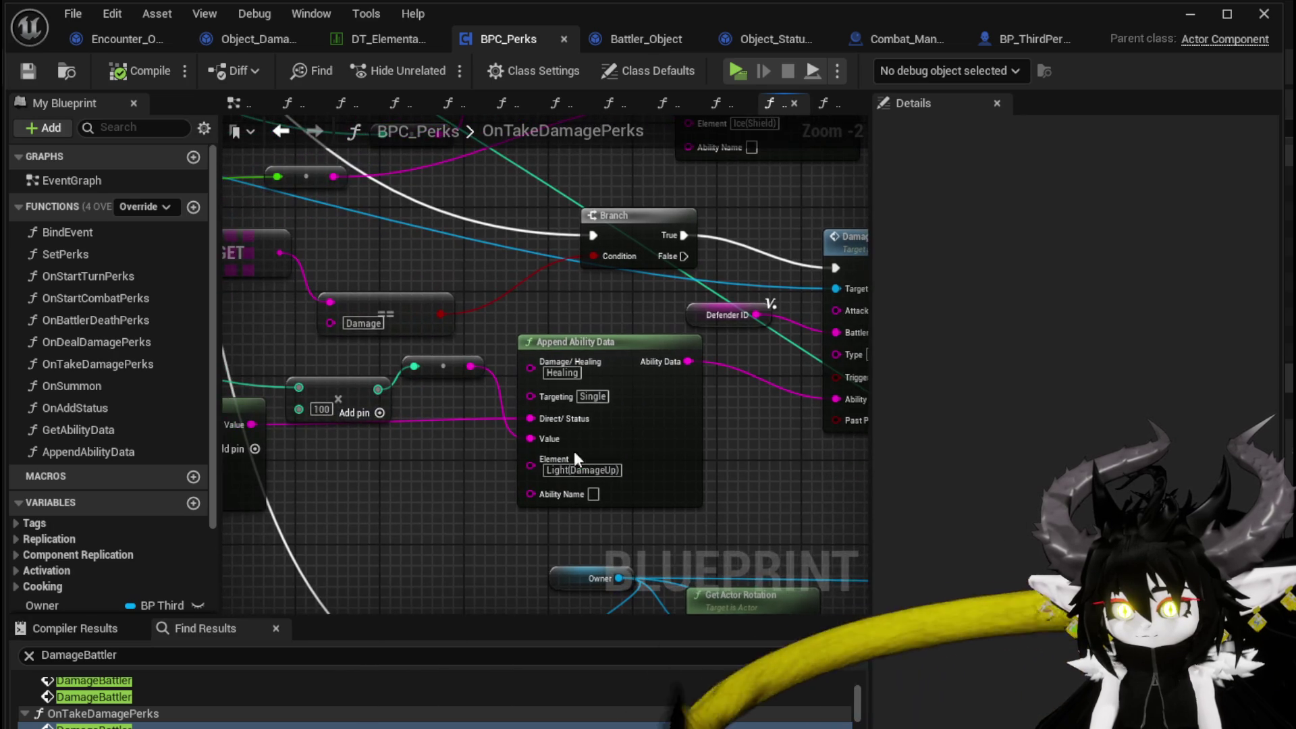
{"action": "left_click_drag", "start_coordinate": [766, 463], "coordinate": [534, 440]}
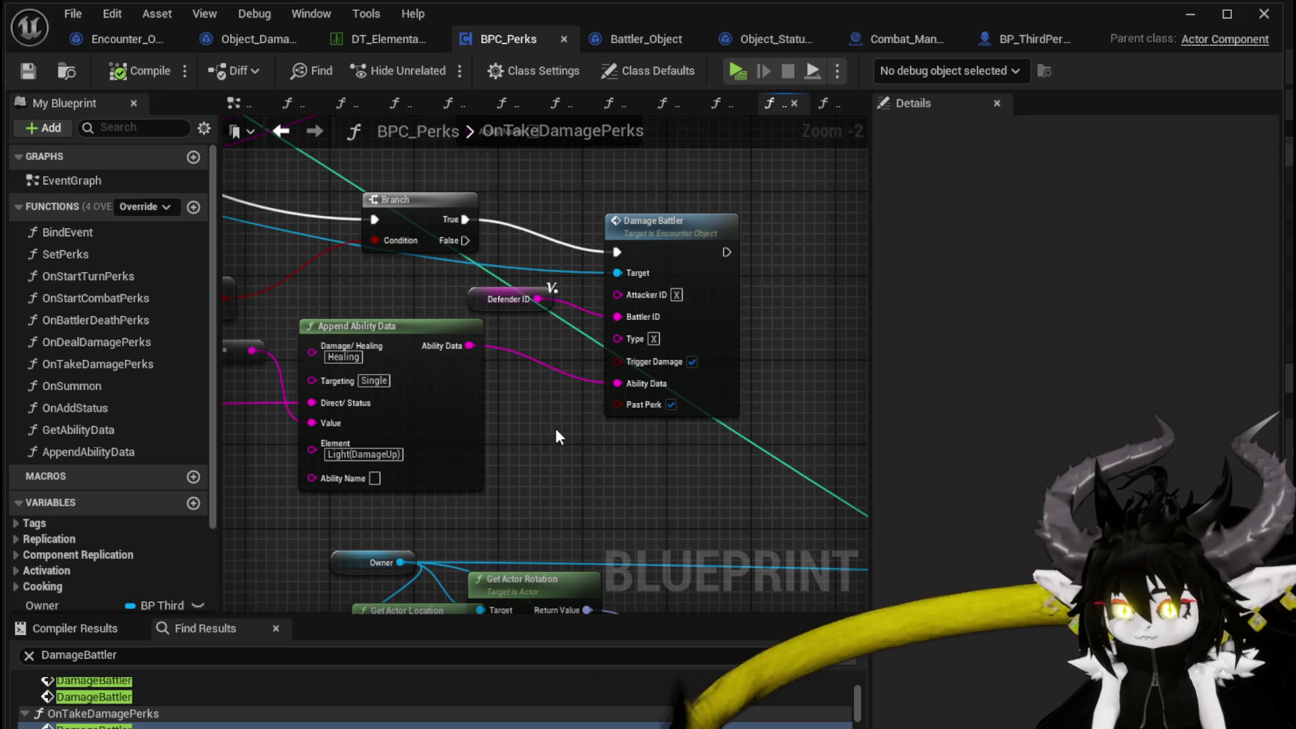
{"action": "scroll", "coordinate": [554, 430], "scroll_direction": "down", "scroll_amount": 1}
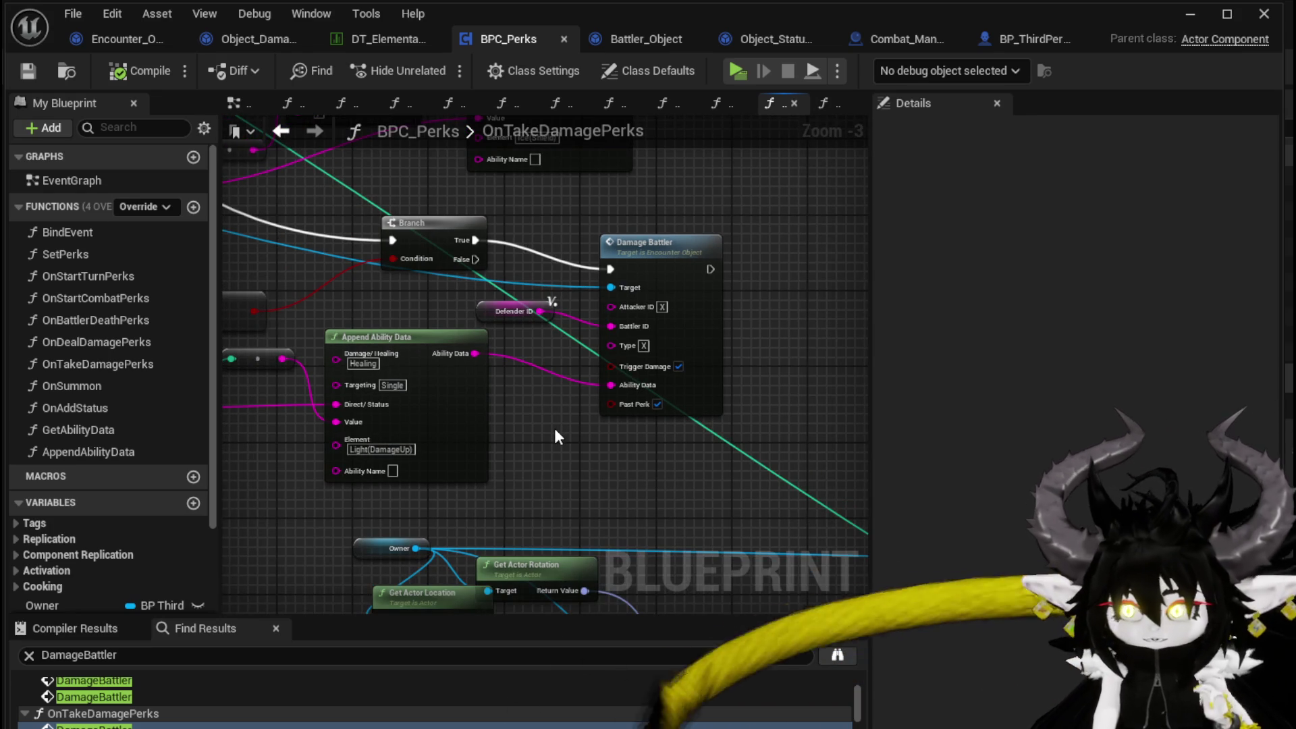
{"action": "scroll", "coordinate": [555, 430], "scroll_direction": "down", "scroll_amount": 1}
{"action": "scroll", "coordinate": [554, 430], "scroll_direction": "up", "scroll_amount": 2}
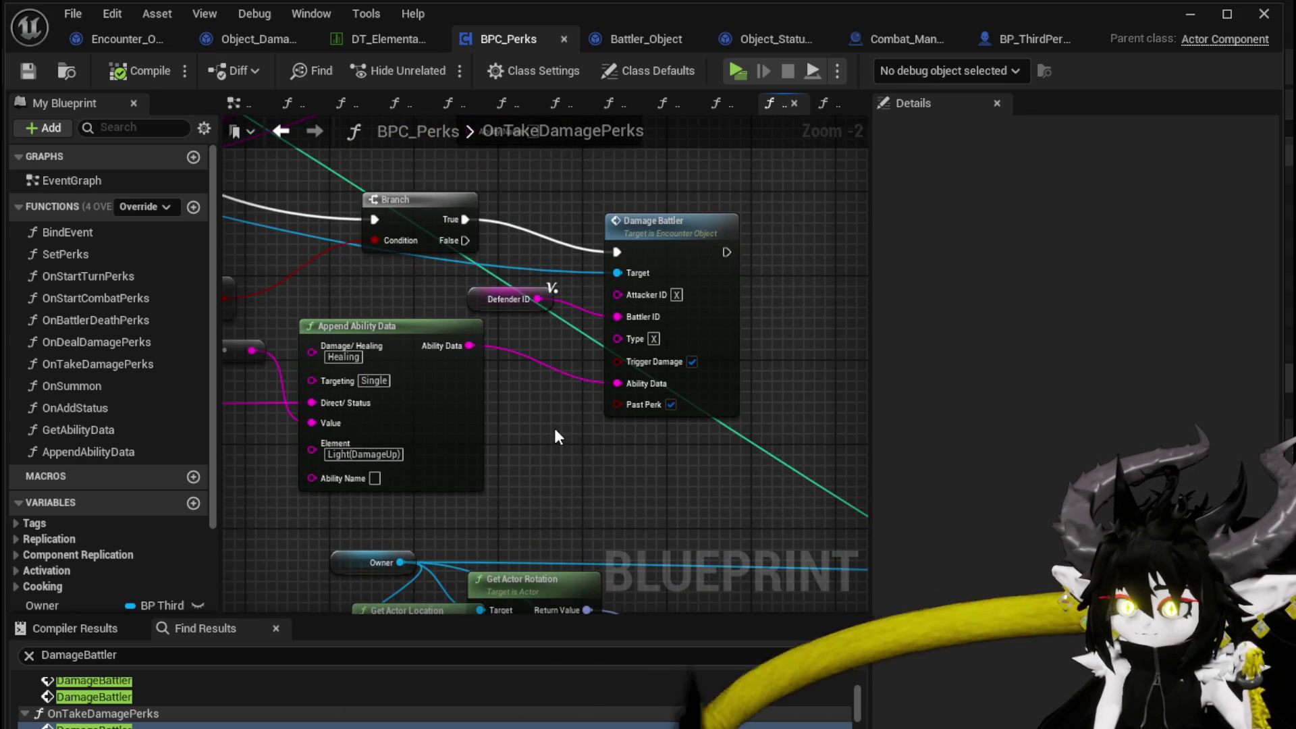
{"action": "scroll", "coordinate": [555, 436], "scroll_direction": "down", "scroll_amount": 2}
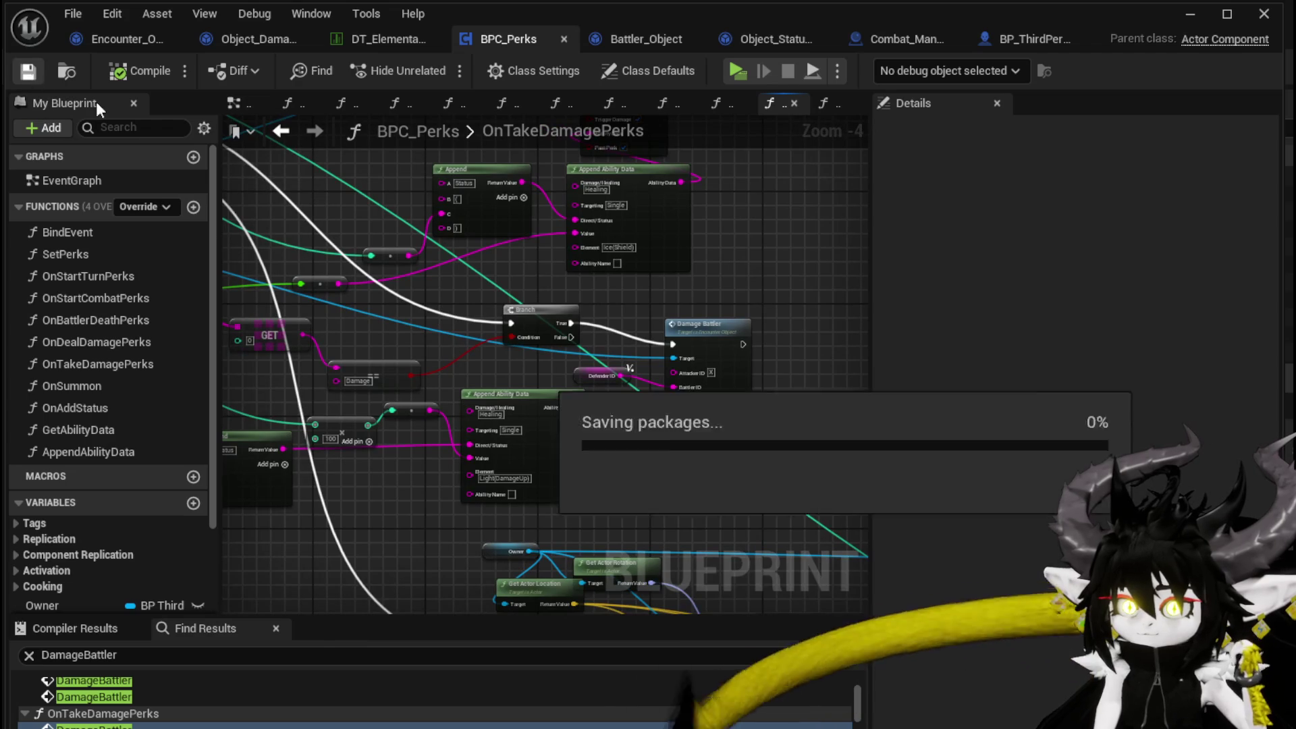
{"action": "mouse_move", "coordinate": [807, 282]}
{"action": "left_mouse_down"}
{"action": "mouse_move", "coordinate": [781, 203]}
{"action": "mouse_move", "coordinate": [777, 227]}
{"action": "left_mouse_up"}
{"action": "mouse_move", "coordinate": [370, 439]}
{"action": "left_mouse_down"}
{"action": "mouse_move", "coordinate": [596, 448]}
{"action": "mouse_move", "coordinate": [576, 486]}
{"action": "left_mouse_up"}
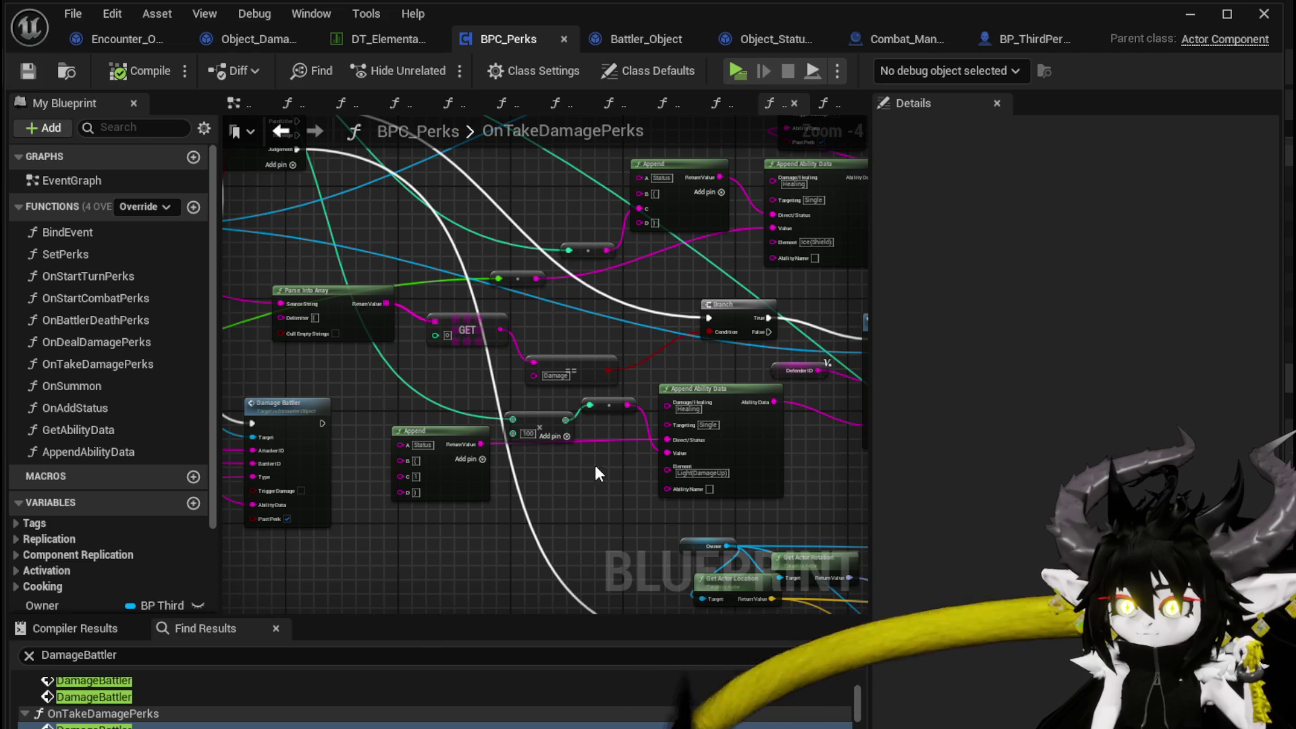
{"action": "left_click_drag", "start_coordinate": [533, 442], "coordinate": [472, 426]}
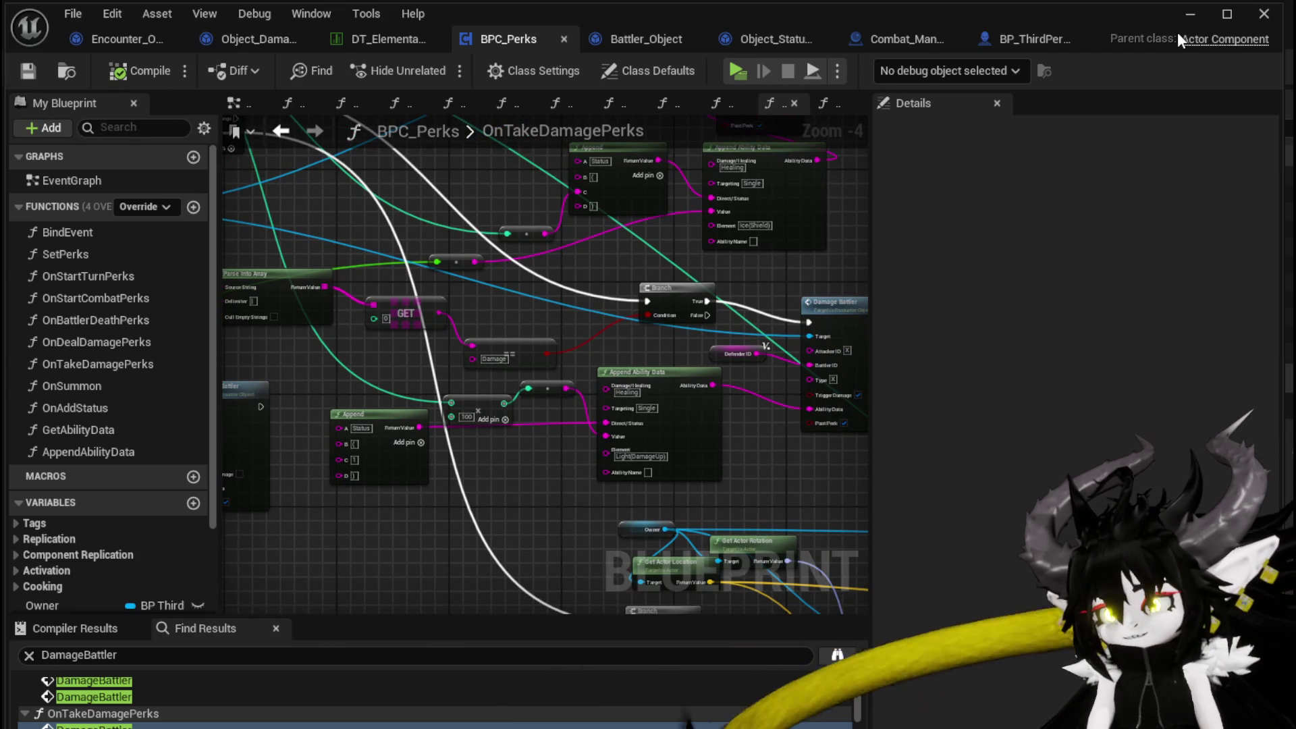
{"action": "left_click", "coordinate": [1180, 14]}
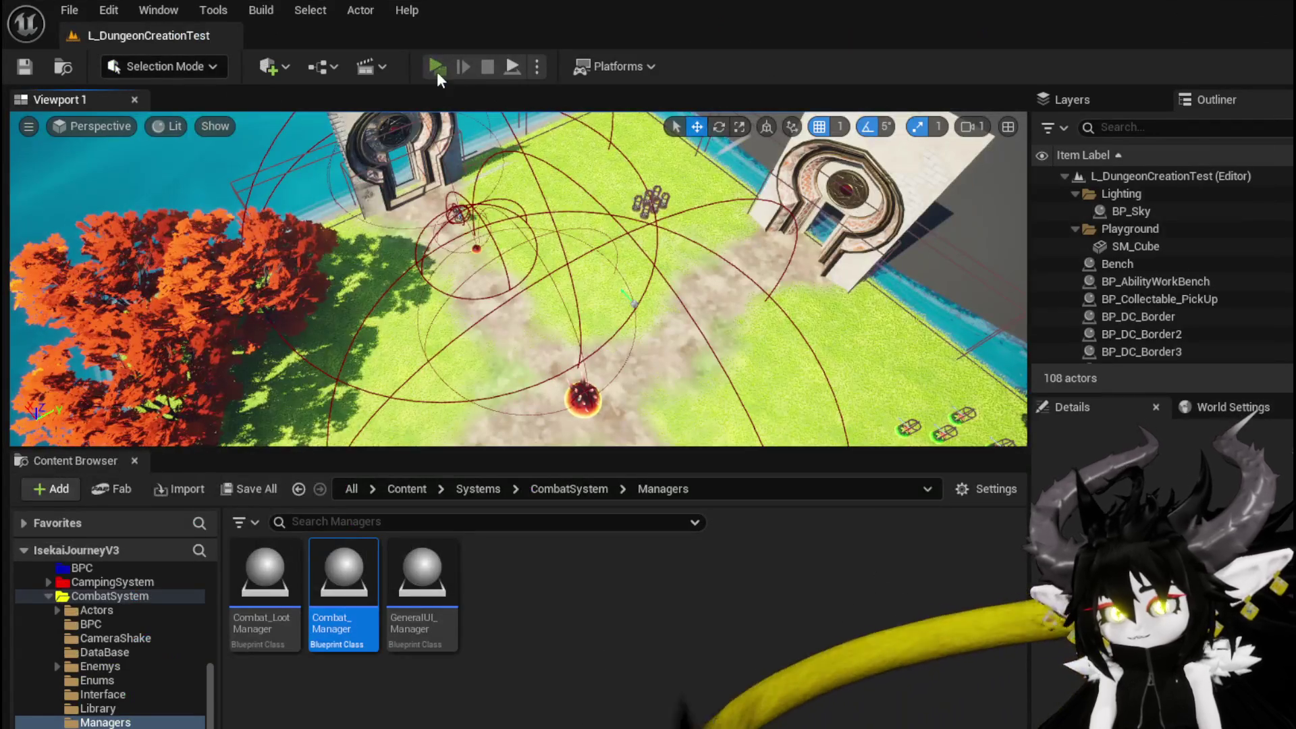
- Start a play session, run to the slimes, begin combat and play the Movement card
{"action": "left_click", "coordinate": [430, 60]}
{"action": "key", "text": "w"}
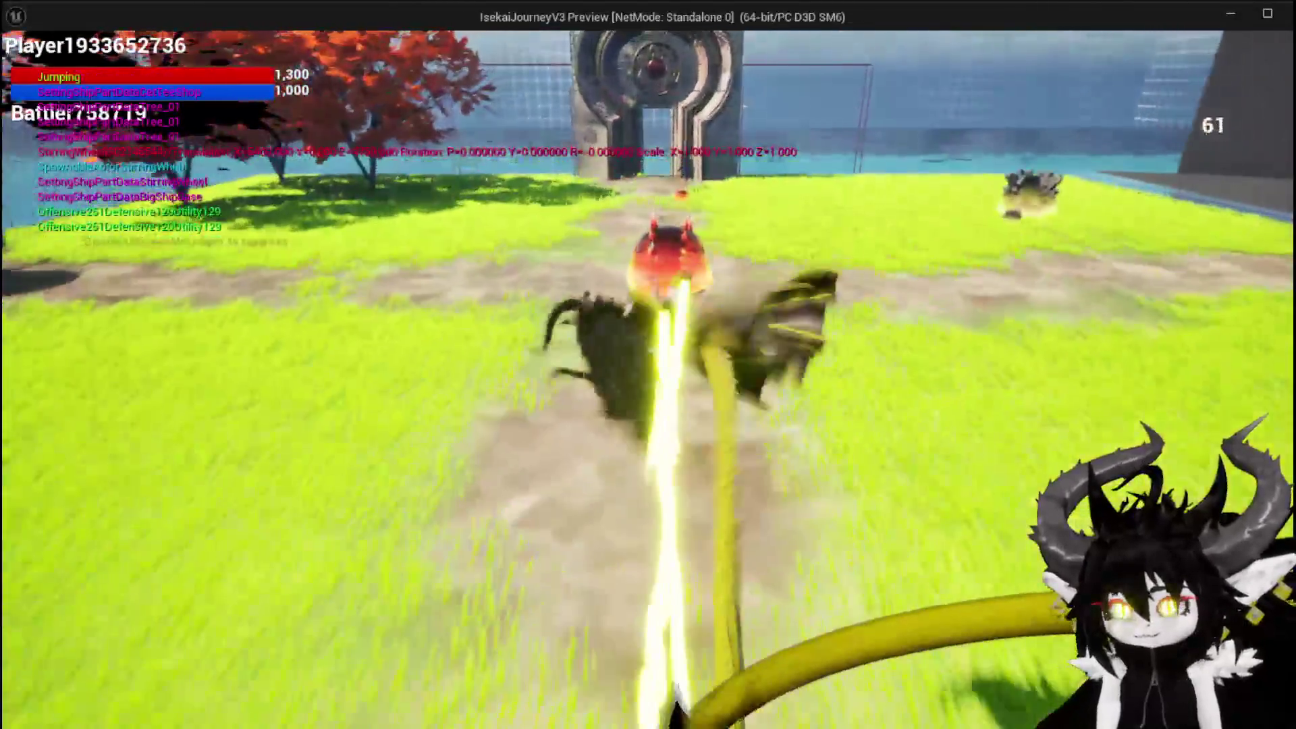
{"action": "key", "text": "space"}
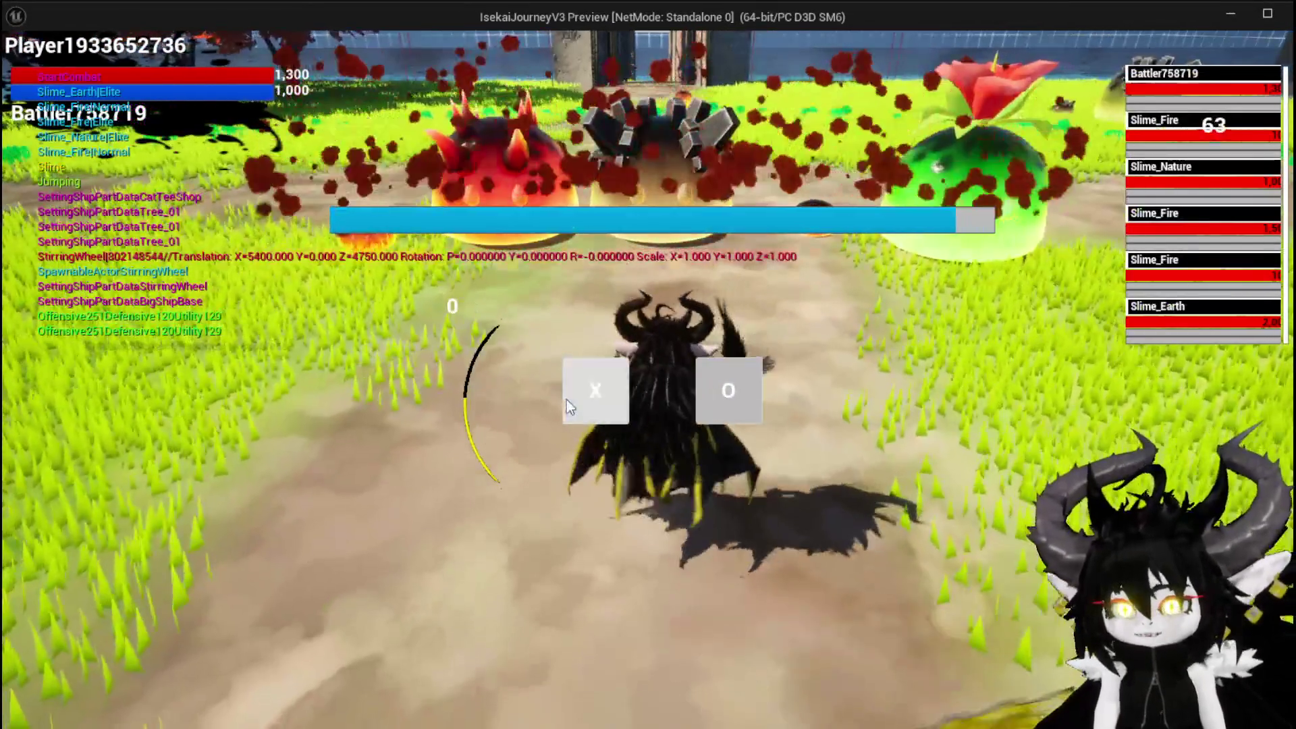
{"action": "left_click", "coordinate": [565, 400]}
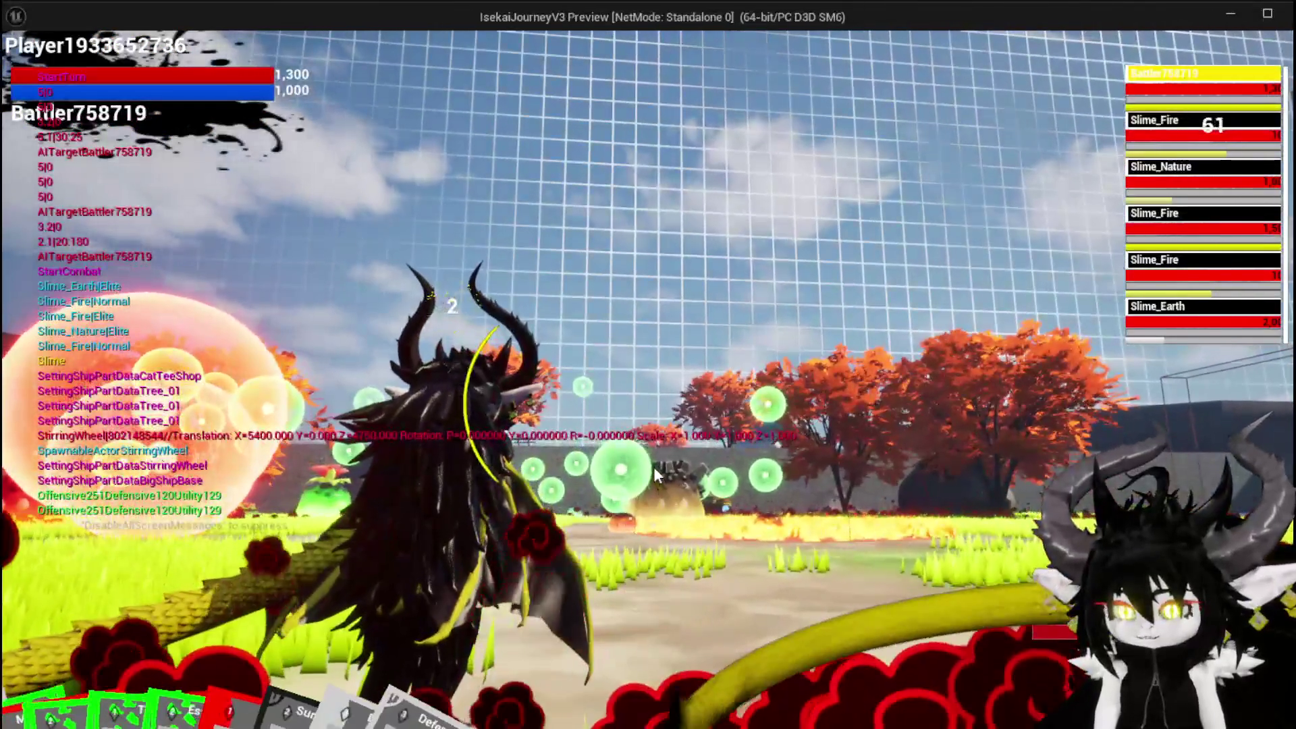
{"action": "left_click", "coordinate": [309, 610]}
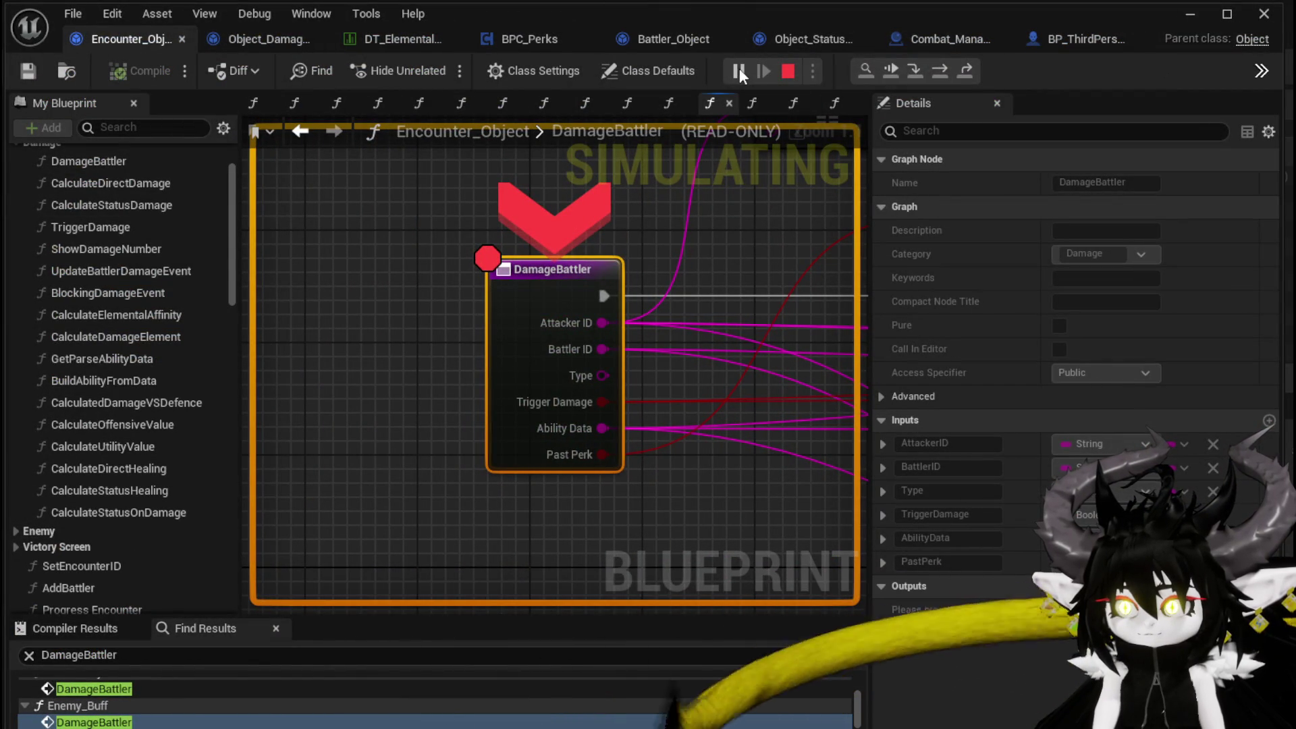
- Resume past the DamageBattler, TypeCheck, ApplyStatusValue and AddStatus breakpoints, then end the session
{"action": "left_click", "coordinate": [738, 71]}
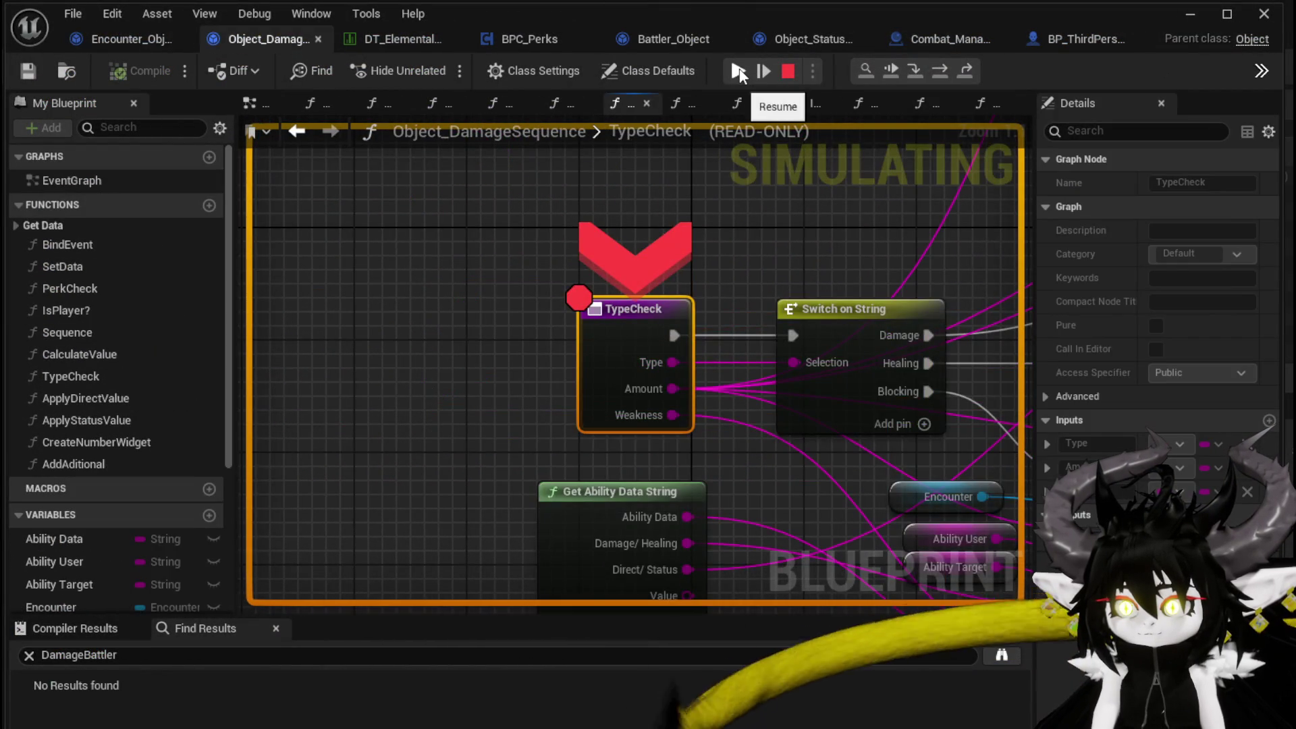
{"action": "left_click", "coordinate": [738, 71]}
{"action": "left_click", "coordinate": [738, 72]}
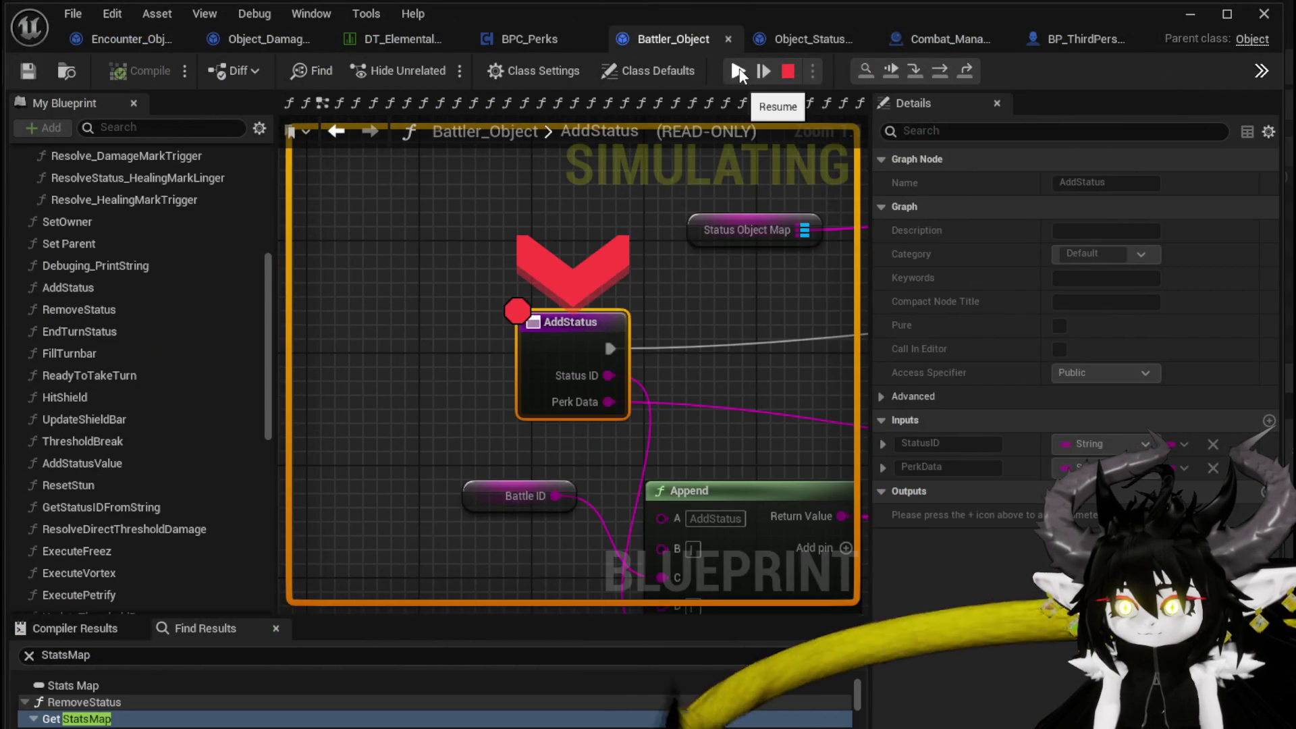
{"action": "left_click", "coordinate": [738, 72]}
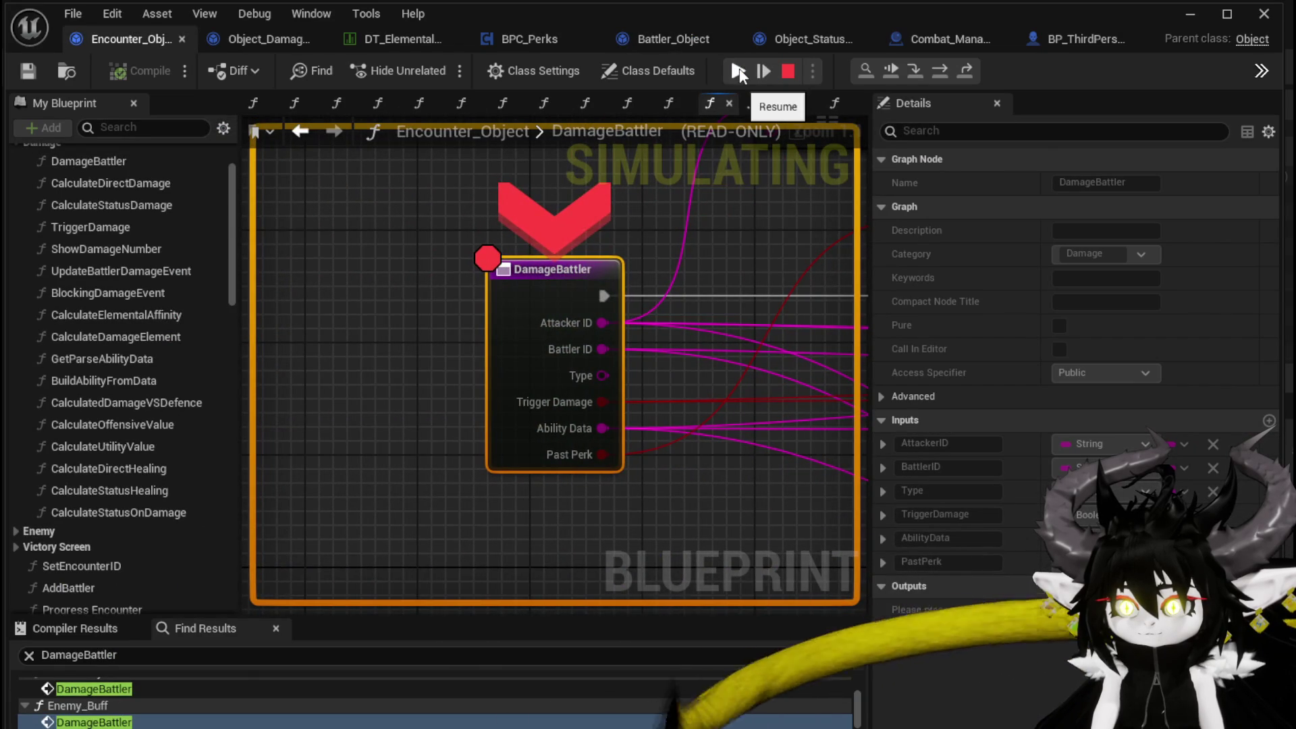
{"action": "left_click", "coordinate": [738, 72]}
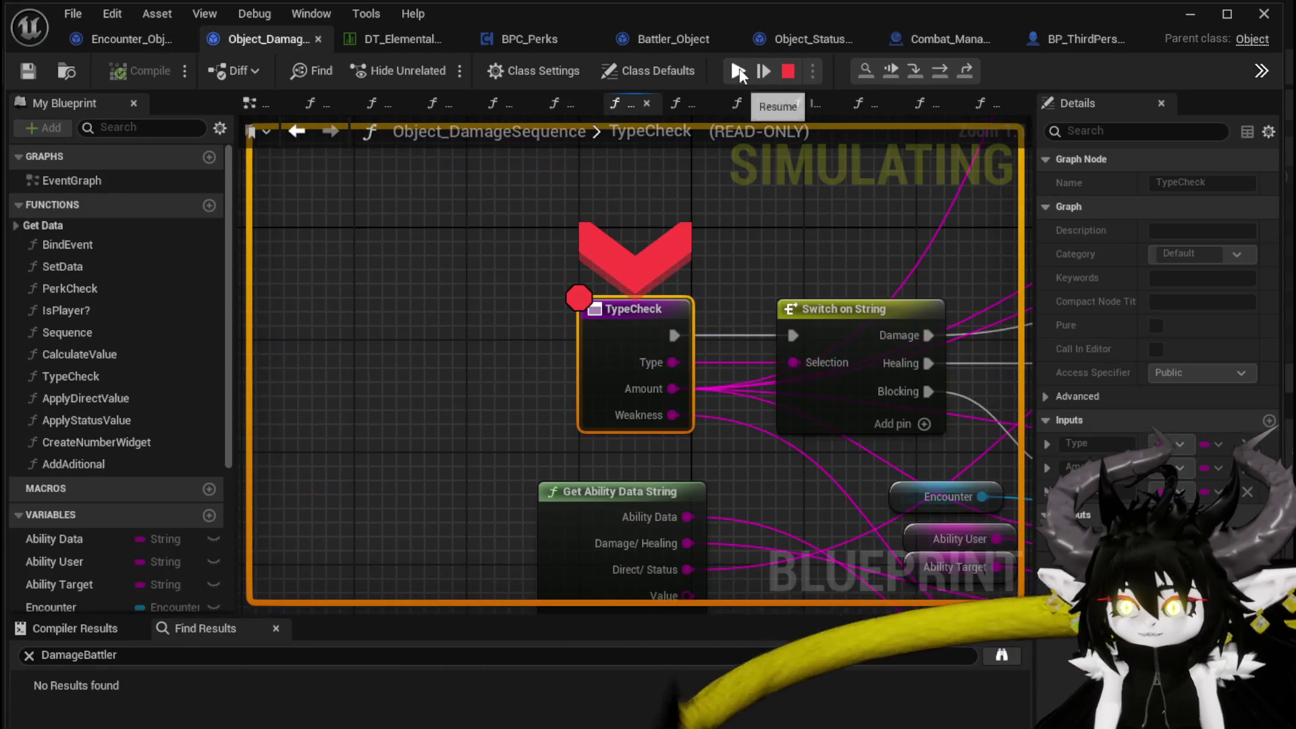
{"action": "left_click", "coordinate": [738, 71]}
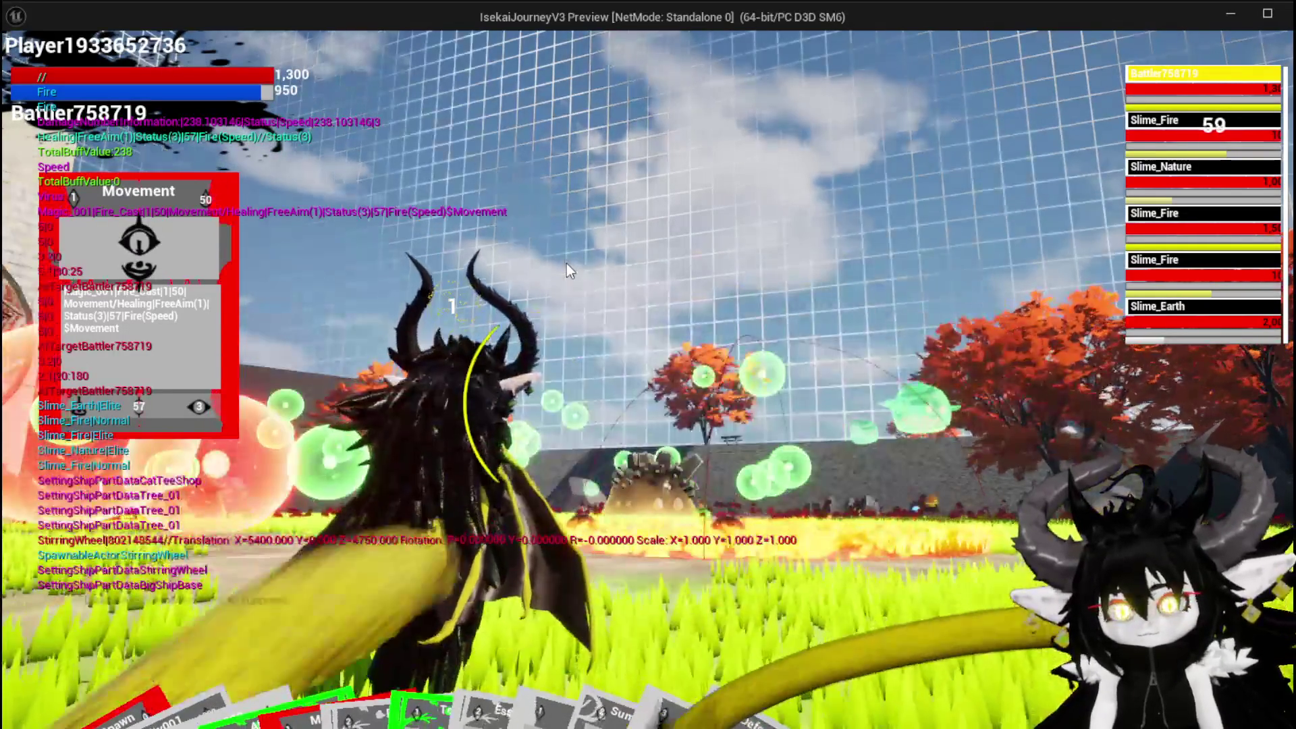
{"action": "key", "text": "Escape"}
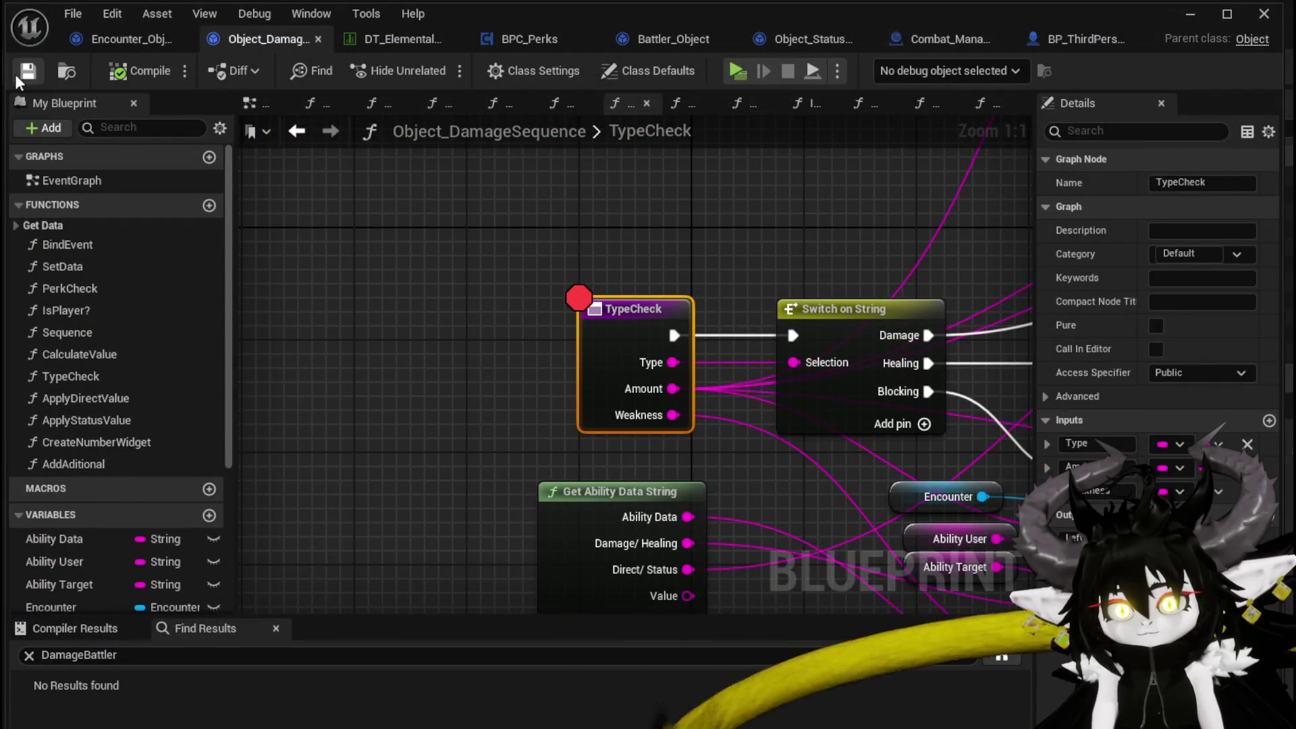
- Return to the level editor, start the game and equip the Iron_Hands gloves (HP 780)
{"action": "scroll", "coordinate": [520, 230], "scroll_direction": "down", "scroll_amount": 4}
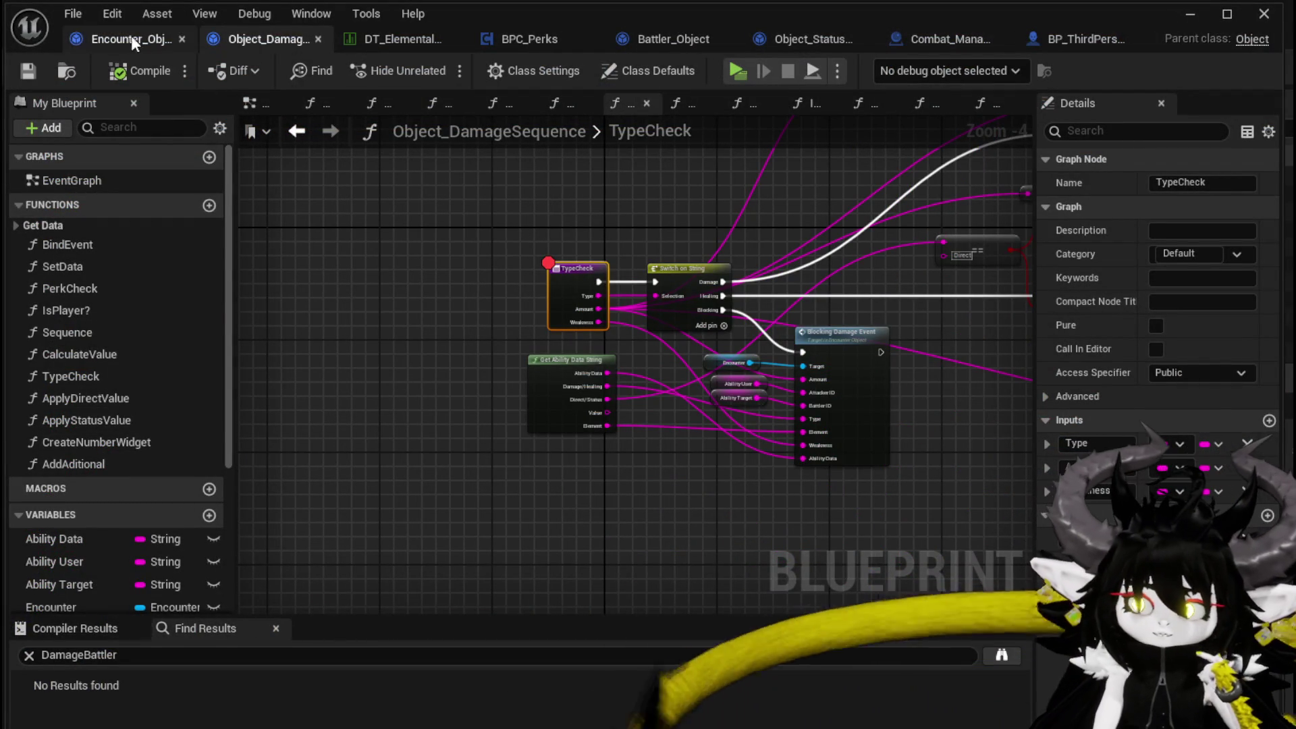
{"action": "left_click", "coordinate": [1190, 14]}
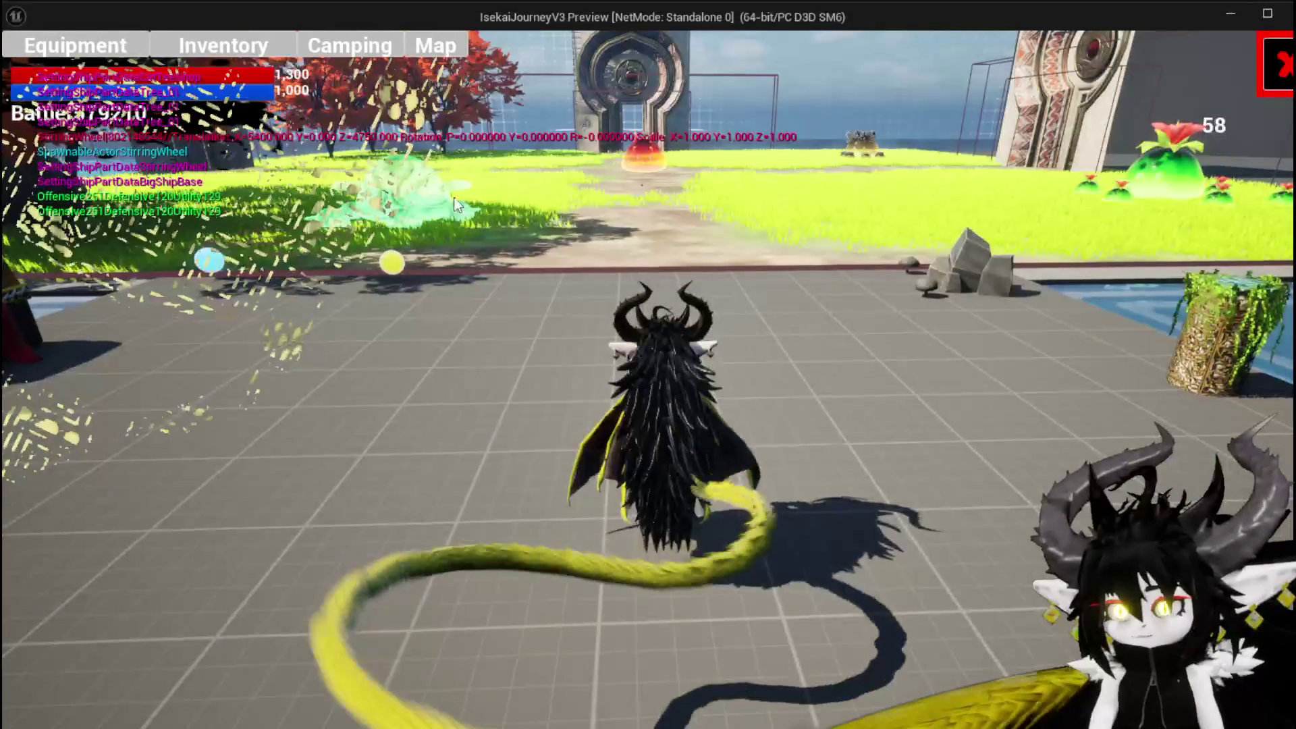
{"action": "left_click", "coordinate": [76, 41]}
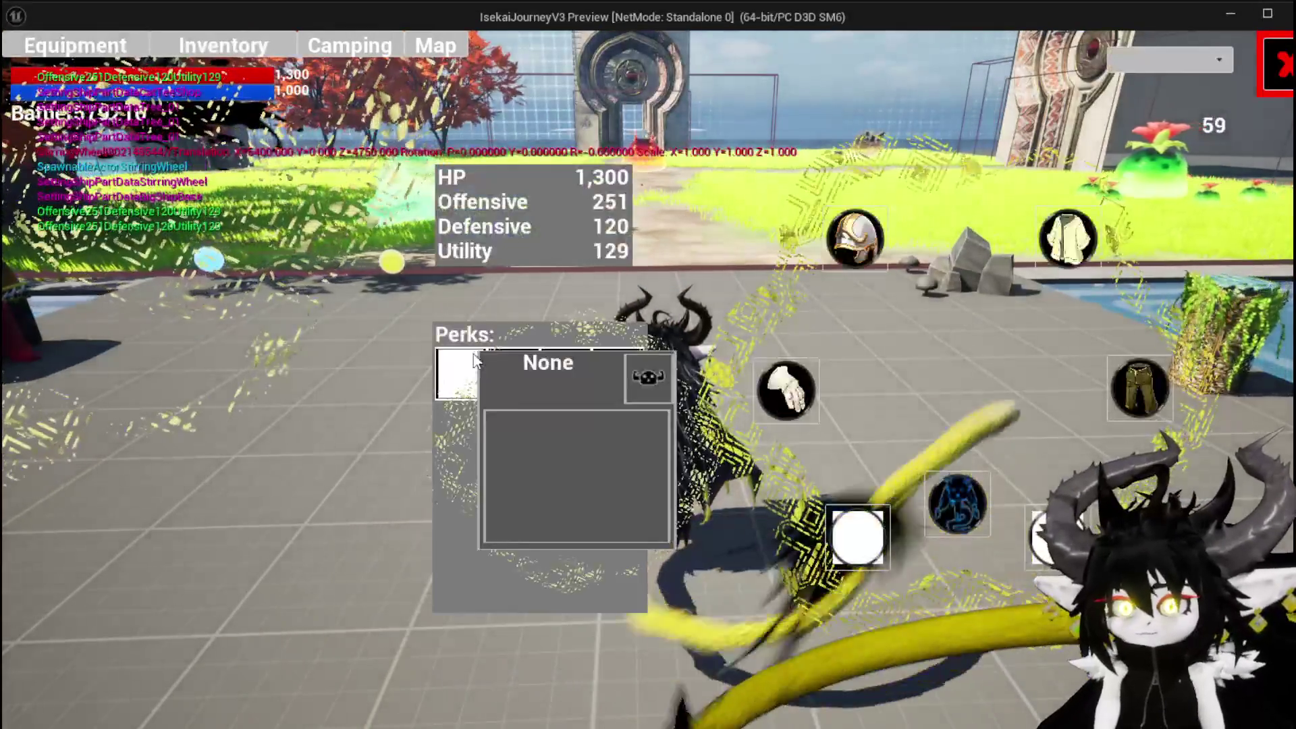
{"action": "left_click", "coordinate": [795, 395]}
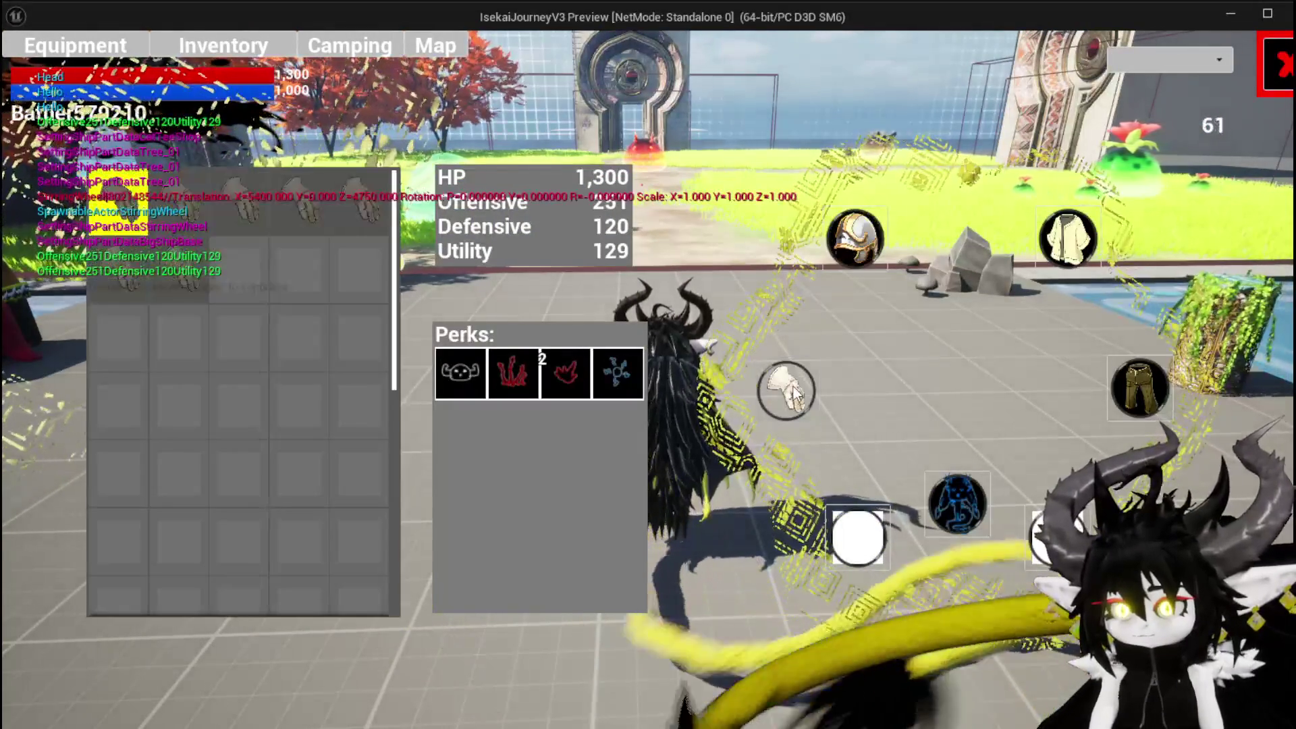
{"action": "mouse_move", "coordinate": [180, 202]}
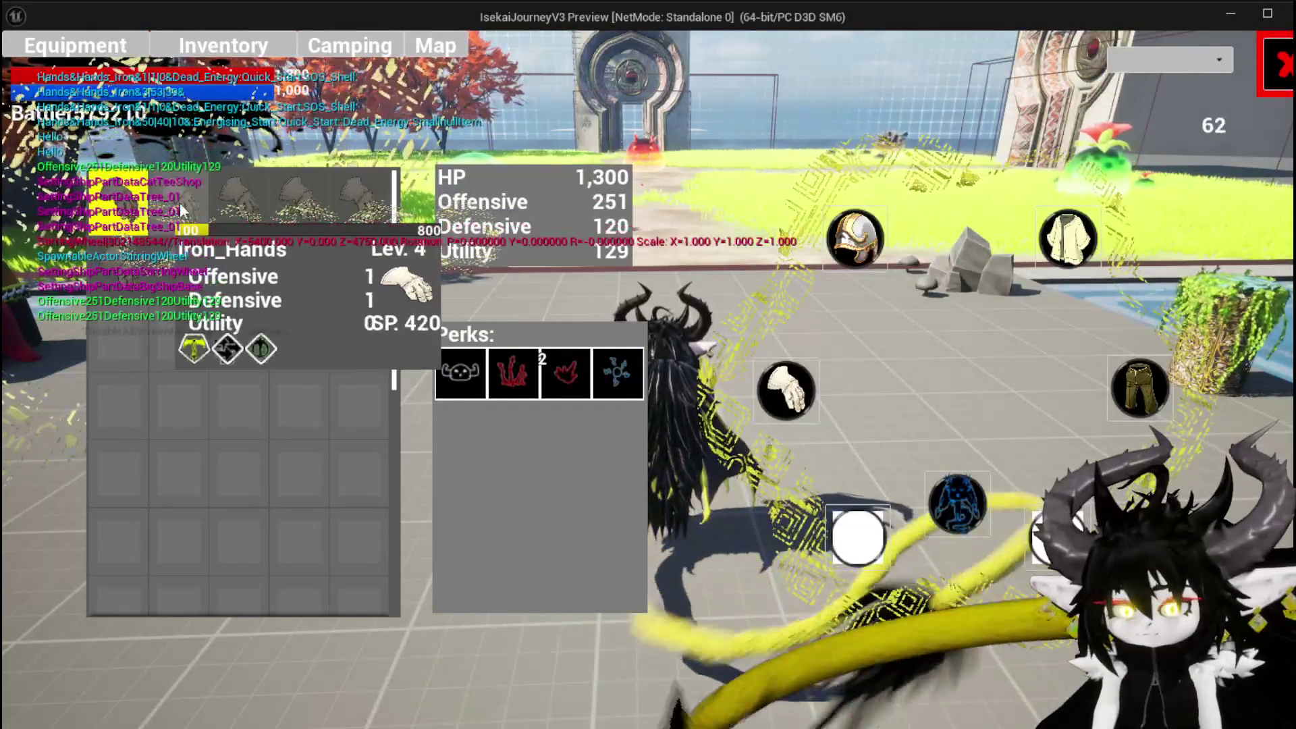
{"action": "left_click", "coordinate": [179, 203]}
{"action": "left_click", "coordinate": [511, 222]}
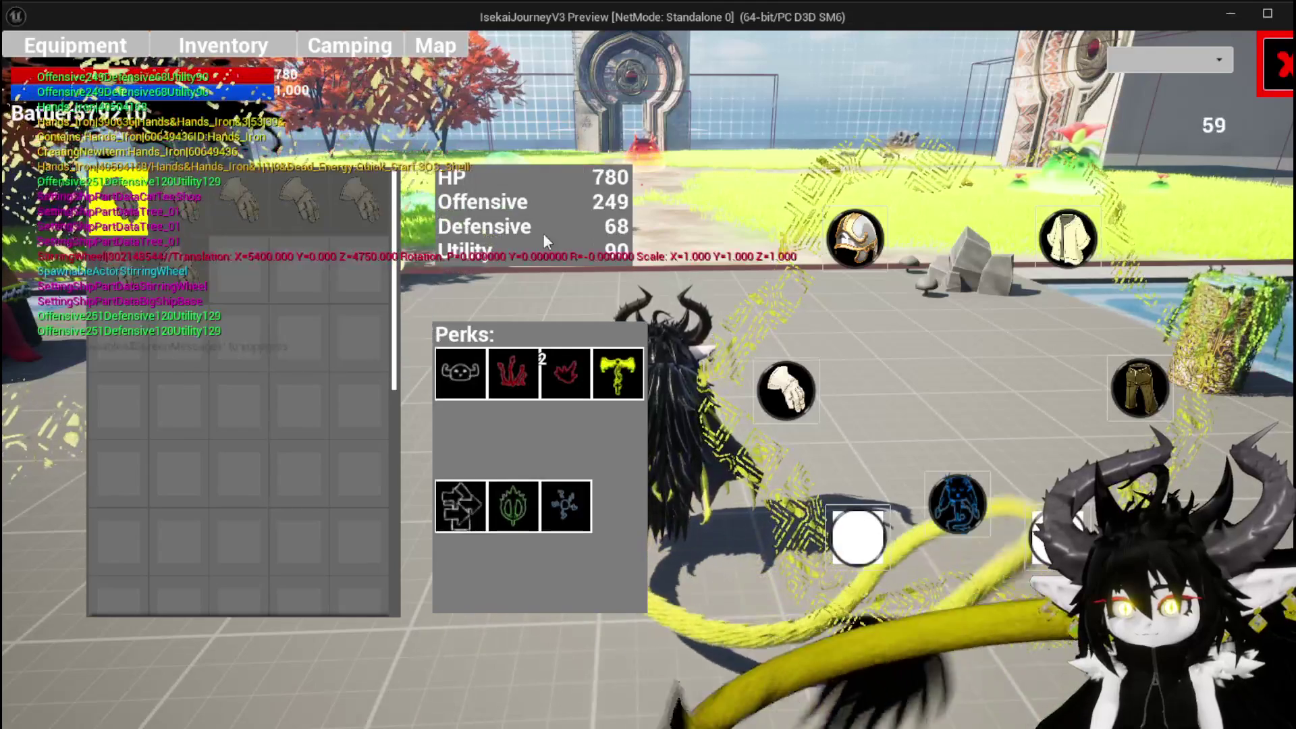
- Close the equipment menu, jump over to the red horned slime and attack it
{"action": "mouse_move", "coordinate": [123, 202]}
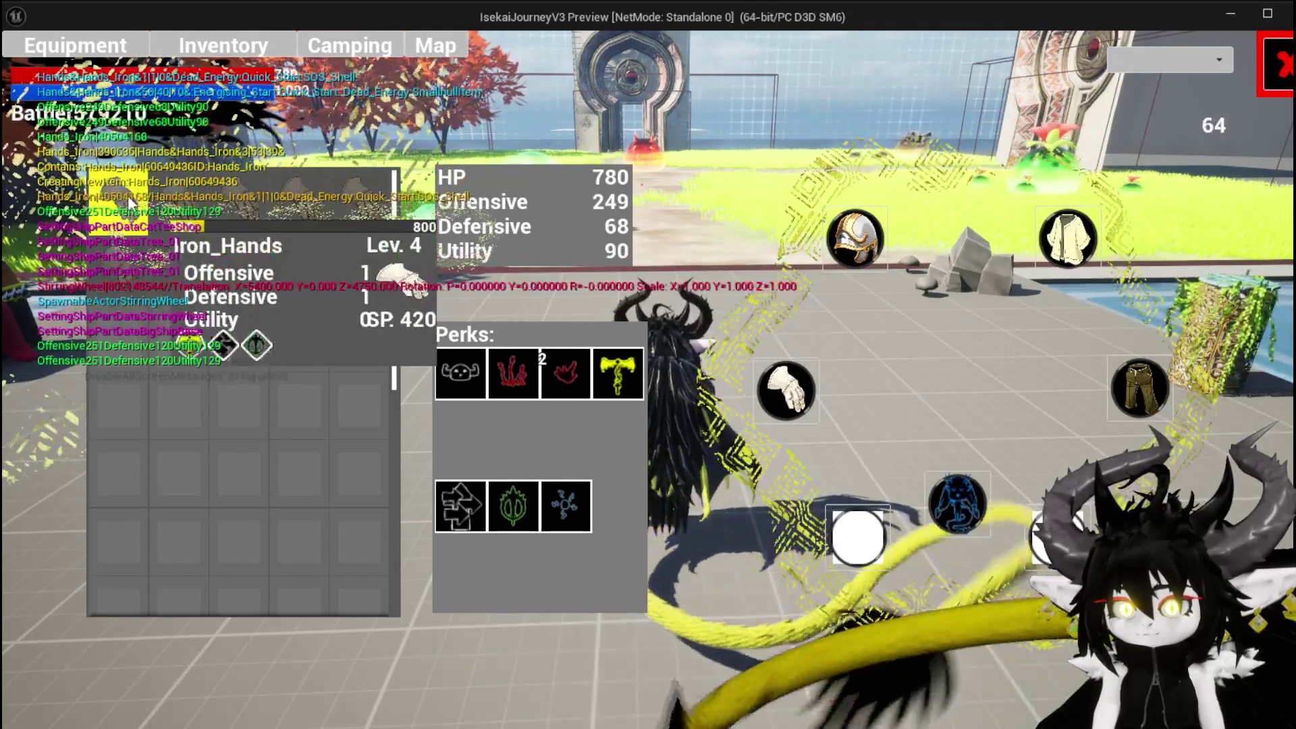
{"action": "left_click", "coordinate": [1285, 67]}
{"action": "key", "text": "space"}
{"action": "key", "text": "w"}
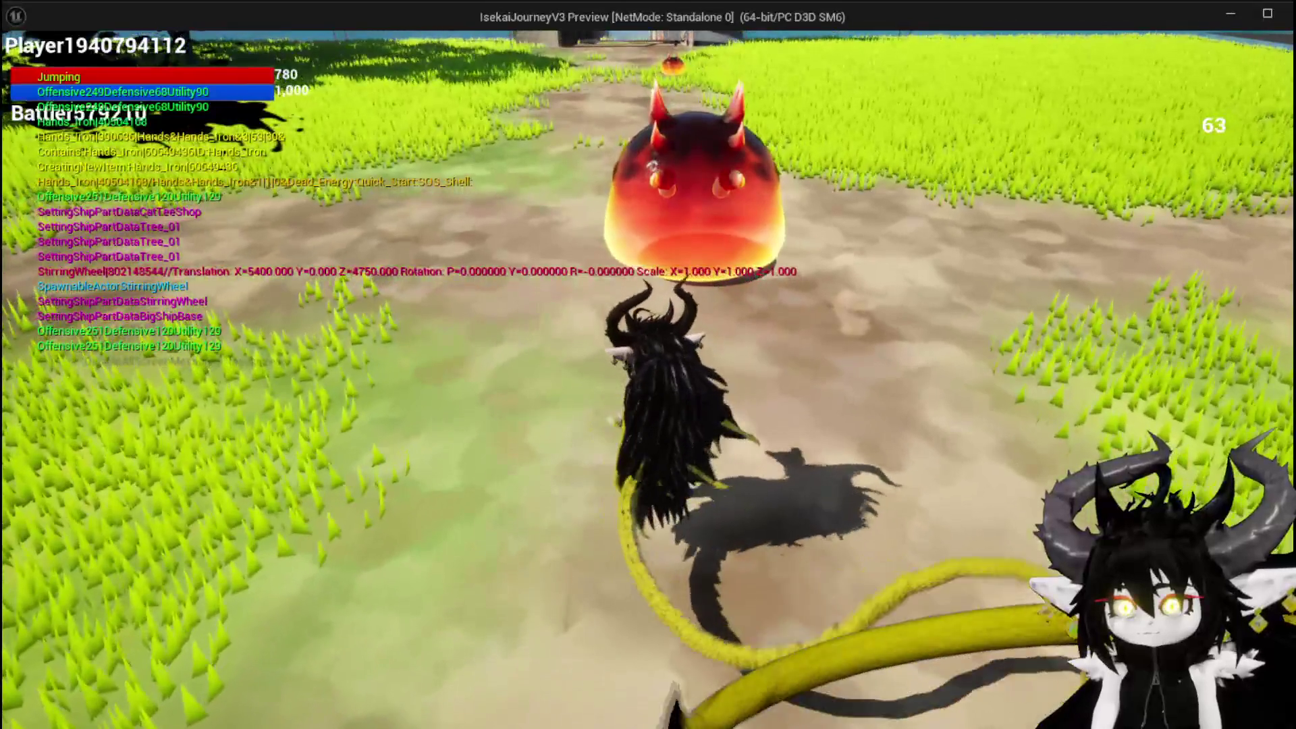
{"action": "left_click", "coordinate": [648, 364]}
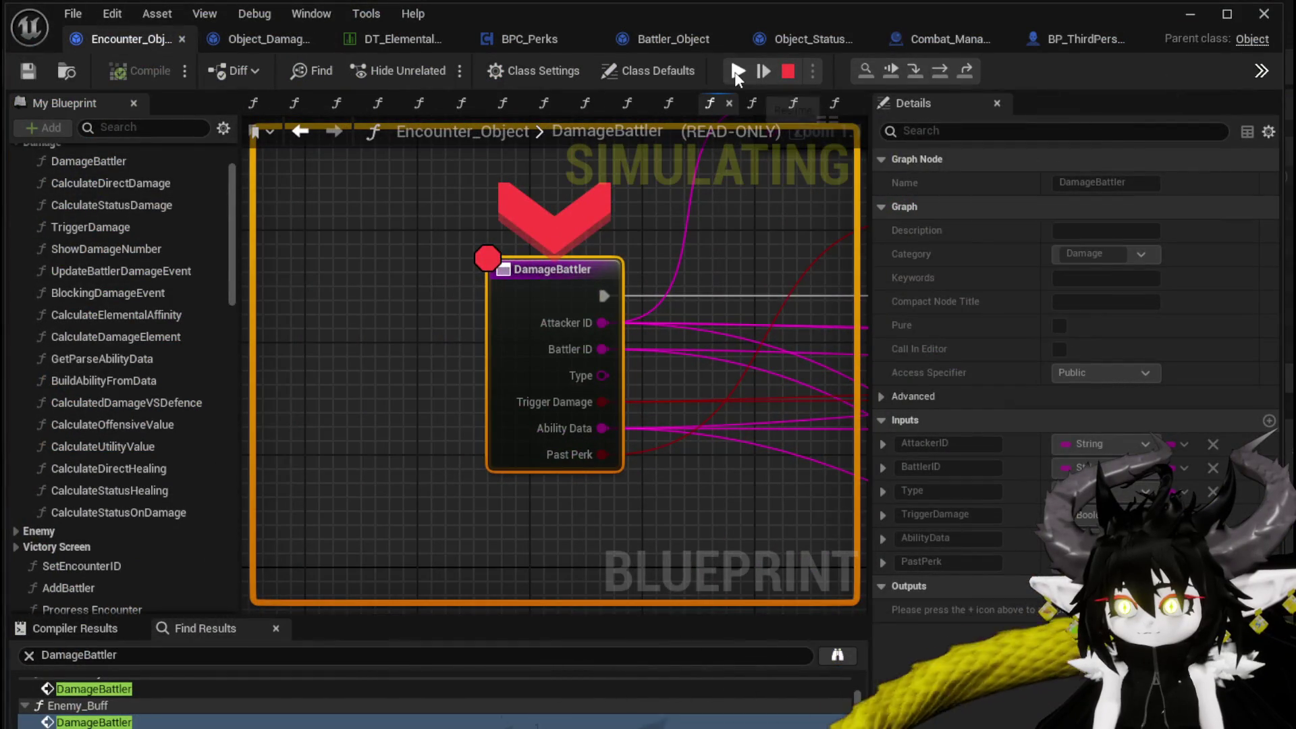
- Resume past the DamageBattler, TypeCheck, ApplyStatusValue and AddStatus breakpoints, then play the Movement card
{"action": "left_click", "coordinate": [736, 71]}
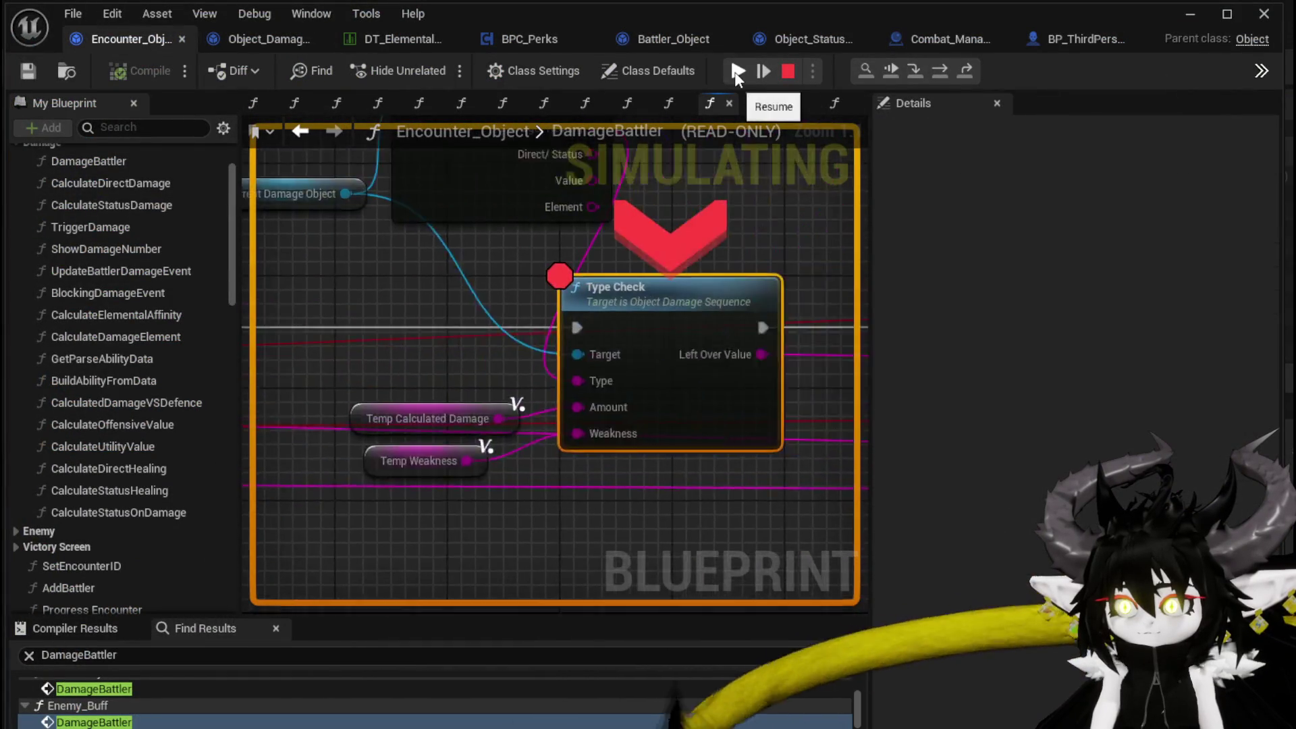
{"action": "left_click", "coordinate": [736, 71]}
{"action": "left_click", "coordinate": [736, 71]}
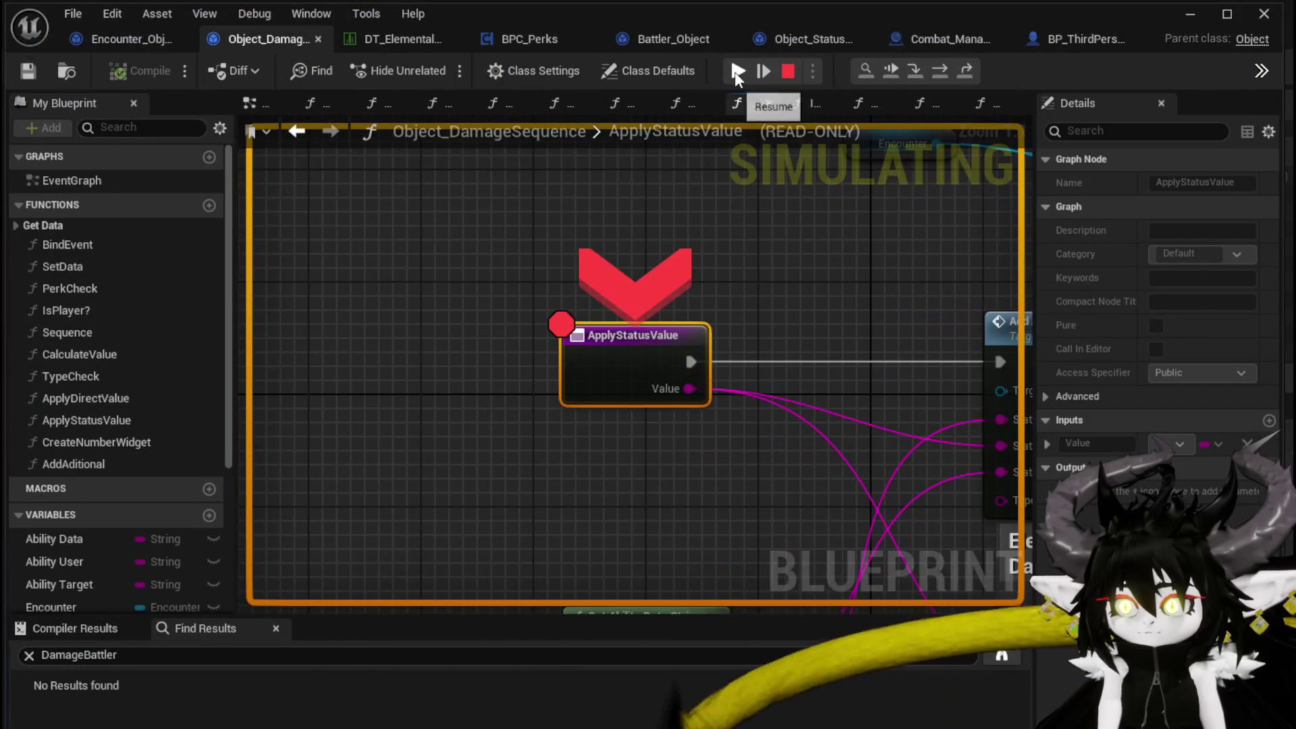
{"action": "left_click", "coordinate": [737, 71]}
{"action": "left_click", "coordinate": [736, 71]}
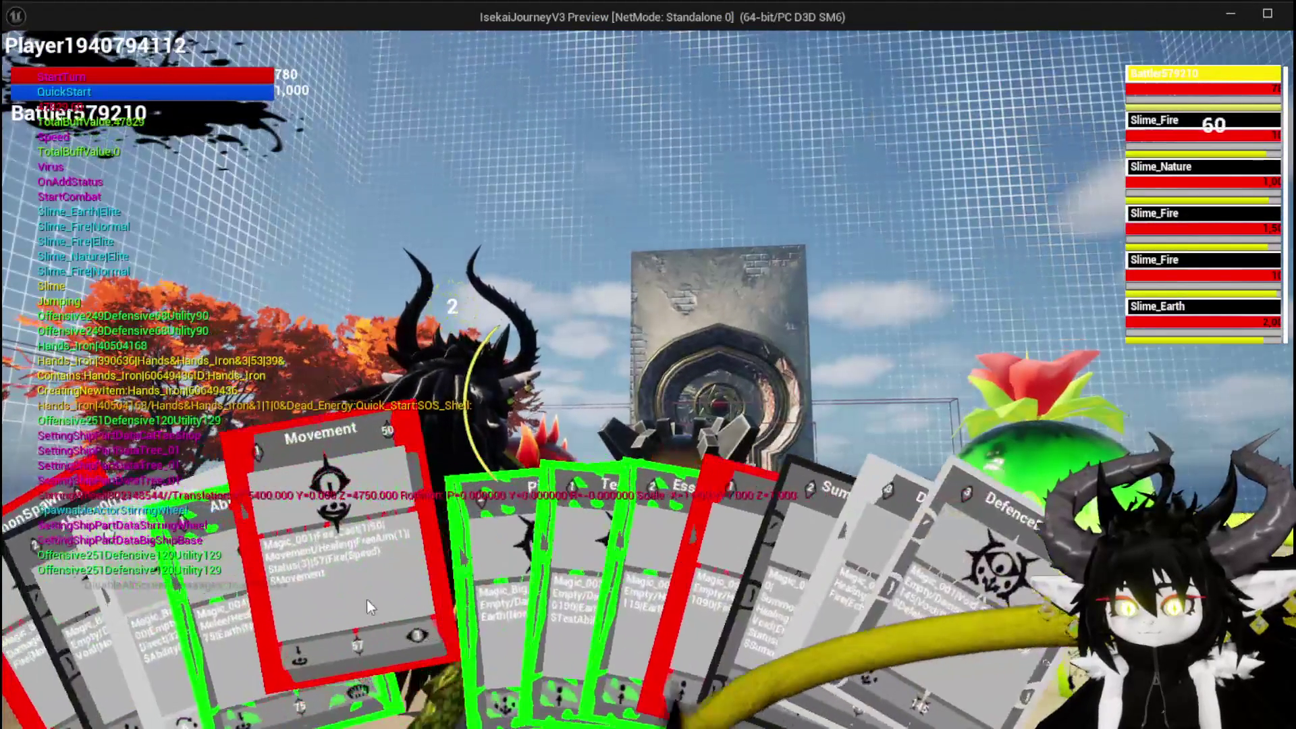
{"action": "left_click", "coordinate": [382, 587]}
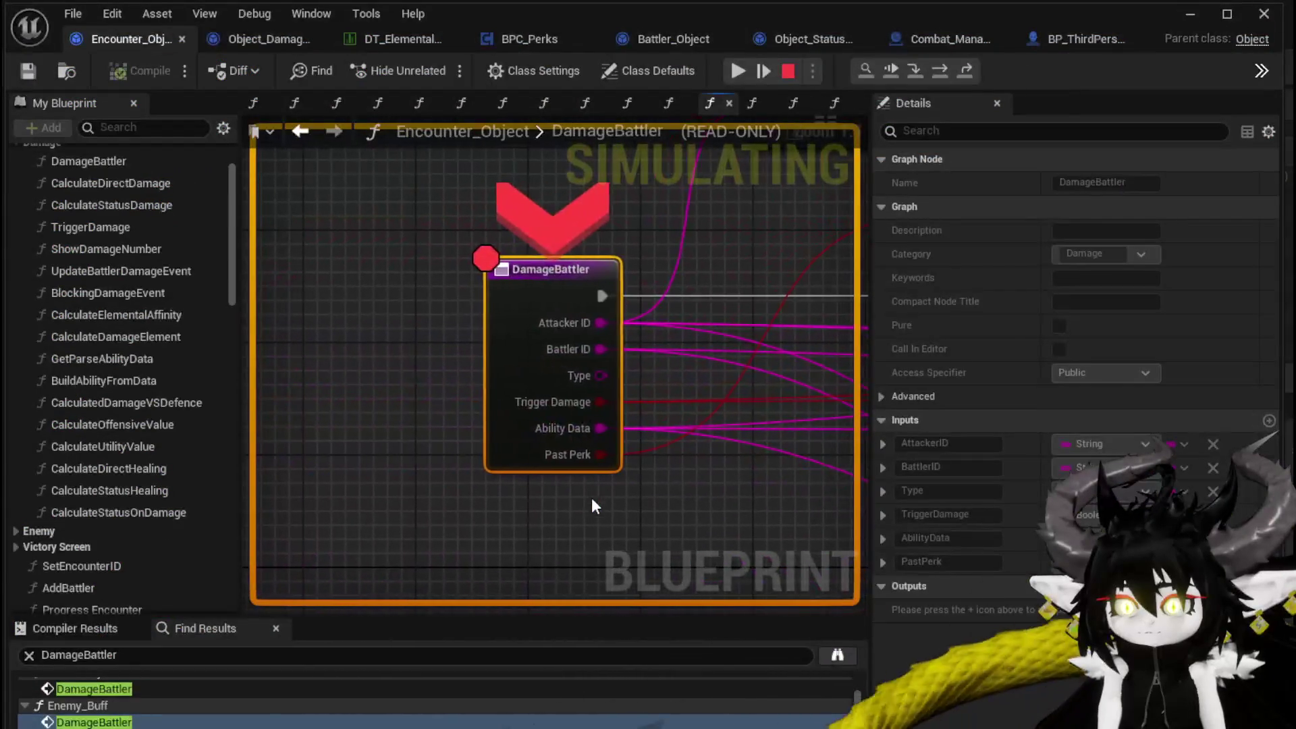
- Step over DamageBattler's Branch, Set Data and second Branch nodes to reach Perk Check
{"action": "mouse_move", "coordinate": [703, 112]}
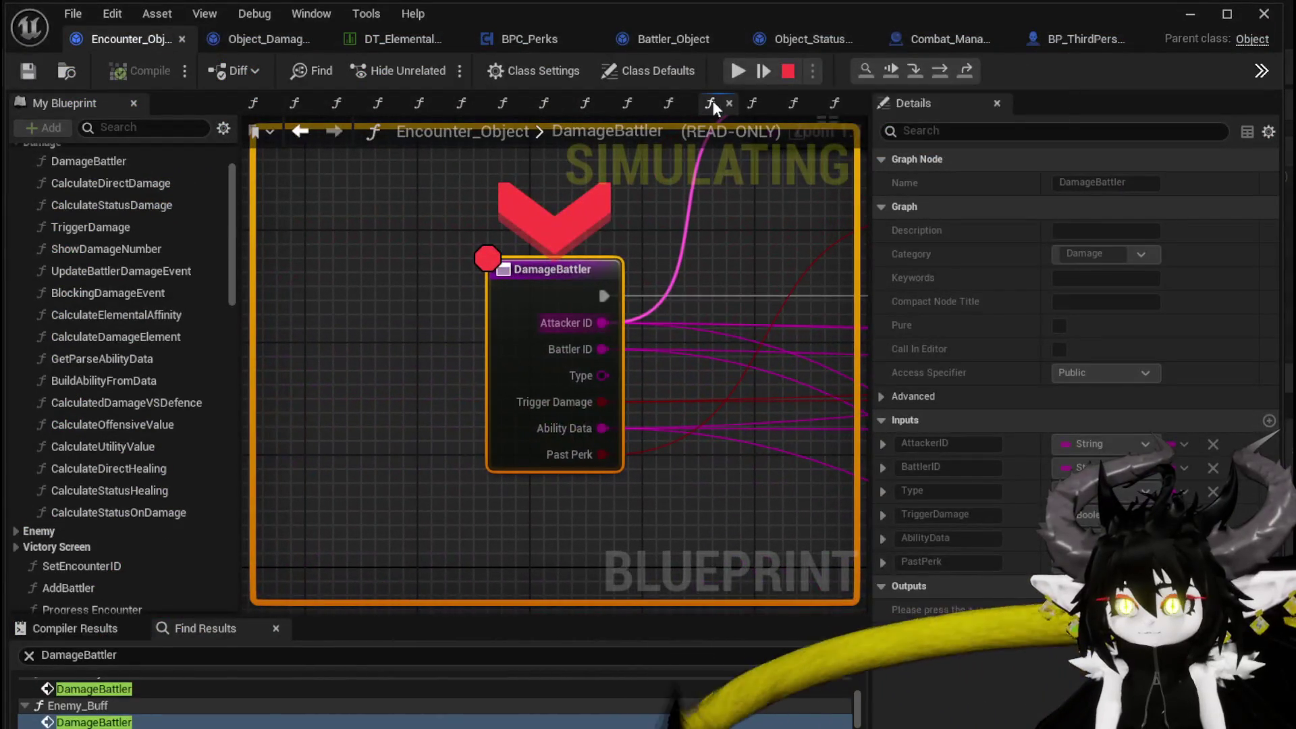
{"action": "left_click", "coordinate": [941, 71]}
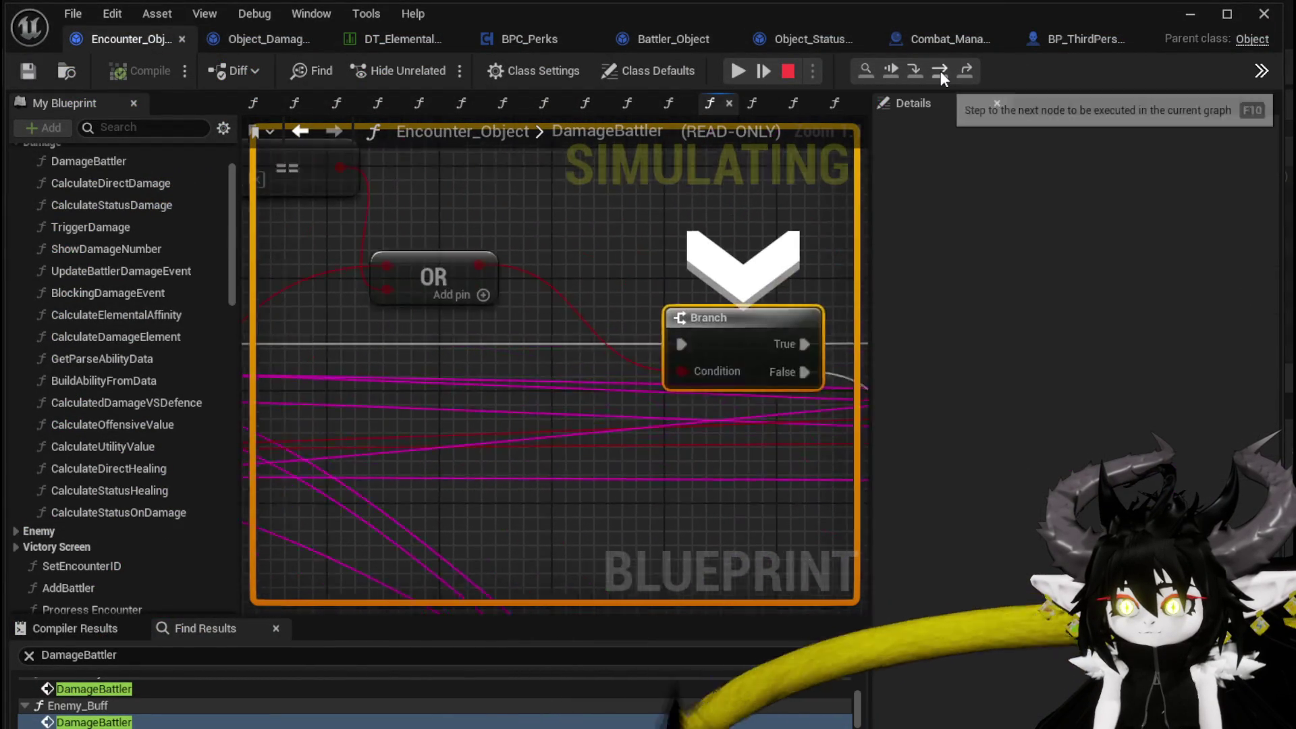
{"action": "left_click", "coordinate": [941, 71]}
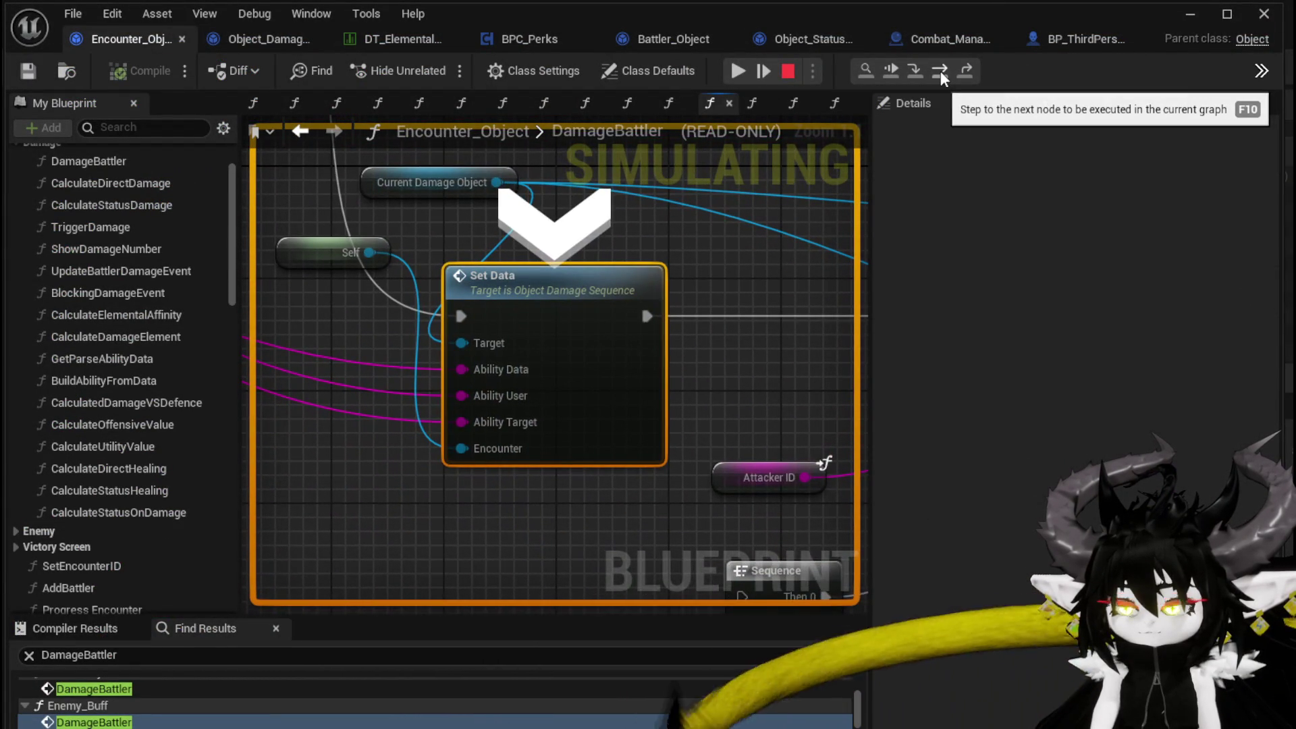
{"action": "left_click", "coordinate": [941, 71]}
{"action": "left_click", "coordinate": [940, 71]}
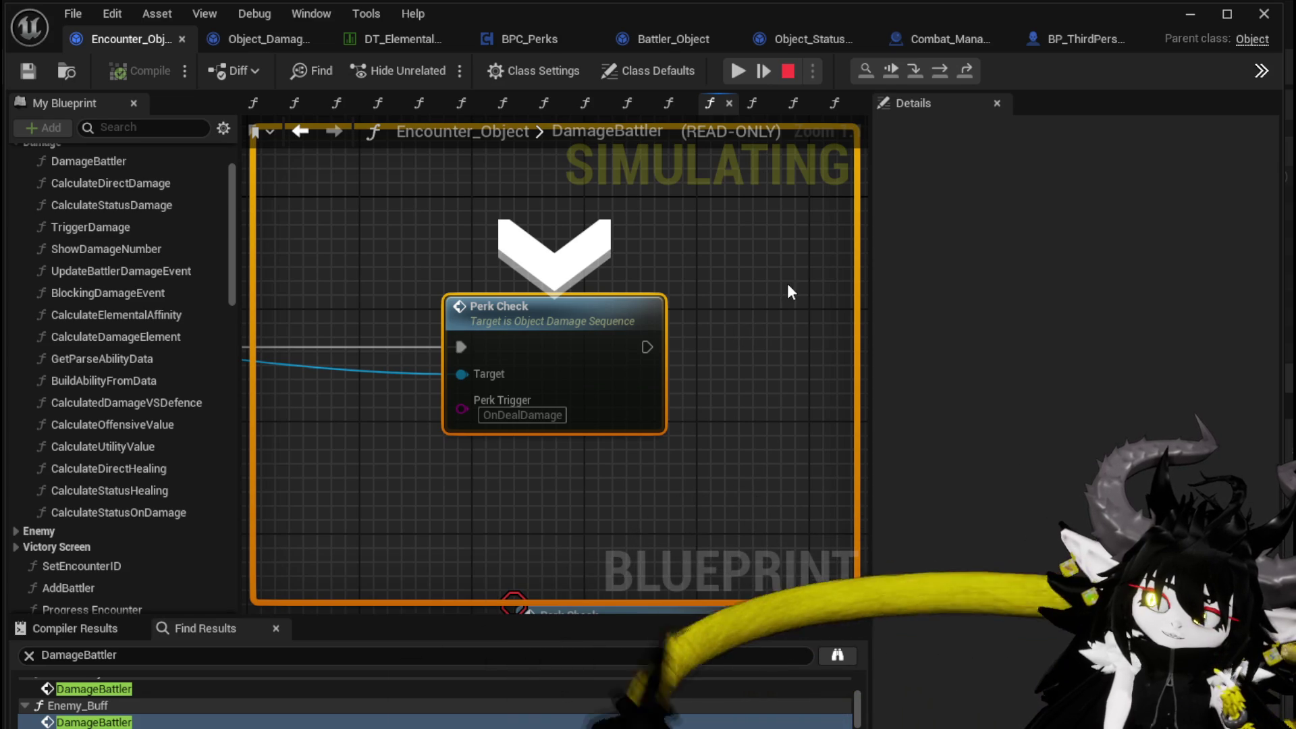
{"action": "scroll", "coordinate": [505, 237], "scroll_direction": "down", "scroll_amount": 4}
{"action": "mouse_move", "coordinate": [505, 237]}
{"action": "left_mouse_down"}
{"action": "mouse_move", "coordinate": [641, 260]}
{"action": "mouse_move", "coordinate": [509, 256]}
{"action": "mouse_move", "coordinate": [774, 238]}
{"action": "mouse_move", "coordinate": [618, 243]}
{"action": "left_mouse_up"}
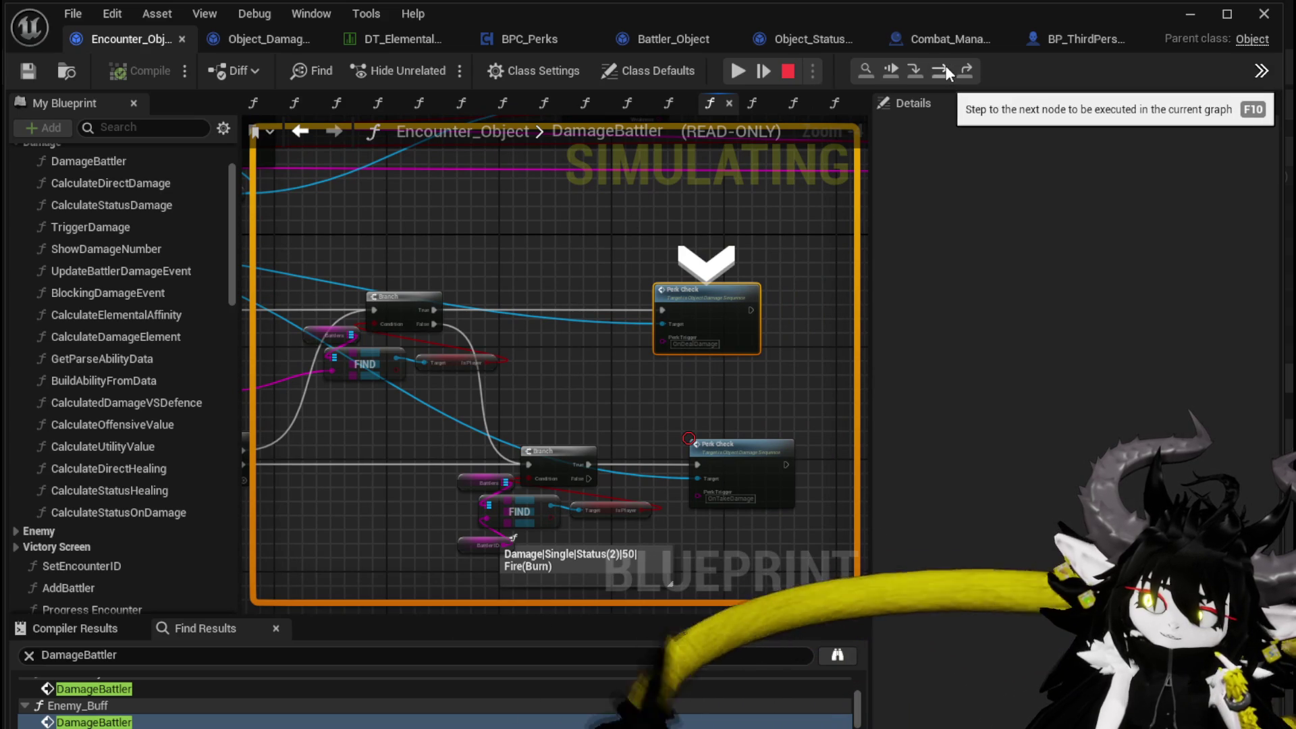
- Resume to the next DamageBattler break, step through Calculate Value to Type Check, and step into TypeCheck
{"action": "left_click", "coordinate": [732, 74]}
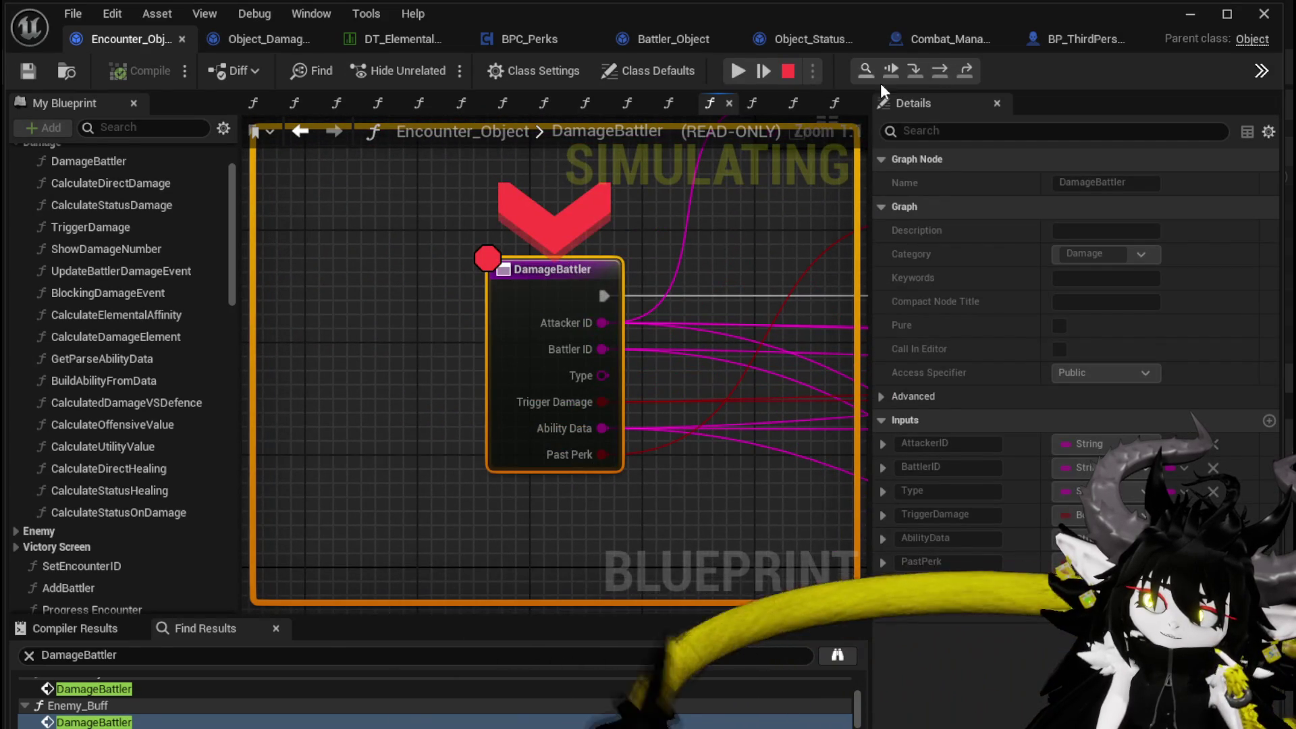
{"action": "left_click", "coordinate": [942, 67]}
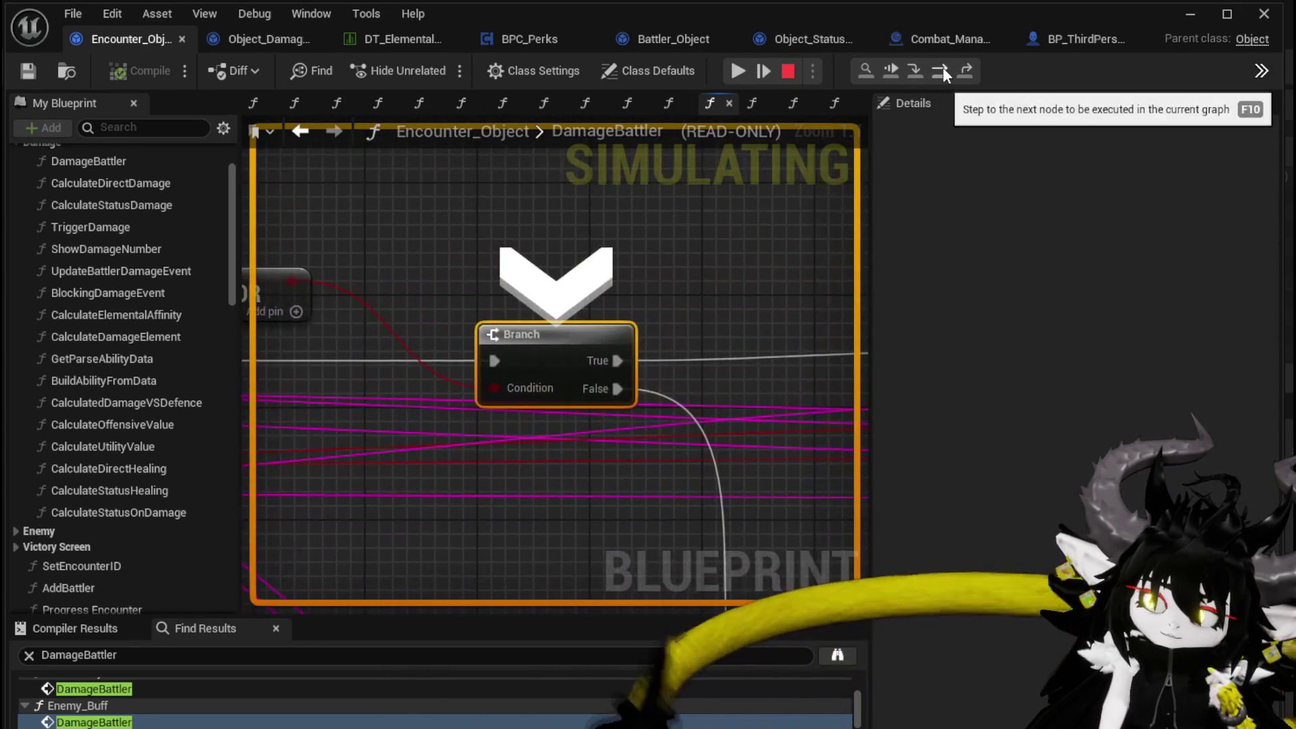
{"action": "left_click", "coordinate": [942, 67]}
{"action": "left_click", "coordinate": [942, 67]}
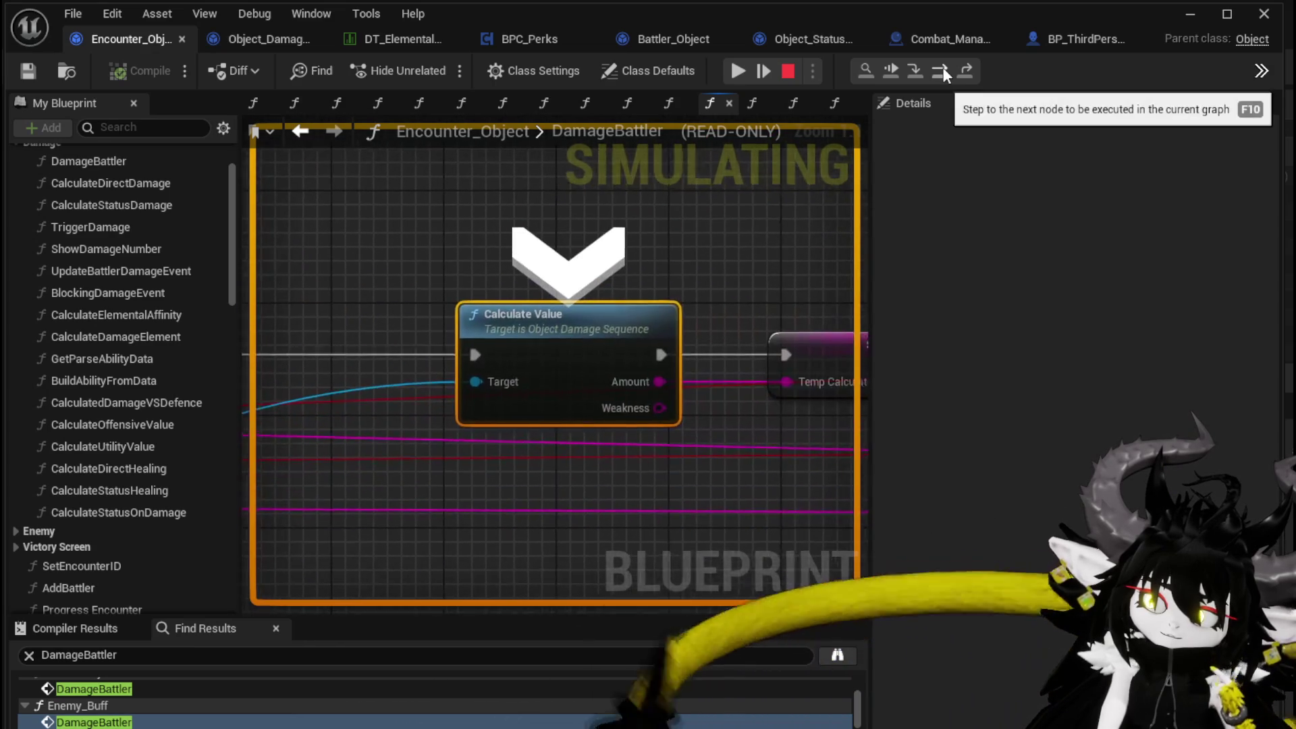
{"action": "left_click", "coordinate": [942, 67]}
{"action": "left_click", "coordinate": [942, 67]}
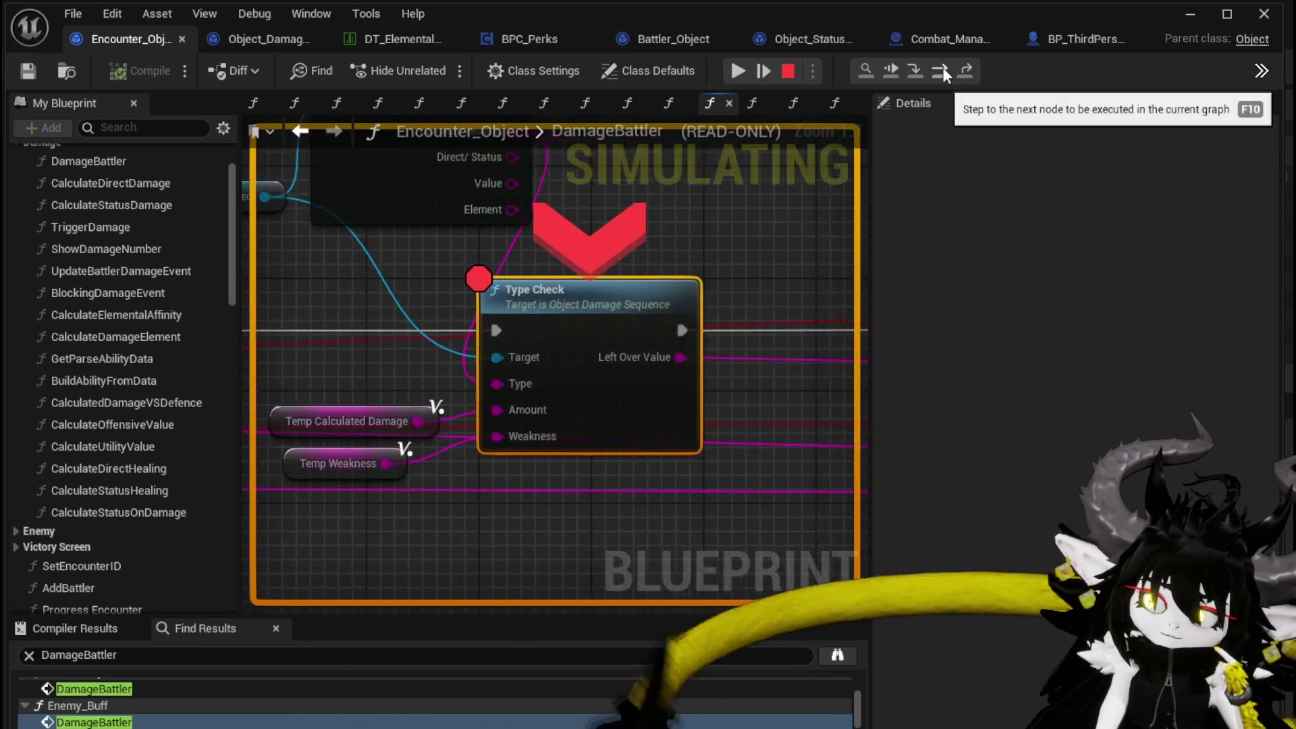
{"action": "left_click", "coordinate": [942, 67]}
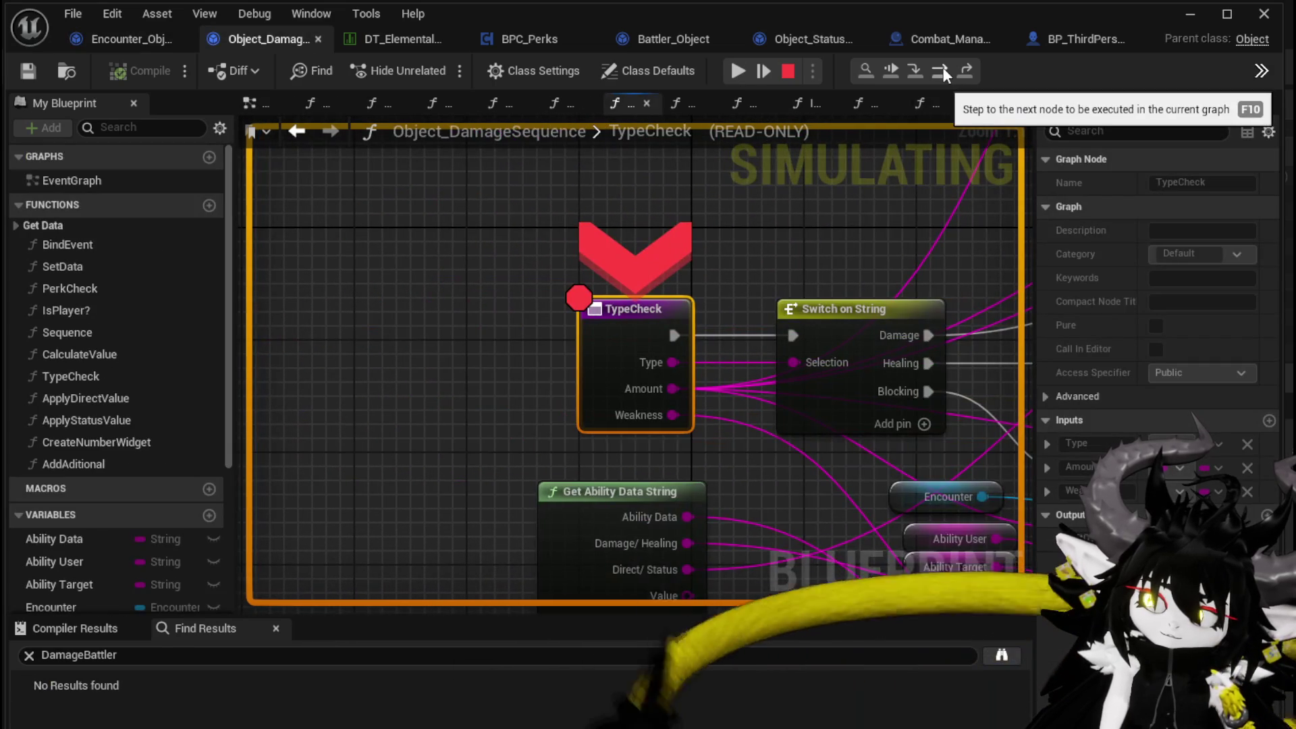
- Step over TypeCheck's Switch on String and Branch nodes to the Apply Status Value node
{"action": "left_click", "coordinate": [942, 67]}
{"action": "left_click", "coordinate": [942, 67]}
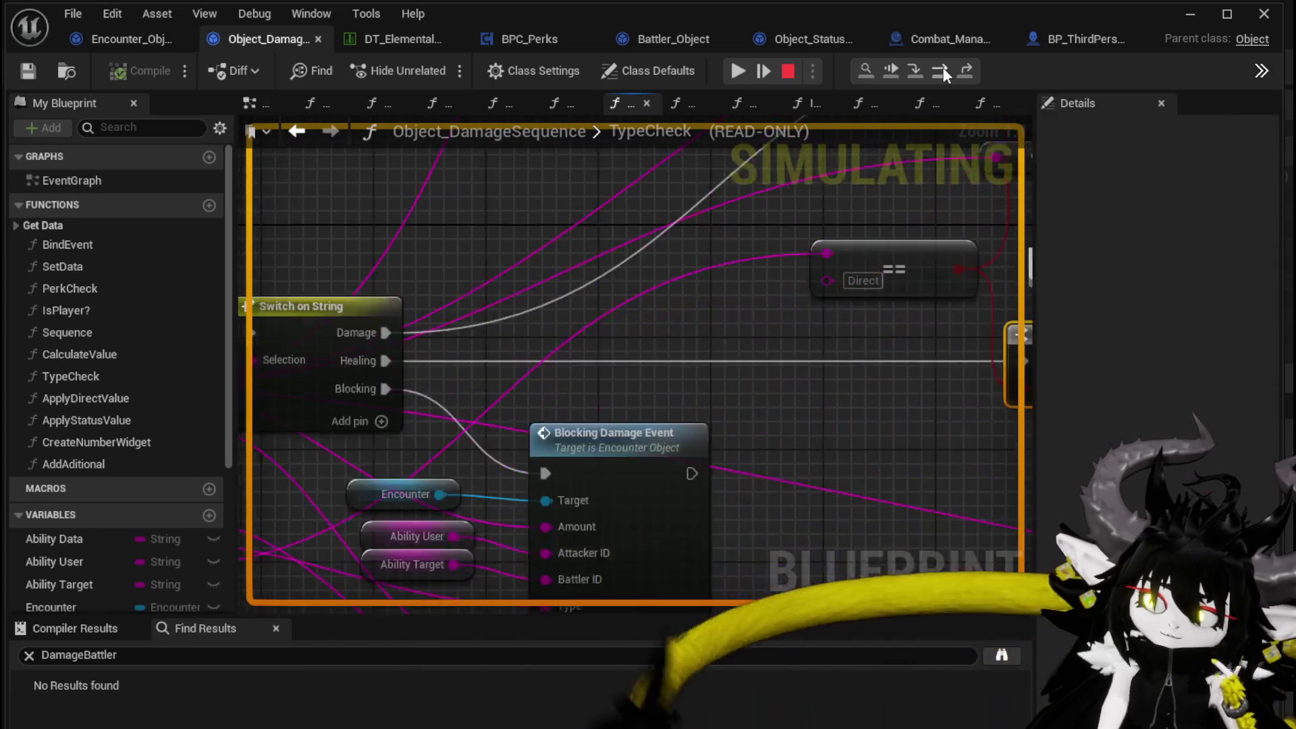
{"action": "scroll", "coordinate": [642, 322], "scroll_direction": "down", "scroll_amount": 5}
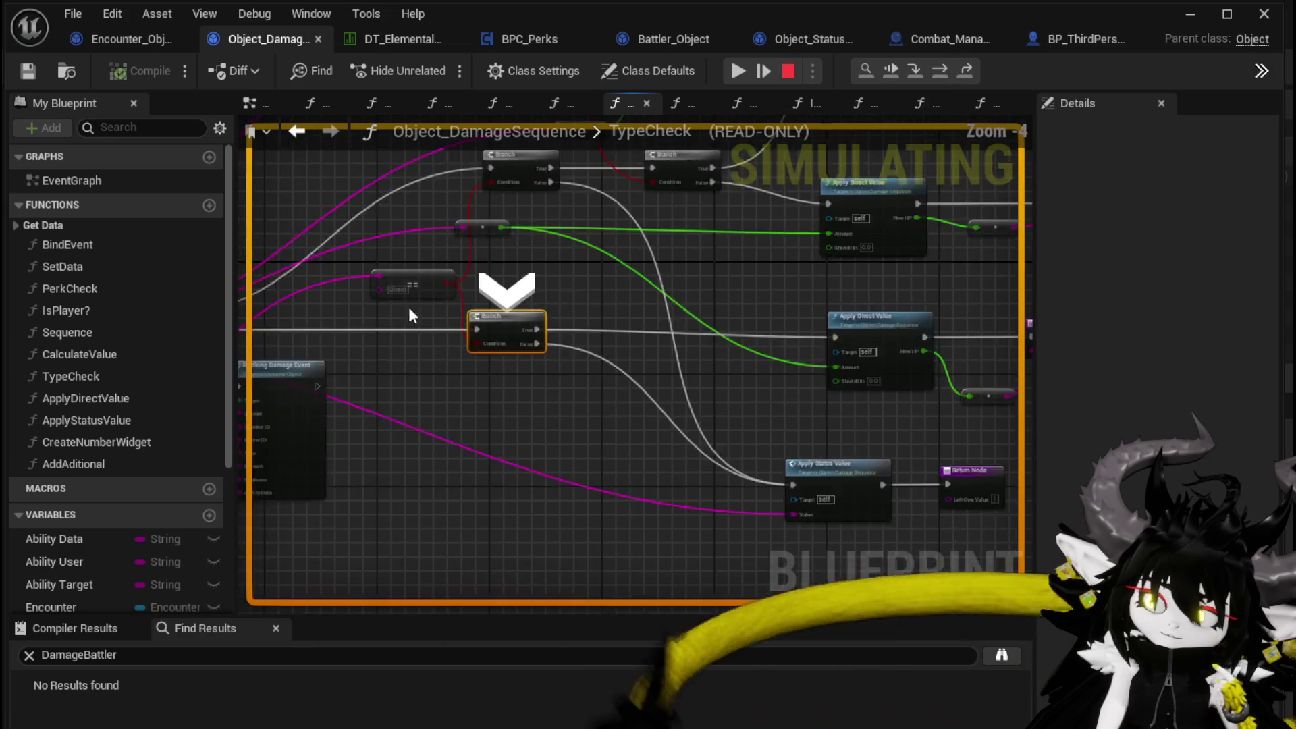
{"action": "scroll", "coordinate": [387, 347], "scroll_direction": "up", "scroll_amount": 1}
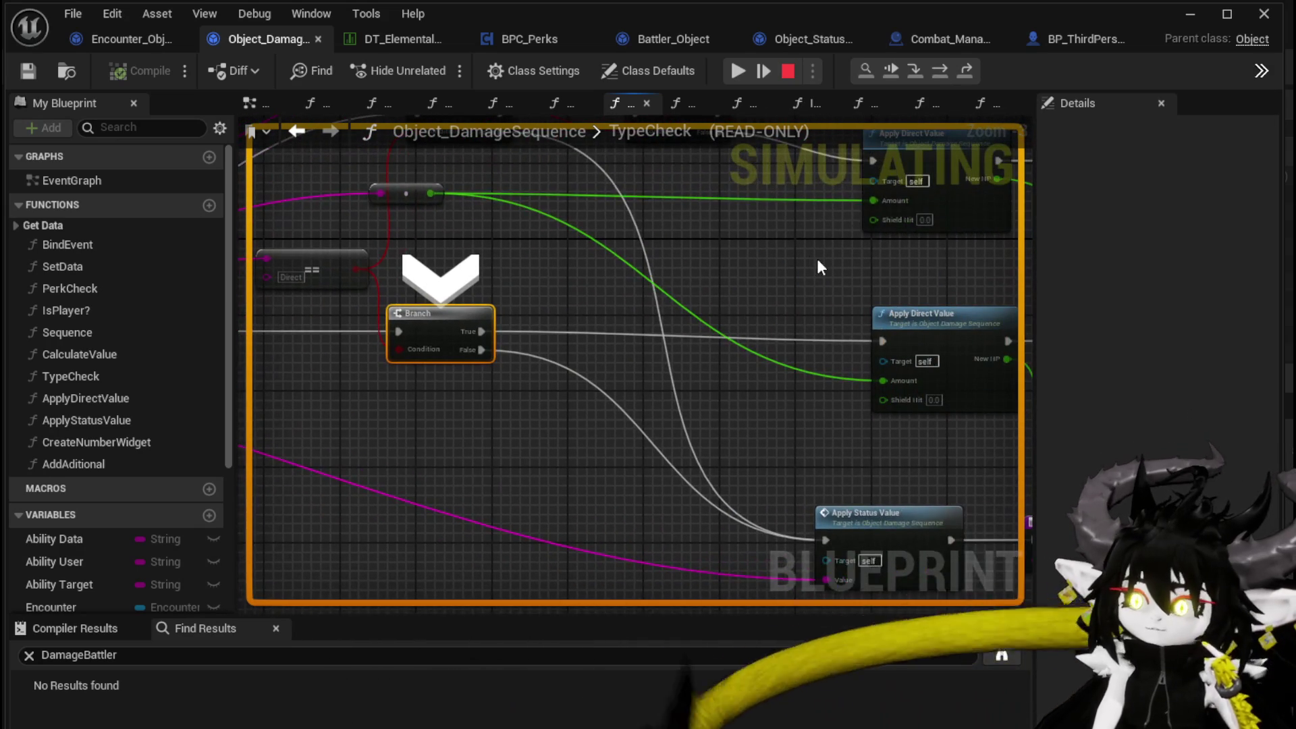
{"action": "left_click", "coordinate": [939, 72]}
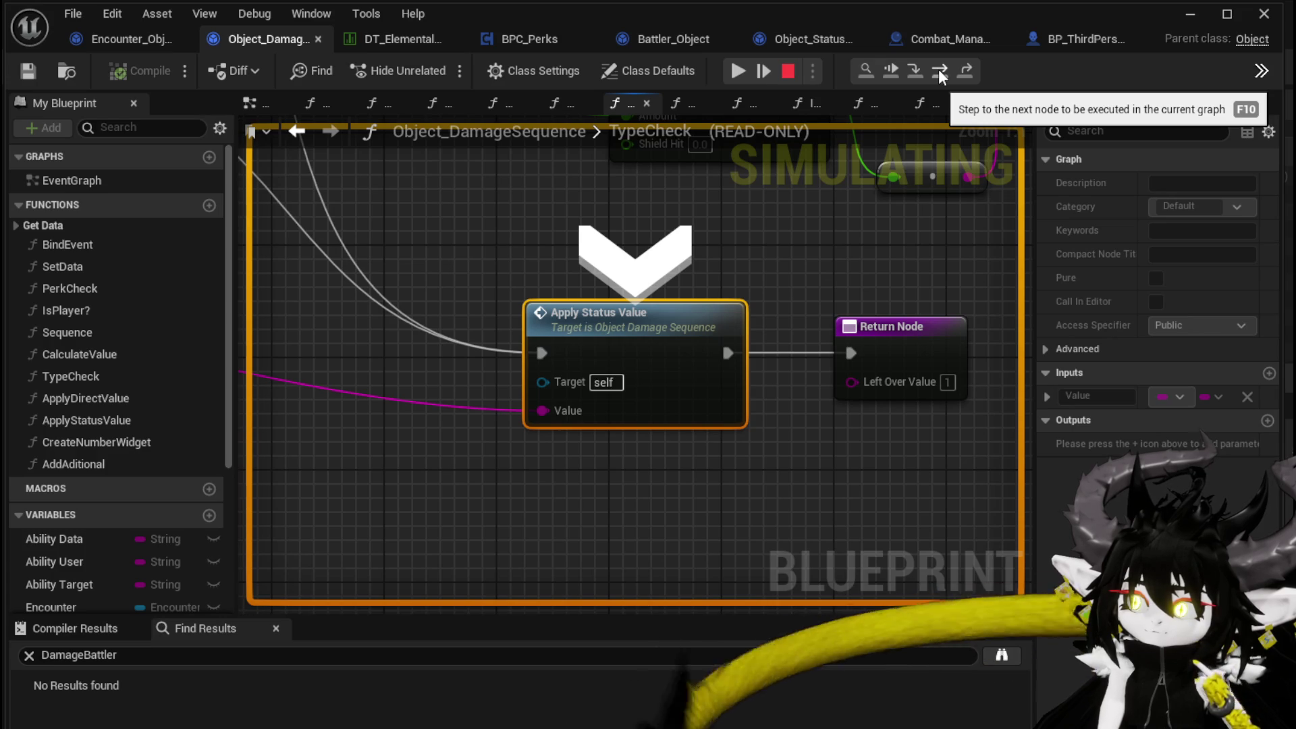
- Step into ApplyStatusValue and through Add Additional, Branch and Trigger Perk into AddStatus
{"action": "left_click", "coordinate": [915, 68]}
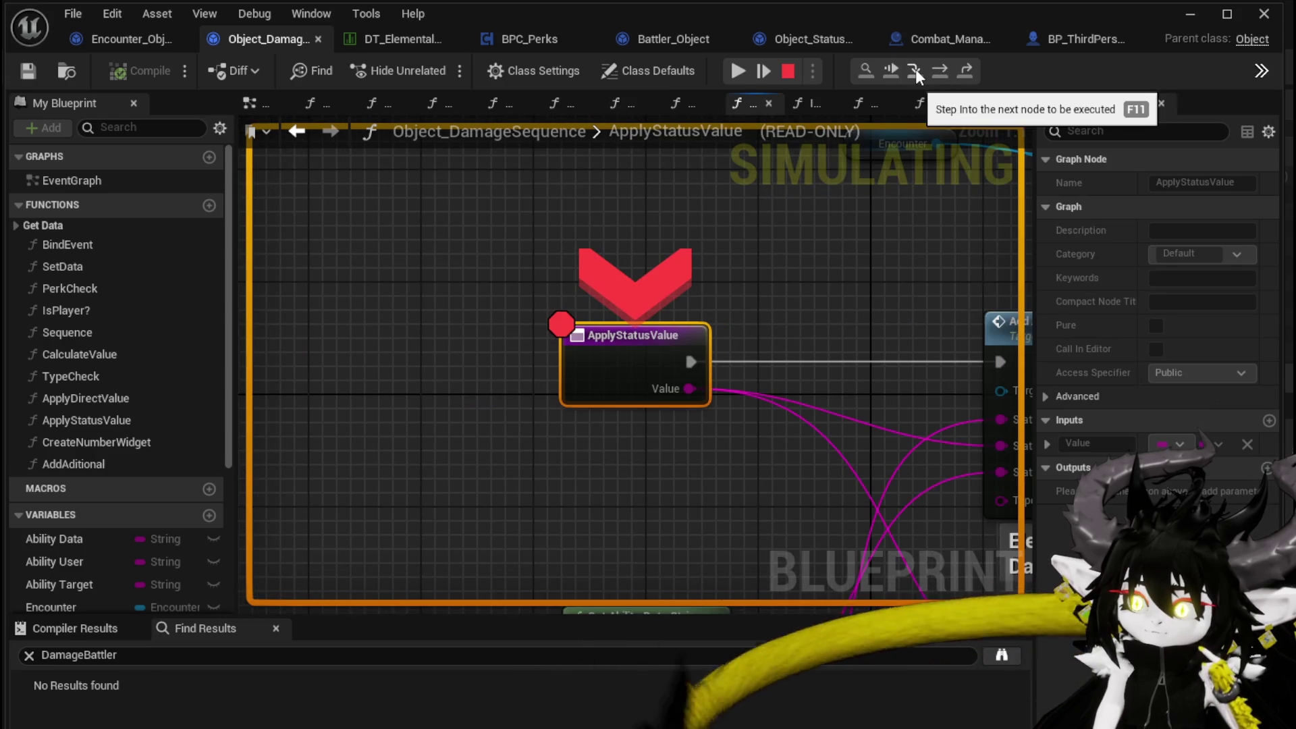
{"action": "left_click", "coordinate": [942, 73]}
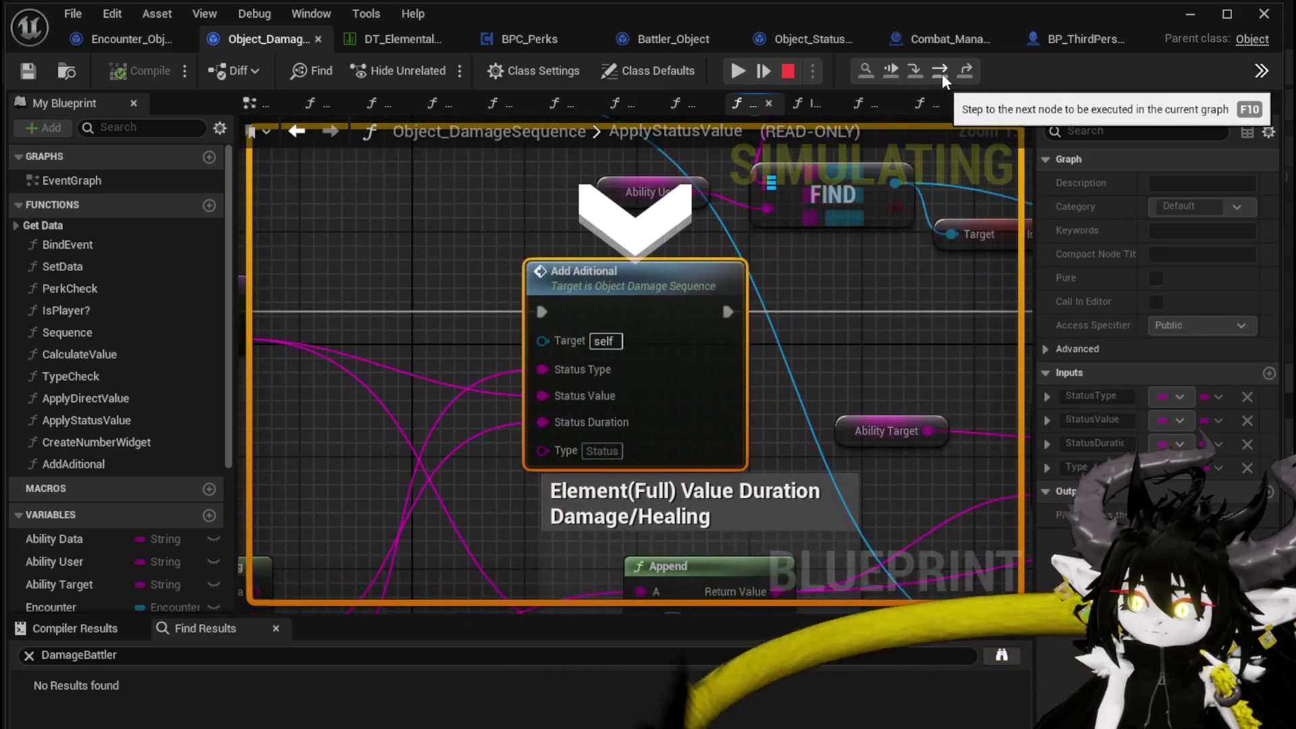
{"action": "left_click", "coordinate": [941, 73]}
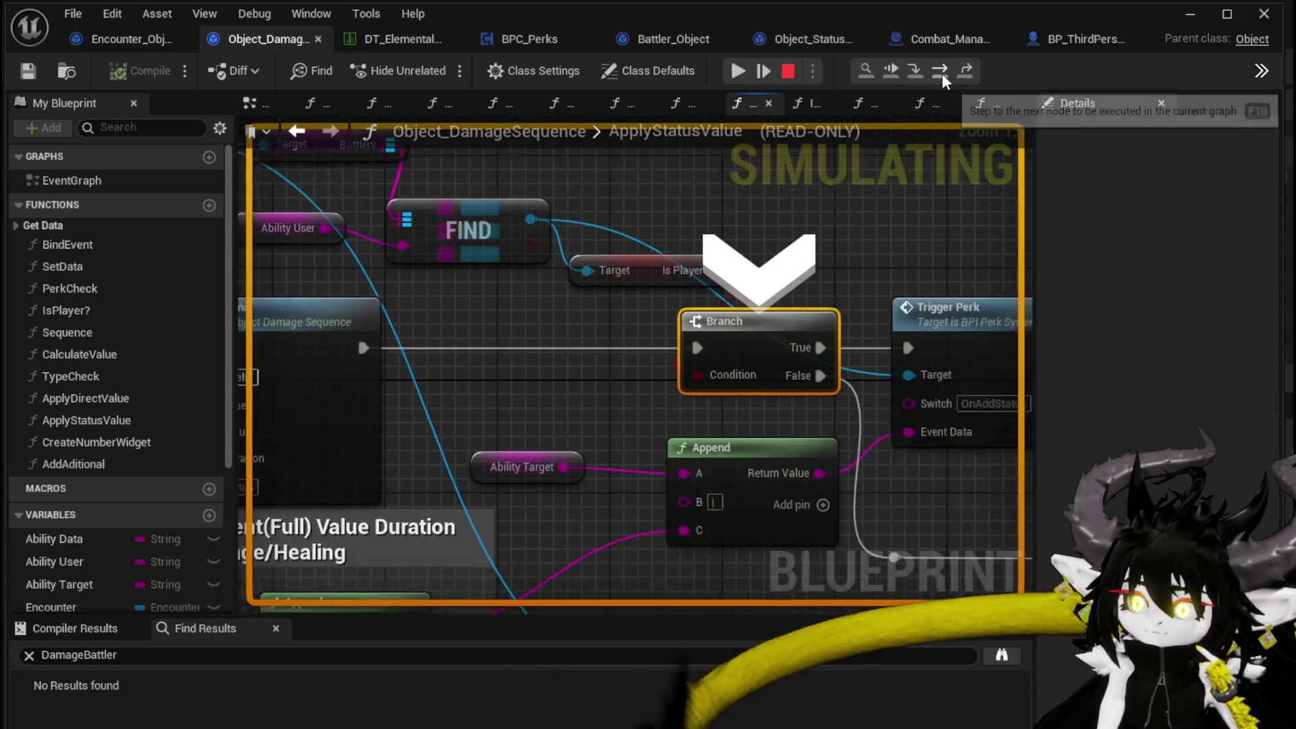
{"action": "left_click", "coordinate": [941, 73]}
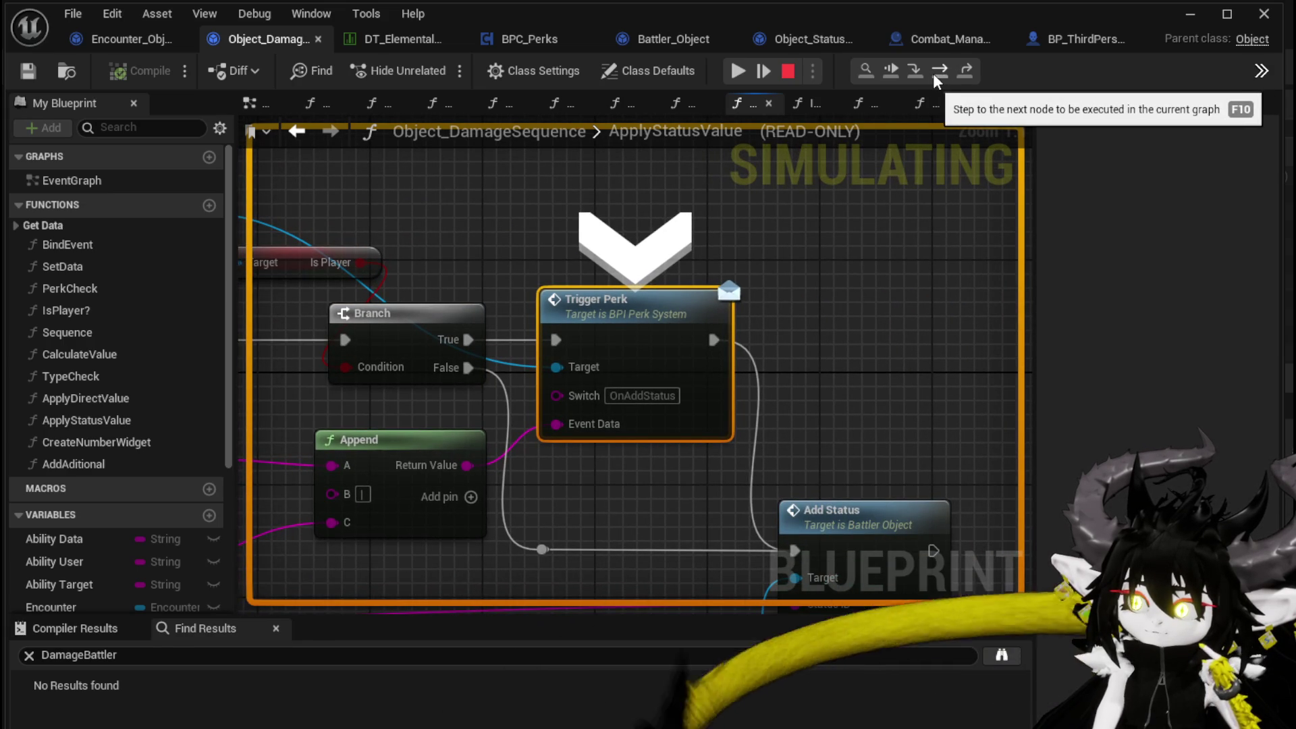
{"action": "left_click", "coordinate": [934, 75]}
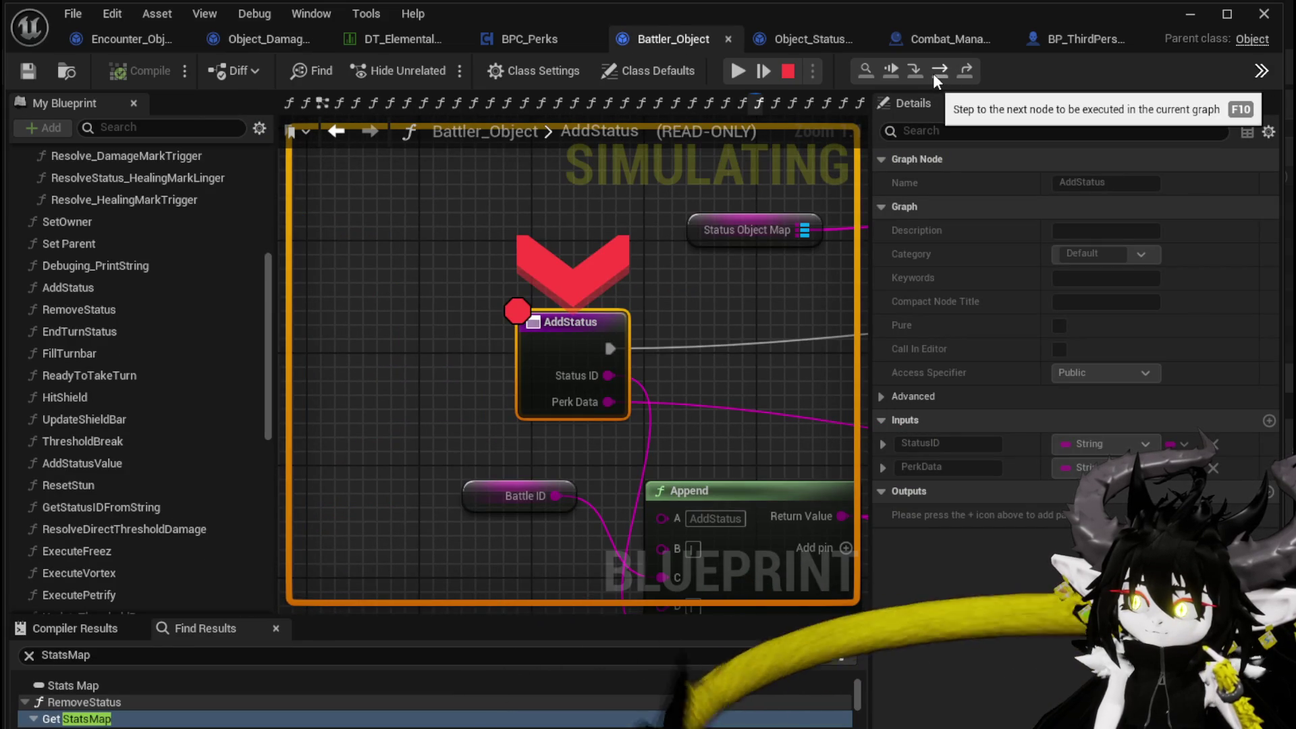
- Step through AddStatus's Branch, Update Stacks, Add Status Value, Spawn VFX and Print String into ForEachLoop
{"action": "left_click", "coordinate": [935, 73]}
{"action": "left_click", "coordinate": [935, 73]}
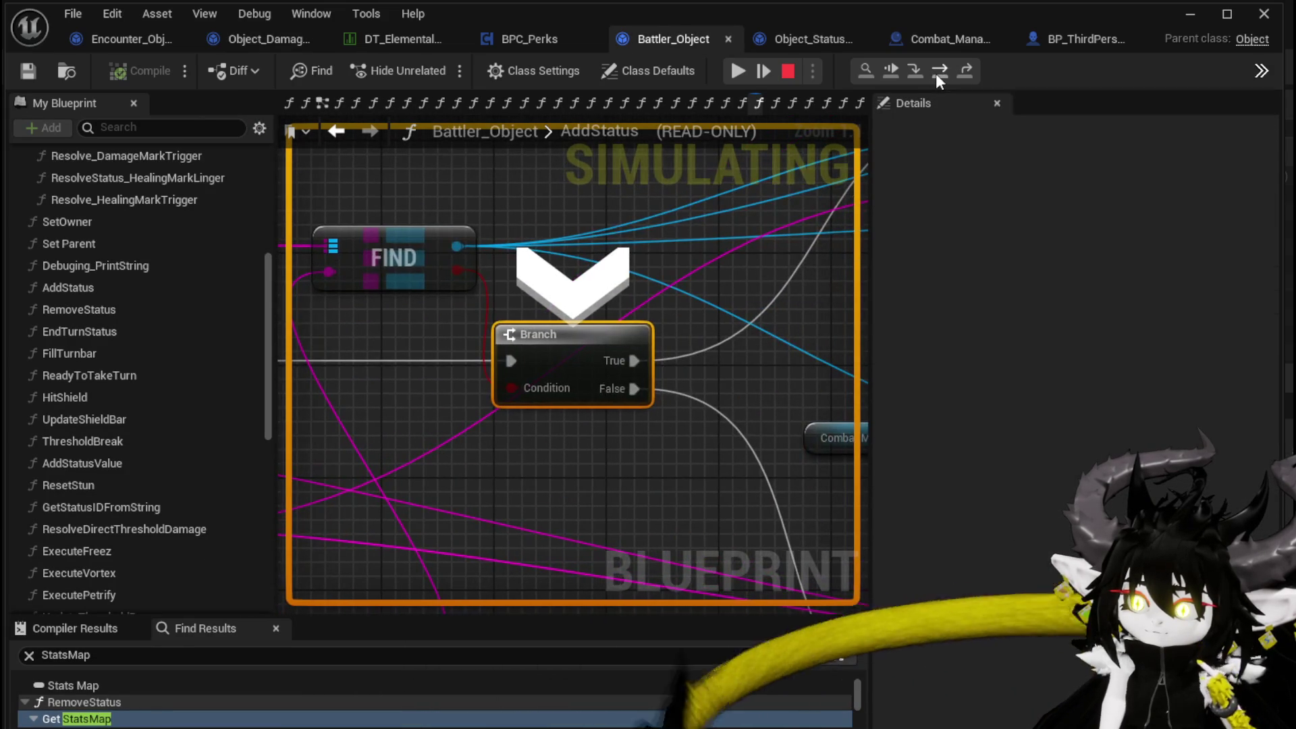
{"action": "left_click", "coordinate": [935, 73]}
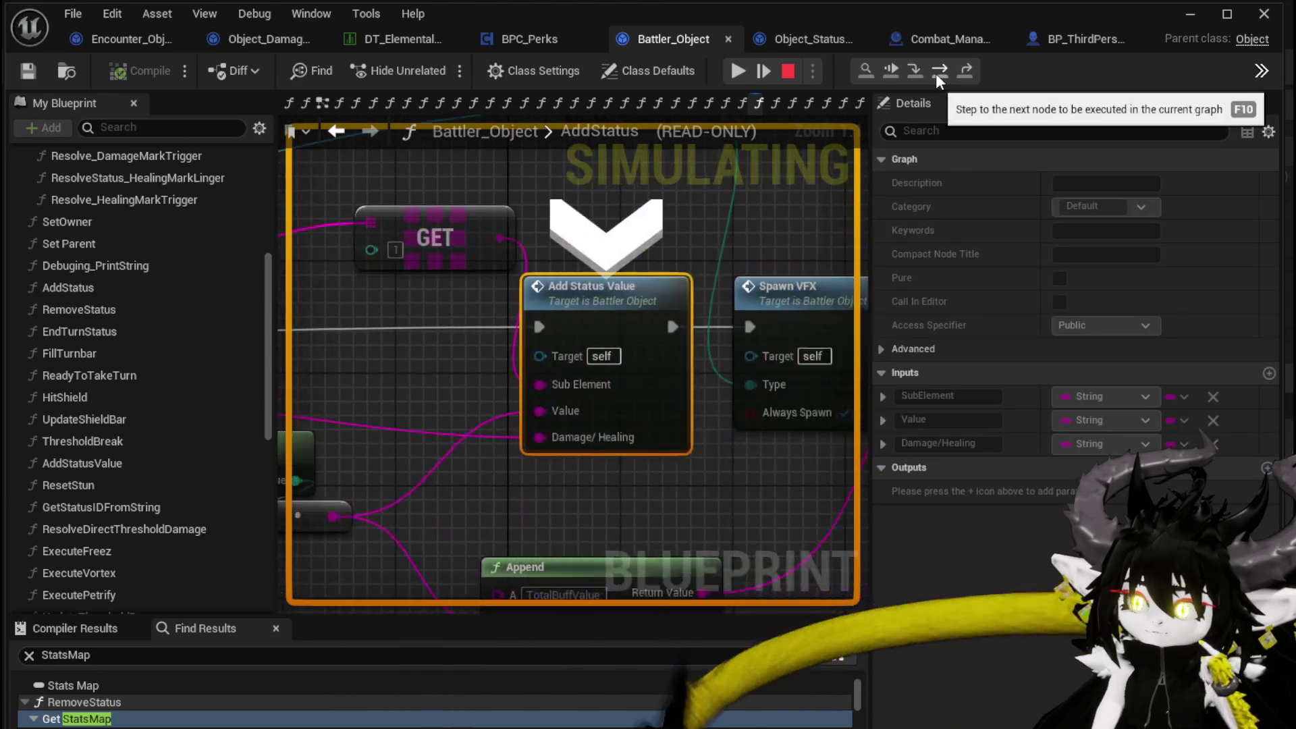
{"action": "left_click", "coordinate": [935, 73]}
{"action": "left_click", "coordinate": [935, 73]}
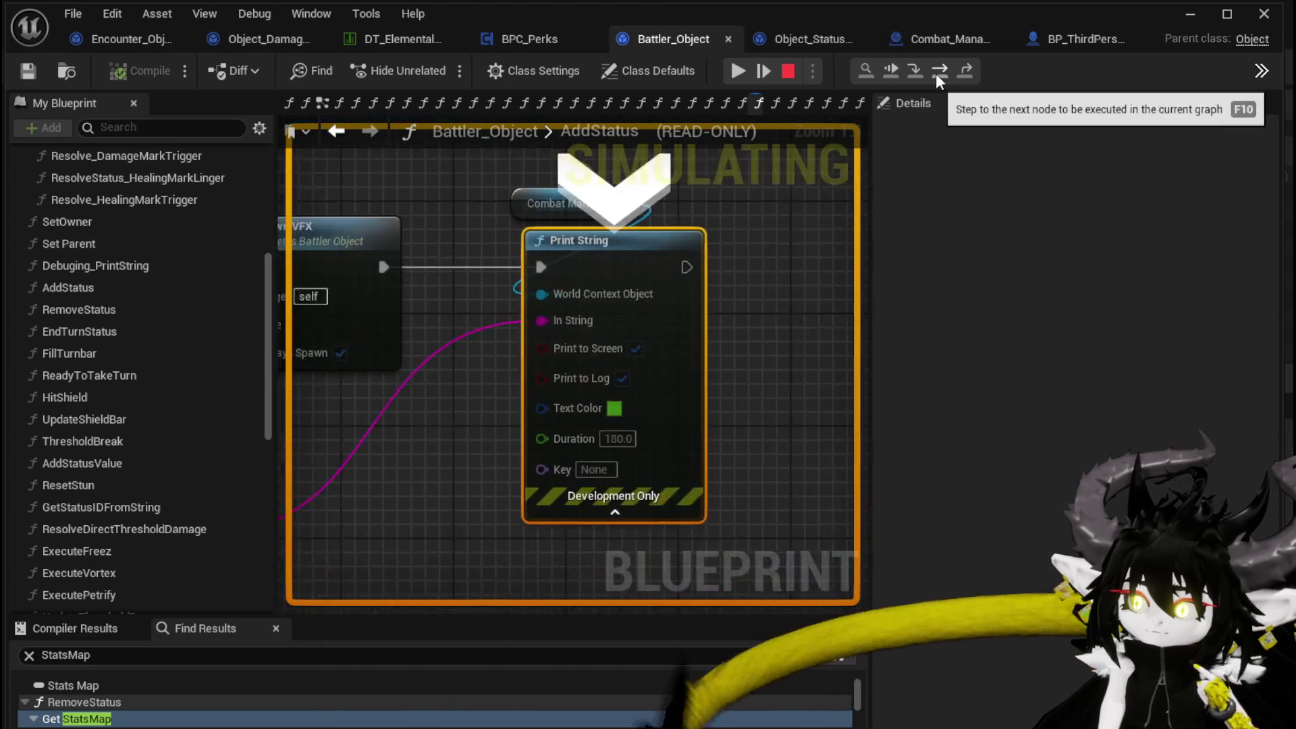
{"action": "left_click", "coordinate": [936, 73]}
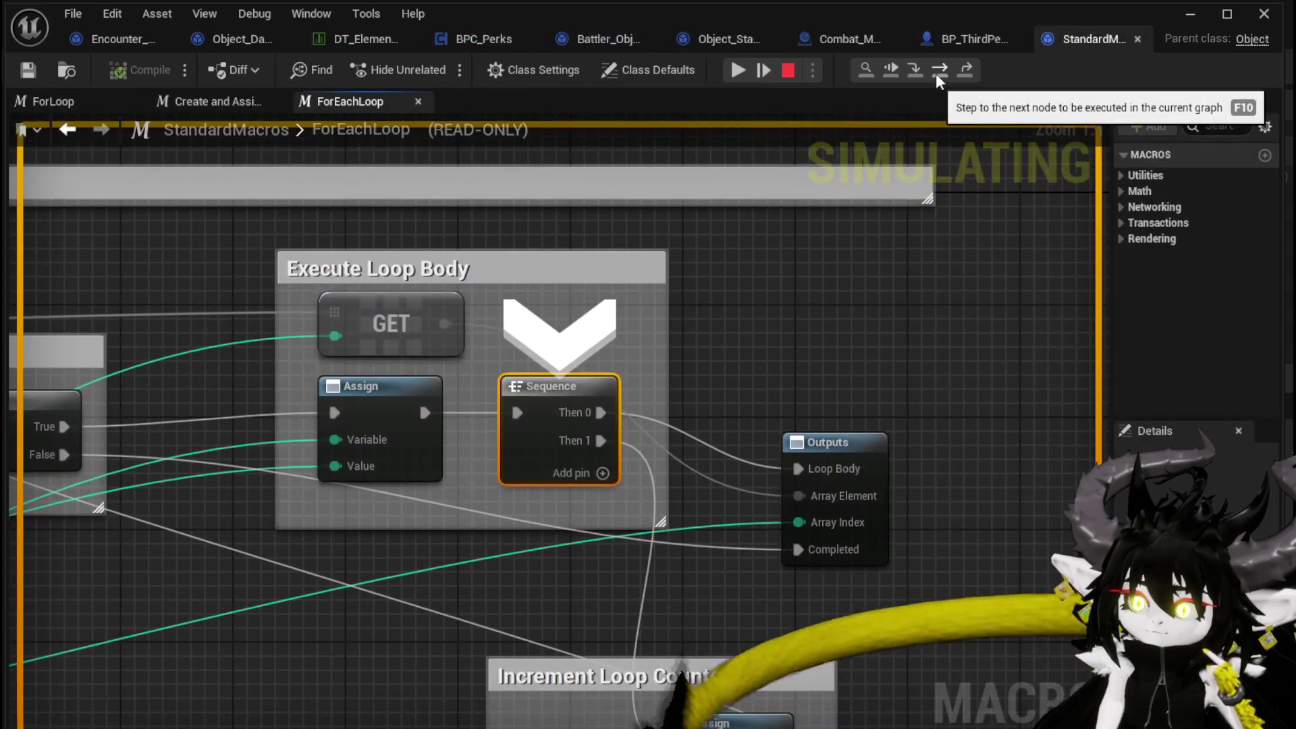
- Resume to the AddStatus breakpoint, step through it again, back out to TypeCheck and DamageBattler's Print String
{"action": "left_click", "coordinate": [893, 70]}
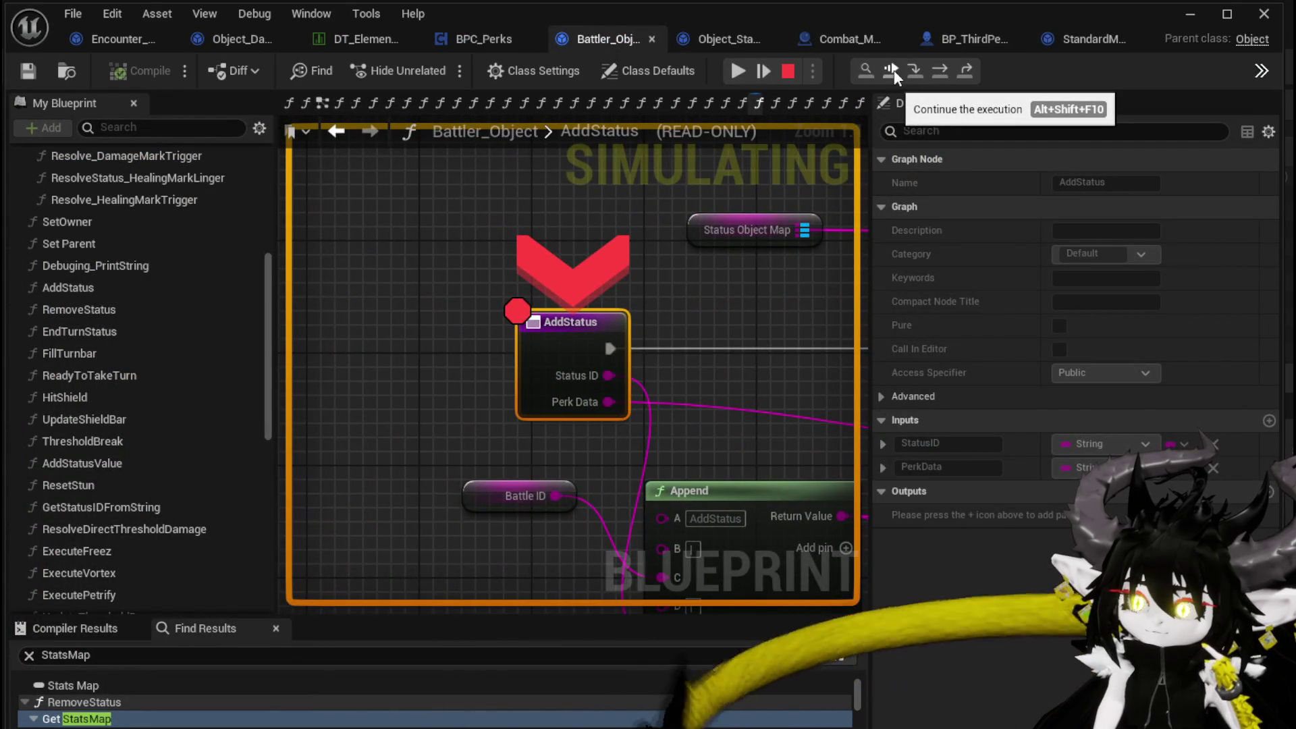
{"action": "left_click", "coordinate": [933, 71]}
{"action": "left_click", "coordinate": [933, 71]}
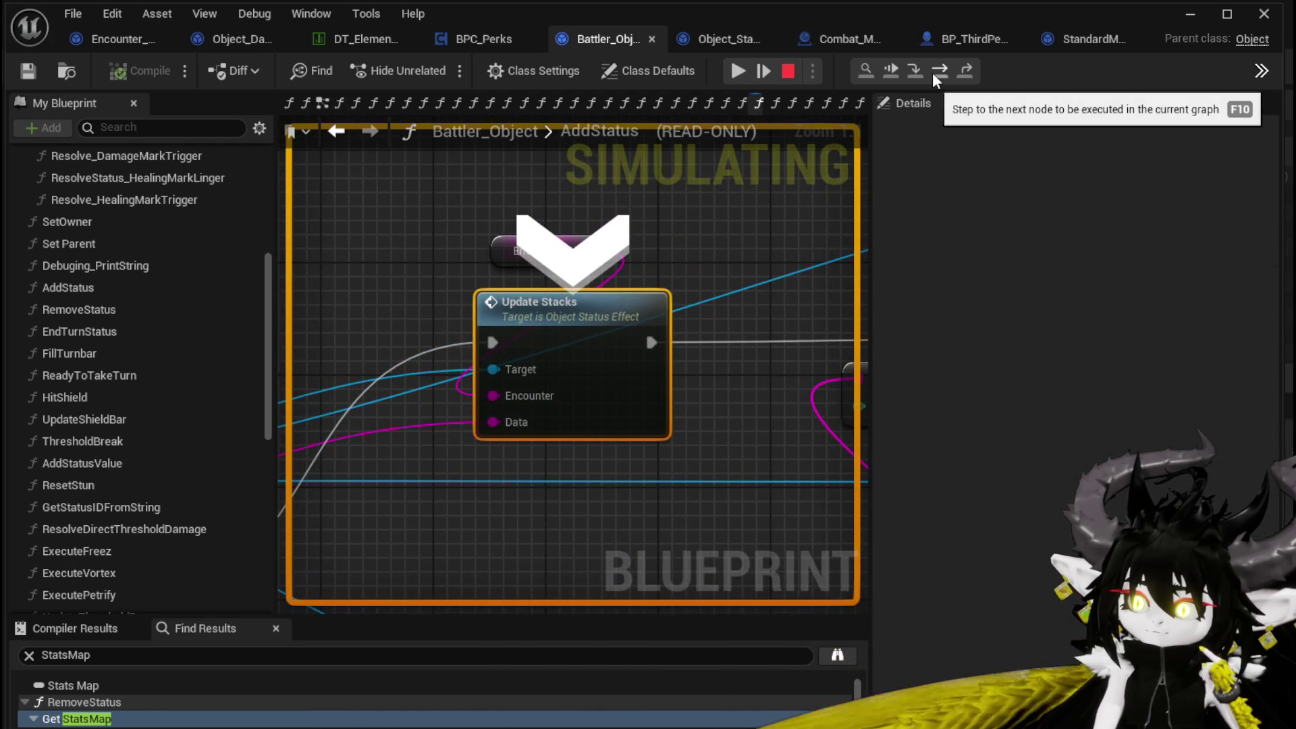
{"action": "left_click", "coordinate": [933, 71]}
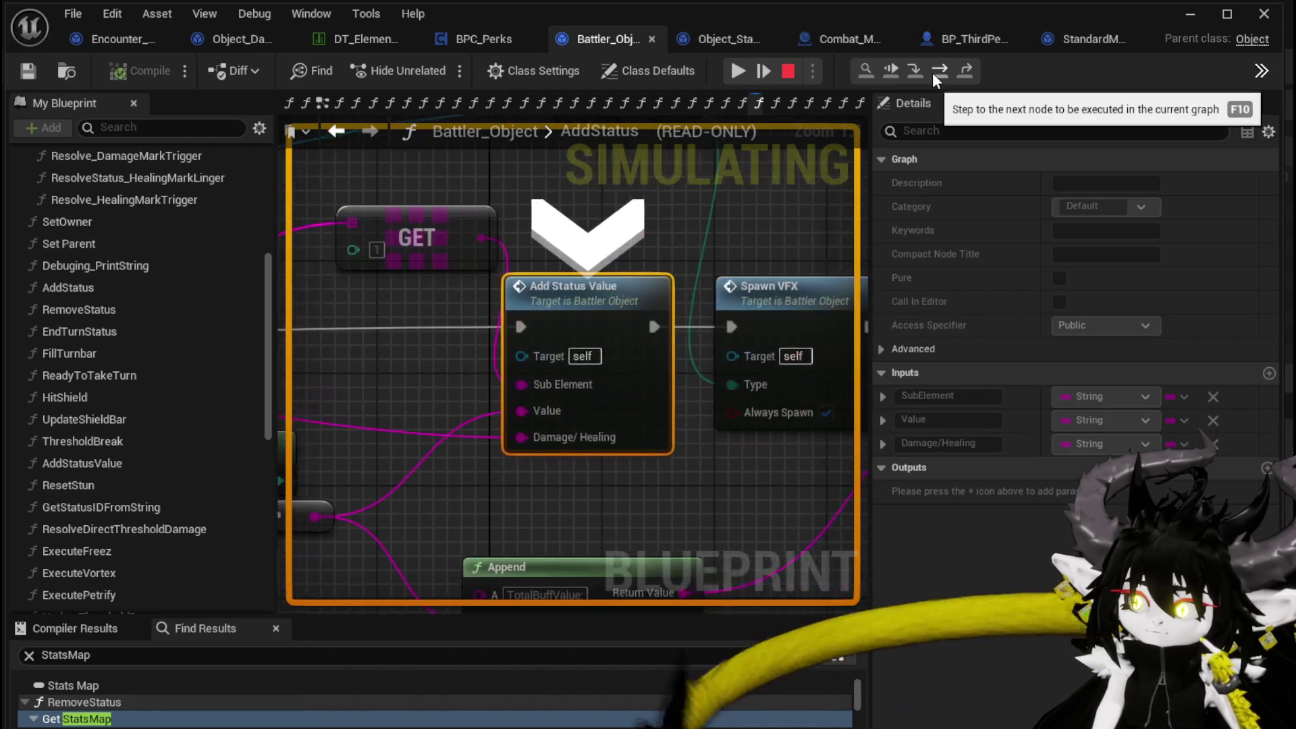
{"action": "left_click", "coordinate": [933, 71]}
{"action": "left_click", "coordinate": [933, 72]}
{"action": "left_click", "coordinate": [933, 72]}
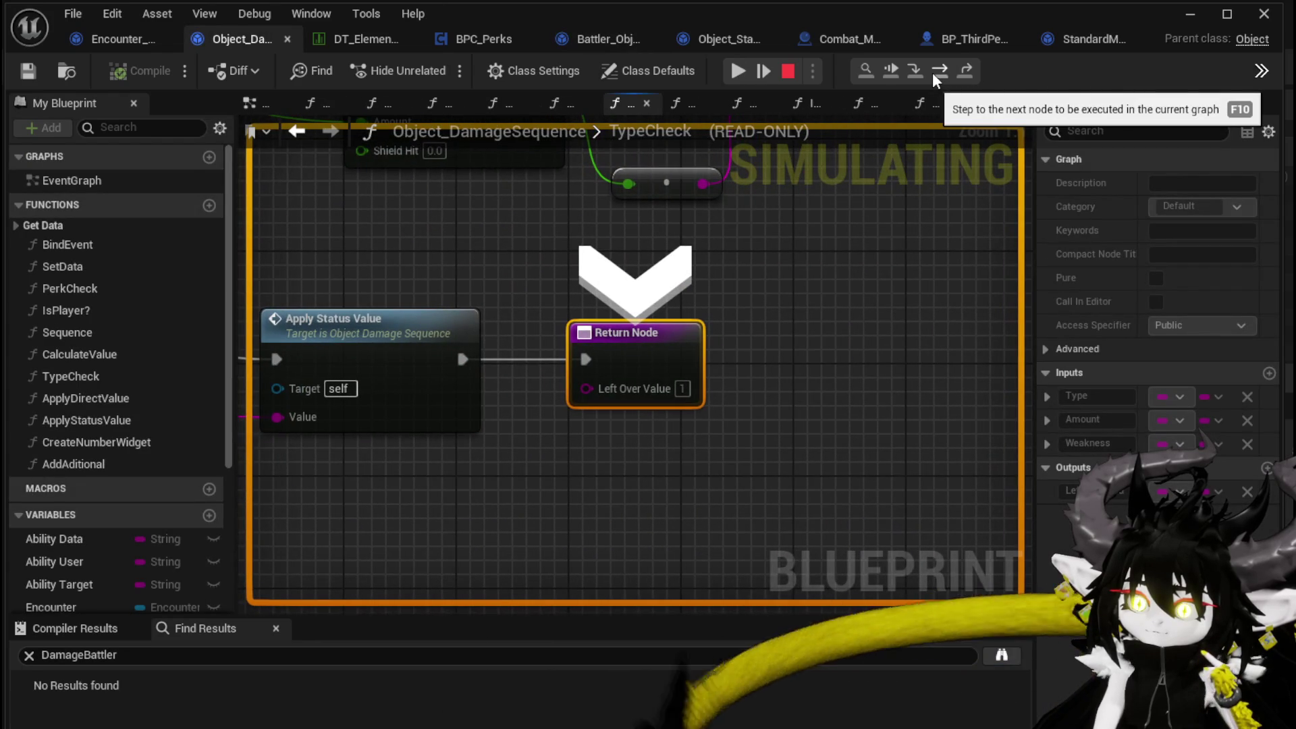
{"action": "left_click", "coordinate": [932, 72]}
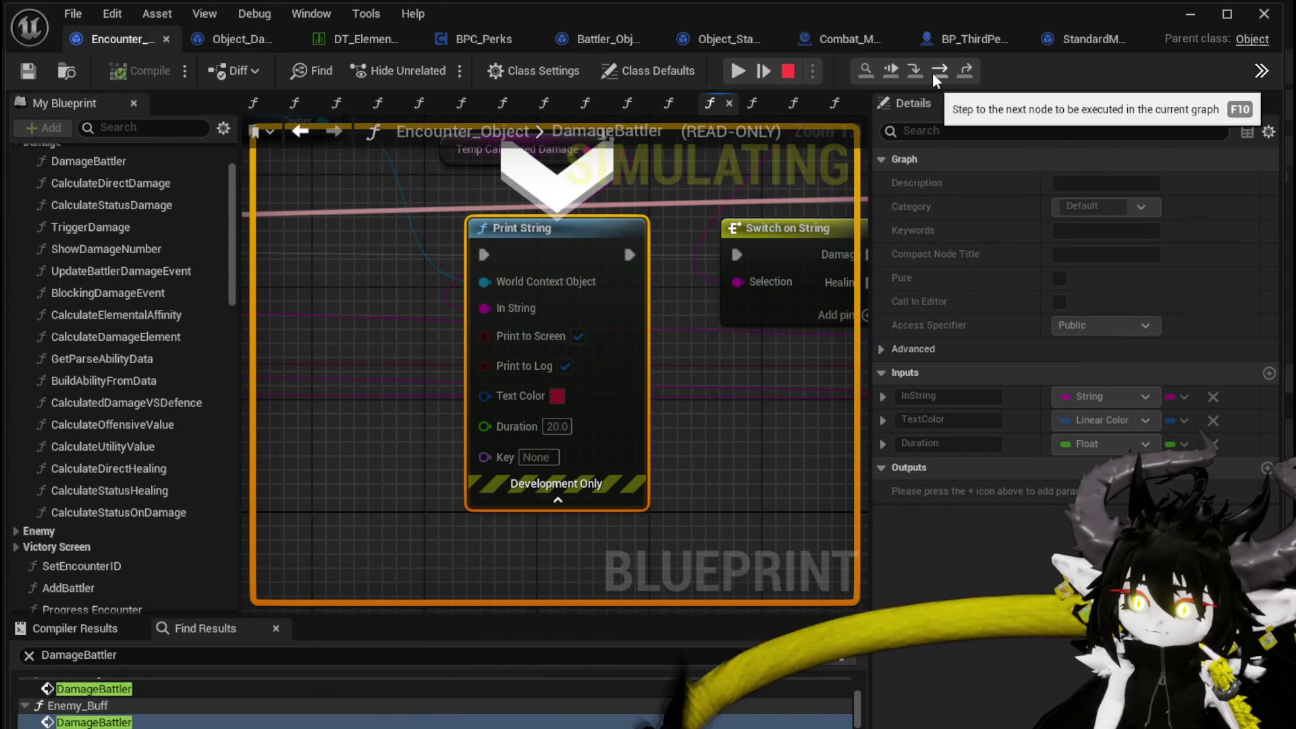
- Step over Switch on String and two Branches into BPC_Perks' GetAbilityData, then resume to DamageBattler's breakpoint
{"action": "left_click", "coordinate": [932, 72]}
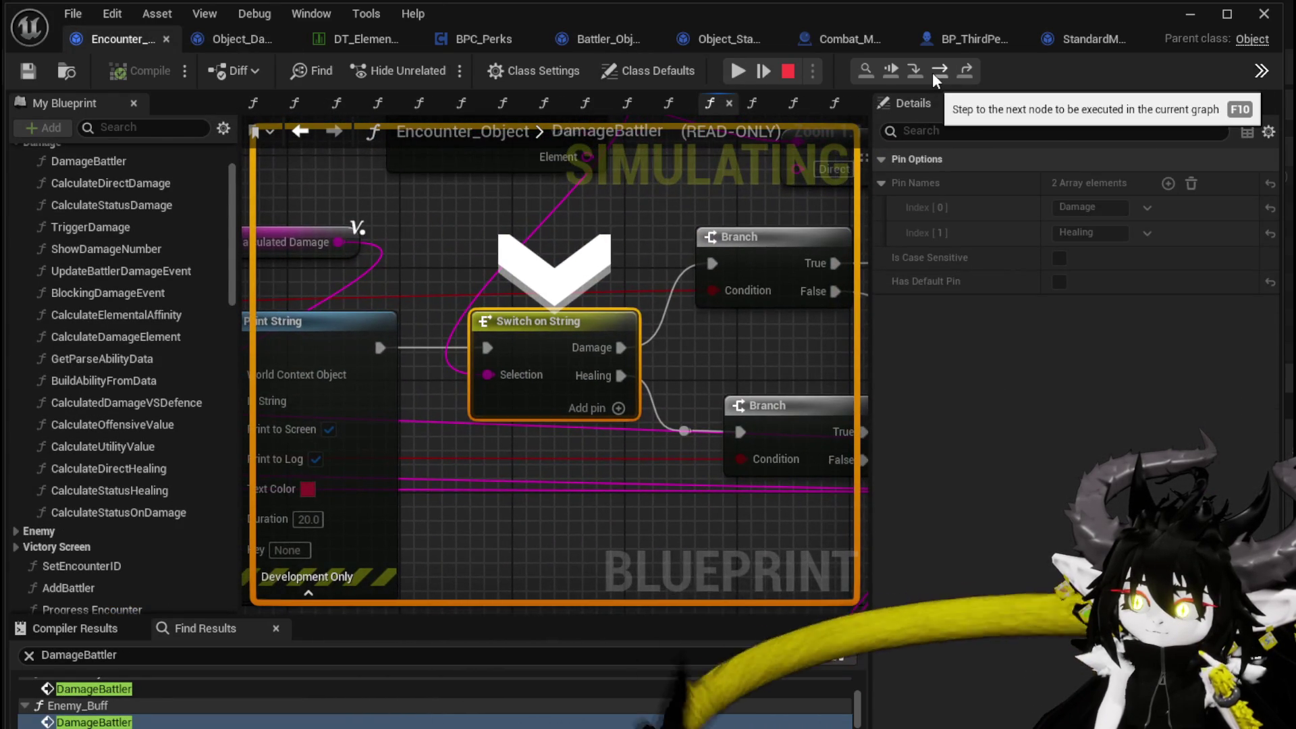
{"action": "left_click", "coordinate": [933, 72]}
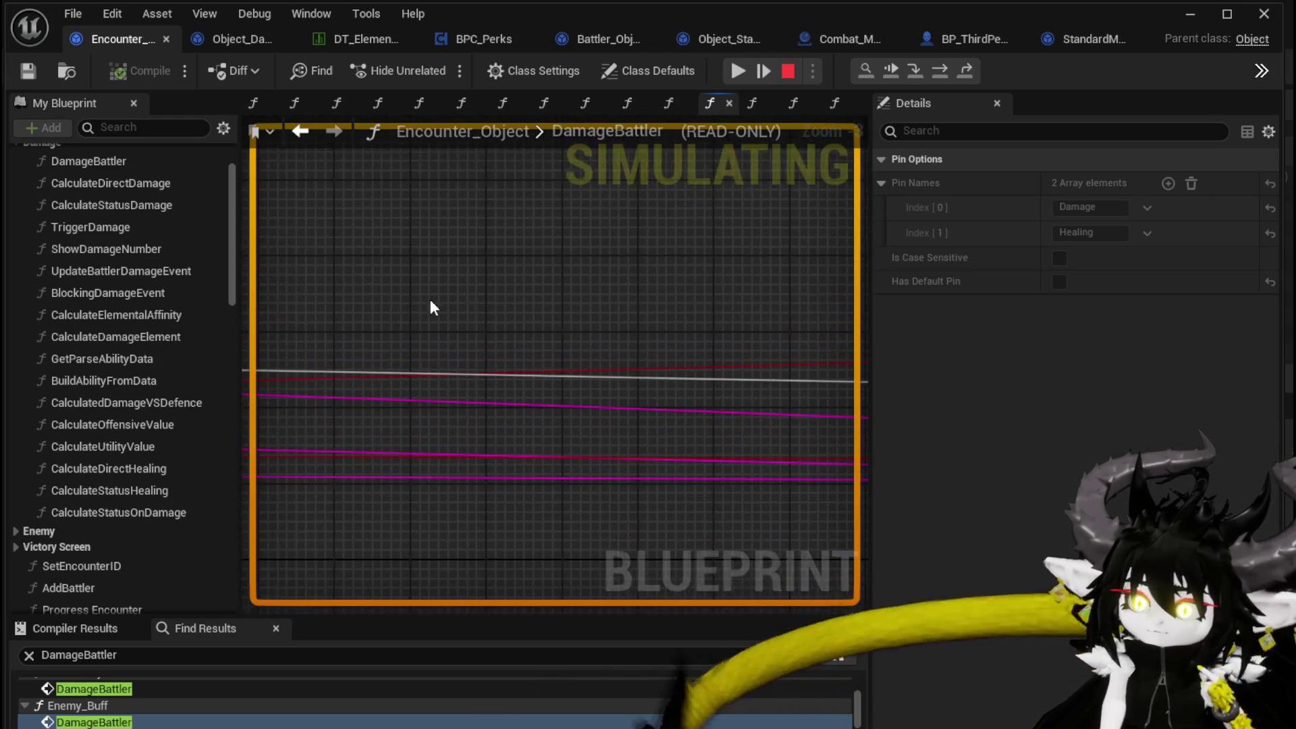
{"action": "scroll", "coordinate": [615, 302], "scroll_direction": "up", "scroll_amount": 2}
{"action": "scroll", "coordinate": [615, 302], "scroll_direction": "down", "scroll_amount": 2}
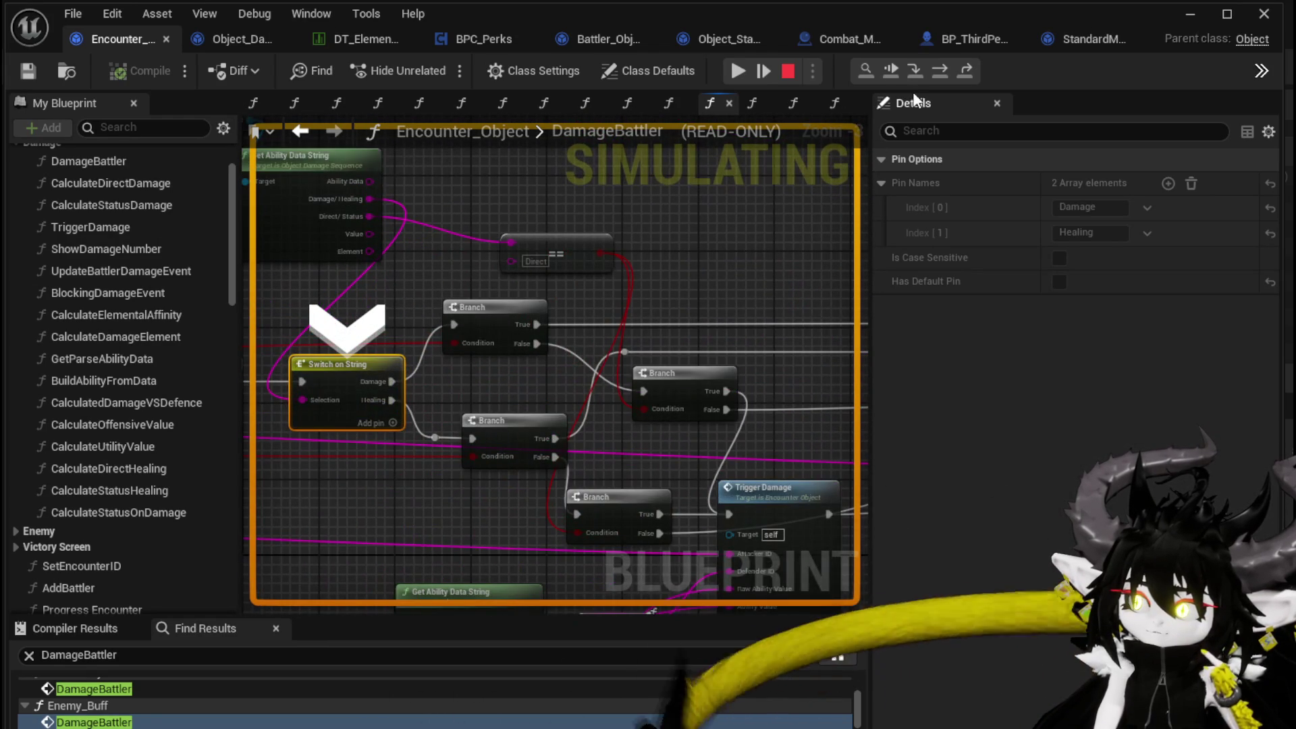
{"action": "left_click", "coordinate": [944, 72]}
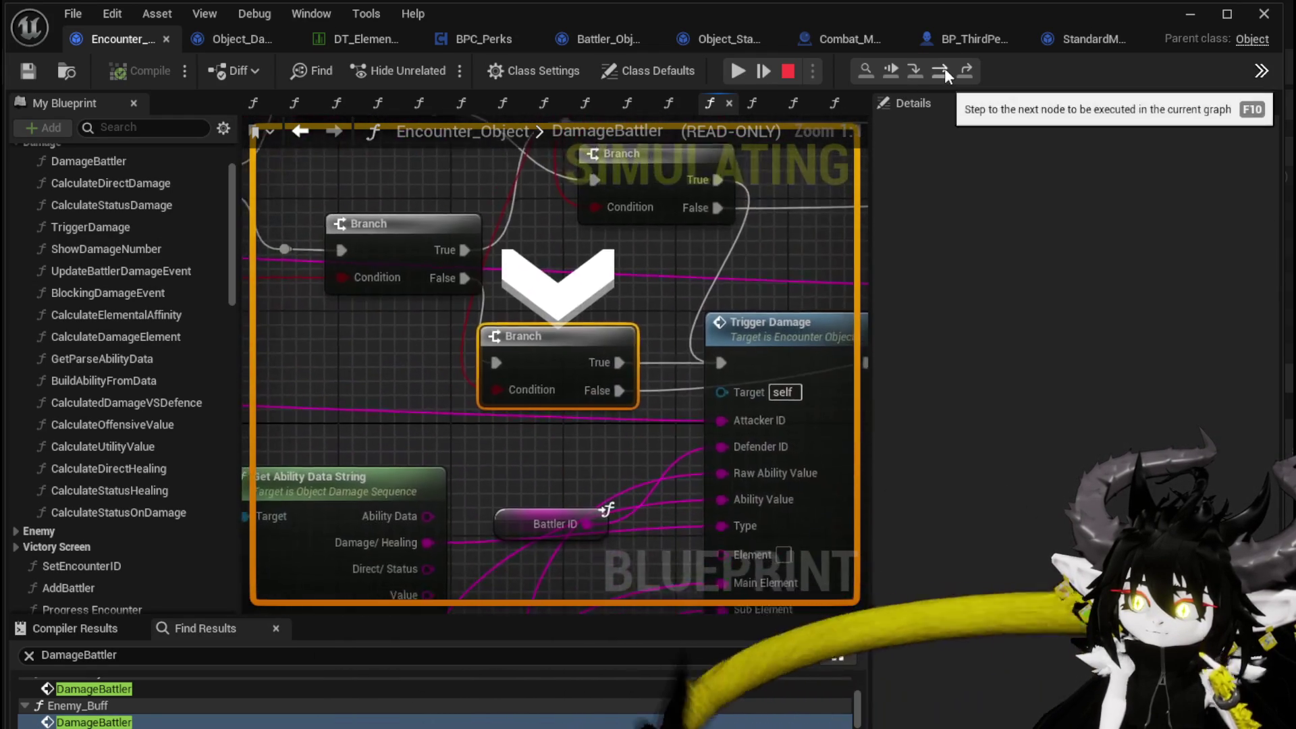
{"action": "left_click", "coordinate": [944, 67]}
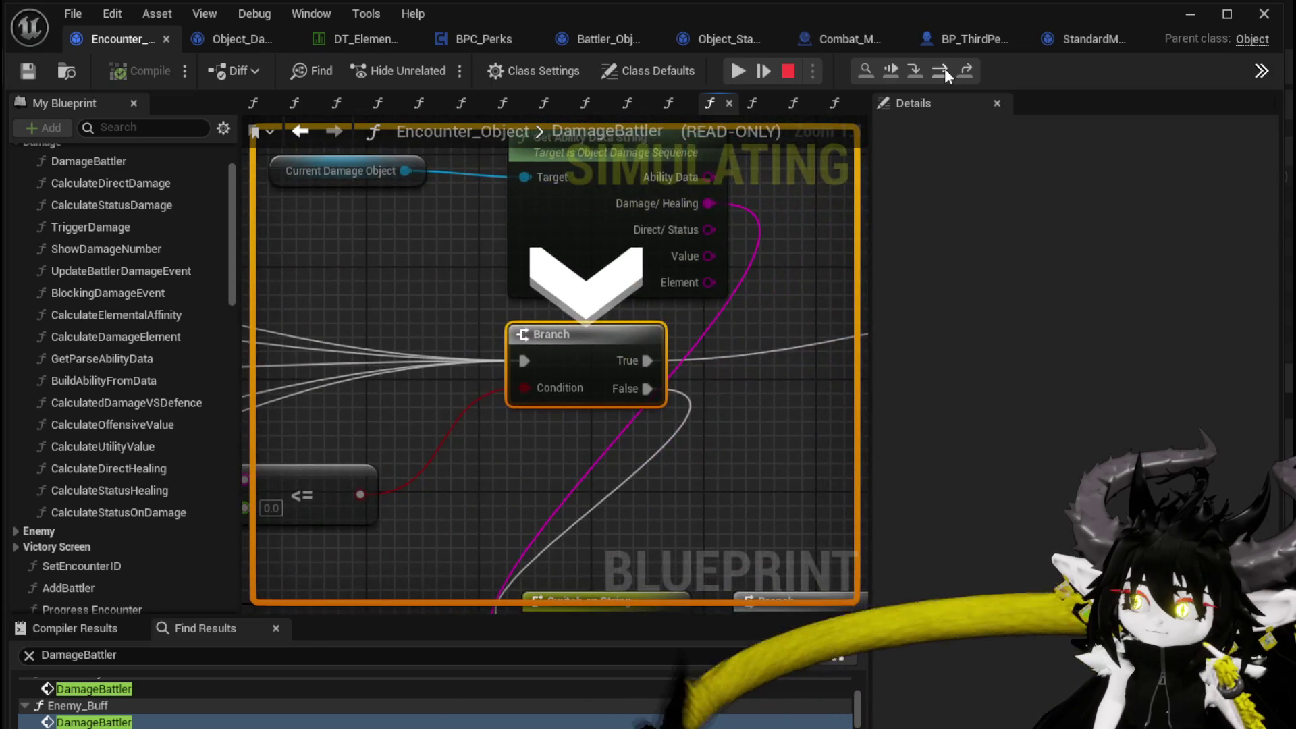
{"action": "left_click", "coordinate": [944, 68]}
{"action": "left_click", "coordinate": [945, 67]}
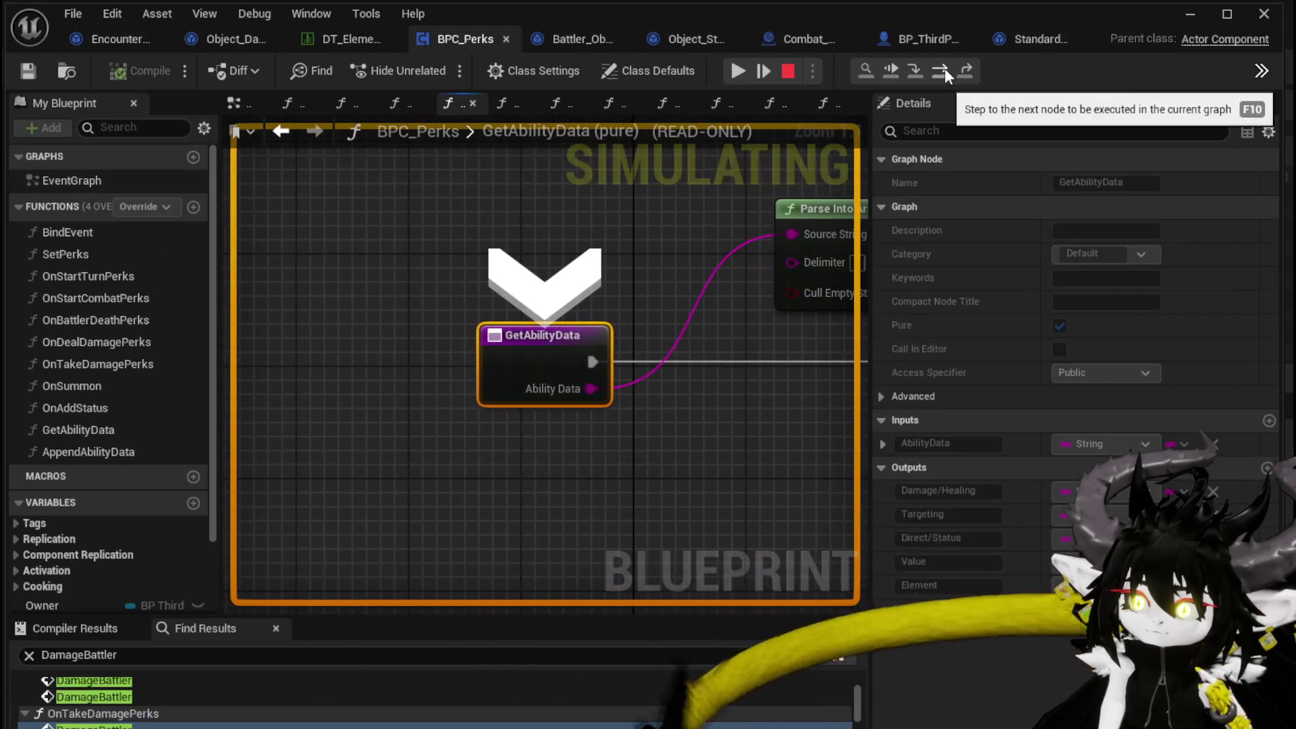
{"action": "scroll", "coordinate": [548, 202], "scroll_direction": "down", "scroll_amount": 3}
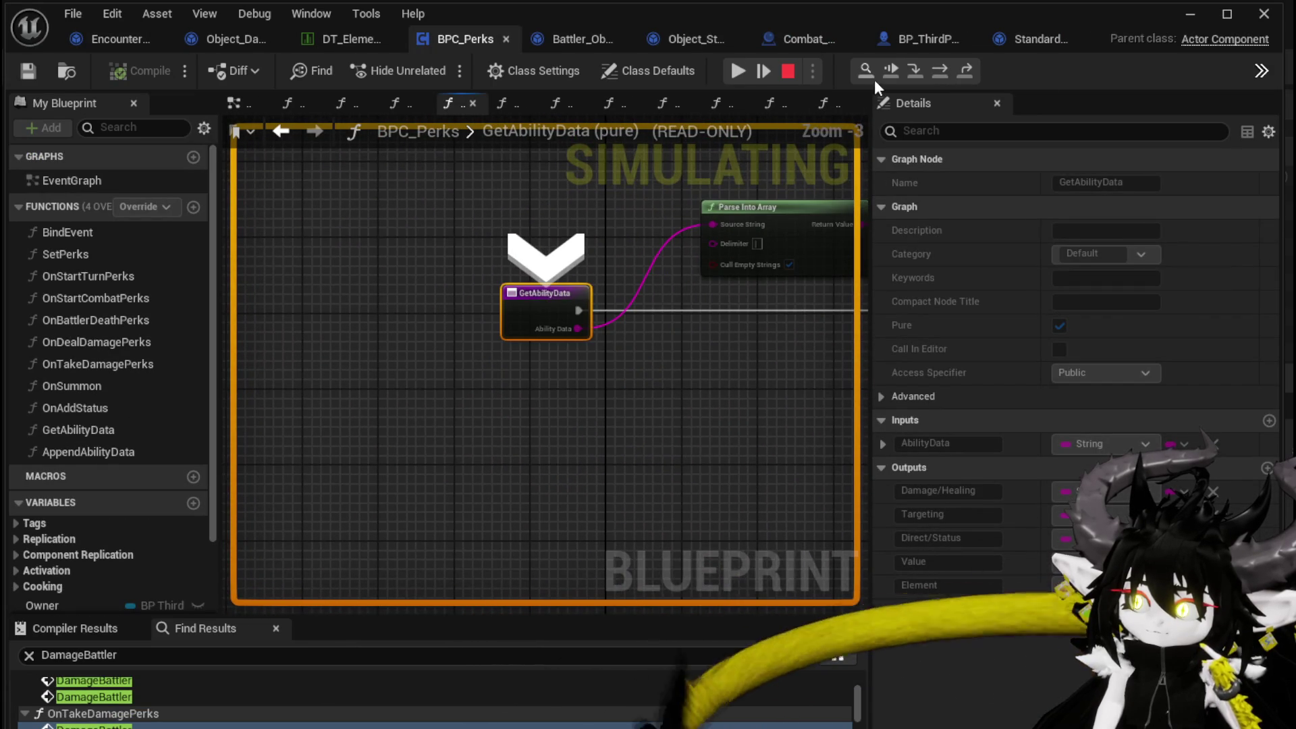
{"action": "left_click", "coordinate": [892, 74]}
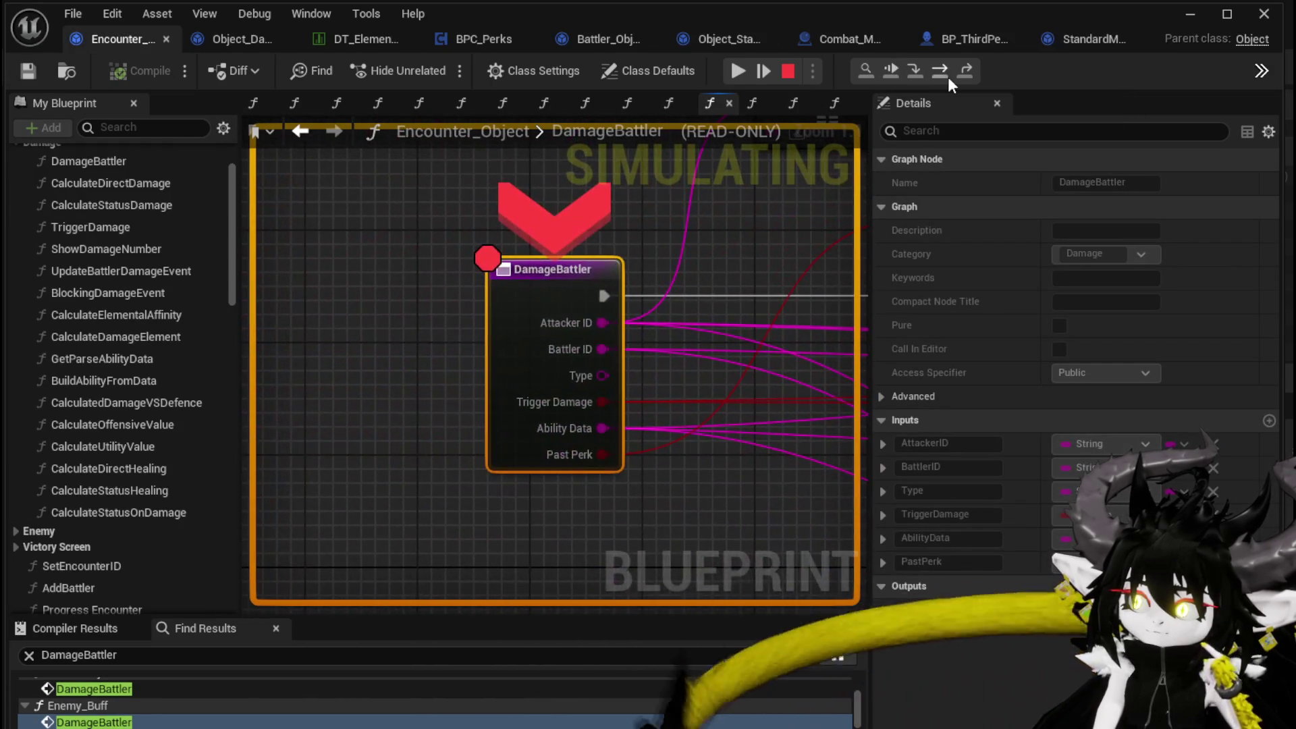
- Step from DamageBattler through Branch, Set Data and another Branch to the Perk Check node
{"action": "left_click", "coordinate": [941, 74]}
{"action": "left_click", "coordinate": [940, 74]}
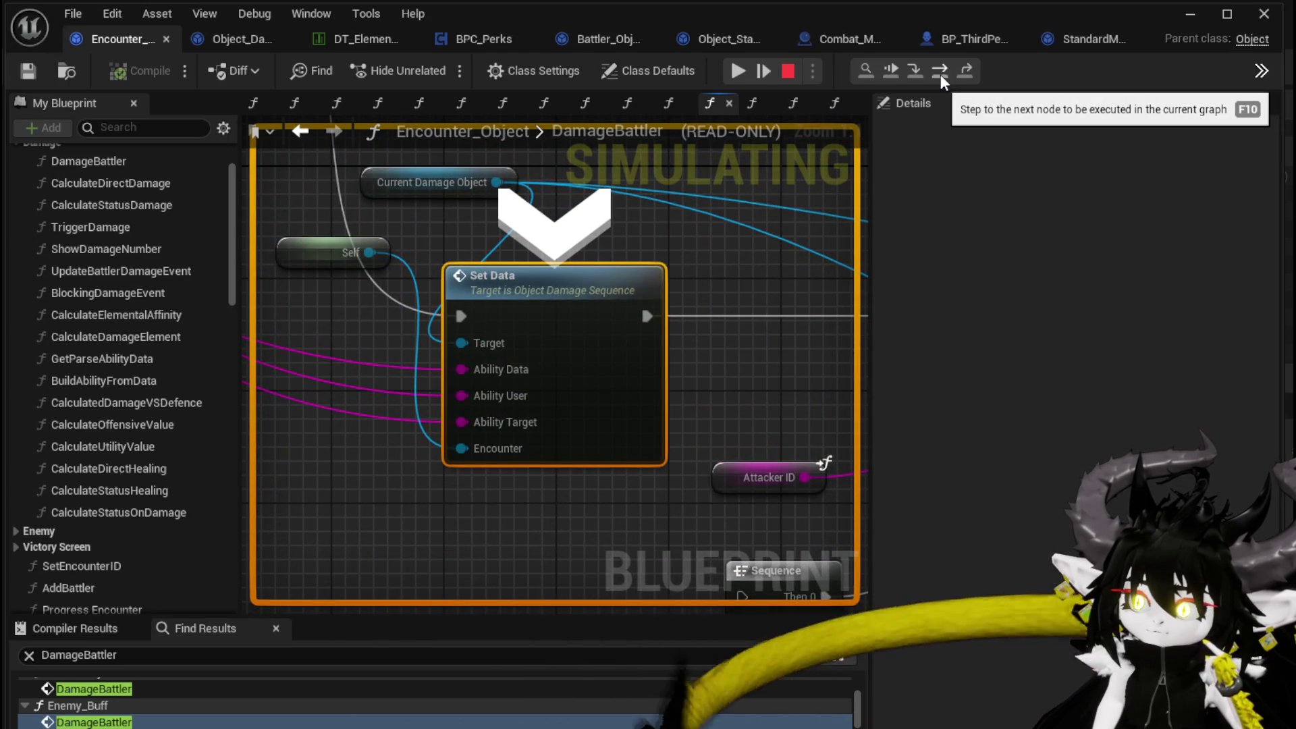
{"action": "left_click", "coordinate": [941, 75]}
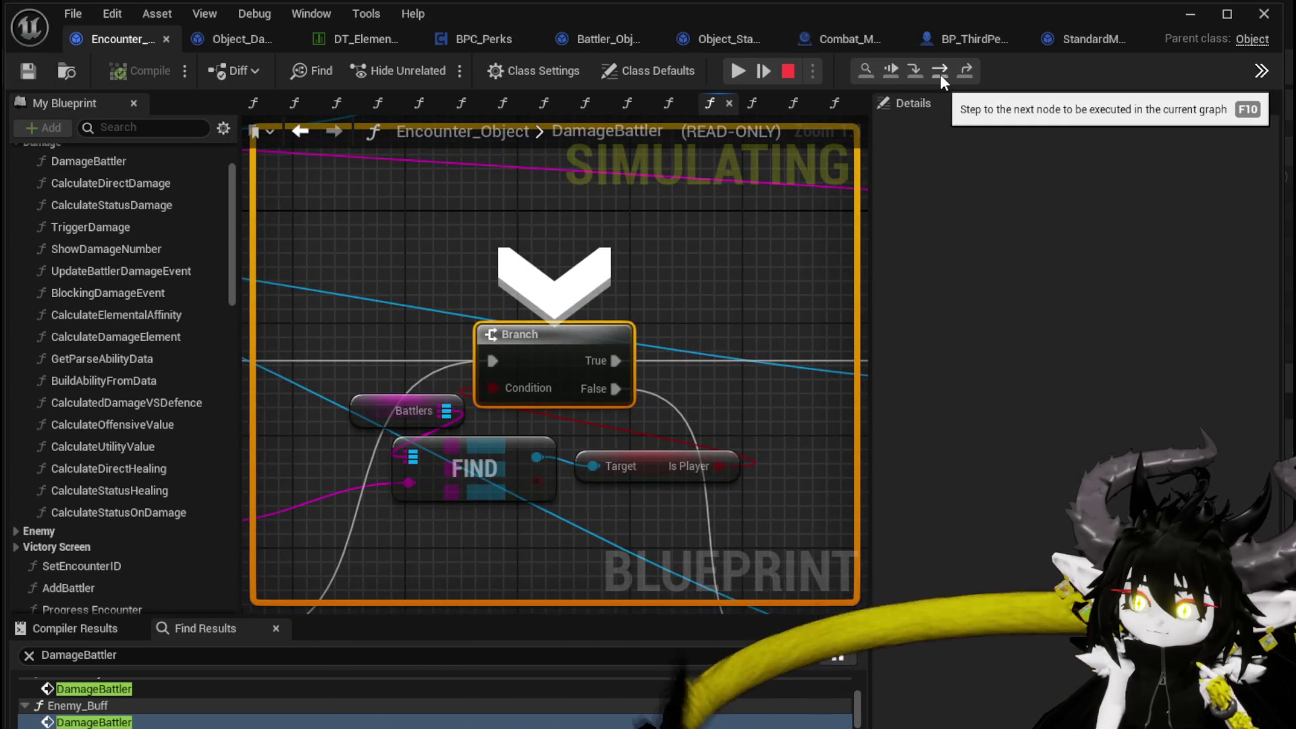
{"action": "left_click", "coordinate": [941, 75]}
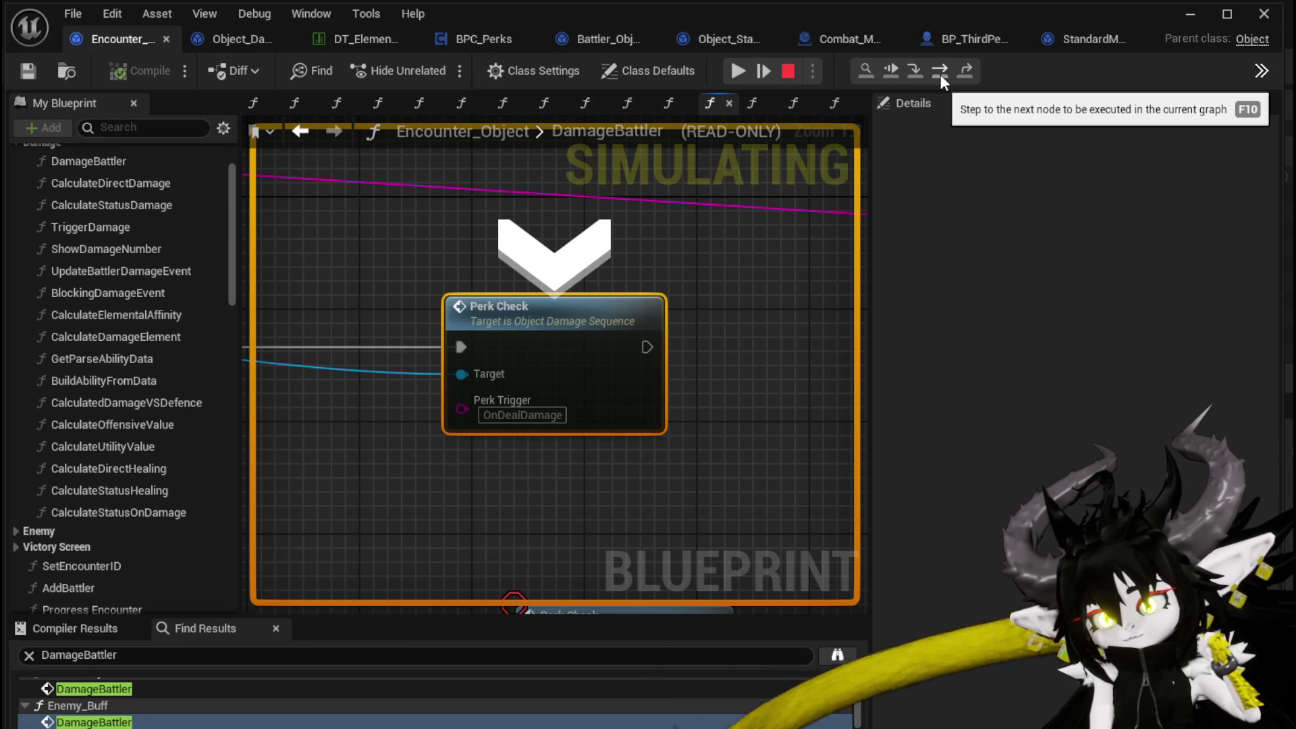
- Step through Branch, Set Data and Calculate Value into the CalculateValue function, then stop the simulation
{"action": "left_click", "coordinate": [941, 75]}
{"action": "left_click", "coordinate": [941, 74]}
{"action": "left_click", "coordinate": [940, 74]}
{"action": "left_click", "coordinate": [941, 75]}
{"action": "left_click", "coordinate": [941, 74]}
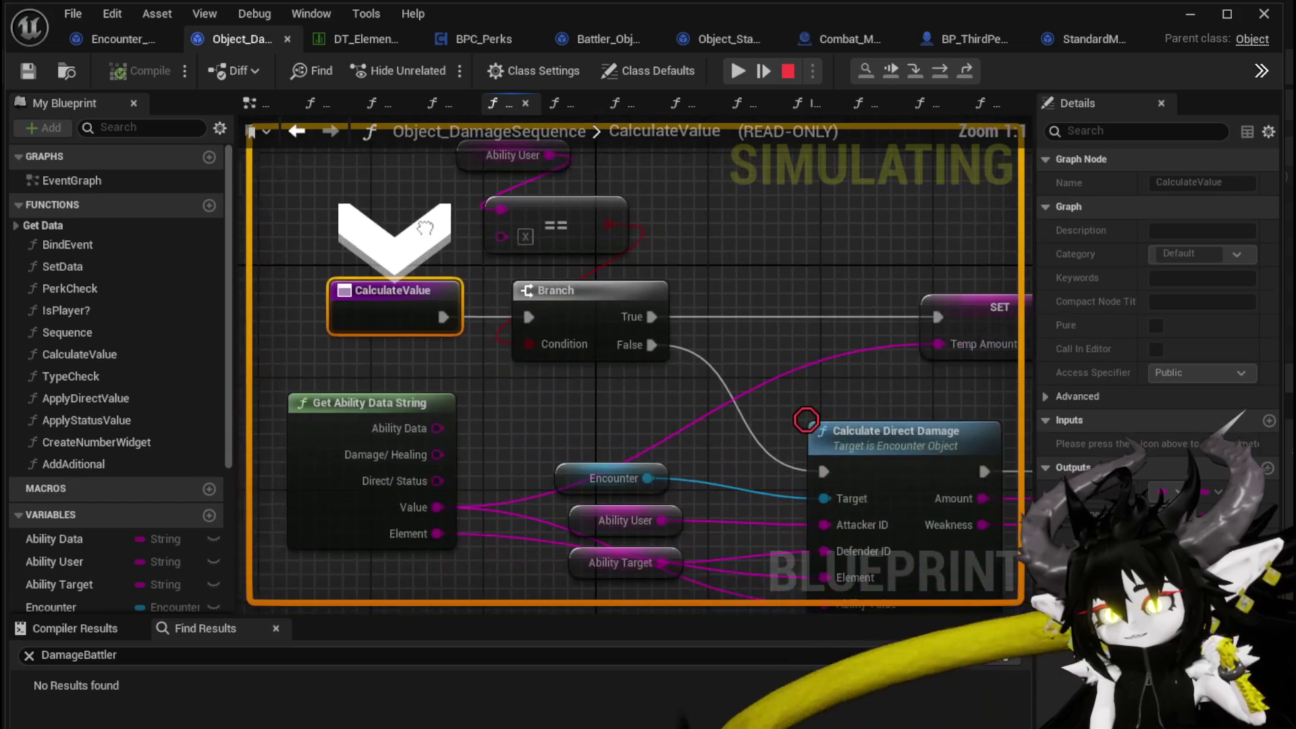
{"action": "scroll", "coordinate": [509, 243], "scroll_direction": "down", "scroll_amount": 4}
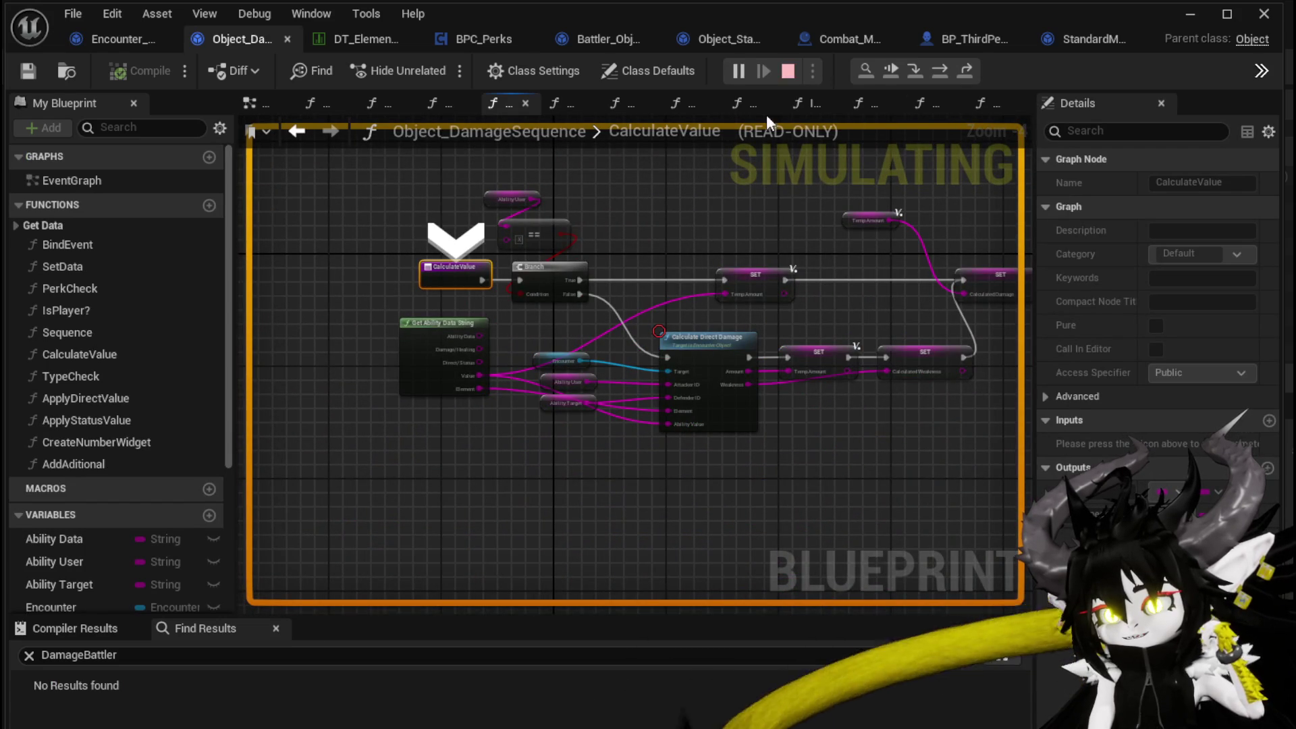
{"action": "left_click", "coordinate": [786, 73]}
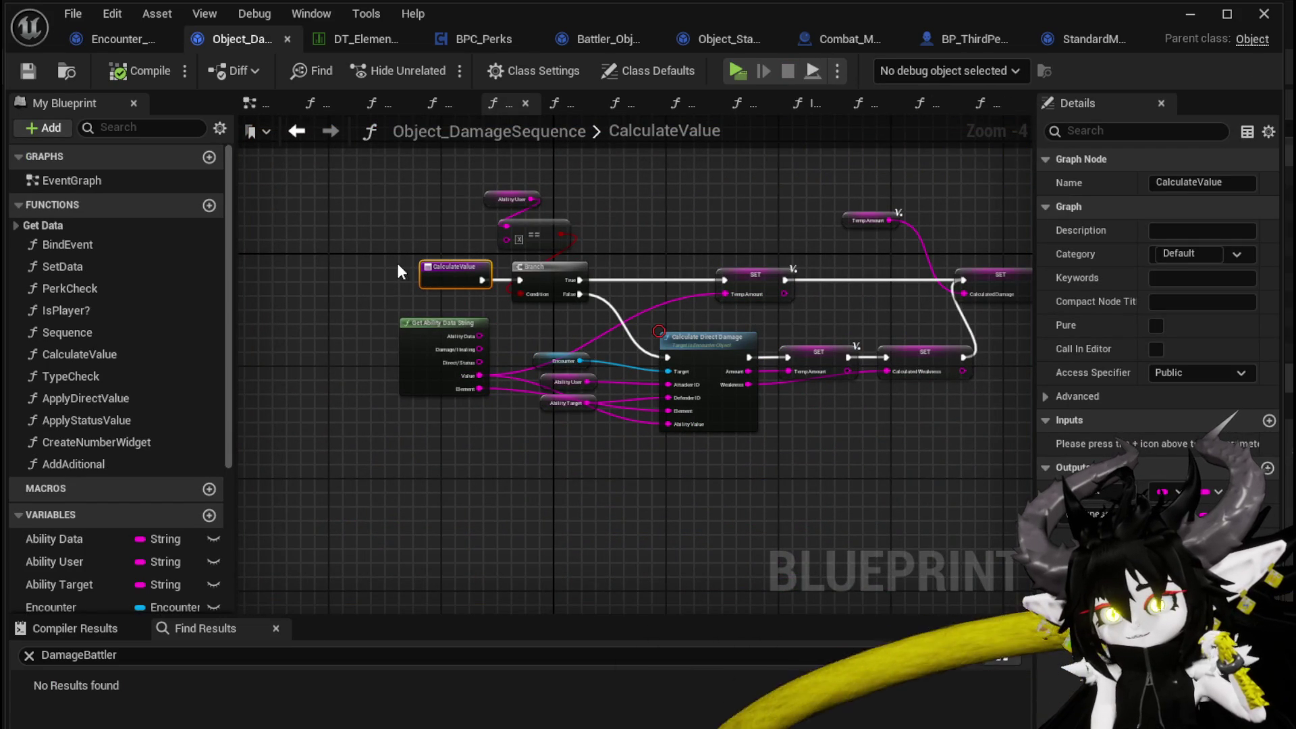
- Switch to Encounter_Object's DamageBattler graph and bring its Perk Check node into view
{"action": "left_click_drag", "start_coordinate": [398, 270], "coordinate": [442, 252]}
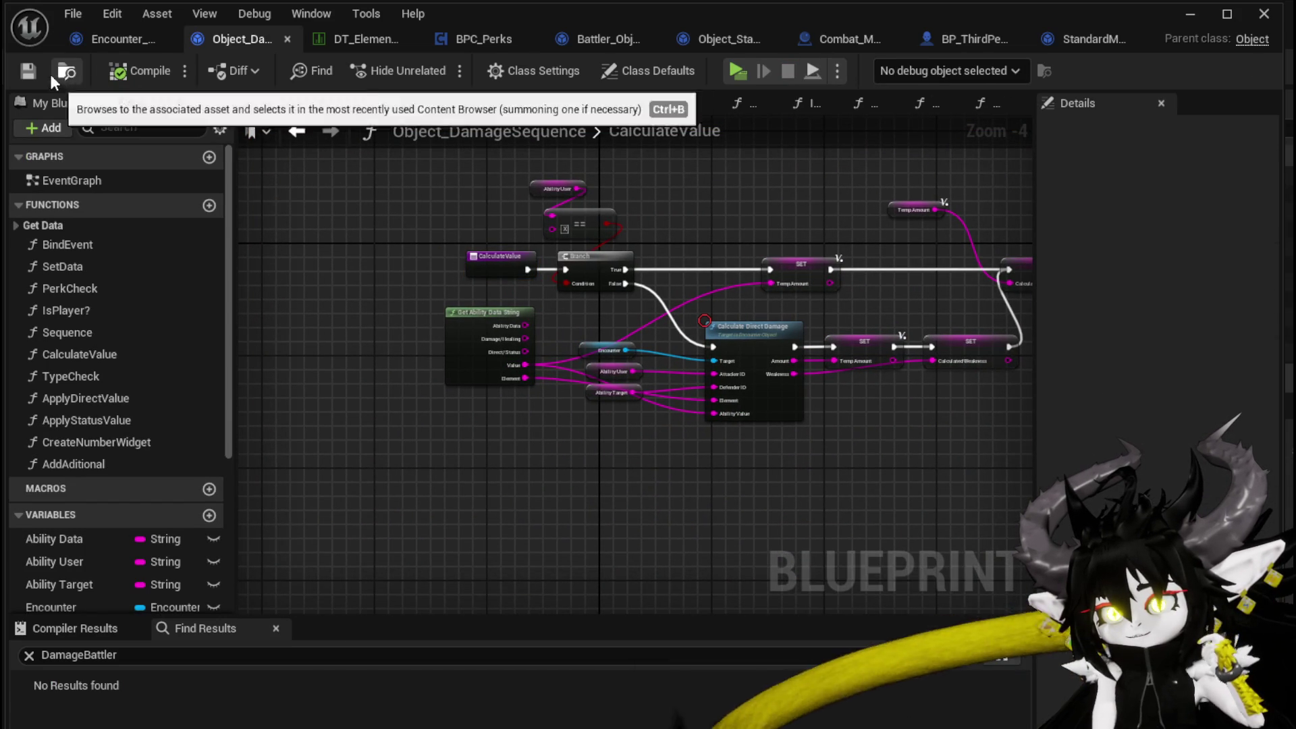
{"action": "left_click", "coordinate": [101, 38]}
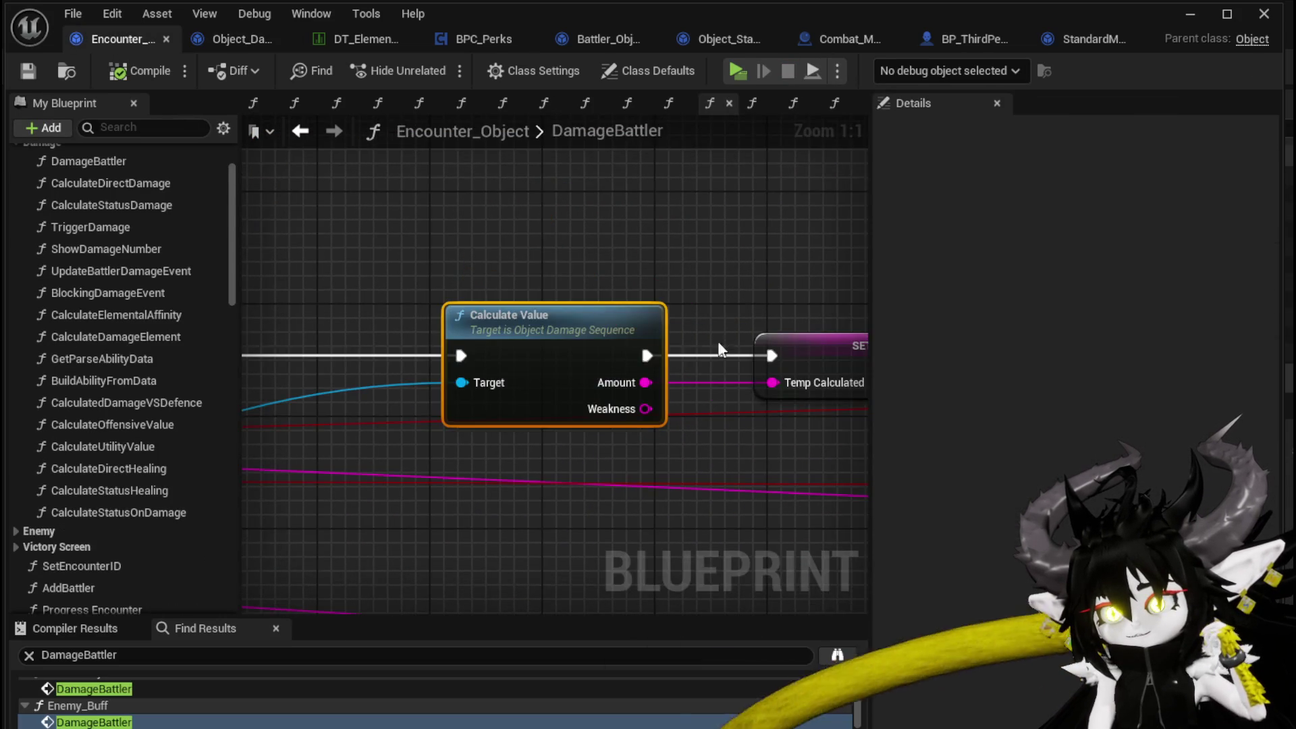
{"action": "scroll", "coordinate": [462, 253], "scroll_direction": "down", "scroll_amount": 8}
{"action": "scroll", "coordinate": [452, 334], "scroll_direction": "up", "scroll_amount": 4}
{"action": "scroll", "coordinate": [606, 307], "scroll_direction": "up", "scroll_amount": 4}
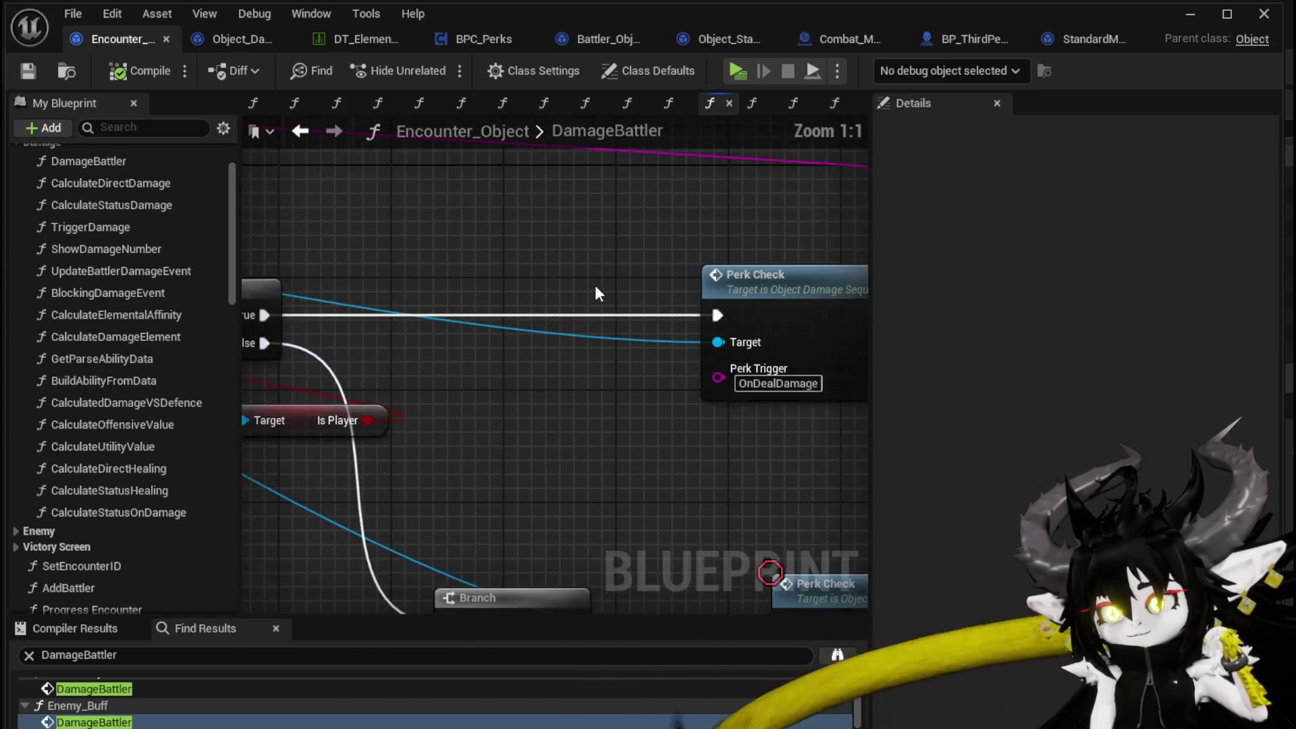
{"action": "left_click_drag", "start_coordinate": [599, 289], "coordinate": [362, 269]}
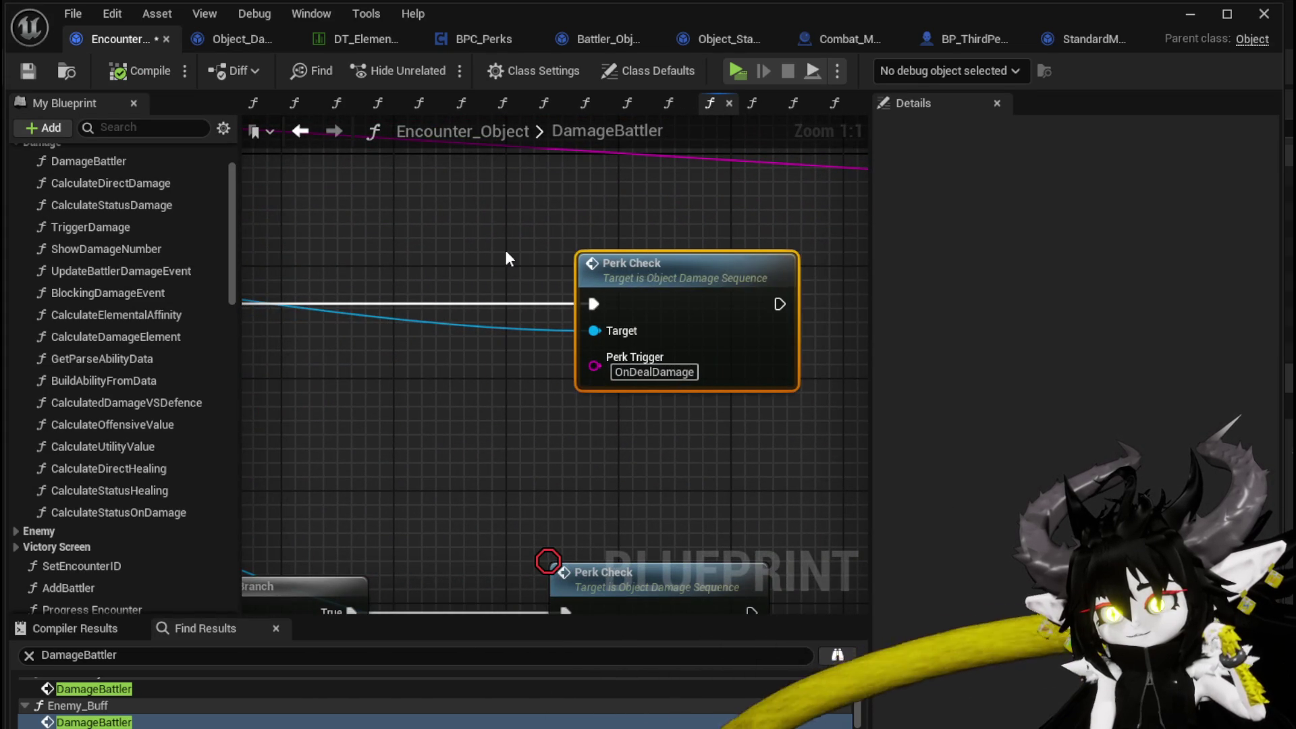
{"action": "scroll", "coordinate": [515, 250], "scroll_direction": "down", "scroll_amount": 3}
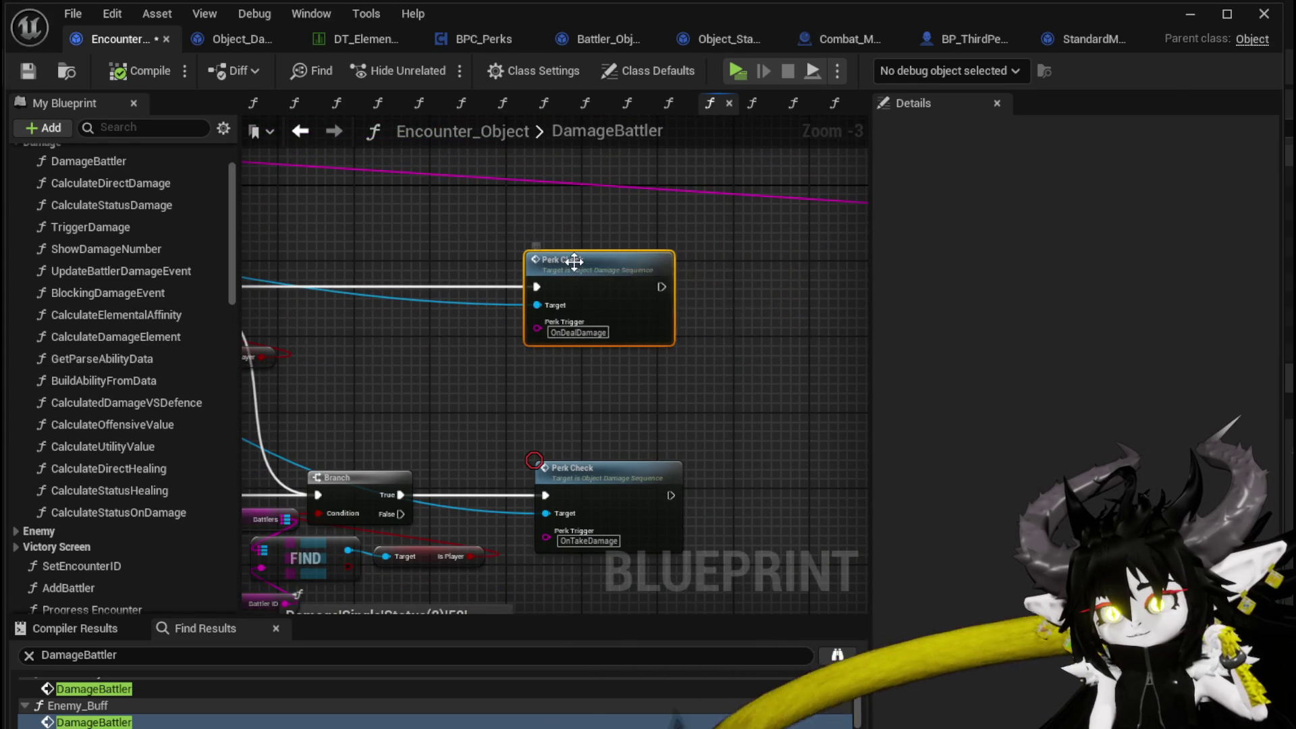
- Open the PerkCheck function graph, save all modified blueprints and close the StandardMacros tab
{"action": "double_click", "coordinate": [573, 261]}
{"action": "scroll", "coordinate": [665, 292], "scroll_direction": "down", "scroll_amount": 1}
{"action": "mouse_move", "coordinate": [691, 300]}
{"action": "left_mouse_down"}
{"action": "mouse_move", "coordinate": [462, 281]}
{"action": "mouse_move", "coordinate": [479, 282]}
{"action": "left_mouse_up"}
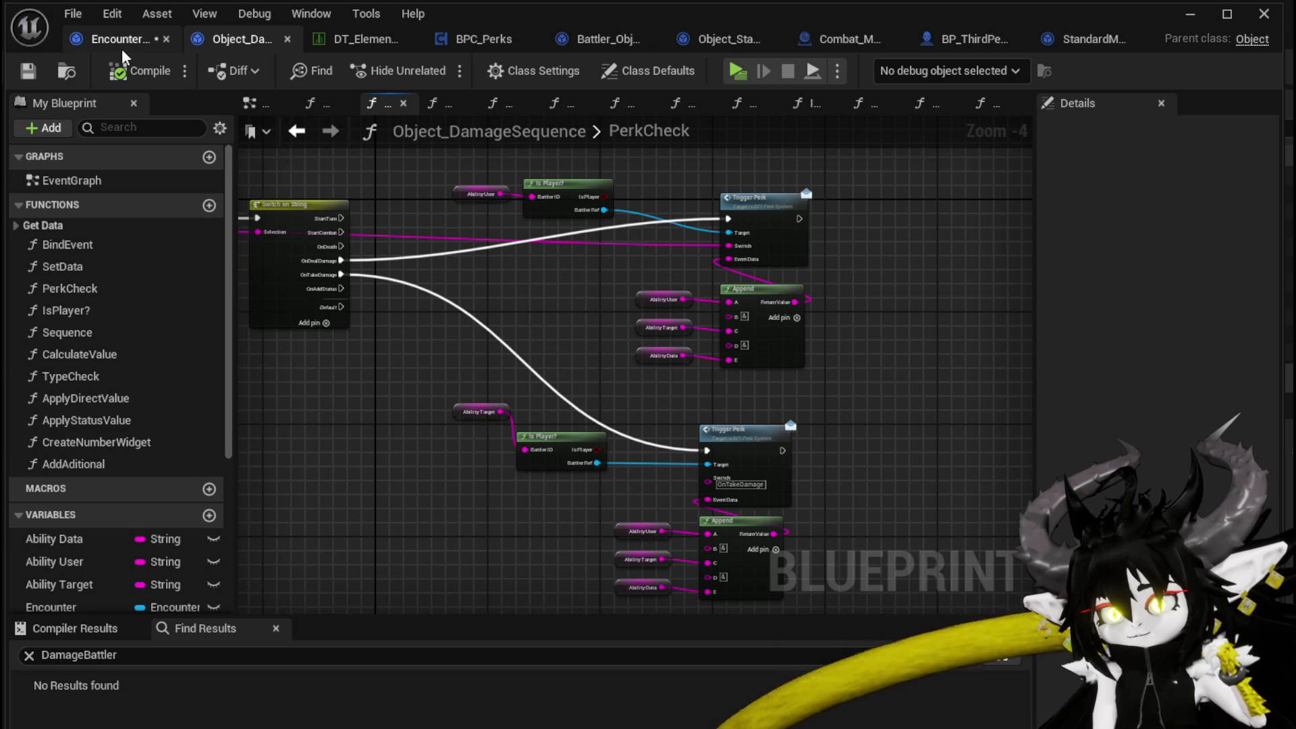
{"action": "key", "text": "ctrl+s"}
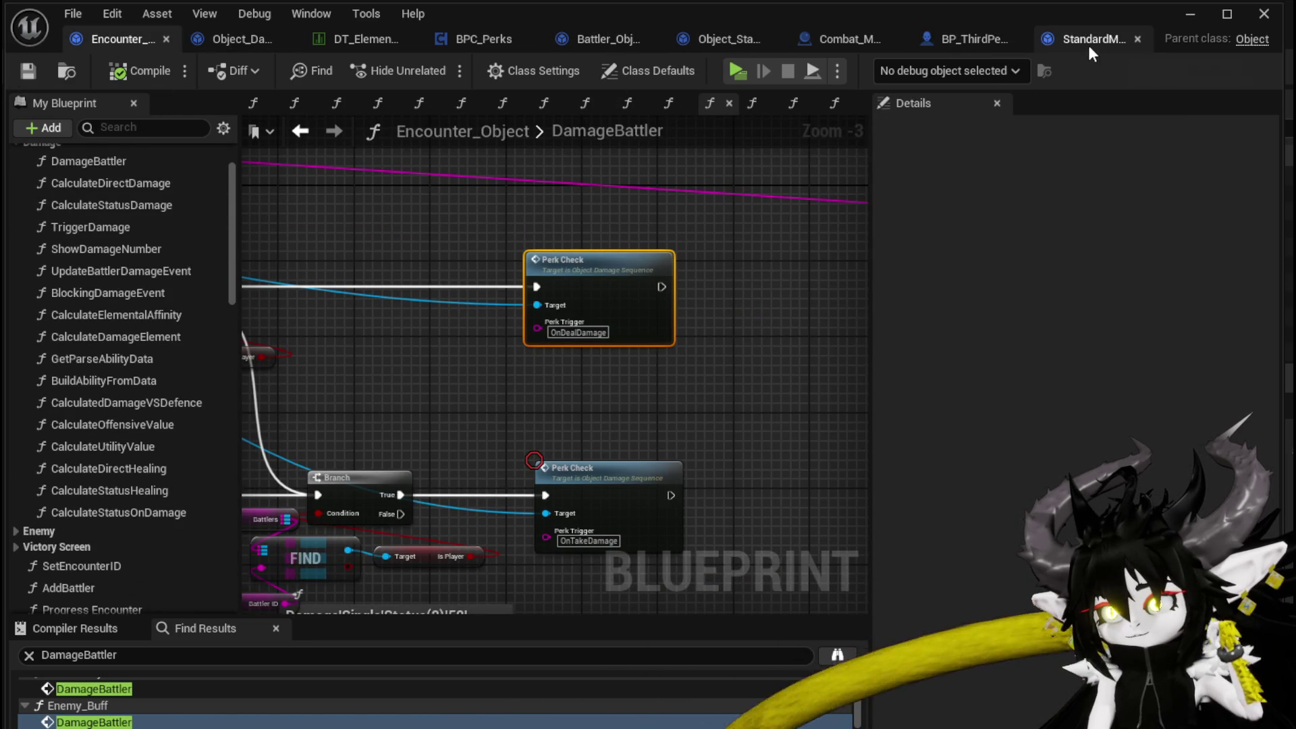
{"action": "left_click", "coordinate": [1136, 38]}
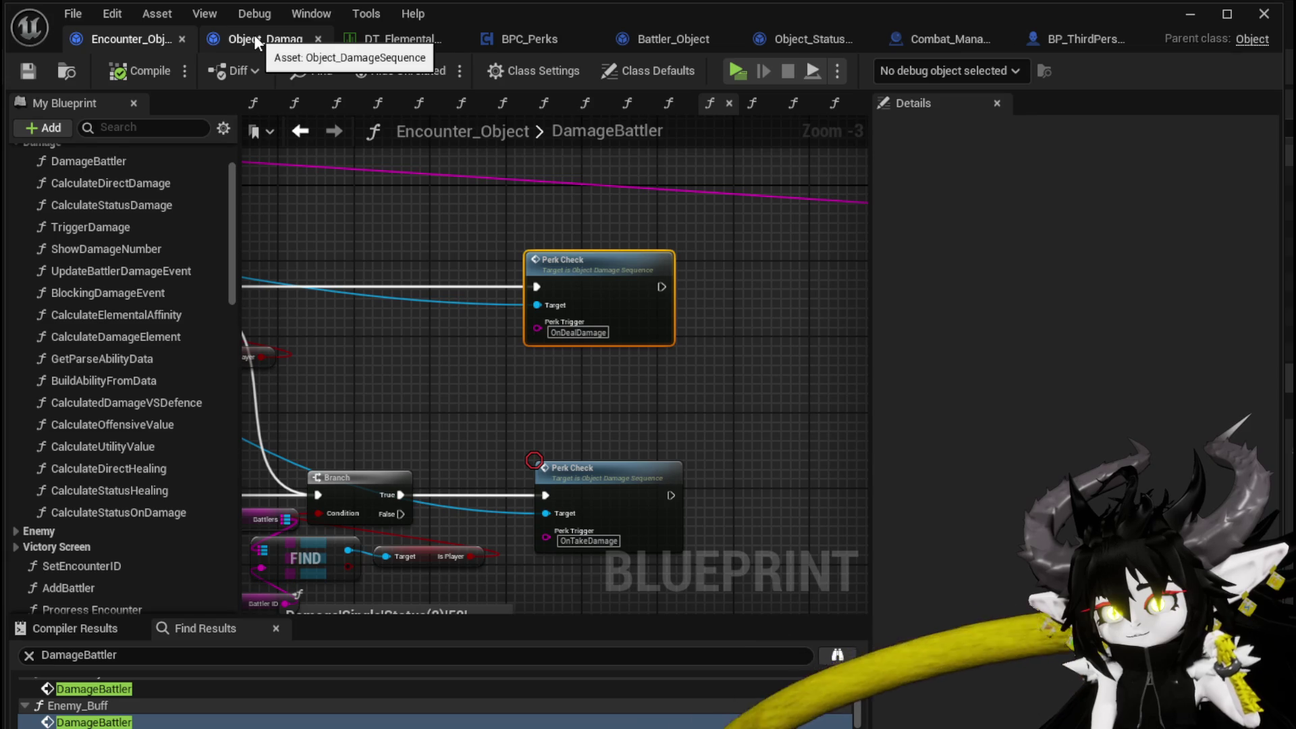
- Open BPC_Perks' OnDealDamagePerks graph and bring the Damage Battler and Print String nodes into view
{"action": "left_click", "coordinate": [515, 40]}
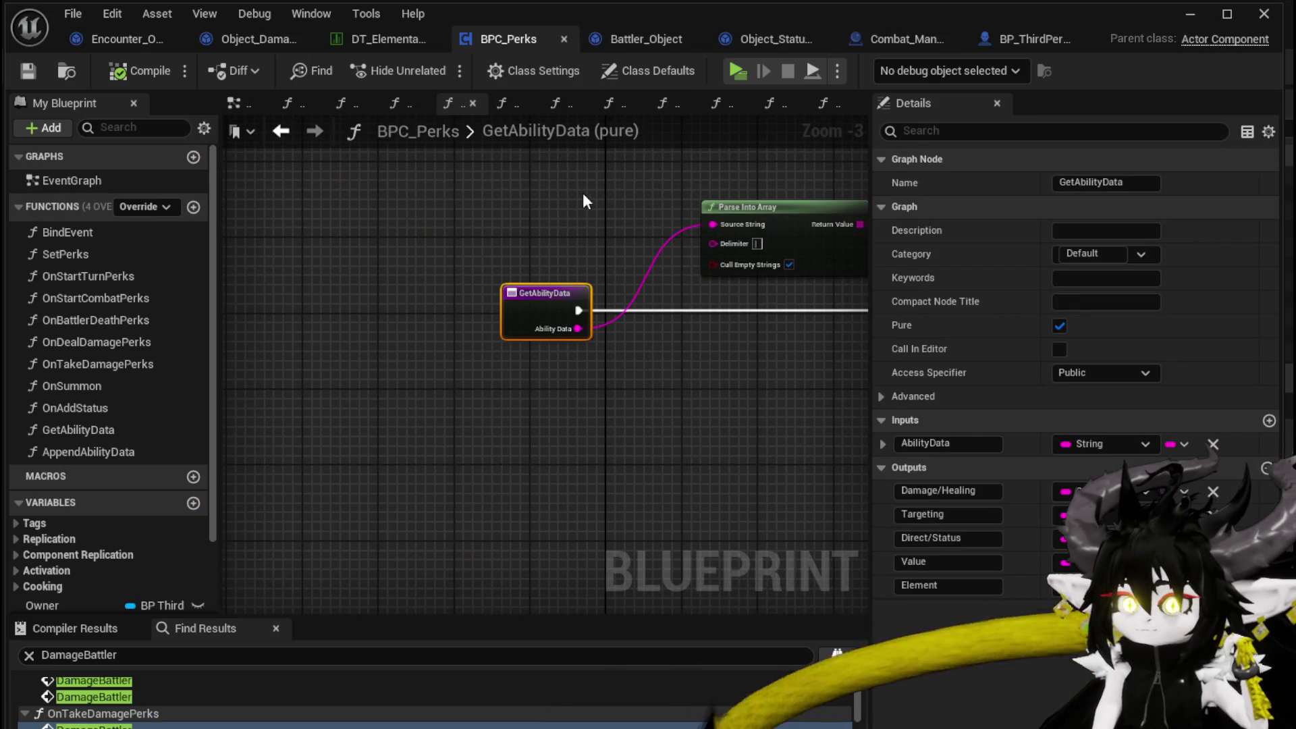
{"action": "double_click", "coordinate": [131, 341]}
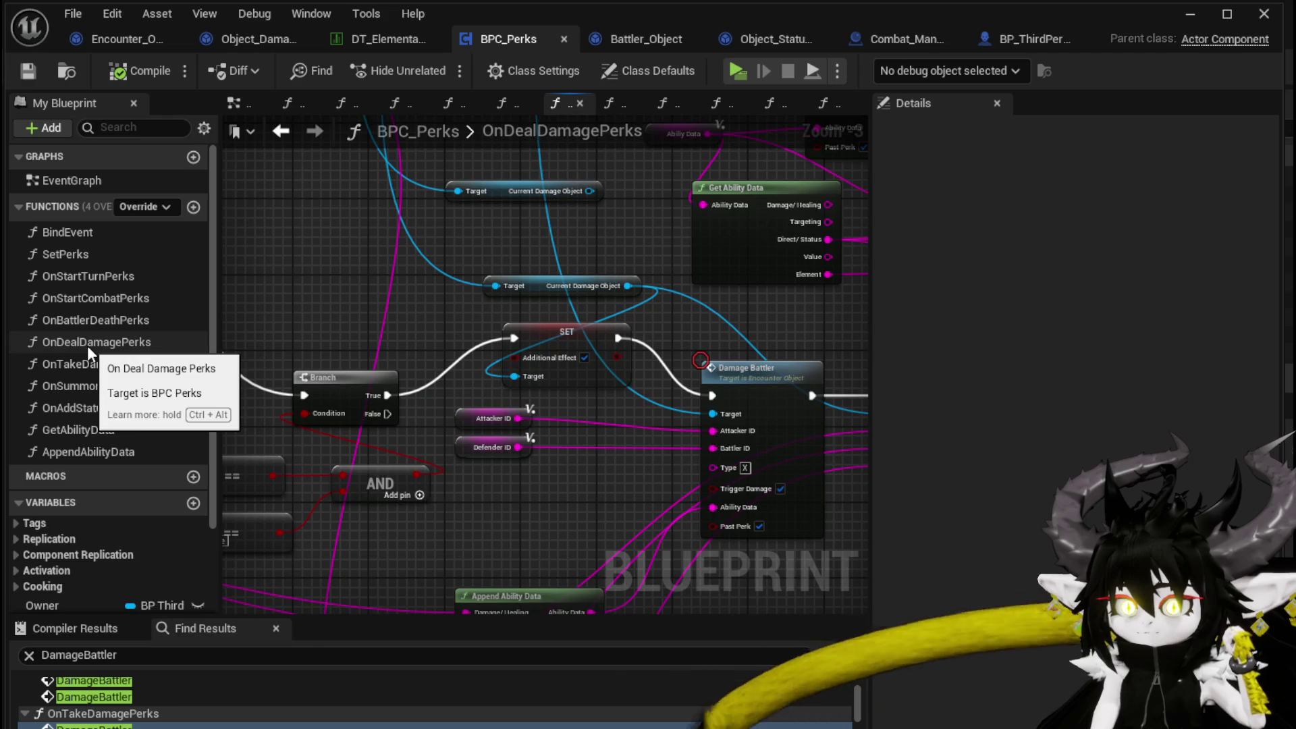
{"action": "scroll", "coordinate": [534, 526], "scroll_direction": "down", "scroll_amount": 3}
{"action": "left_click_drag", "start_coordinate": [535, 526], "coordinate": [440, 396]}
{"action": "scroll", "coordinate": [551, 312], "scroll_direction": "up", "scroll_amount": 4}
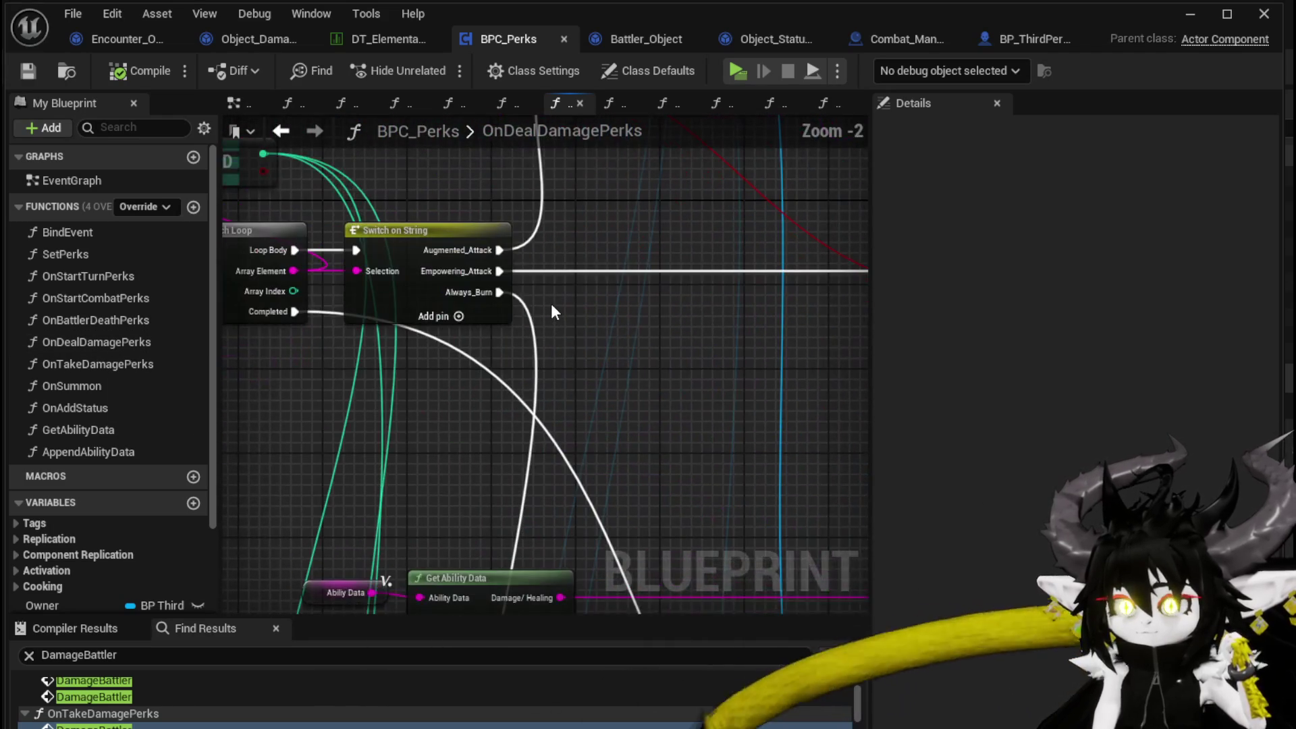
{"action": "scroll", "coordinate": [551, 302], "scroll_direction": "down", "scroll_amount": 3}
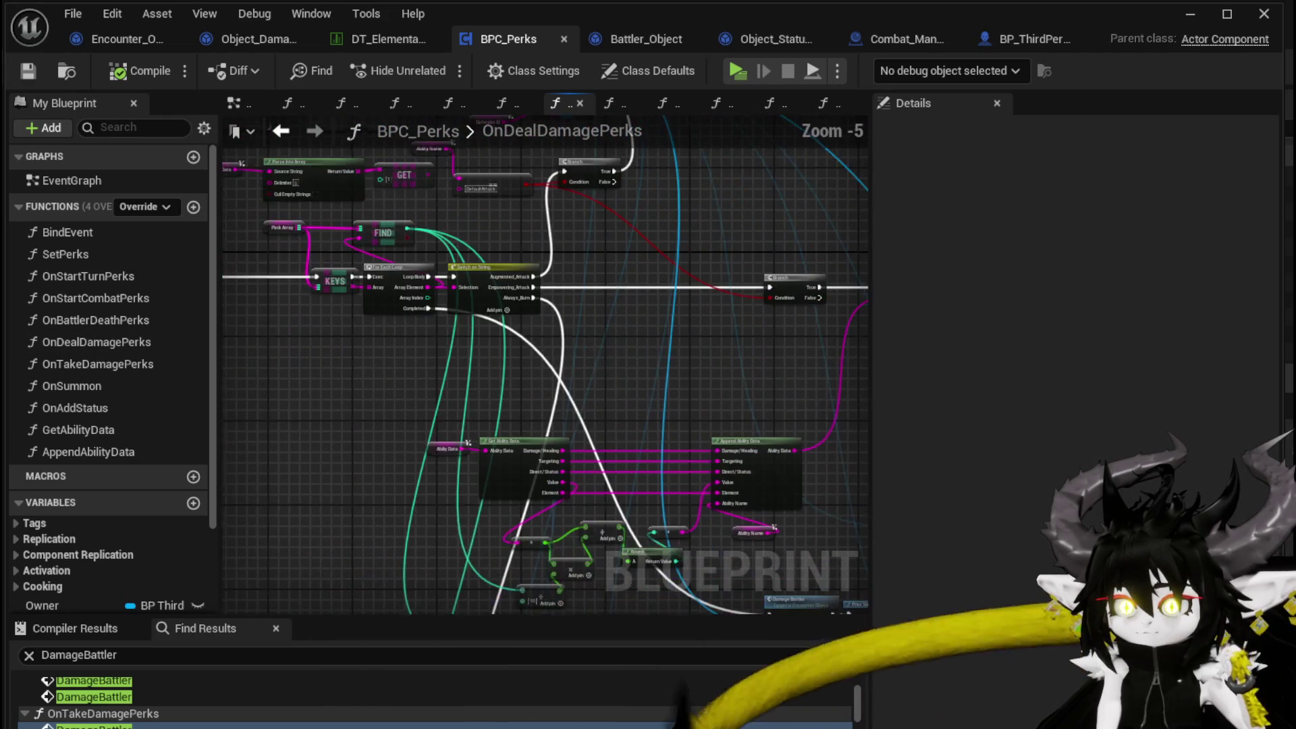
{"action": "mouse_move", "coordinate": [378, 285]}
{"action": "left_mouse_down"}
{"action": "mouse_move", "coordinate": [380, 248]}
{"action": "mouse_move", "coordinate": [645, 276]}
{"action": "left_mouse_up"}
{"action": "scroll", "coordinate": [500, 274], "scroll_direction": "up", "scroll_amount": 2}
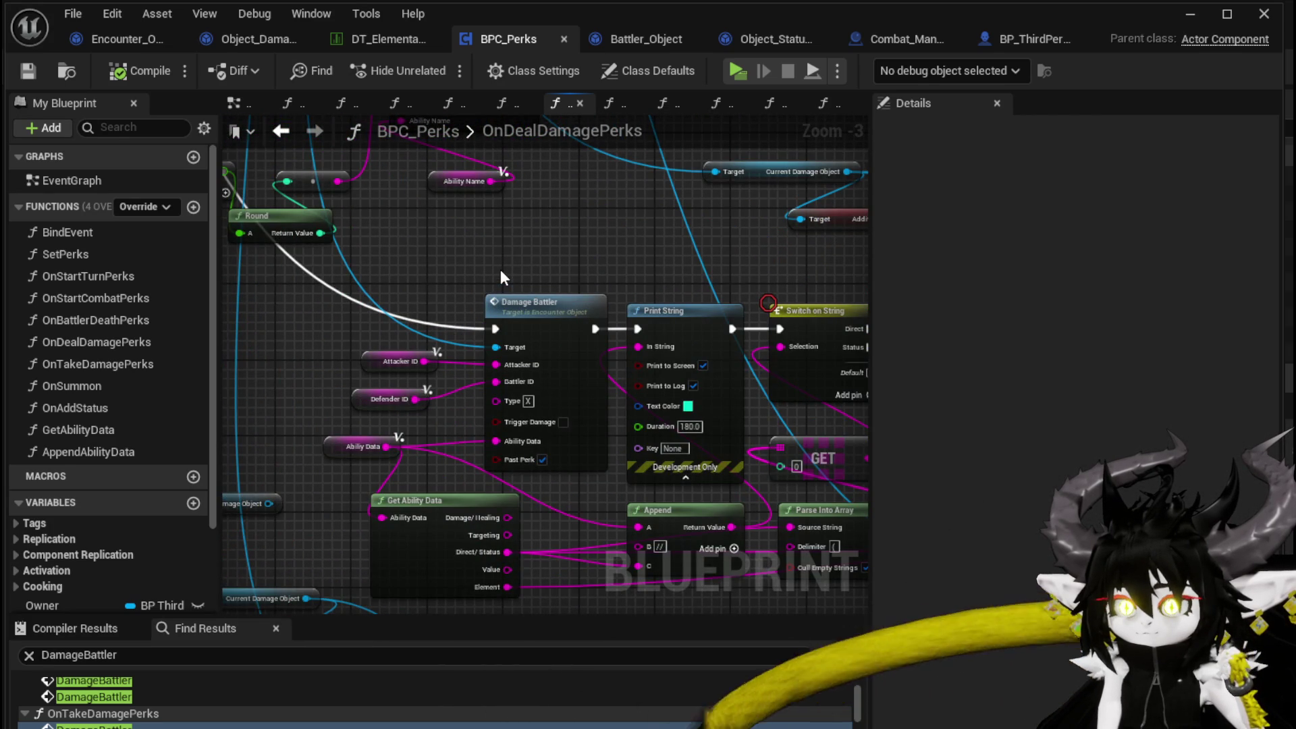
{"action": "scroll", "coordinate": [500, 269], "scroll_direction": "down", "scroll_amount": 2}
{"action": "scroll", "coordinate": [496, 347], "scroll_direction": "up", "scroll_amount": 2}
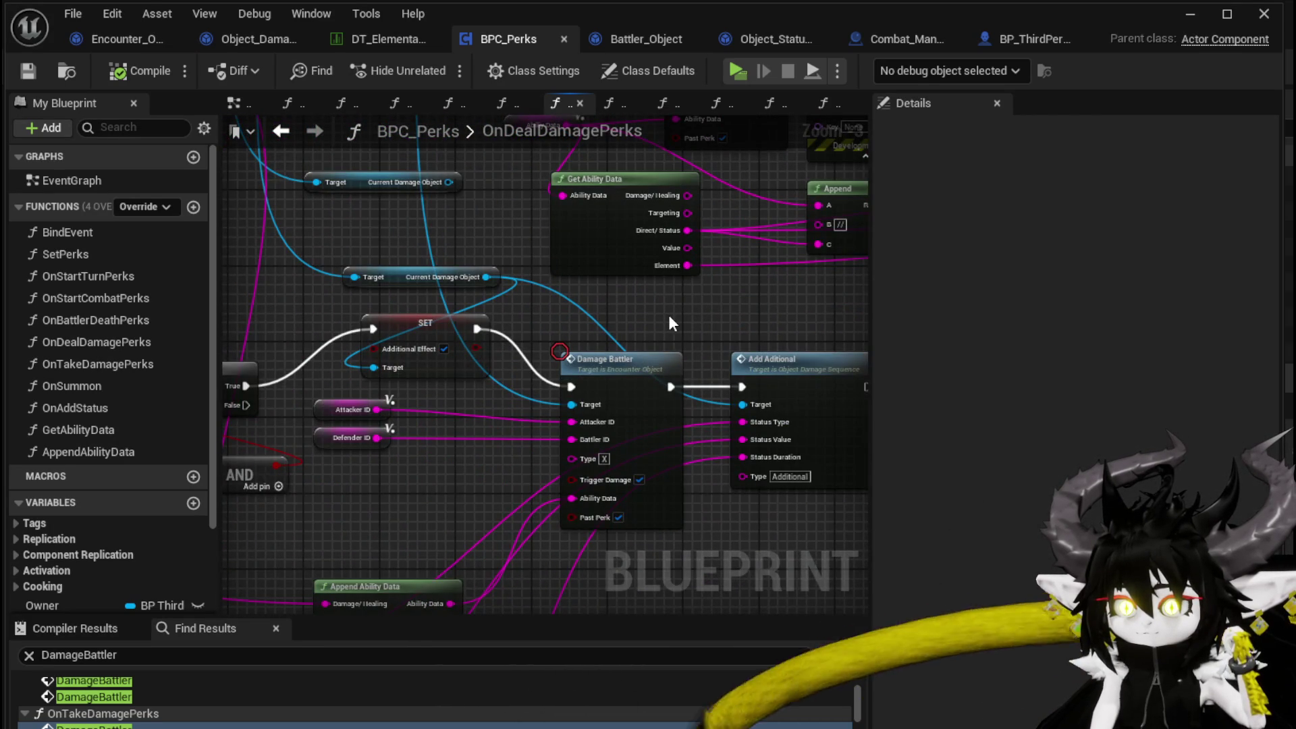
{"action": "scroll", "coordinate": [670, 322], "scroll_direction": "down", "scroll_amount": 3}
{"action": "scroll", "coordinate": [521, 340], "scroll_direction": "up", "scroll_amount": 3}
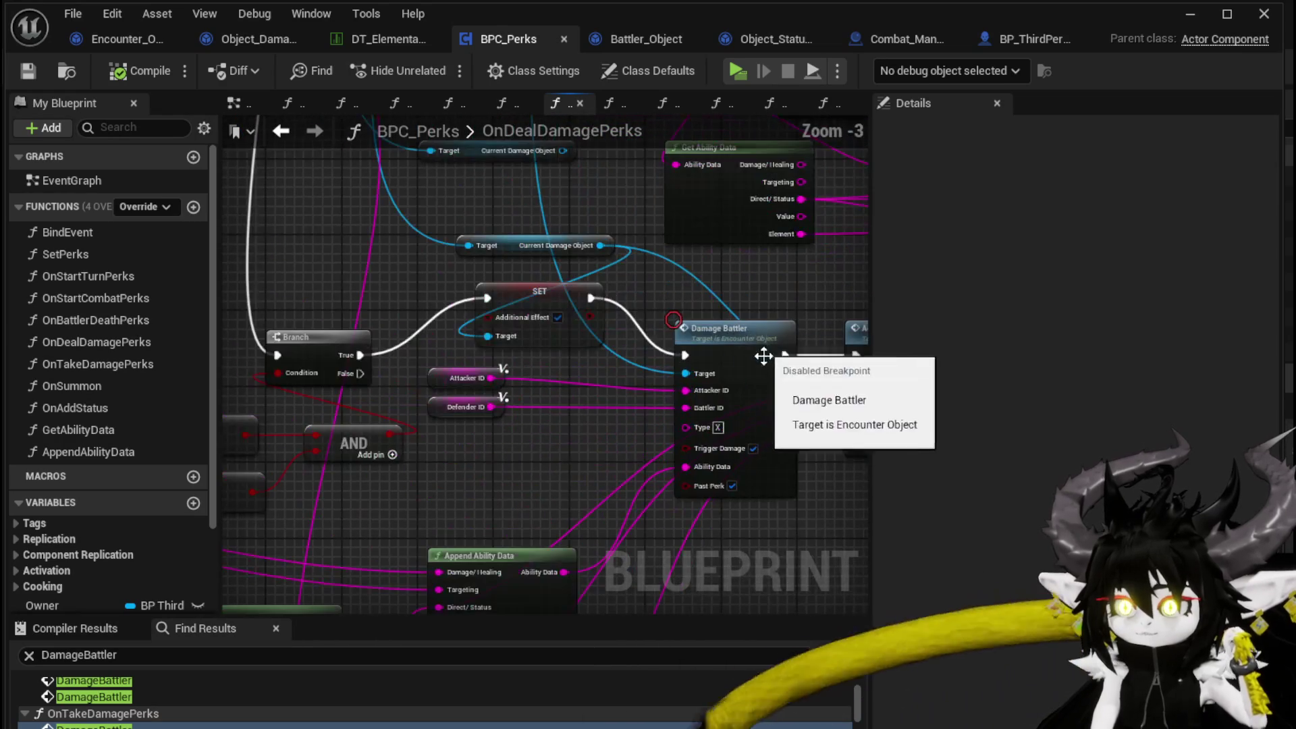
- Add a breakpoint on the Branch node, then survey the surrounding damage graph
{"action": "right_click", "coordinate": [288, 341]}
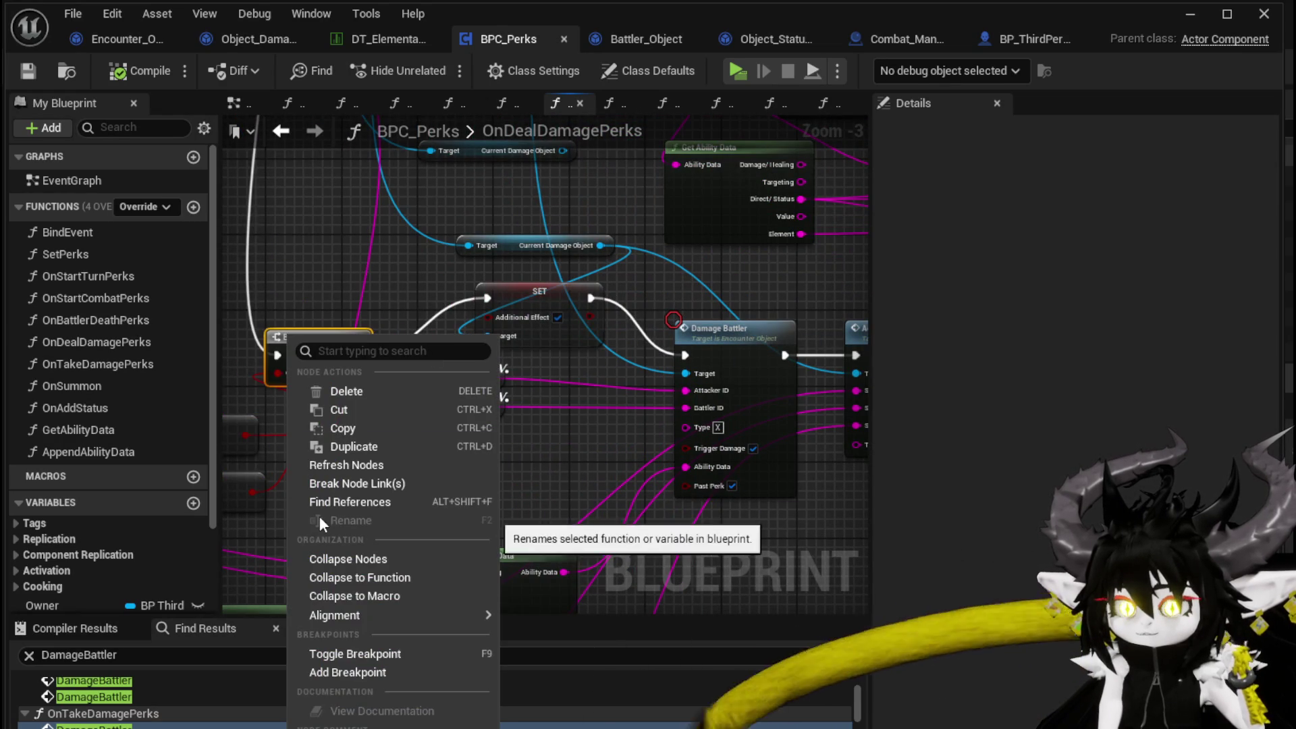
{"action": "left_click", "coordinate": [375, 672]}
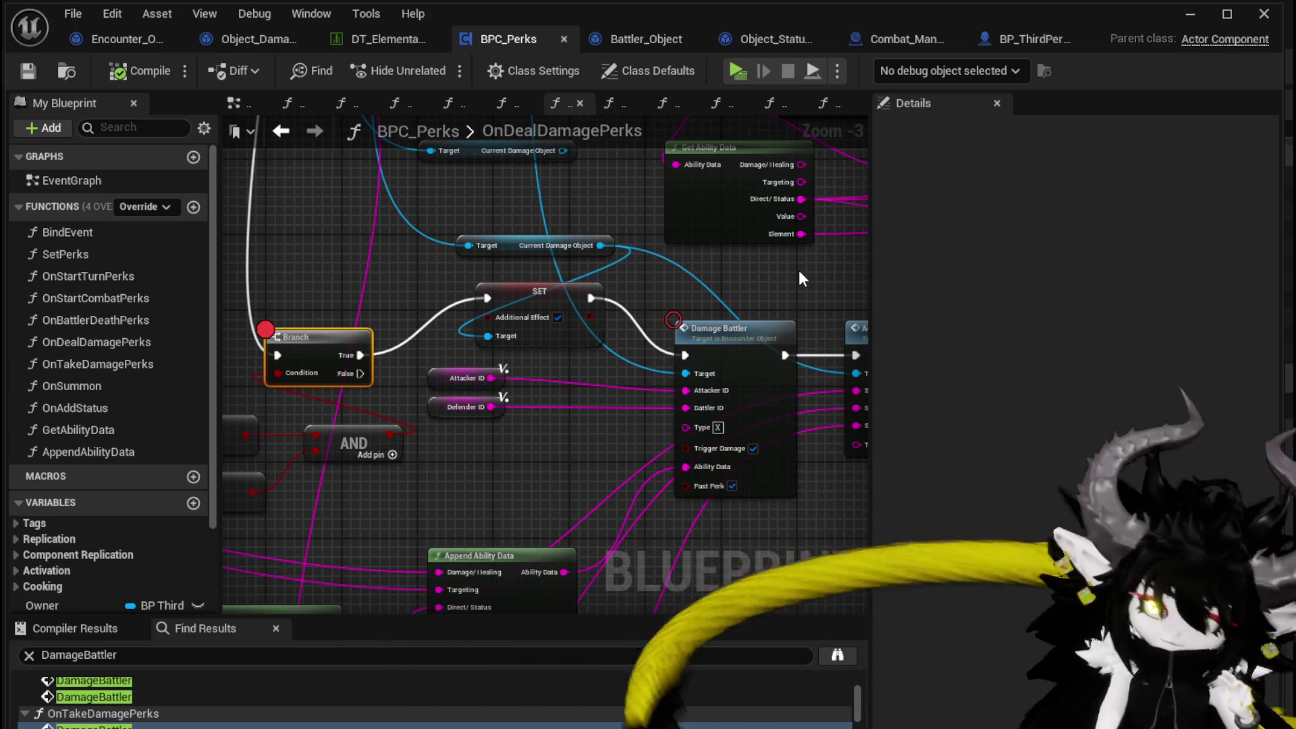
{"action": "left_click_drag", "start_coordinate": [789, 266], "coordinate": [629, 273]}
{"action": "scroll", "coordinate": [630, 273], "scroll_direction": "down", "scroll_amount": 2}
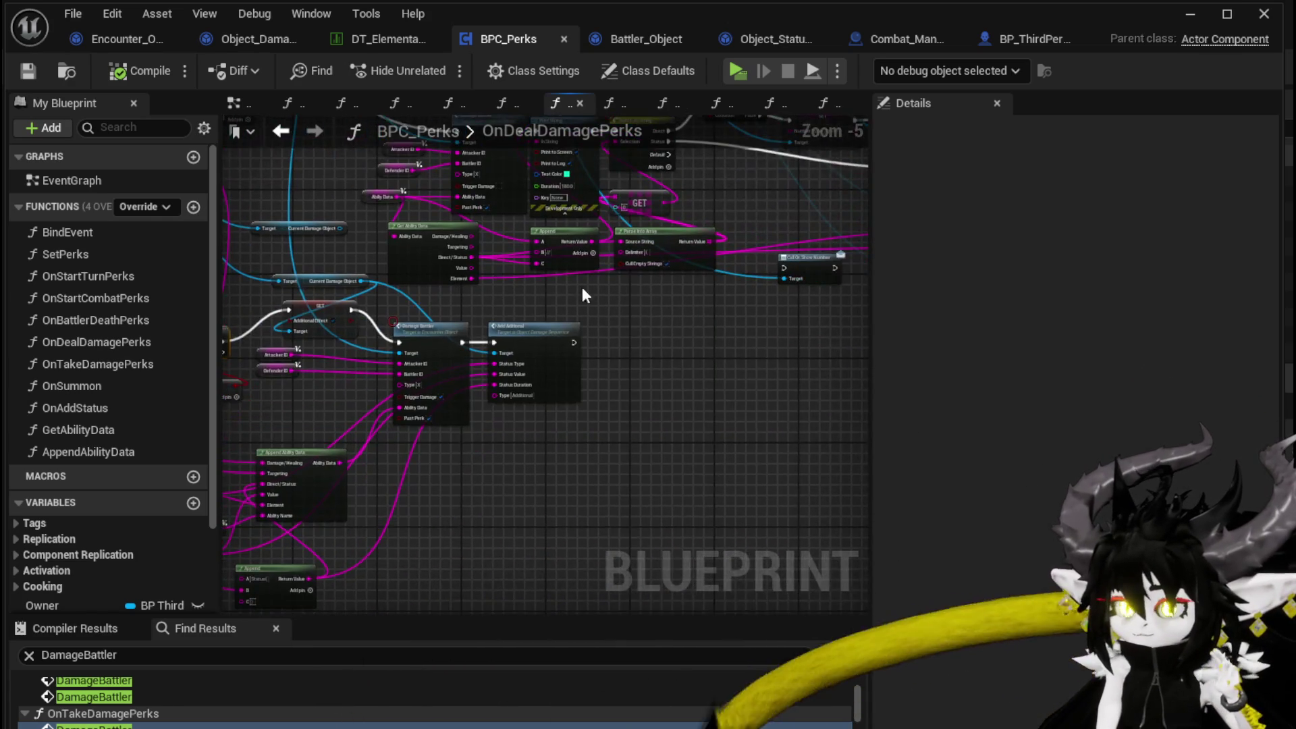
{"action": "mouse_move", "coordinate": [718, 312]}
{"action": "left_mouse_down"}
{"action": "mouse_move", "coordinate": [533, 324]}
{"action": "mouse_move", "coordinate": [812, 324]}
{"action": "mouse_move", "coordinate": [634, 286]}
{"action": "mouse_move", "coordinate": [648, 448]}
{"action": "left_mouse_up"}
{"action": "scroll", "coordinate": [604, 247], "scroll_direction": "up", "scroll_amount": 3}
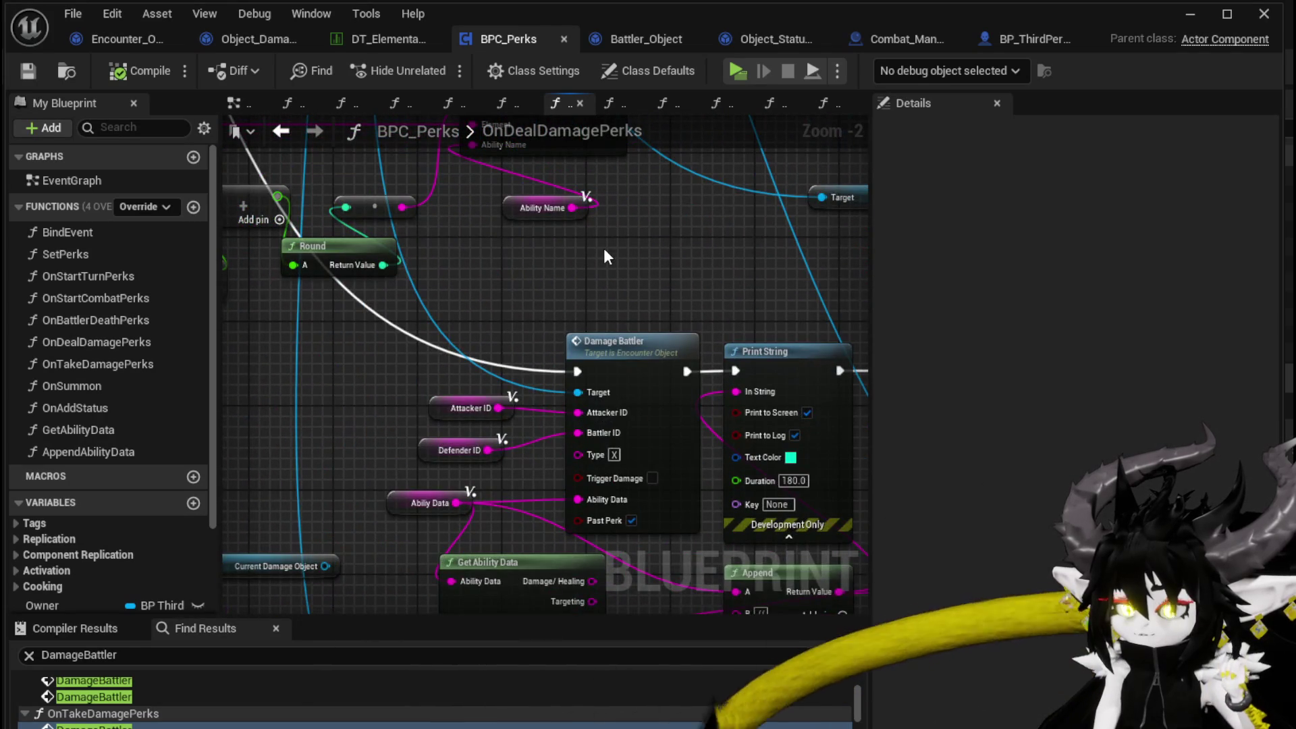
{"action": "scroll", "coordinate": [603, 247], "scroll_direction": "down", "scroll_amount": 3}
{"action": "mouse_move", "coordinate": [604, 247]}
{"action": "left_mouse_down"}
{"action": "mouse_move", "coordinate": [579, 339]}
{"action": "mouse_move", "coordinate": [536, 309]}
{"action": "left_mouse_up"}
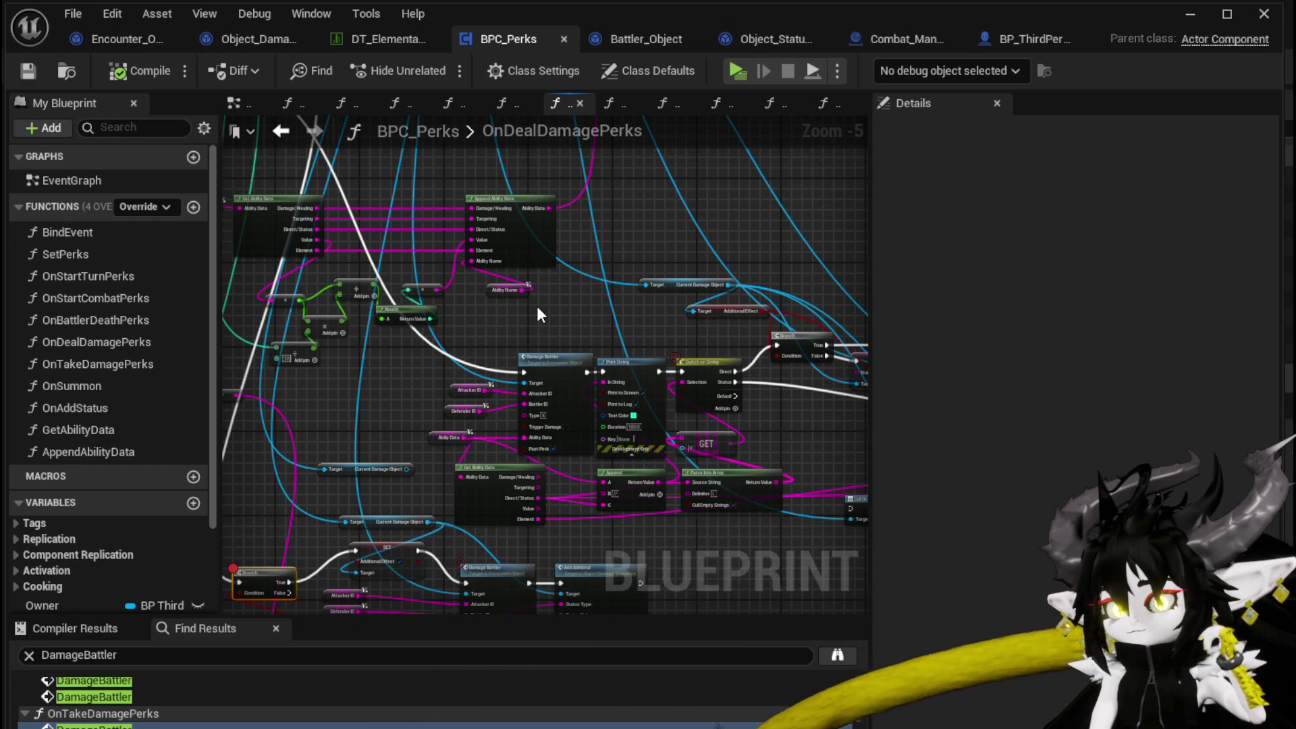
- Launch a standalone game preview, run forward into the red slime, and play the Movement card
{"action": "left_click", "coordinate": [1188, 13]}
{"action": "left_click", "coordinate": [428, 66]}
{"action": "left_click", "coordinate": [595, 192]}
{"action": "key", "text": "w"}
{"action": "key", "text": "w"}
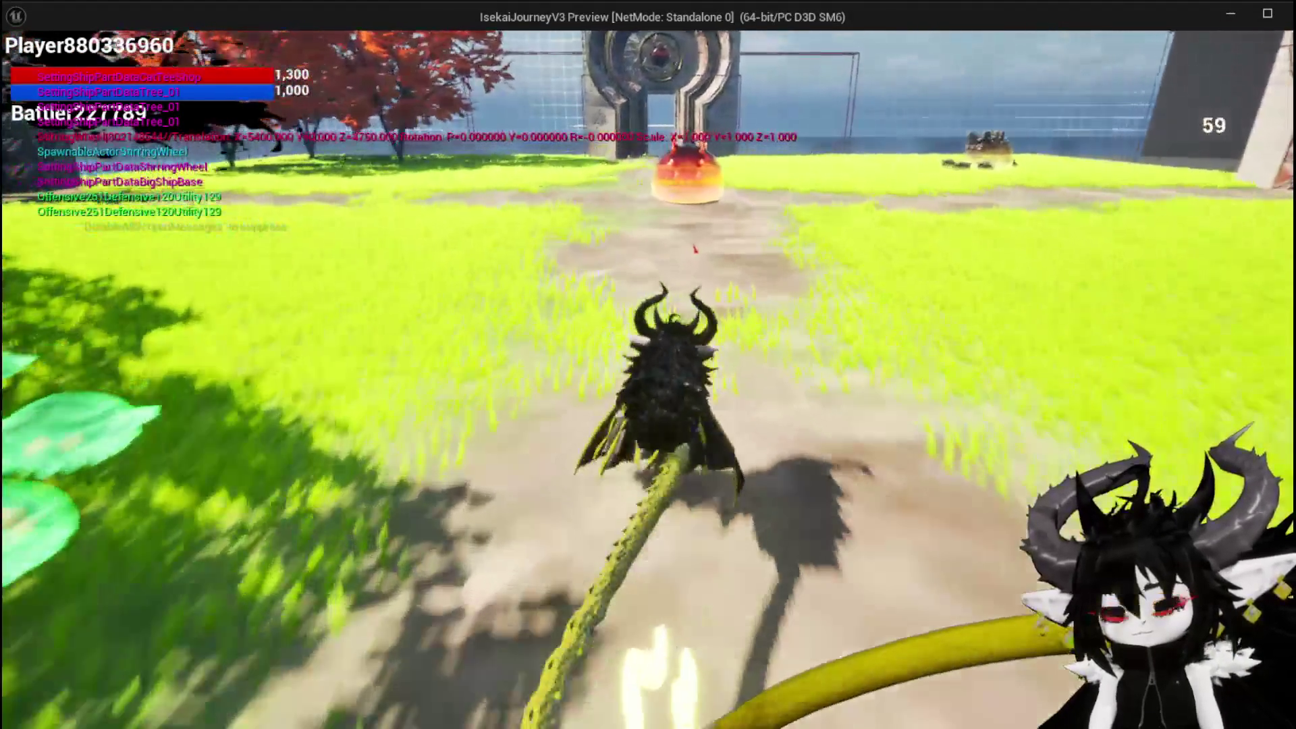
{"action": "key", "text": "w"}
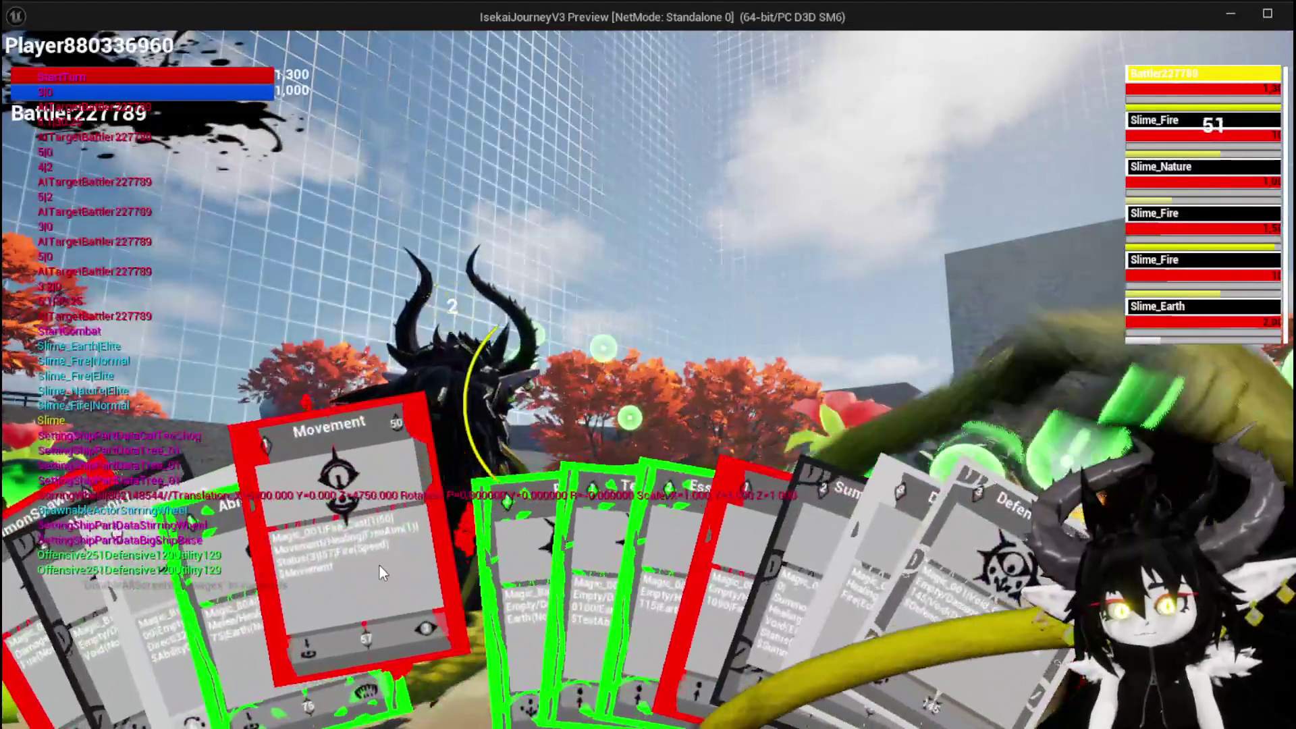
{"action": "left_click", "coordinate": [379, 564]}
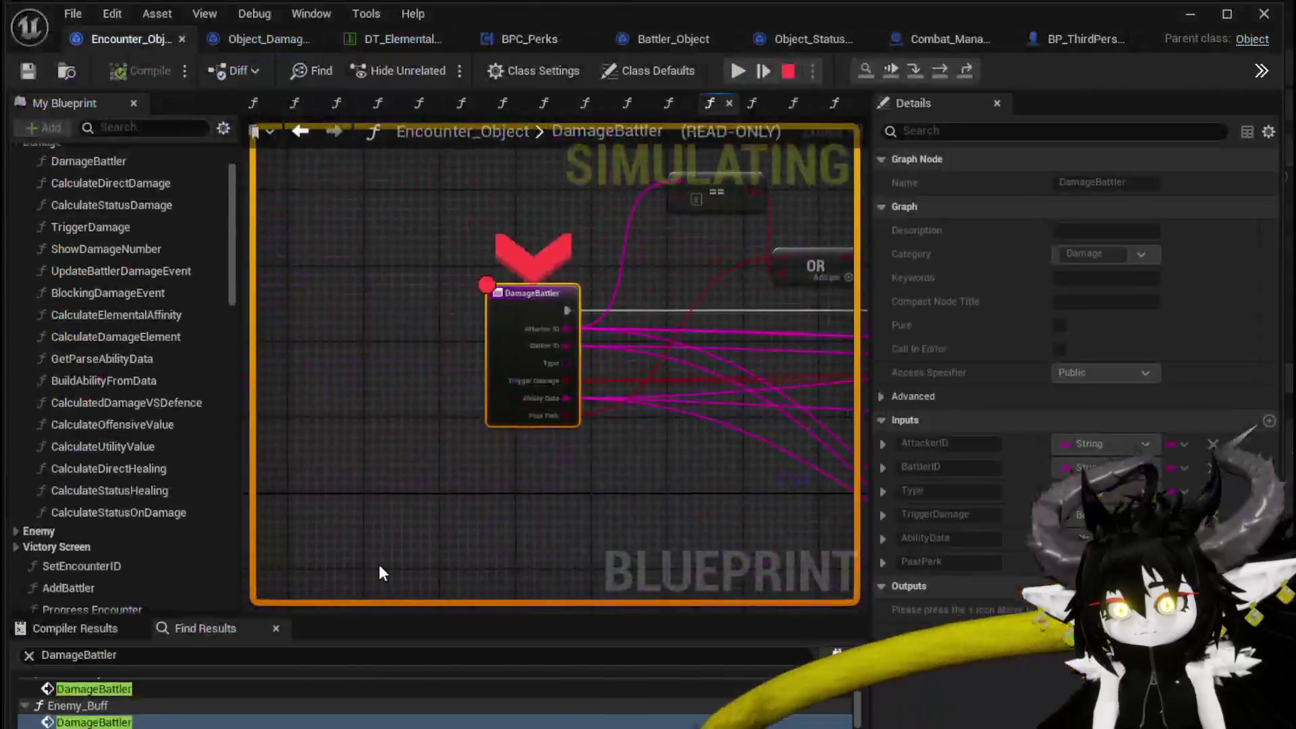
- Resume to the perk Branch, then step through DamageBattler's Set Data and Calculate Value to Type Check
{"action": "left_click", "coordinate": [739, 71]}
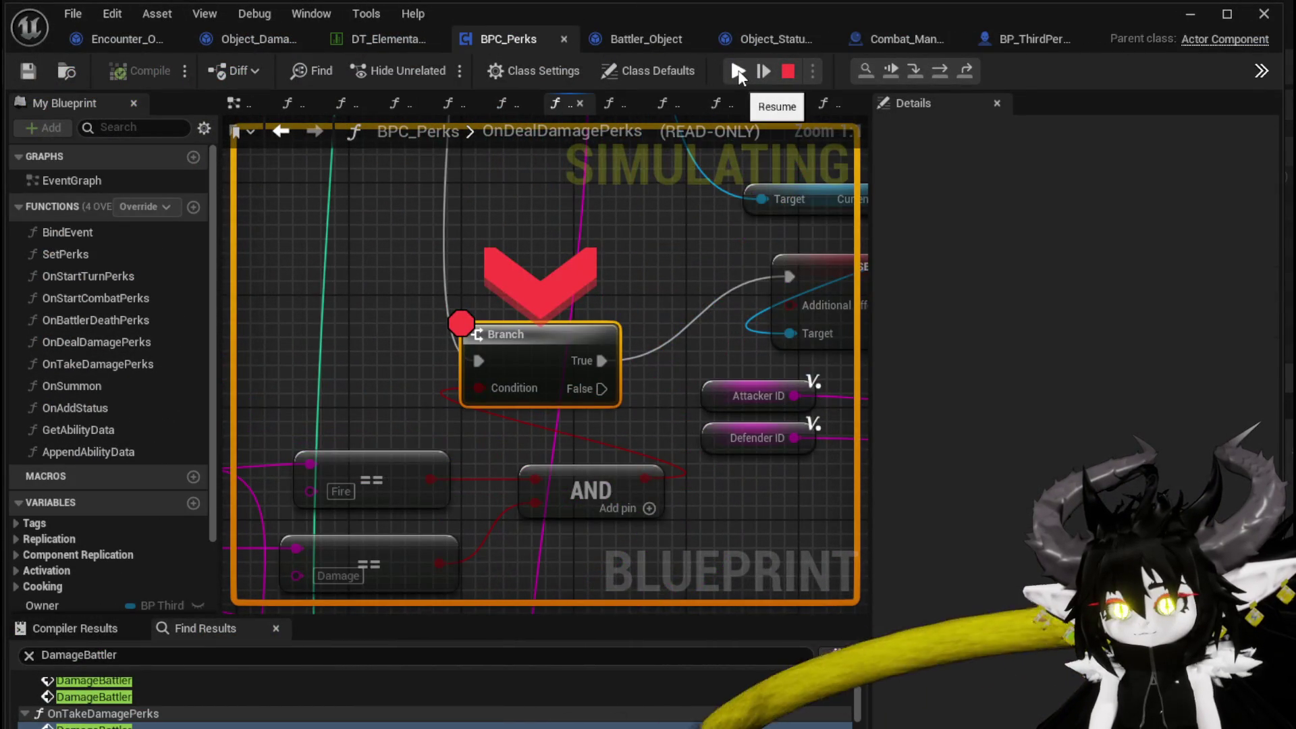
{"action": "left_click", "coordinate": [943, 65]}
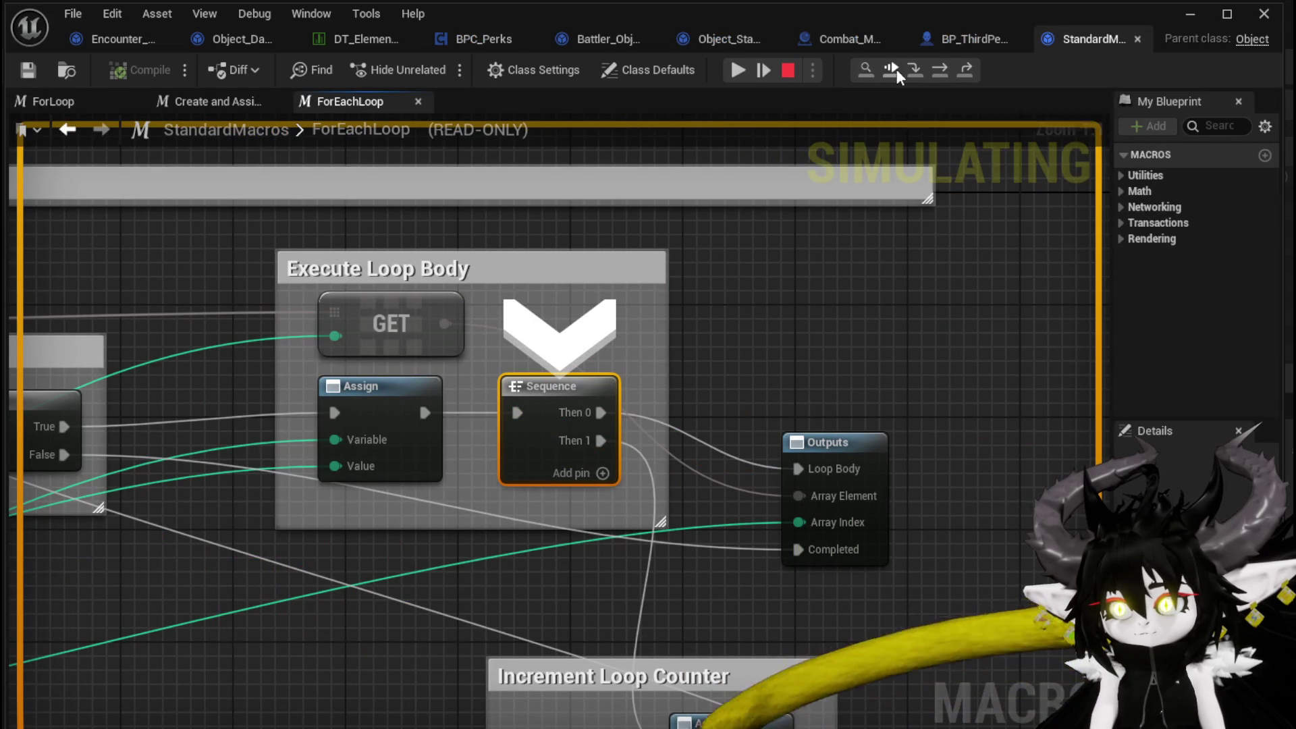
{"action": "left_click", "coordinate": [892, 70]}
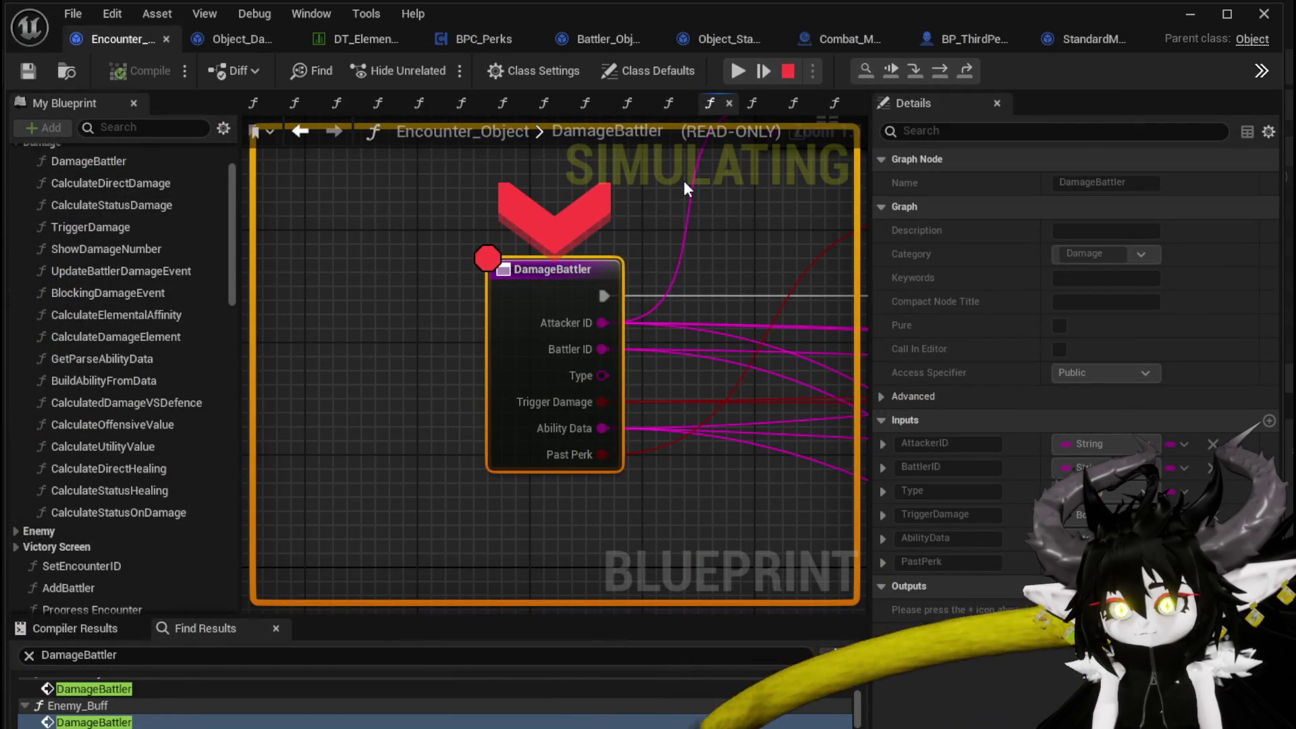
{"action": "left_click", "coordinate": [942, 71]}
{"action": "left_click", "coordinate": [942, 70]}
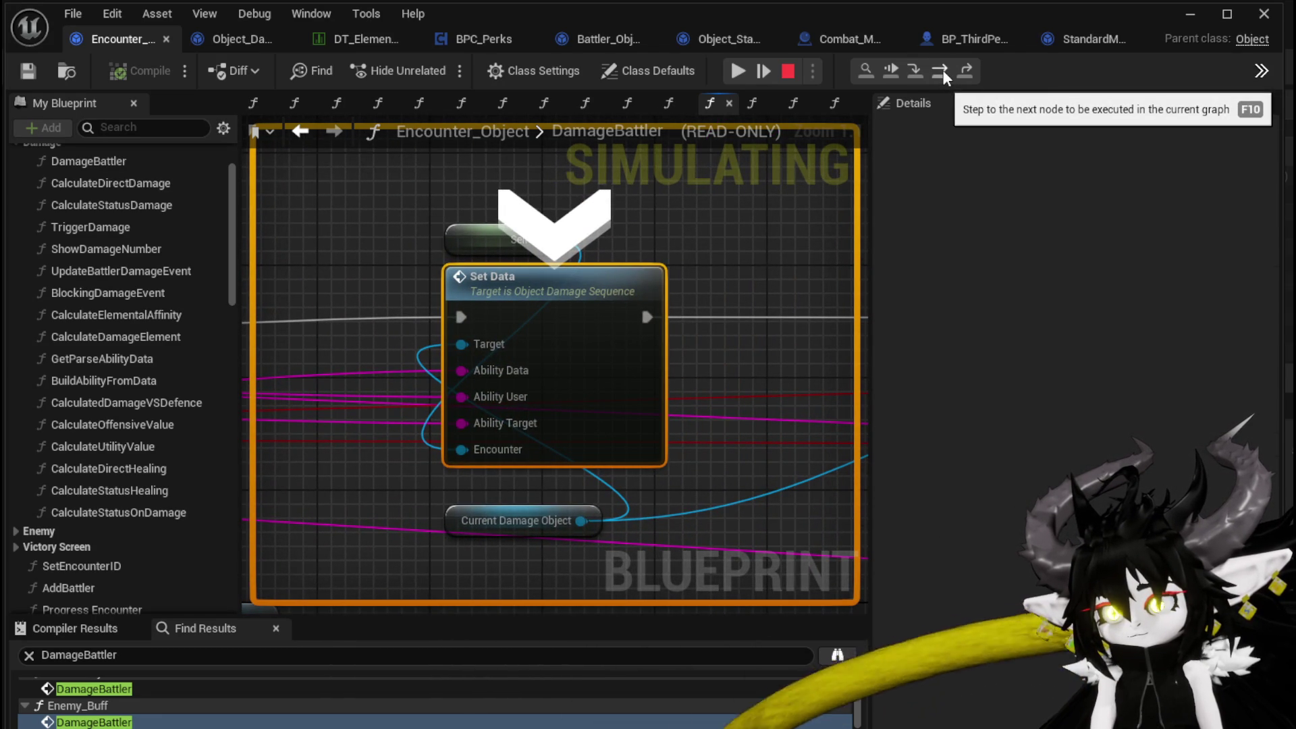
{"action": "left_click", "coordinate": [942, 70]}
{"action": "left_click", "coordinate": [942, 70]}
{"action": "left_click", "coordinate": [942, 70]}
- Step through TypeCheck's Switch on String and into ApplyStatusValue, reaching the Trigger Perk node
{"action": "left_click", "coordinate": [942, 70]}
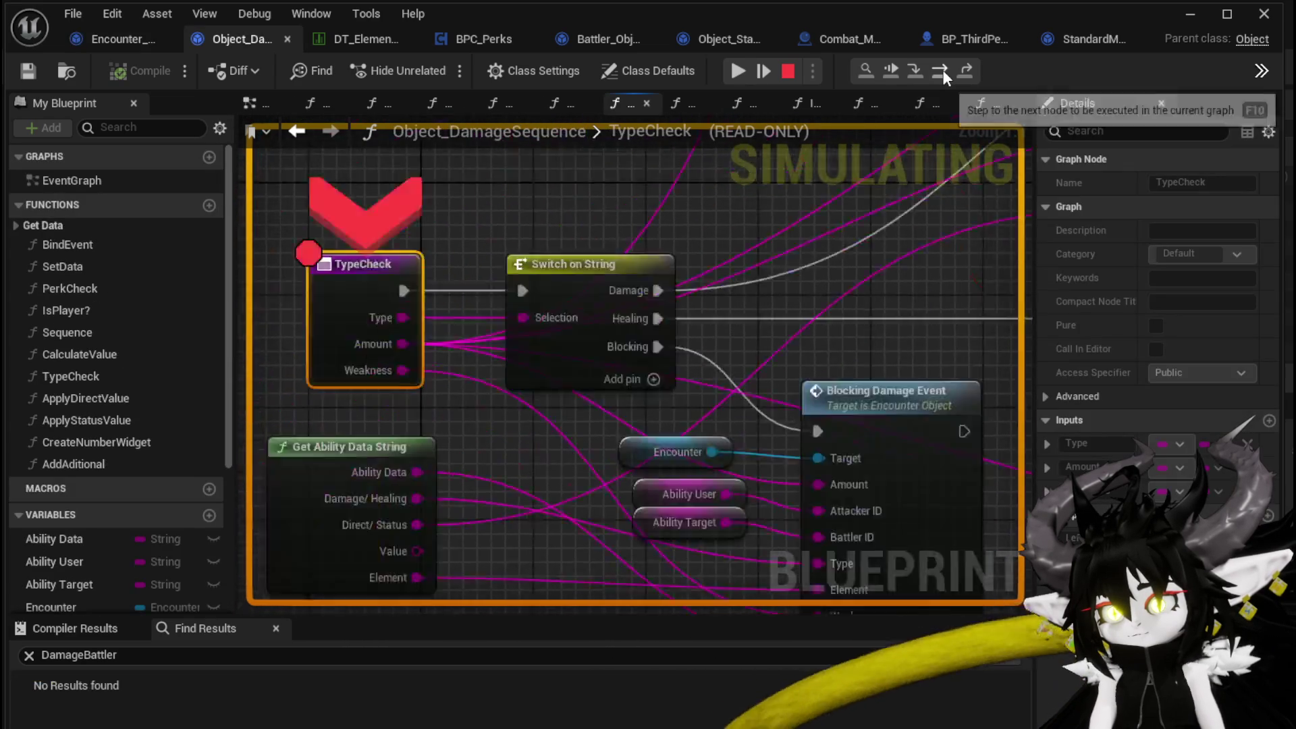
{"action": "left_click", "coordinate": [942, 70]}
{"action": "left_click", "coordinate": [942, 71]}
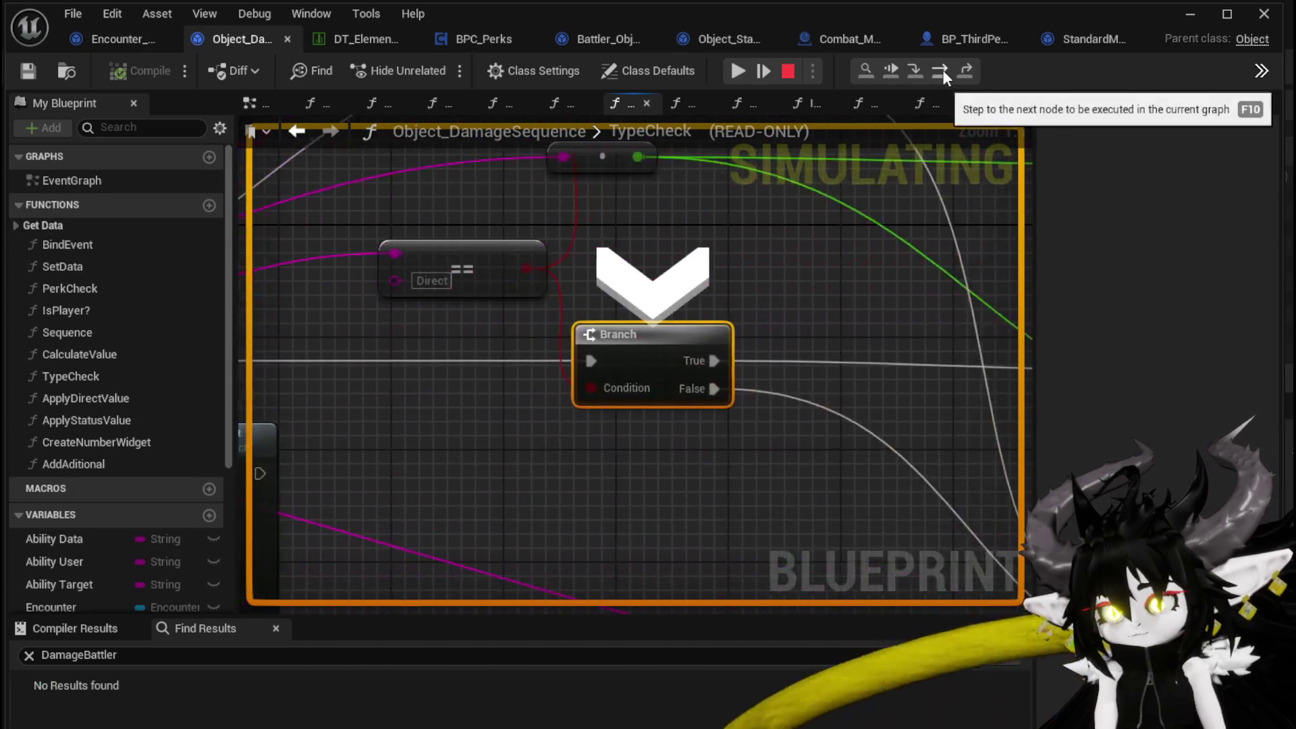
{"action": "left_click", "coordinate": [943, 70]}
{"action": "left_click", "coordinate": [942, 70]}
{"action": "left_click", "coordinate": [942, 70]}
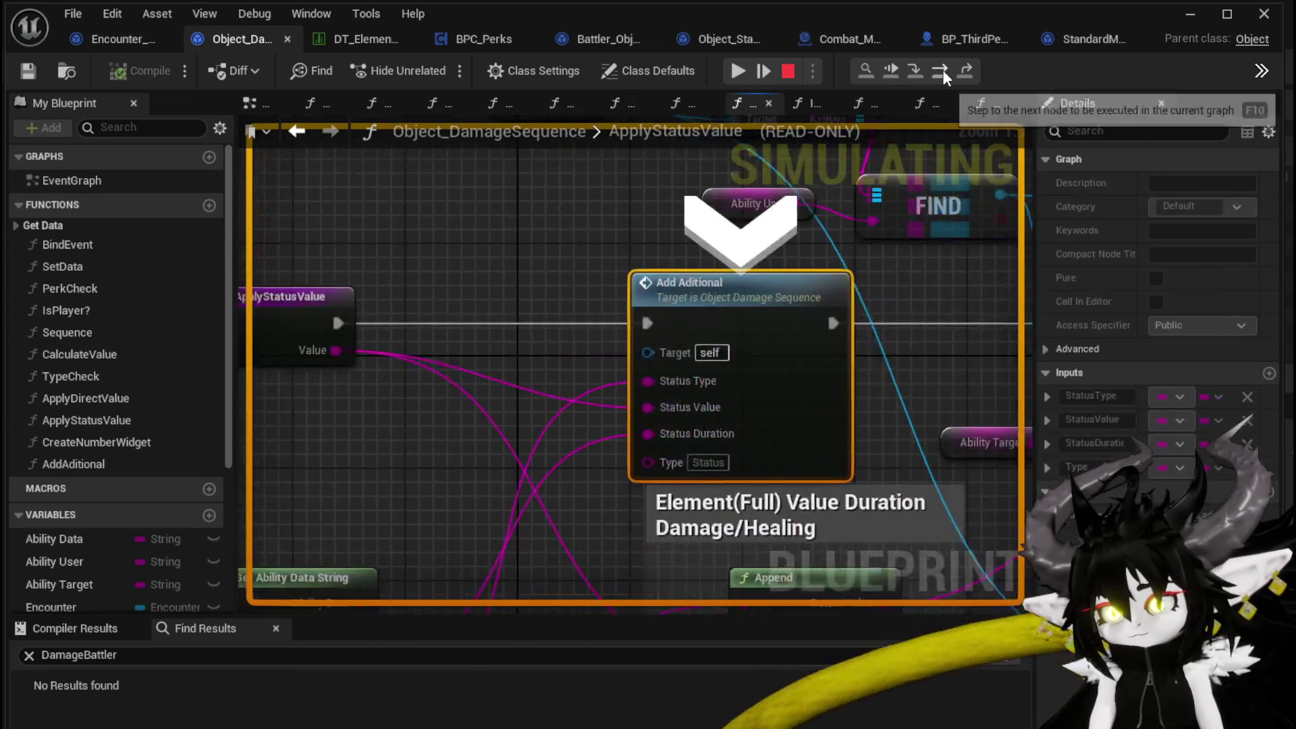
{"action": "left_click", "coordinate": [942, 70]}
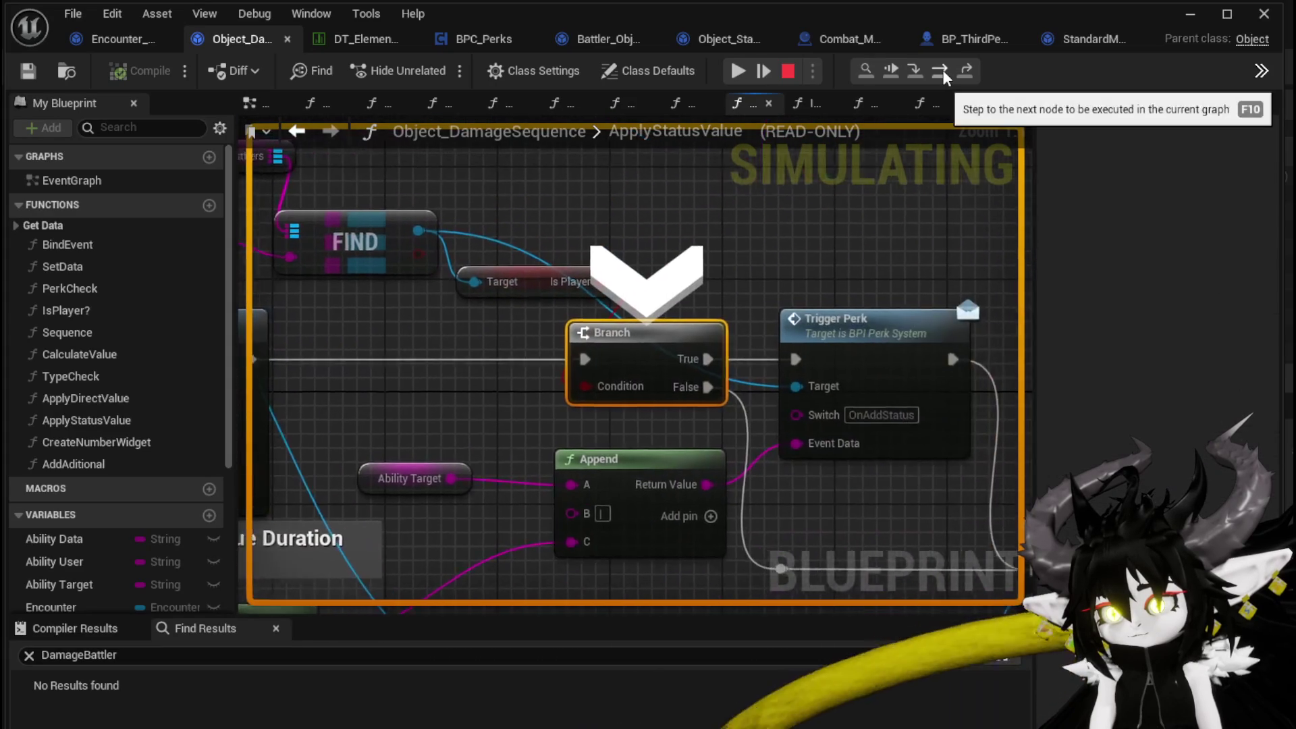
{"action": "left_click", "coordinate": [942, 70]}
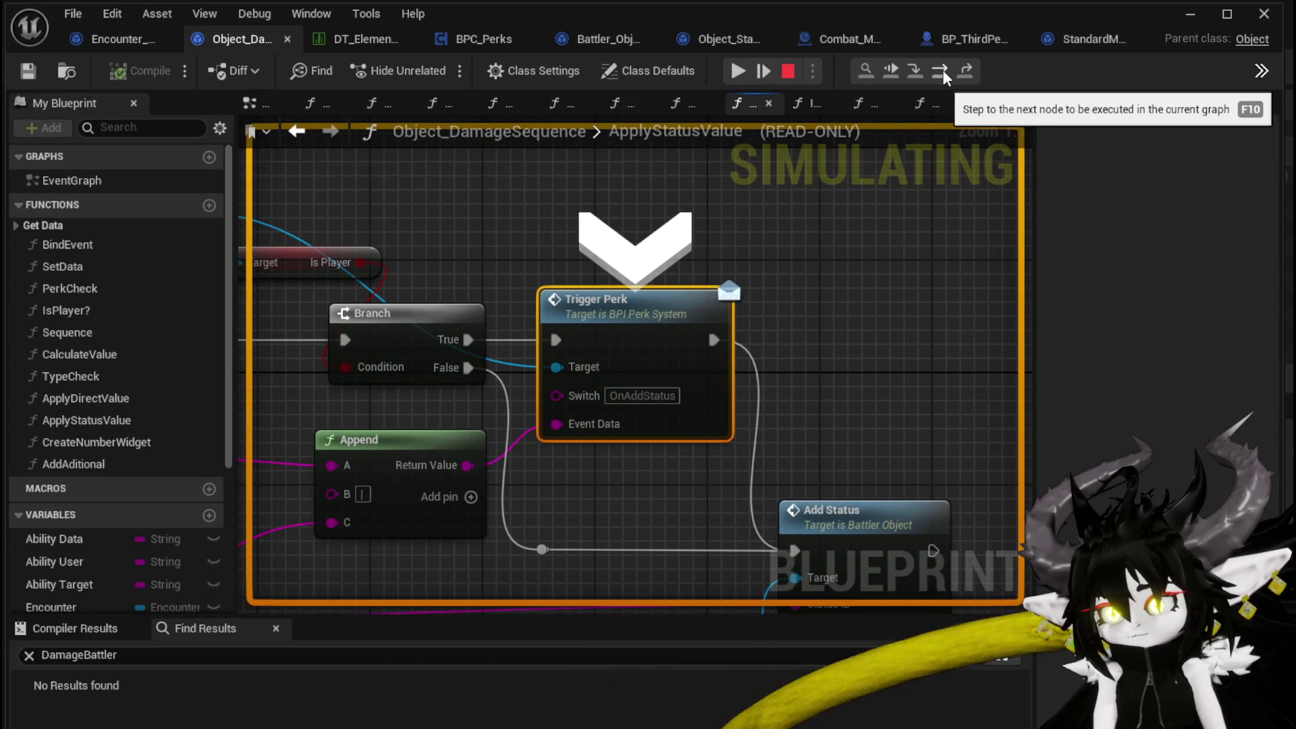
- Step through Battler_Object's AddStatus, from Construct Object Status Effect to Print String, out into ForEachLoop
{"action": "left_click", "coordinate": [942, 71]}
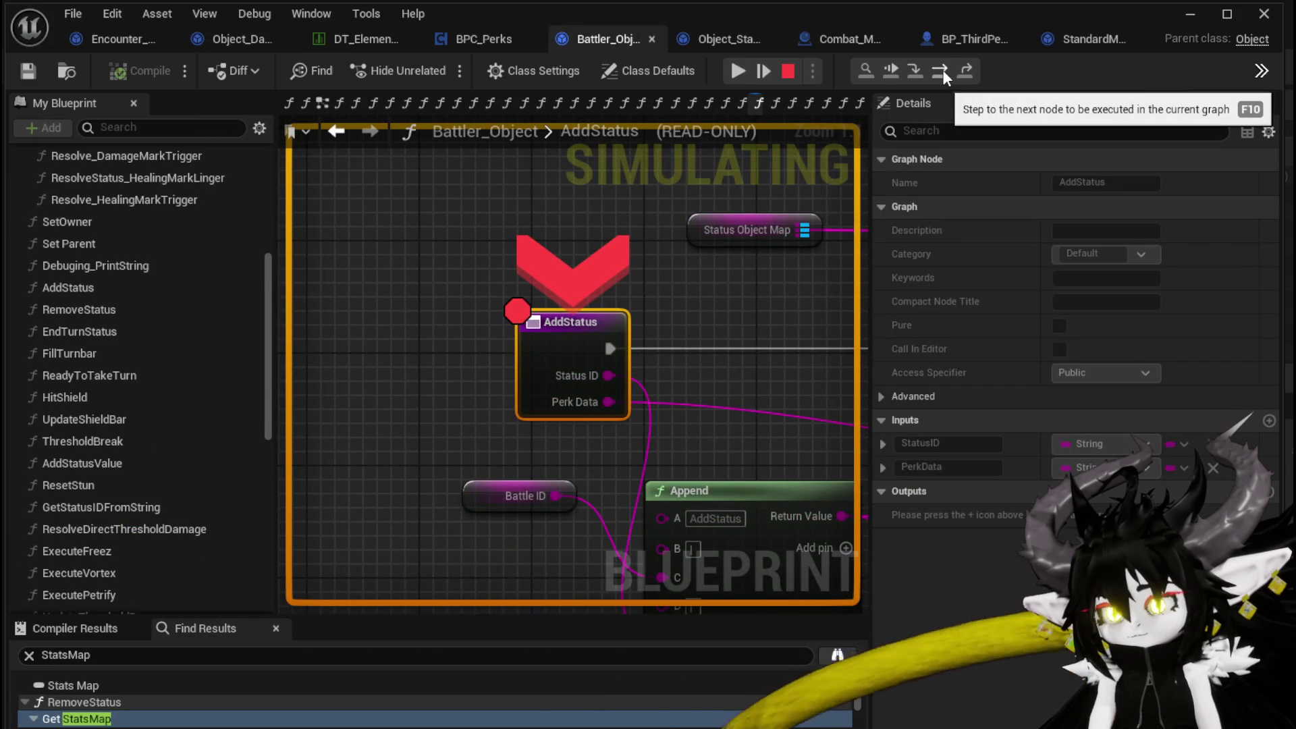
{"action": "left_click", "coordinate": [942, 71]}
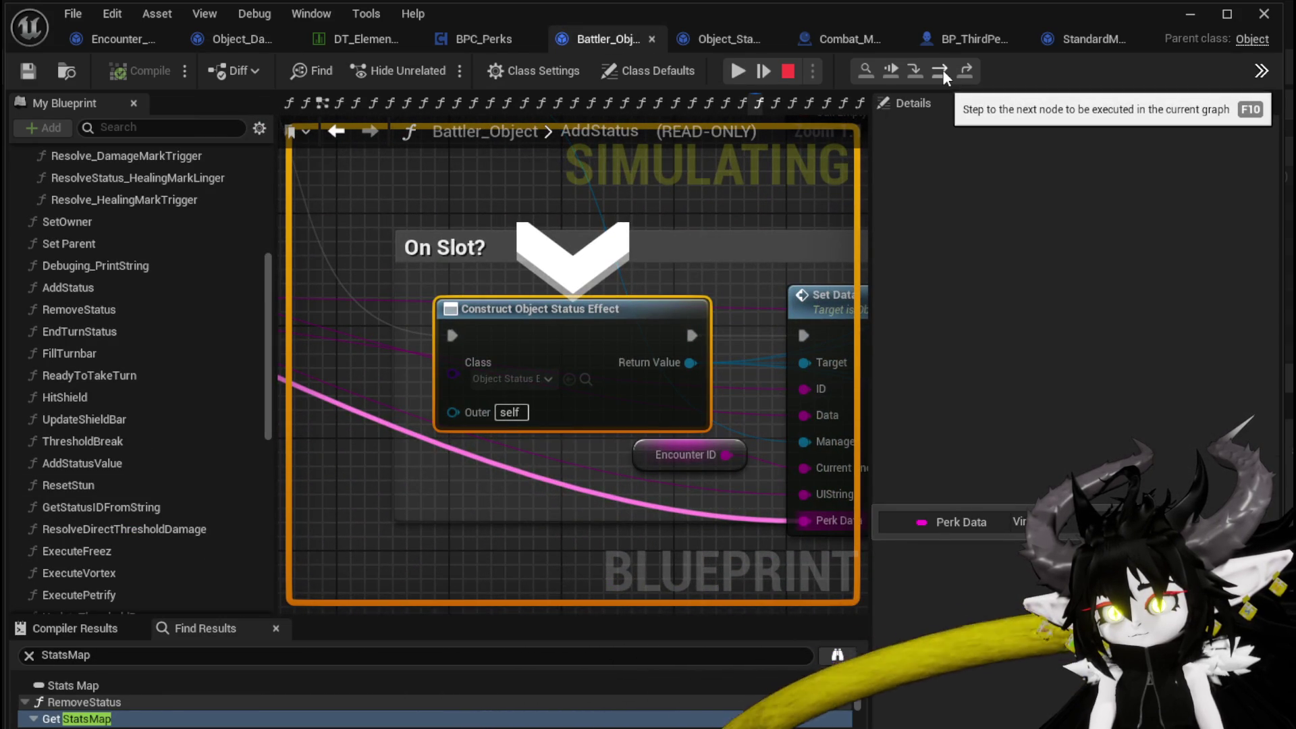
{"action": "left_click", "coordinate": [942, 70]}
{"action": "left_click", "coordinate": [942, 70]}
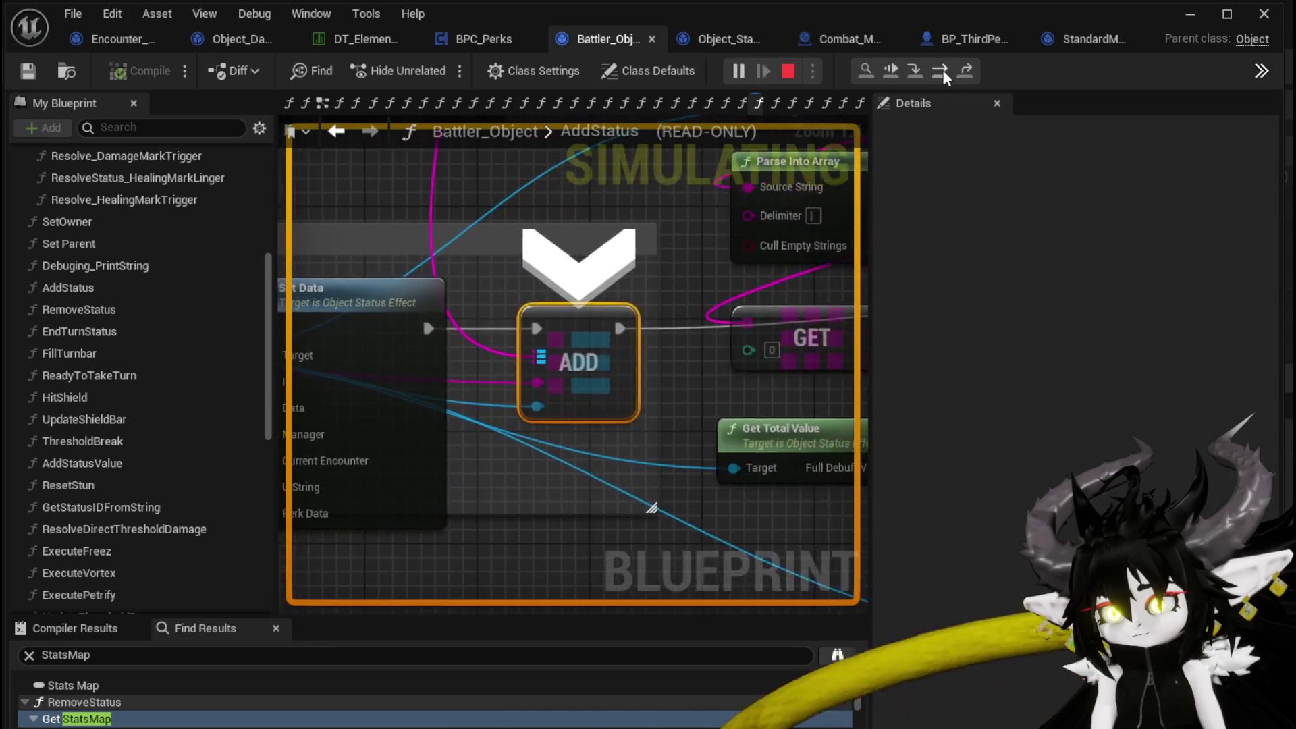
{"action": "left_click", "coordinate": [942, 71]}
{"action": "left_click", "coordinate": [942, 70]}
{"action": "left_click", "coordinate": [942, 70]}
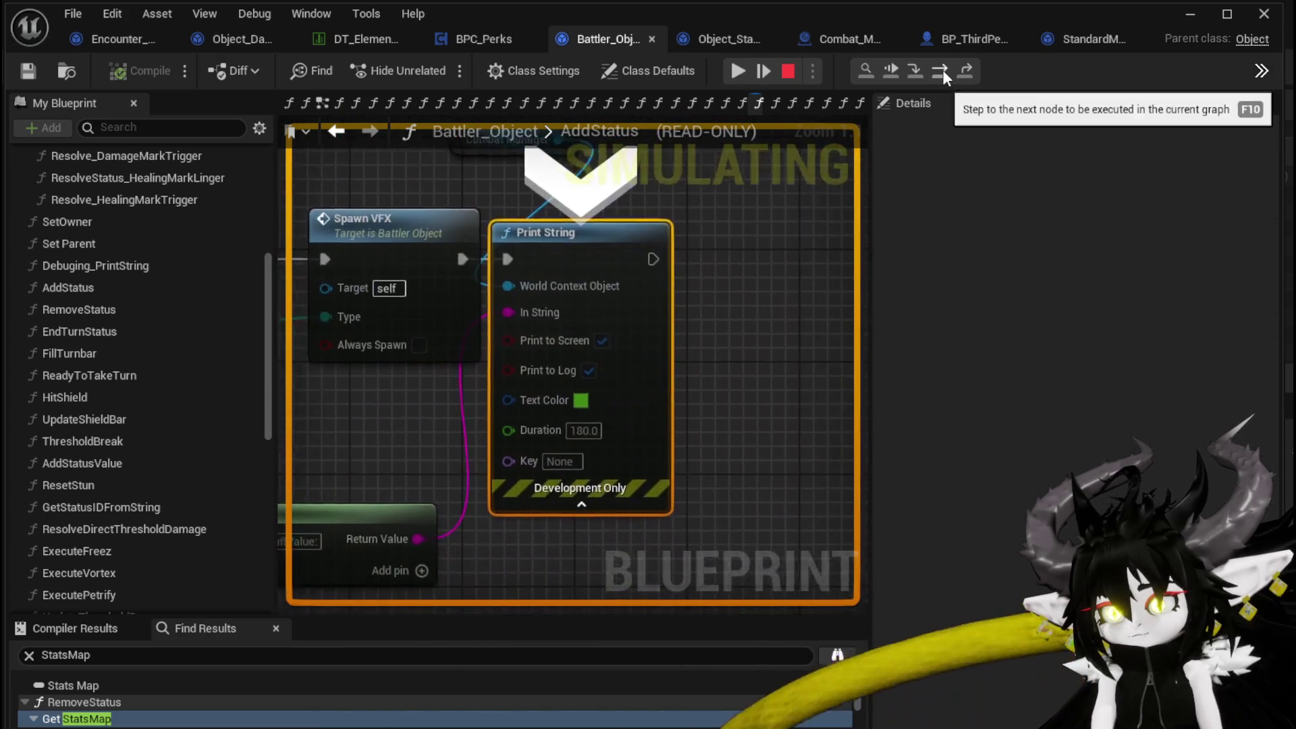
{"action": "left_click", "coordinate": [942, 71]}
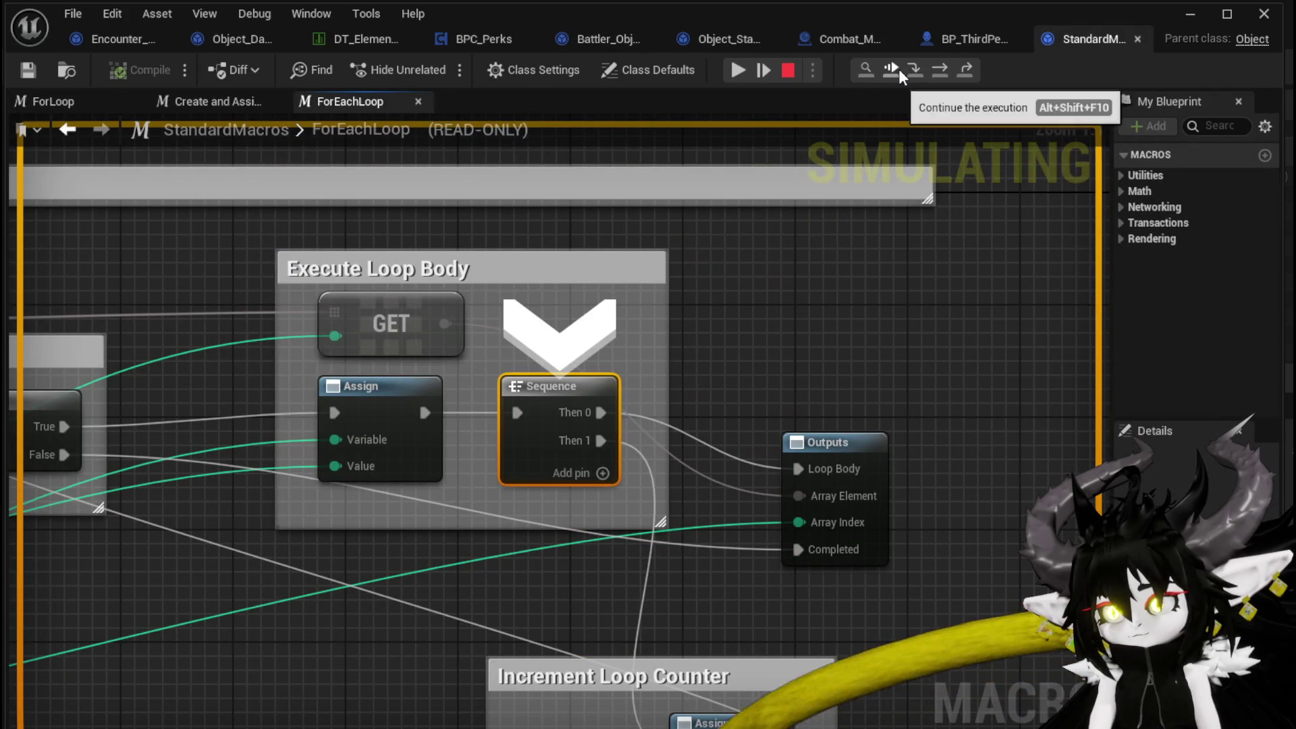
- Continue to the next AddStatus breakpoint, step to Add Status Value, resume, and stop the simulation
{"action": "left_click", "coordinate": [898, 69]}
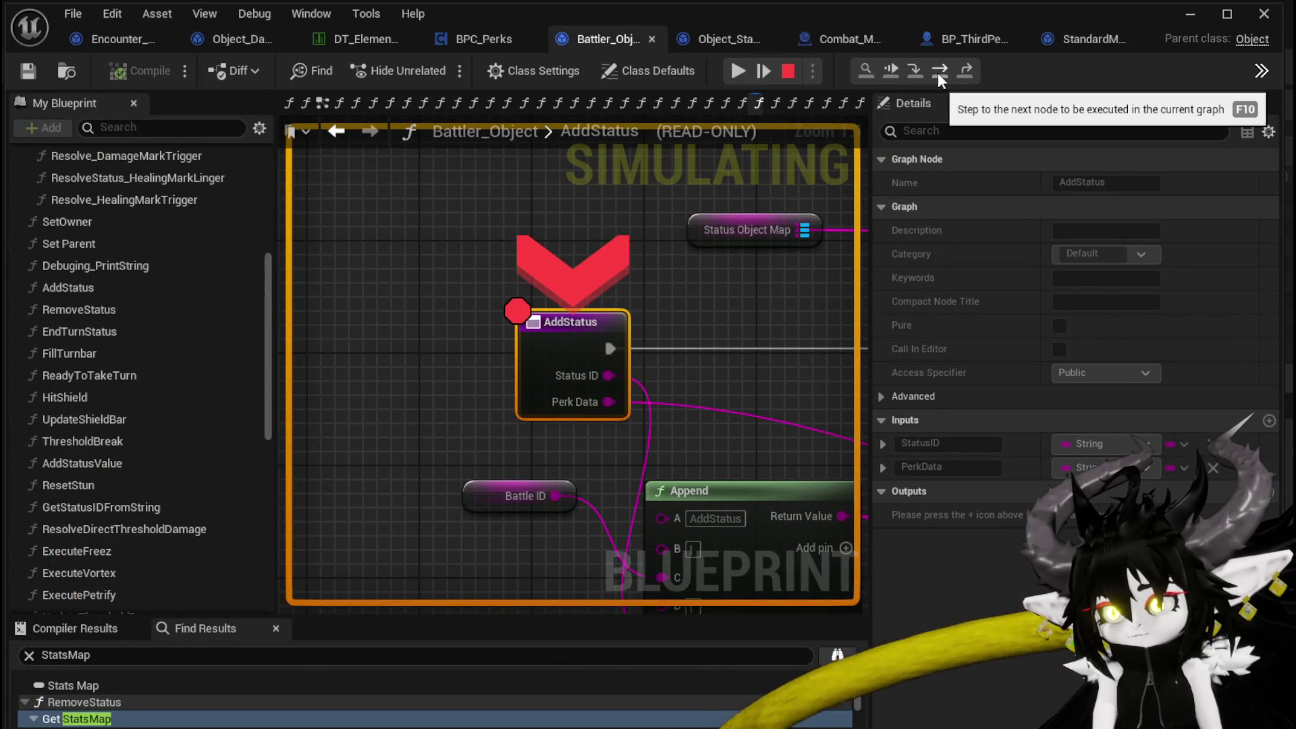
{"action": "left_click", "coordinate": [937, 71]}
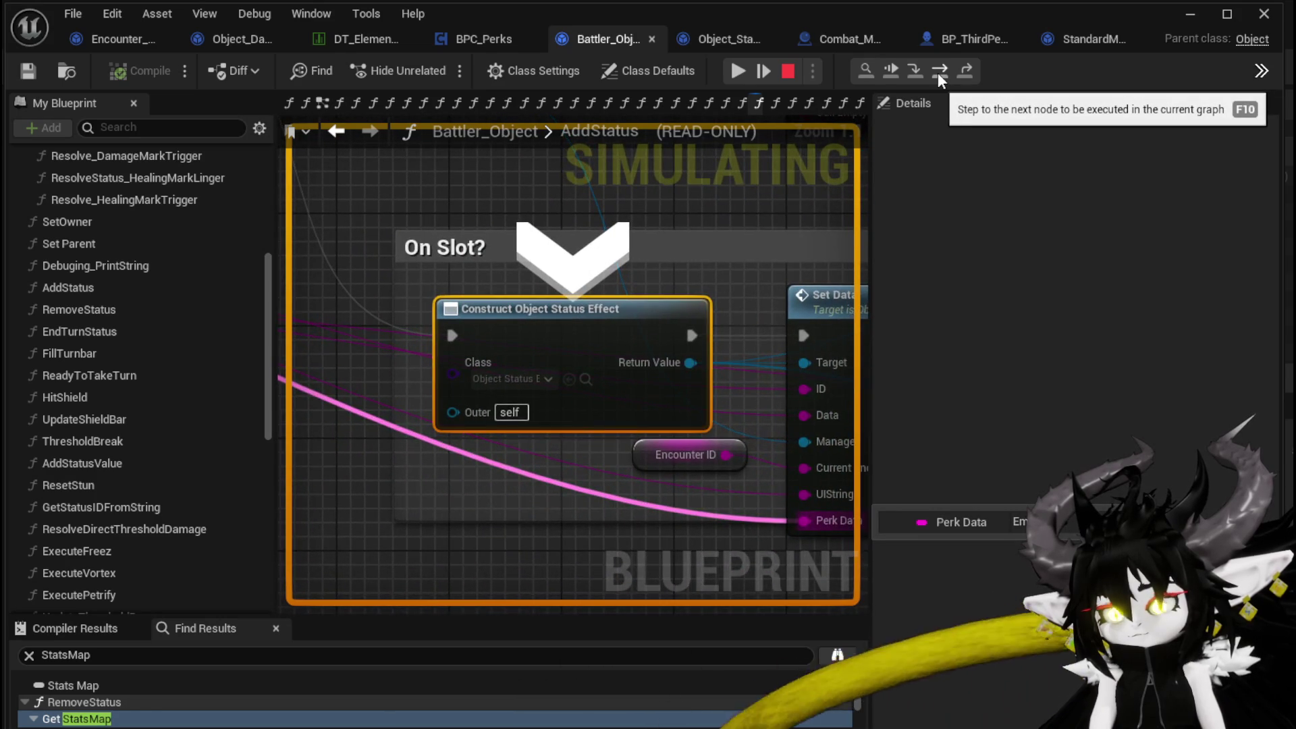
{"action": "left_click", "coordinate": [937, 71]}
{"action": "left_click", "coordinate": [937, 71]}
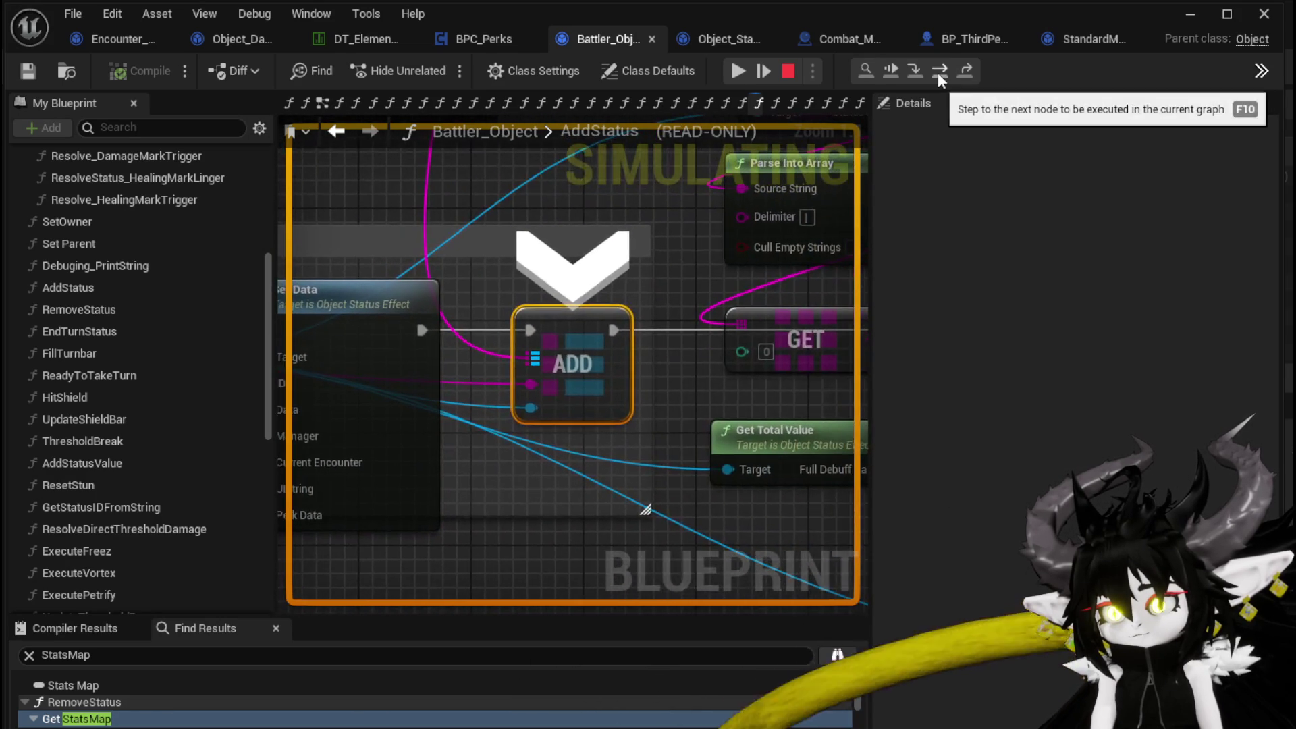
{"action": "left_click", "coordinate": [937, 72]}
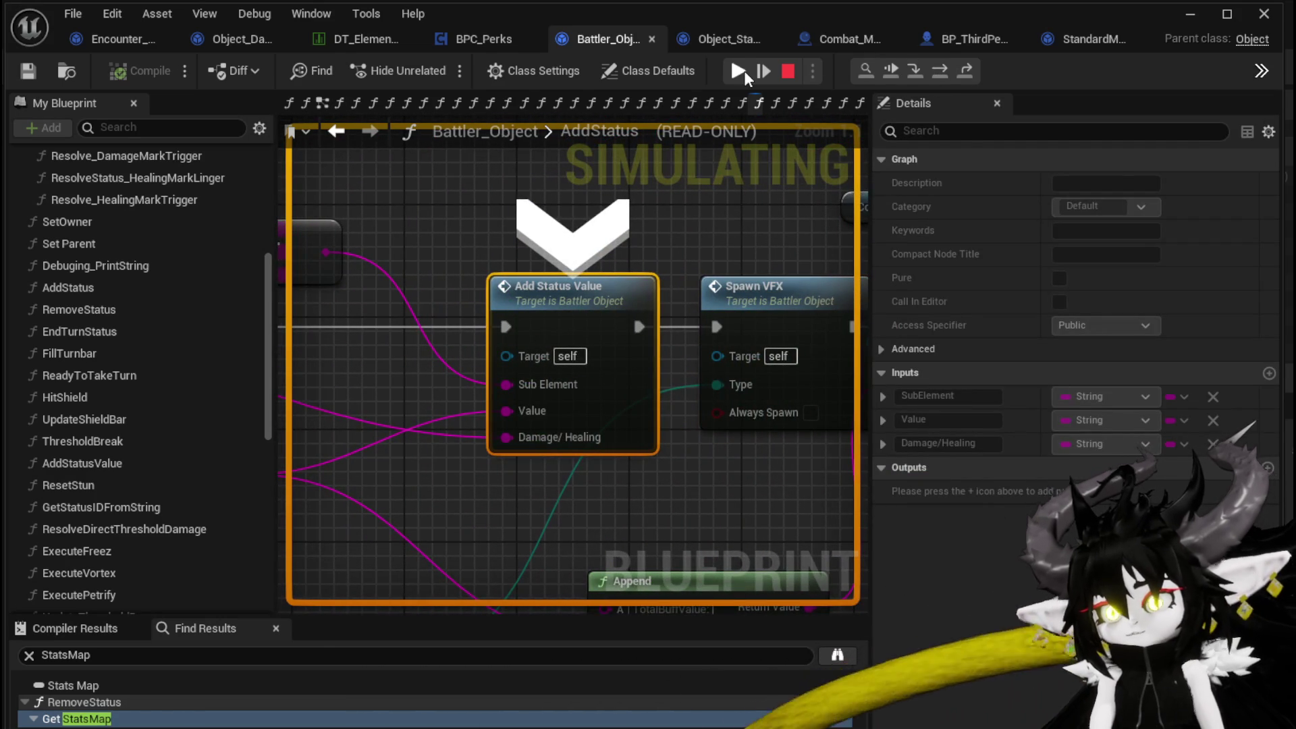
{"action": "left_click", "coordinate": [738, 71]}
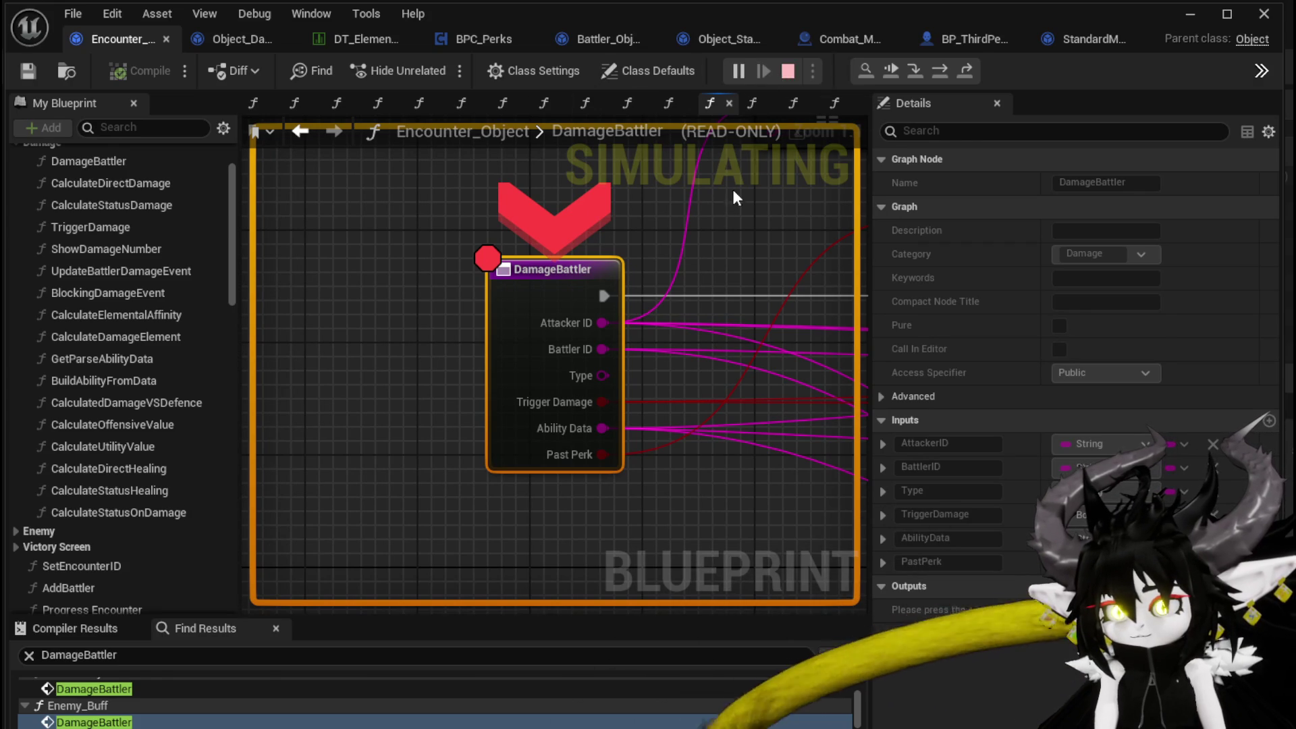
{"action": "key", "text": "Escape"}
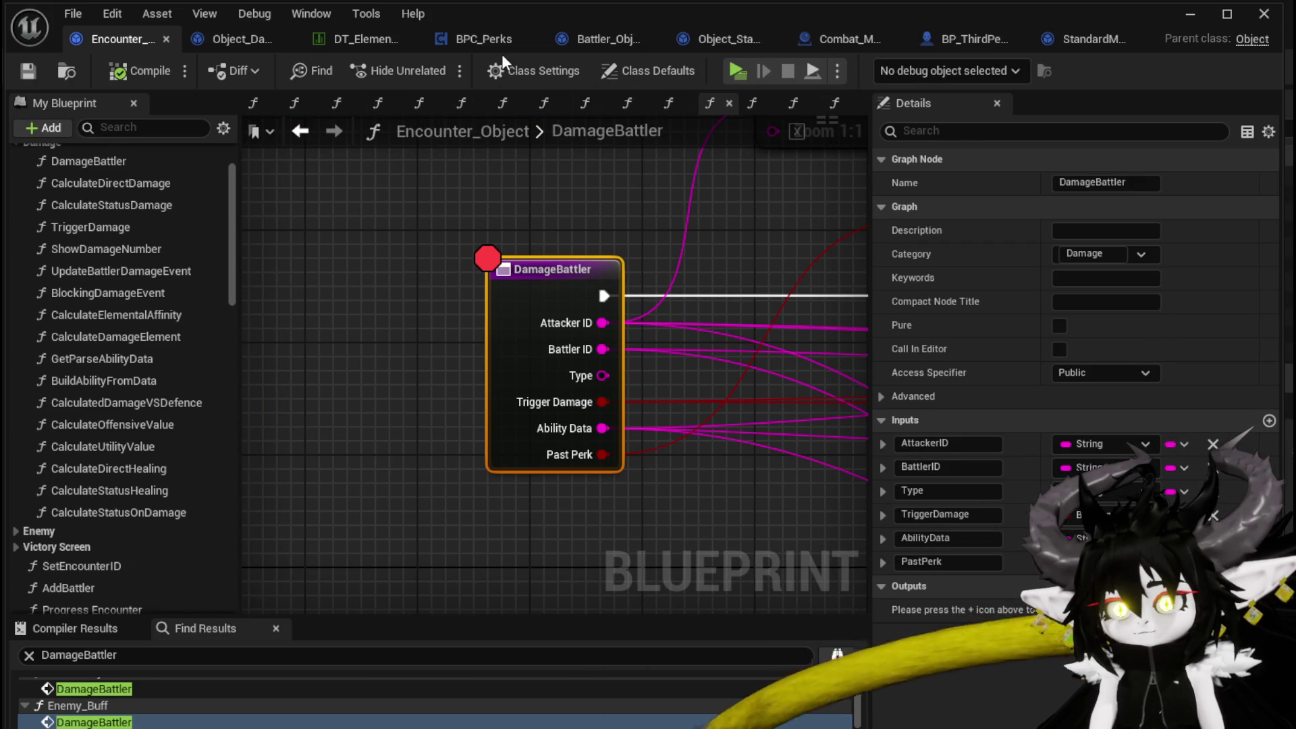
- Review BPC_Perks' OnAddStatus graph: Append, GET, Print String, Add Status, Branch and For Each Loop nodes
{"action": "left_click", "coordinate": [500, 53]}
{"action": "scroll", "coordinate": [629, 249], "scroll_direction": "down", "scroll_amount": 7}
{"action": "scroll", "coordinate": [526, 295], "scroll_direction": "up", "scroll_amount": 4}
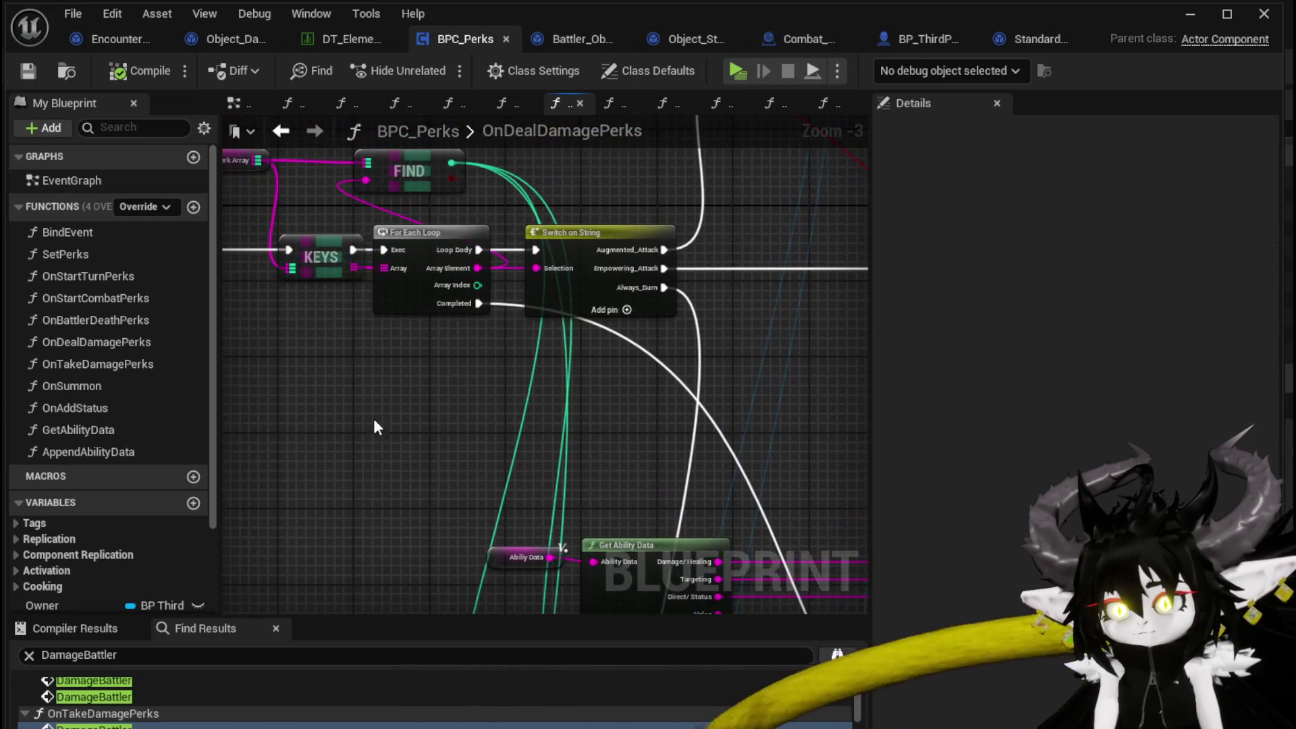
{"action": "double_click", "coordinate": [113, 407]}
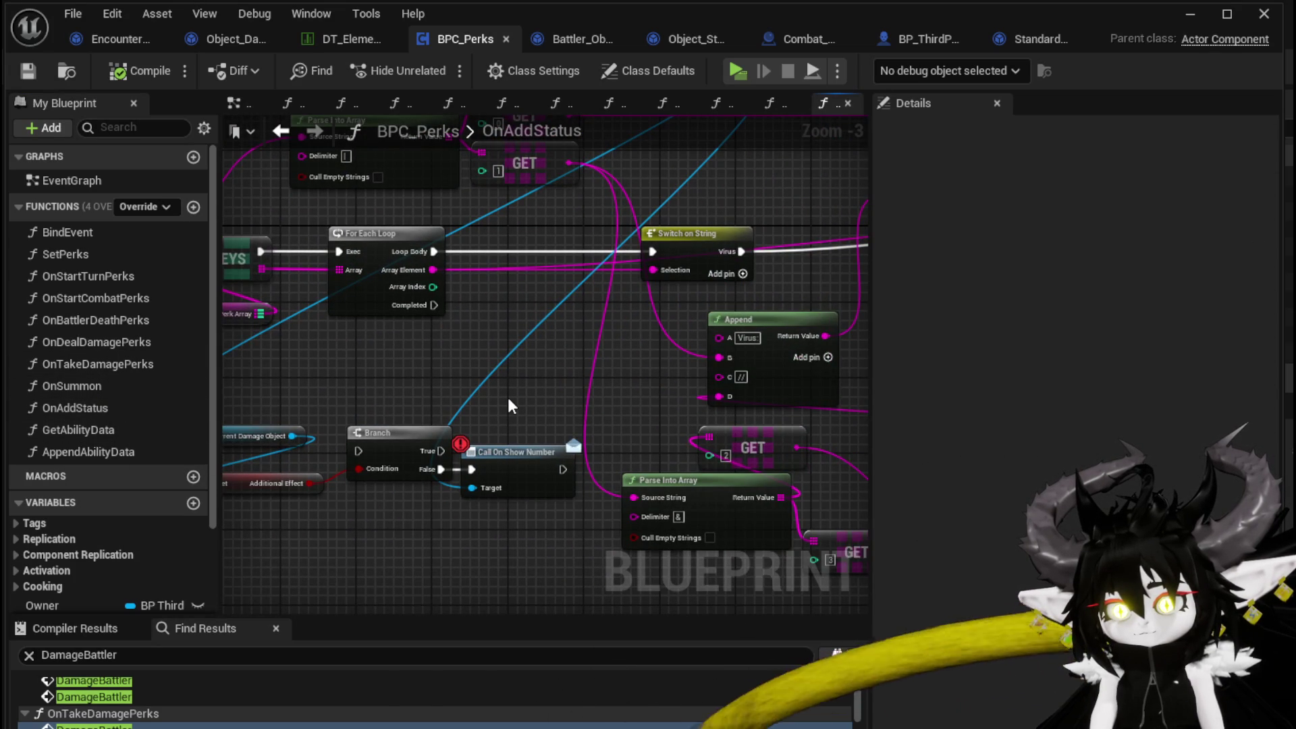
{"action": "mouse_move", "coordinate": [533, 386]}
{"action": "left_mouse_down"}
{"action": "mouse_move", "coordinate": [521, 386]}
{"action": "mouse_move", "coordinate": [567, 426]}
{"action": "mouse_move", "coordinate": [186, 316]}
{"action": "left_mouse_up"}
{"action": "mouse_move", "coordinate": [745, 273]}
{"action": "left_mouse_down"}
{"action": "mouse_move", "coordinate": [677, 405]}
{"action": "mouse_move", "coordinate": [739, 405]}
{"action": "mouse_move", "coordinate": [1018, 53]}
{"action": "mouse_move", "coordinate": [699, 405]}
{"action": "mouse_move", "coordinate": [507, 338]}
{"action": "mouse_move", "coordinate": [370, 555]}
{"action": "mouse_move", "coordinate": [253, 358]}
{"action": "mouse_move", "coordinate": [602, 372]}
{"action": "left_mouse_up"}
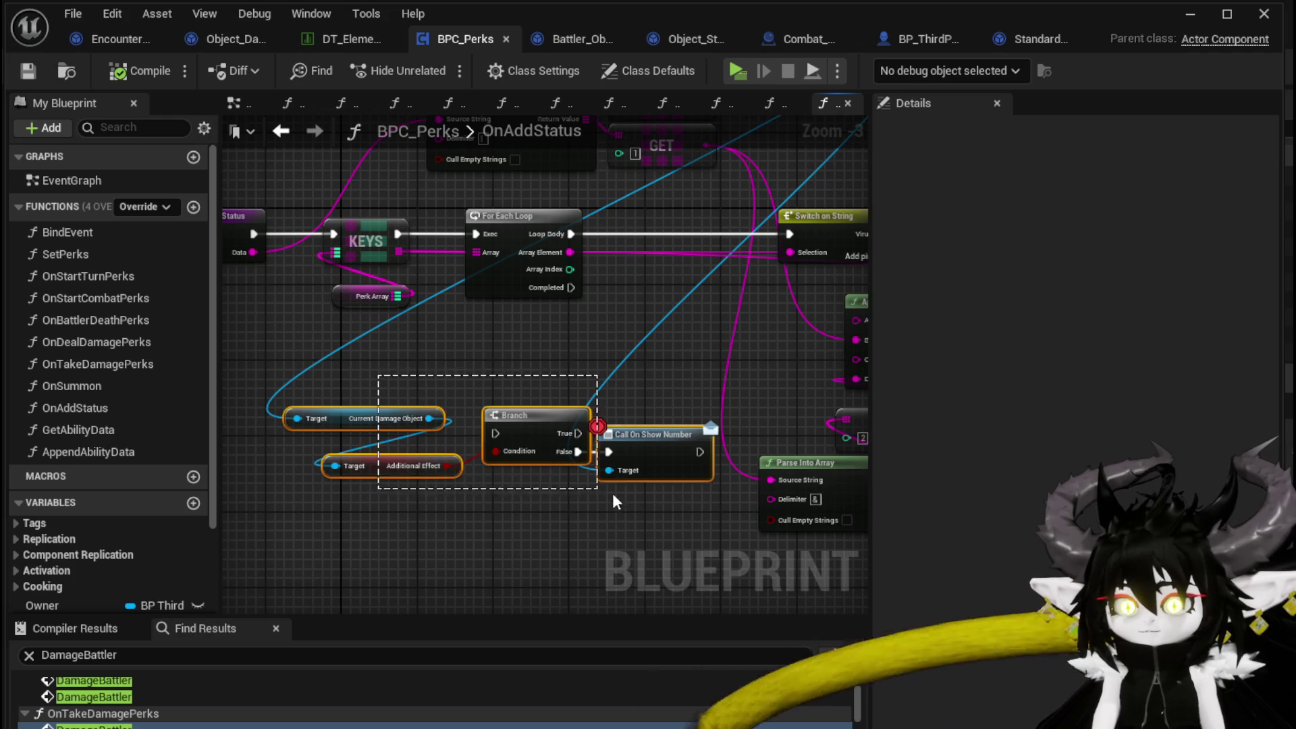
{"action": "left_click_drag", "start_coordinate": [594, 498], "coordinate": [604, 494]}
{"action": "scroll", "coordinate": [617, 419], "scroll_direction": "down", "scroll_amount": 3}
{"action": "scroll", "coordinate": [463, 415], "scroll_direction": "up", "scroll_amount": 3}
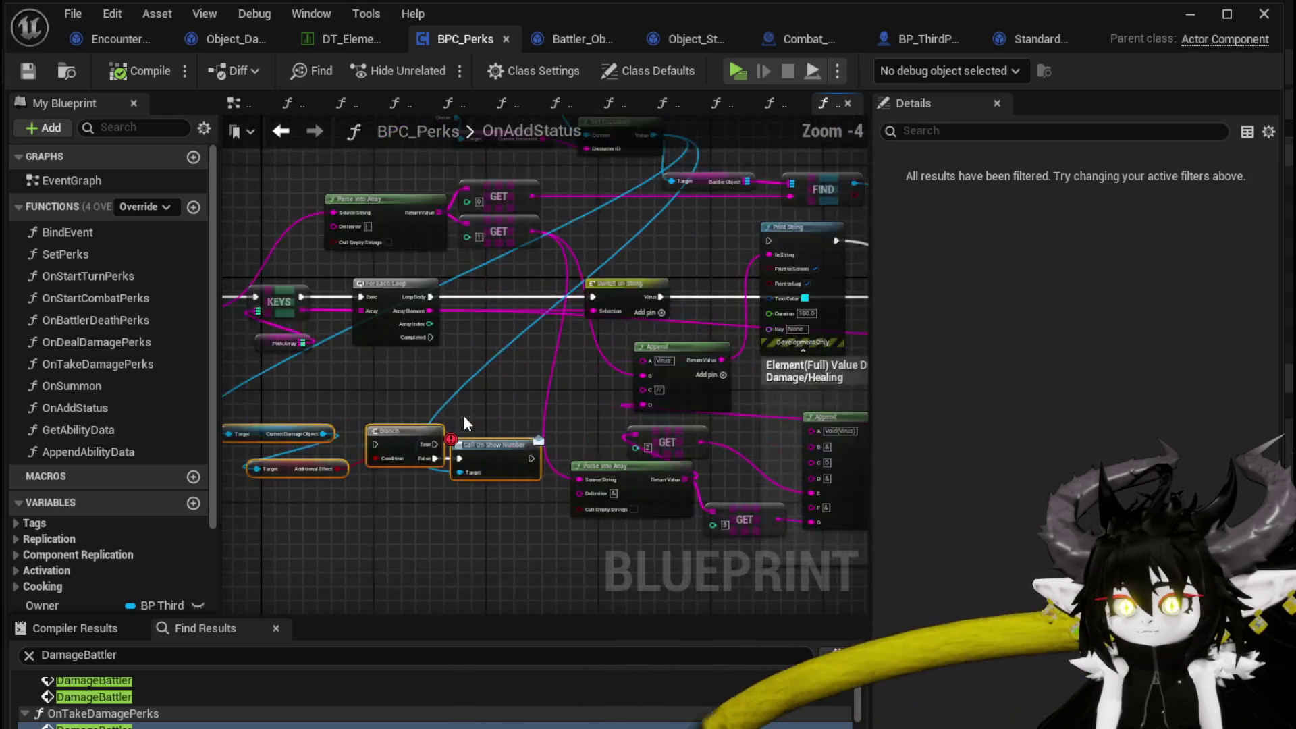
{"action": "left_click_drag", "start_coordinate": [472, 405], "coordinate": [513, 417]}
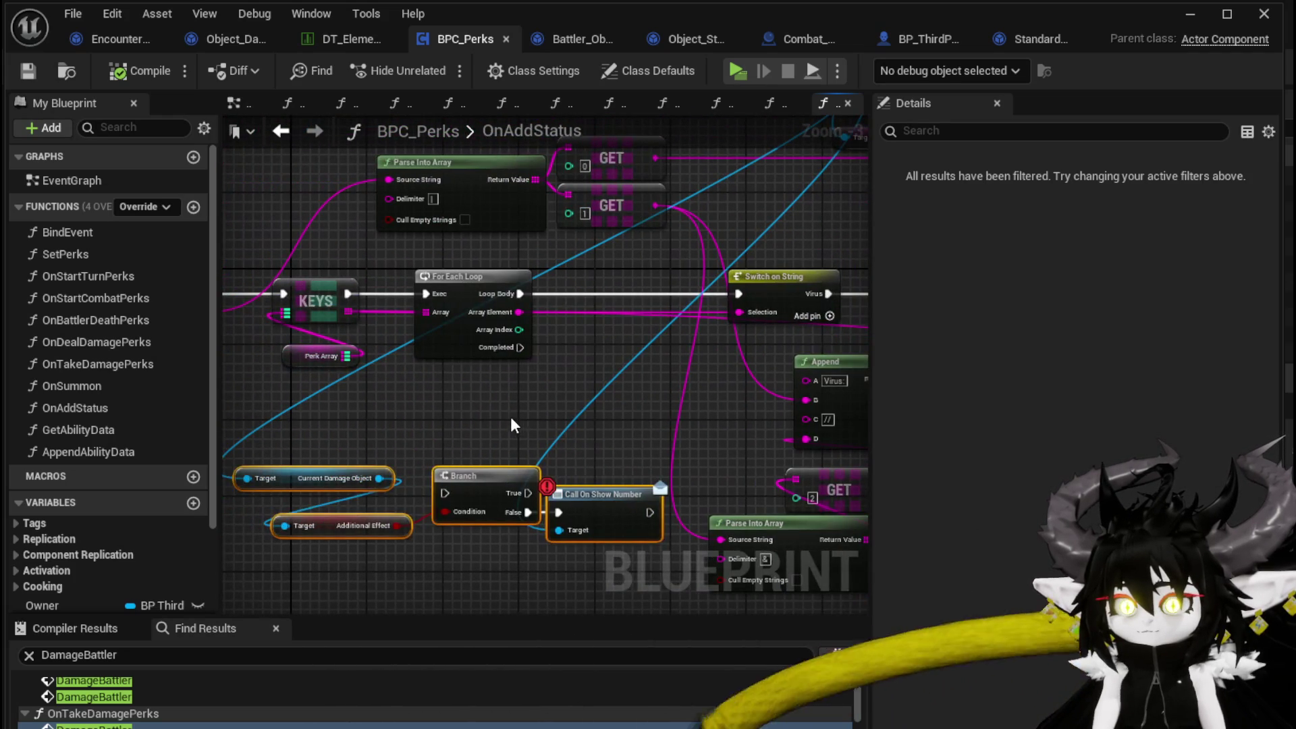
{"action": "left_click", "coordinate": [376, 543]}
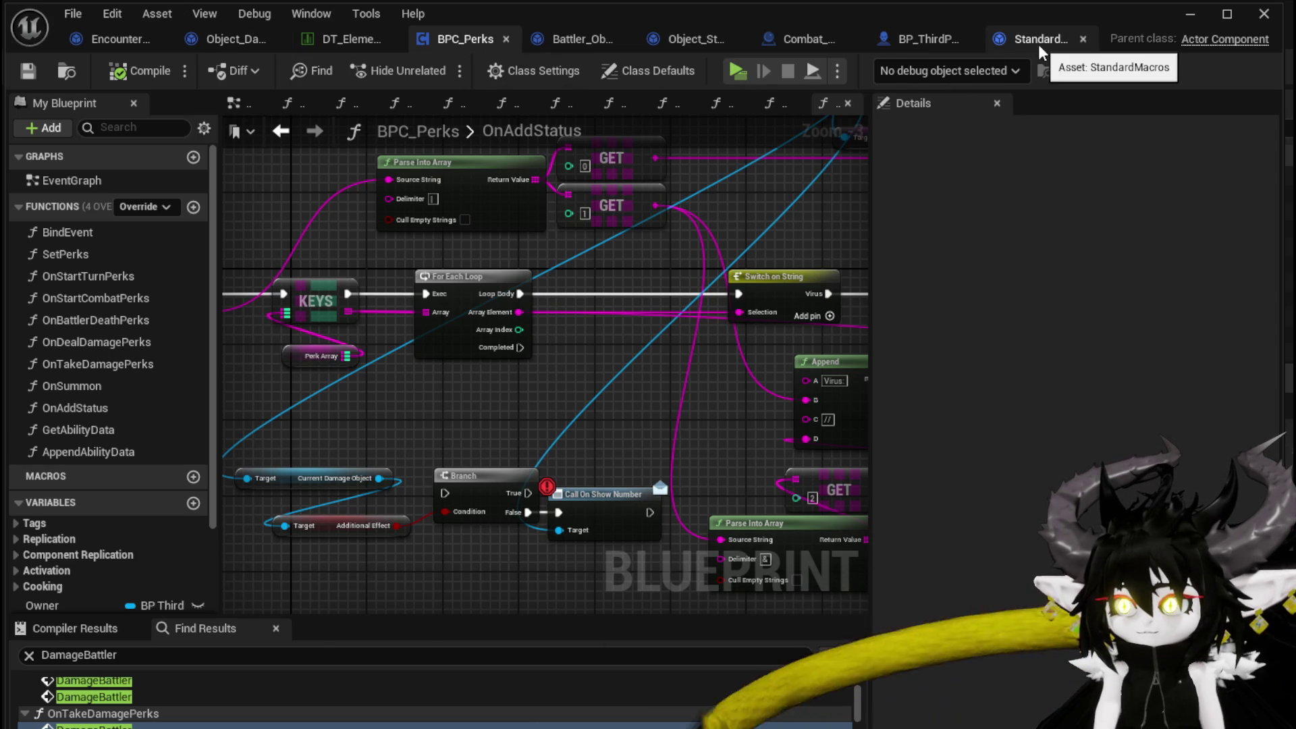
- Close StandardMacros, check Object_StatusEffect's Update Stack and Duration UI calls, then go to Object_DamageSequence
{"action": "left_click", "coordinate": [1083, 39]}
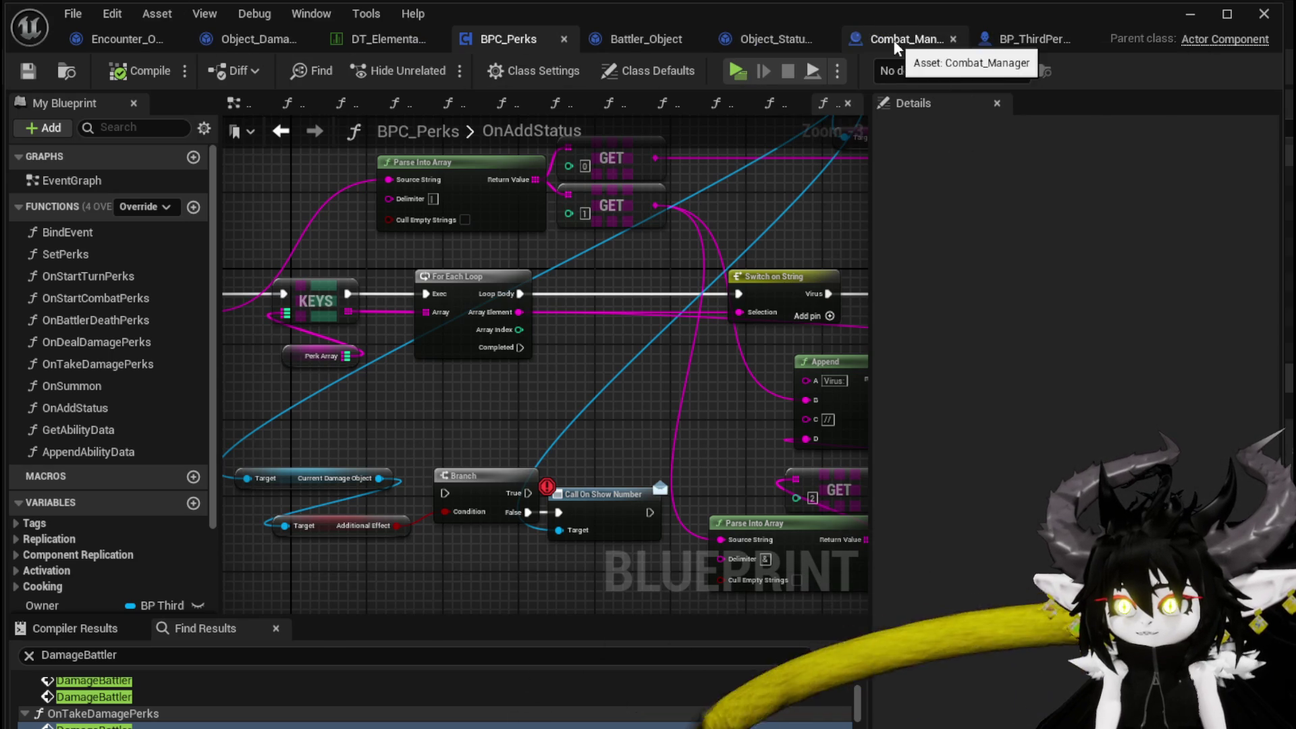
{"action": "left_click", "coordinate": [773, 39]}
{"action": "scroll", "coordinate": [517, 227], "scroll_direction": "up", "scroll_amount": 4}
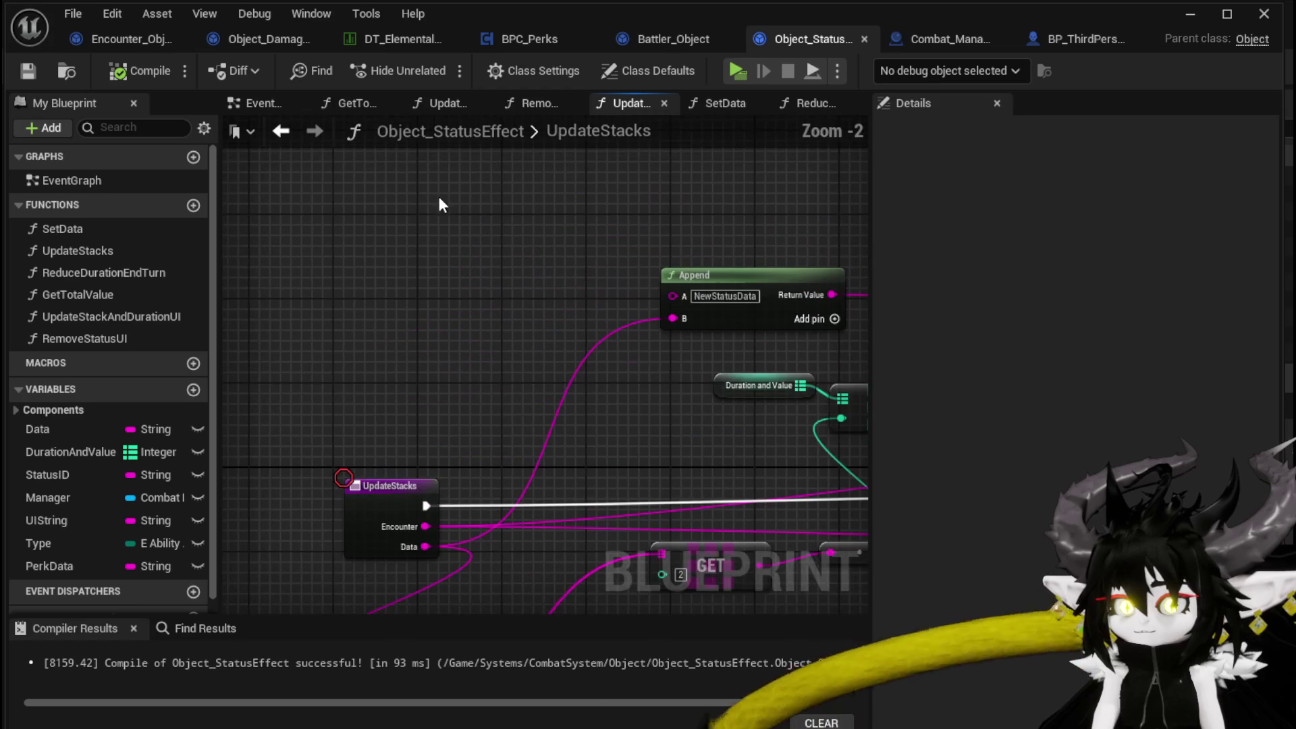
{"action": "scroll", "coordinate": [510, 220], "scroll_direction": "down", "scroll_amount": 2}
{"action": "scroll", "coordinate": [635, 174], "scroll_direction": "down", "scroll_amount": 3}
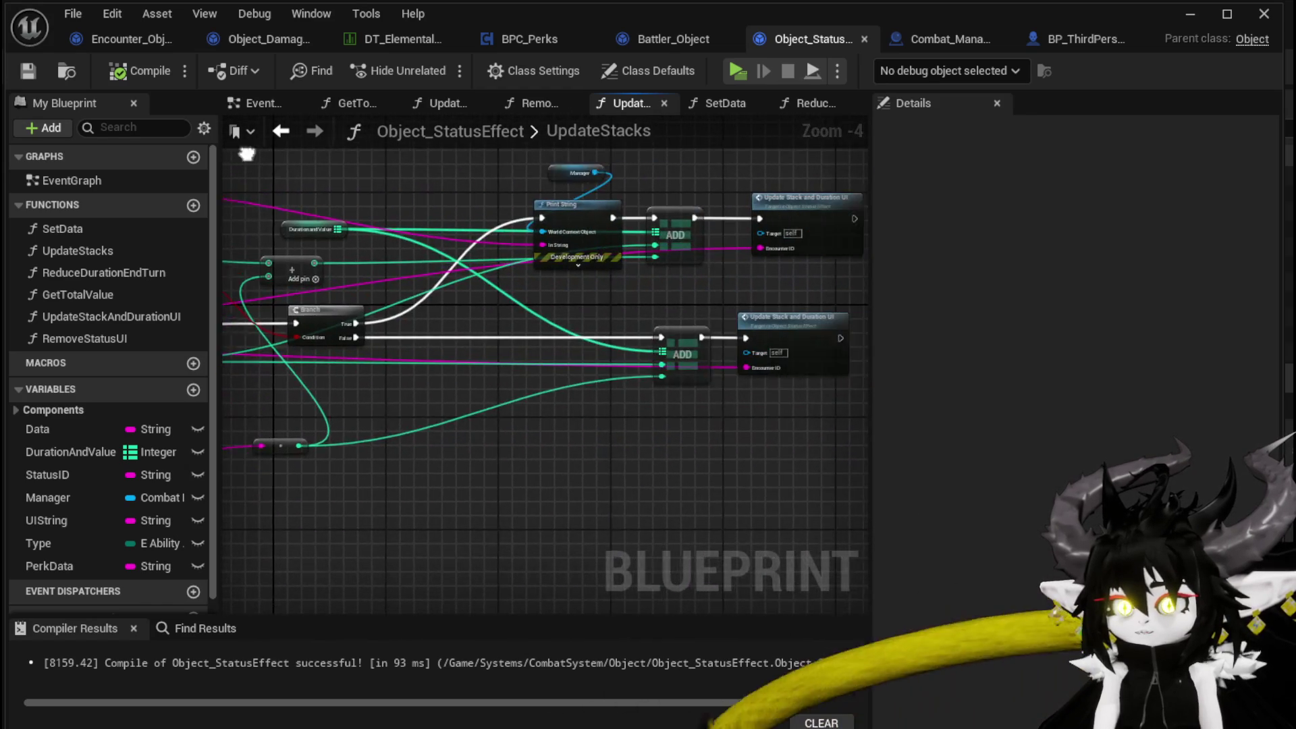
{"action": "scroll", "coordinate": [736, 179], "scroll_direction": "up", "scroll_amount": 5}
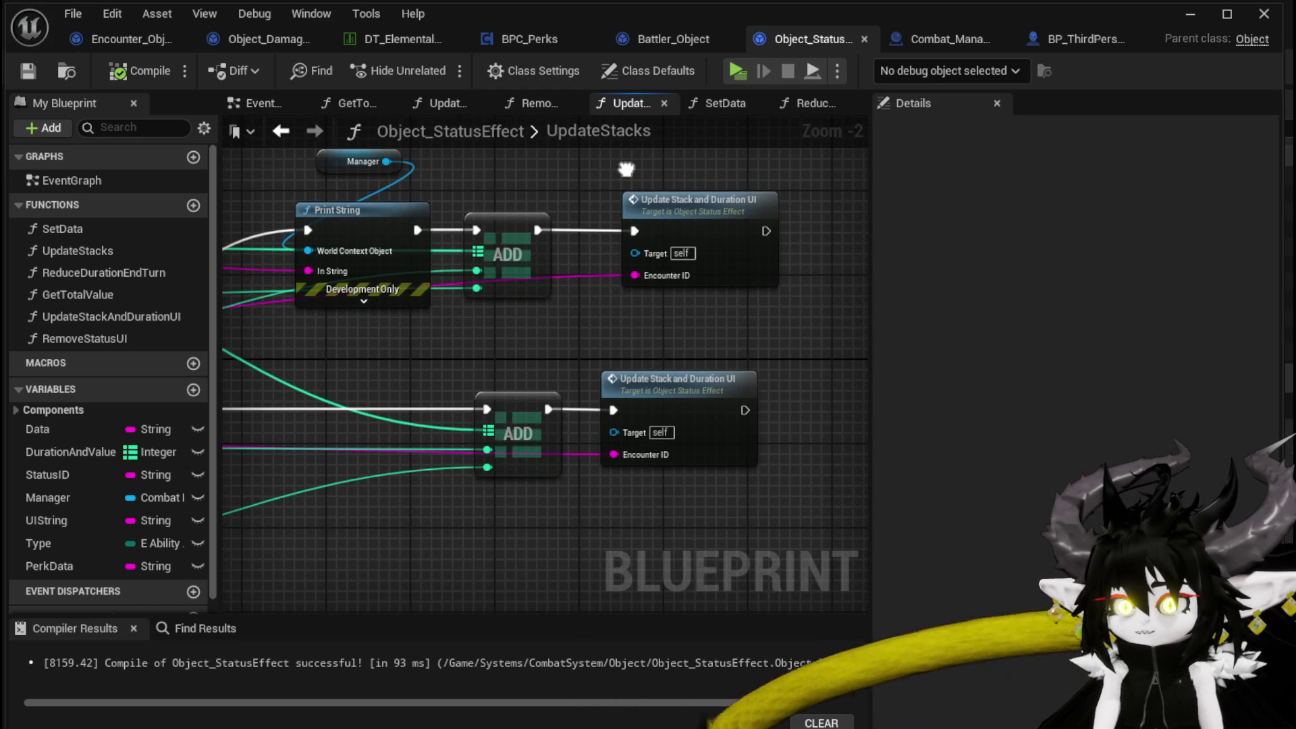
{"action": "left_click_drag", "start_coordinate": [626, 169], "coordinate": [746, 194]}
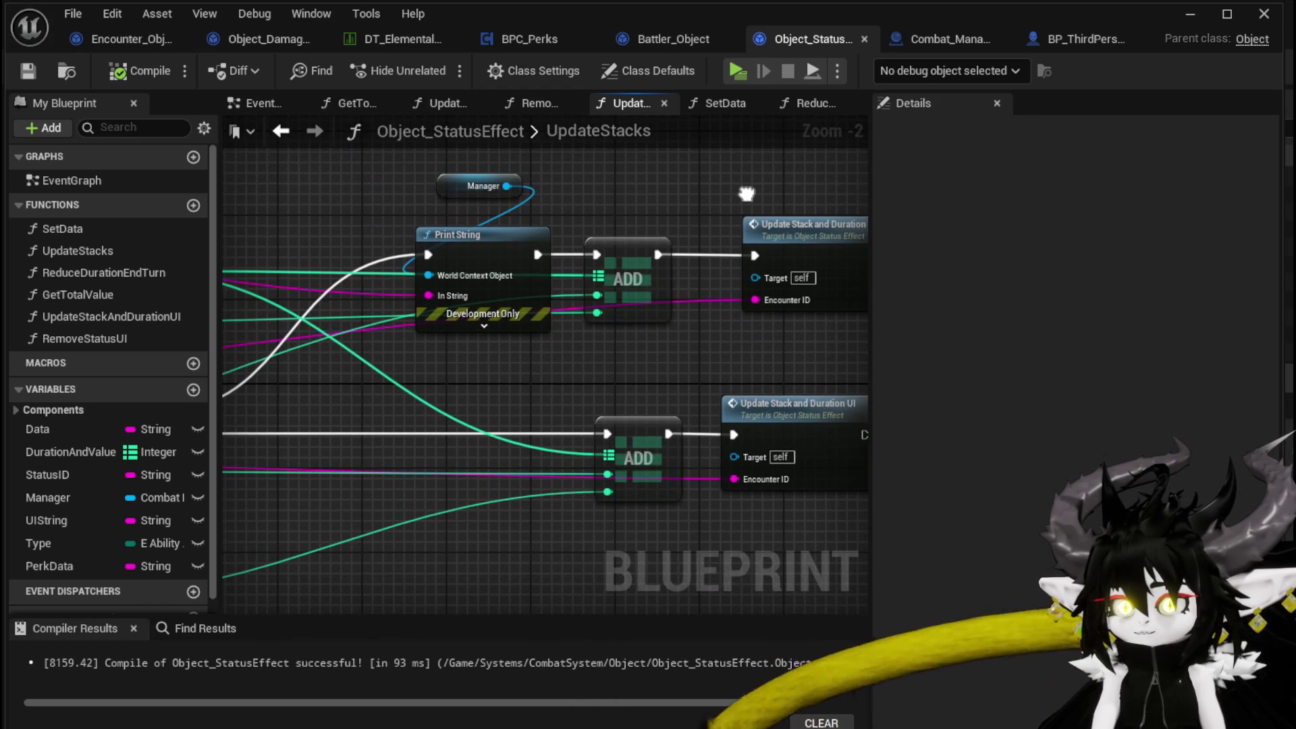
{"action": "left_click", "coordinate": [277, 39]}
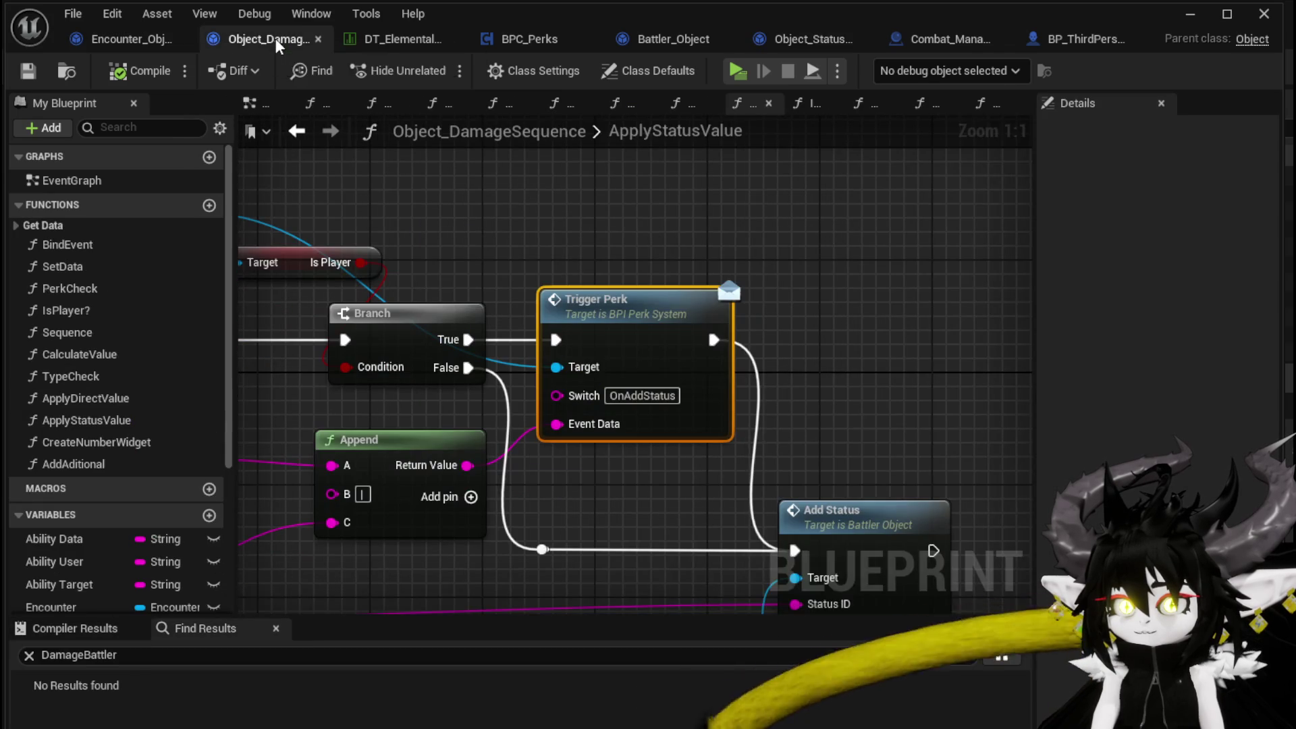
- Remove the breakpoint from the ApplyStatusValue entry node
{"action": "scroll", "coordinate": [707, 304], "scroll_direction": "down", "scroll_amount": 2}
{"action": "left_click_drag", "start_coordinate": [720, 276], "coordinate": [727, 207]}
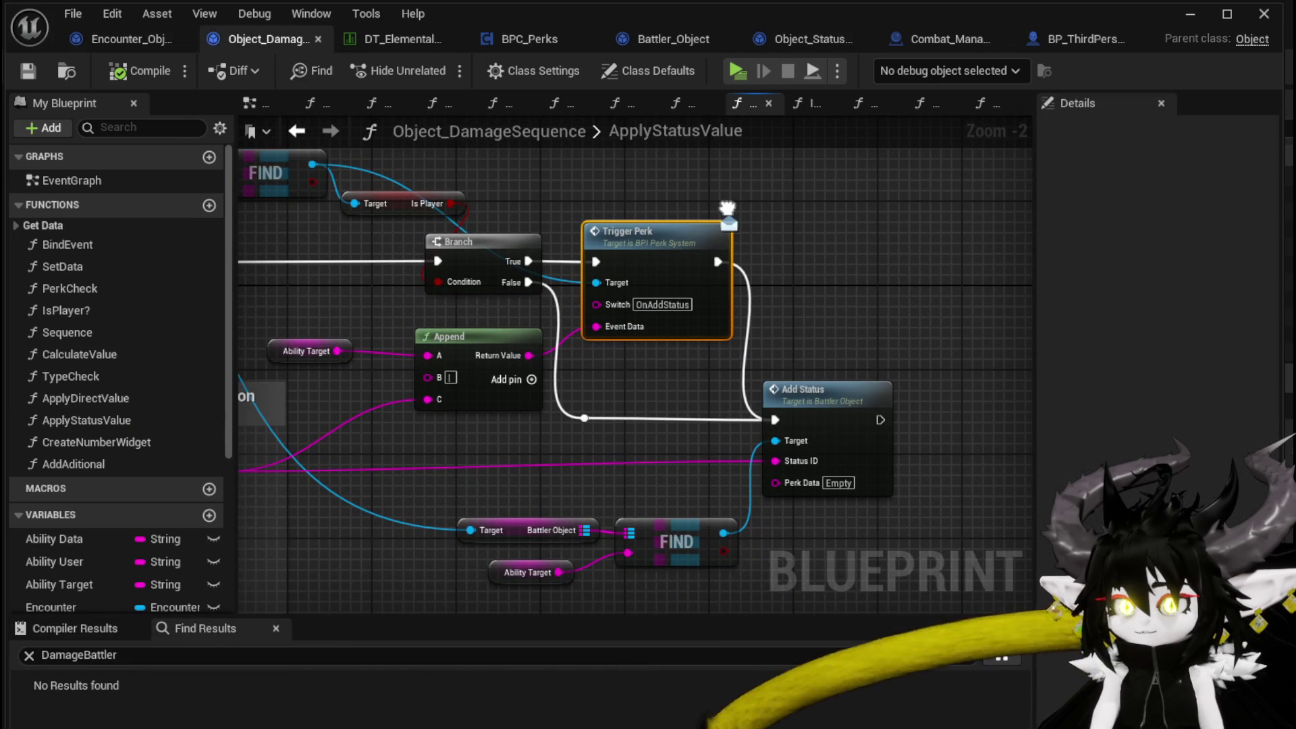
{"action": "left_click_drag", "start_coordinate": [727, 207], "coordinate": [571, 196]}
{"action": "mouse_move", "coordinate": [658, 327]}
{"action": "left_mouse_down"}
{"action": "mouse_move", "coordinate": [992, 358]}
{"action": "mouse_move", "coordinate": [1012, 337]}
{"action": "mouse_move", "coordinate": [855, 294]}
{"action": "left_mouse_up"}
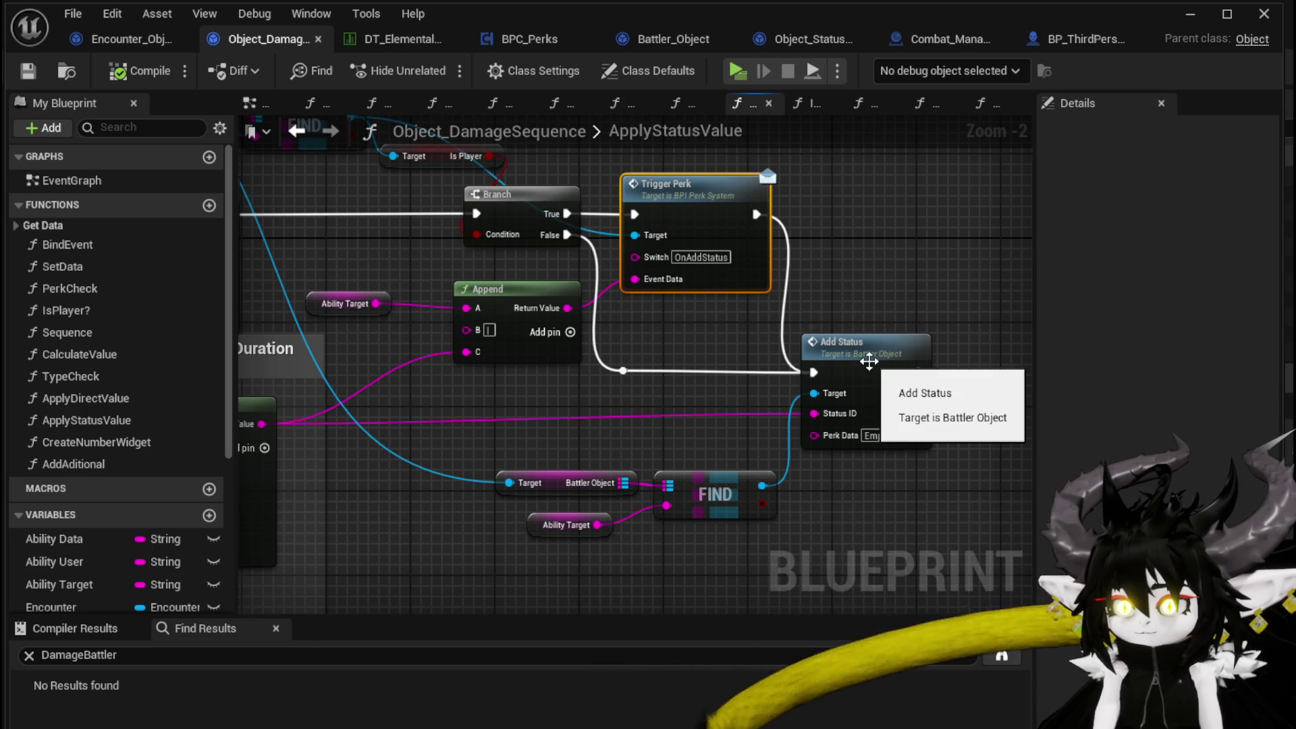
{"action": "scroll", "coordinate": [835, 301], "scroll_direction": "down", "scroll_amount": 3}
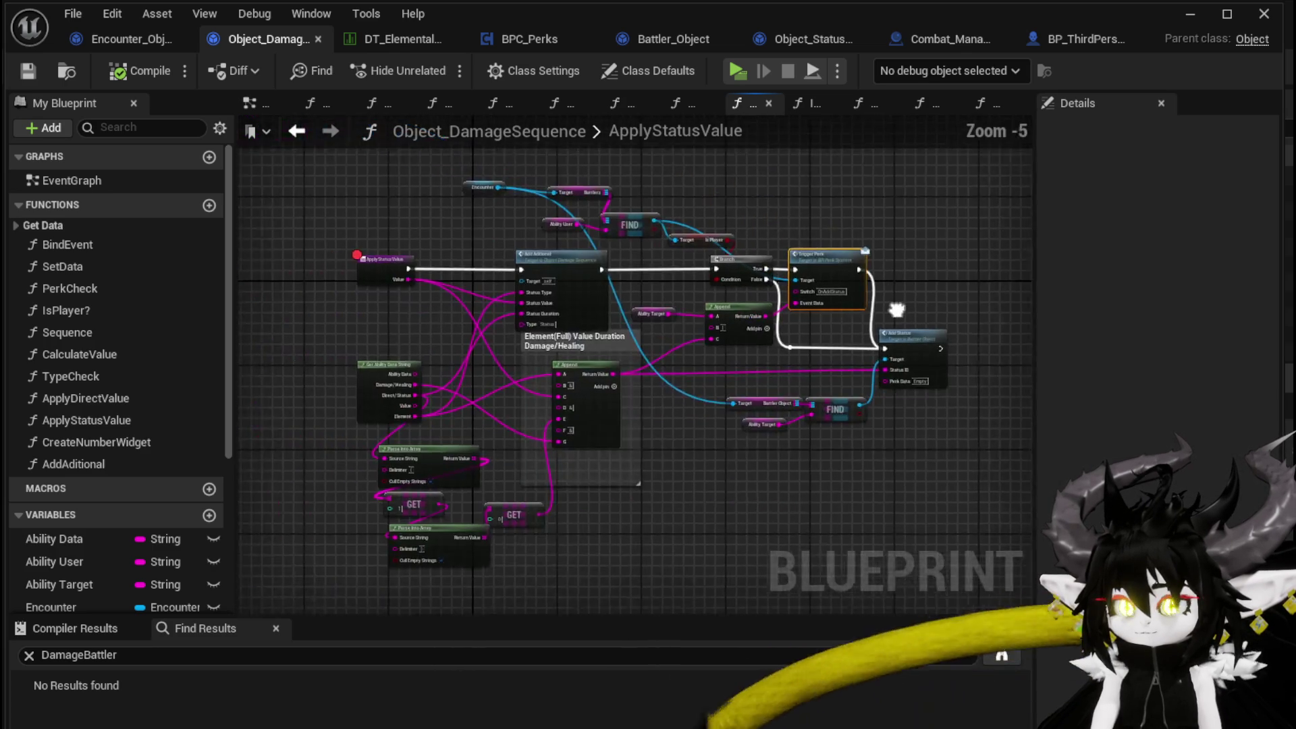
{"action": "scroll", "coordinate": [420, 281], "scroll_direction": "up", "scroll_amount": 4}
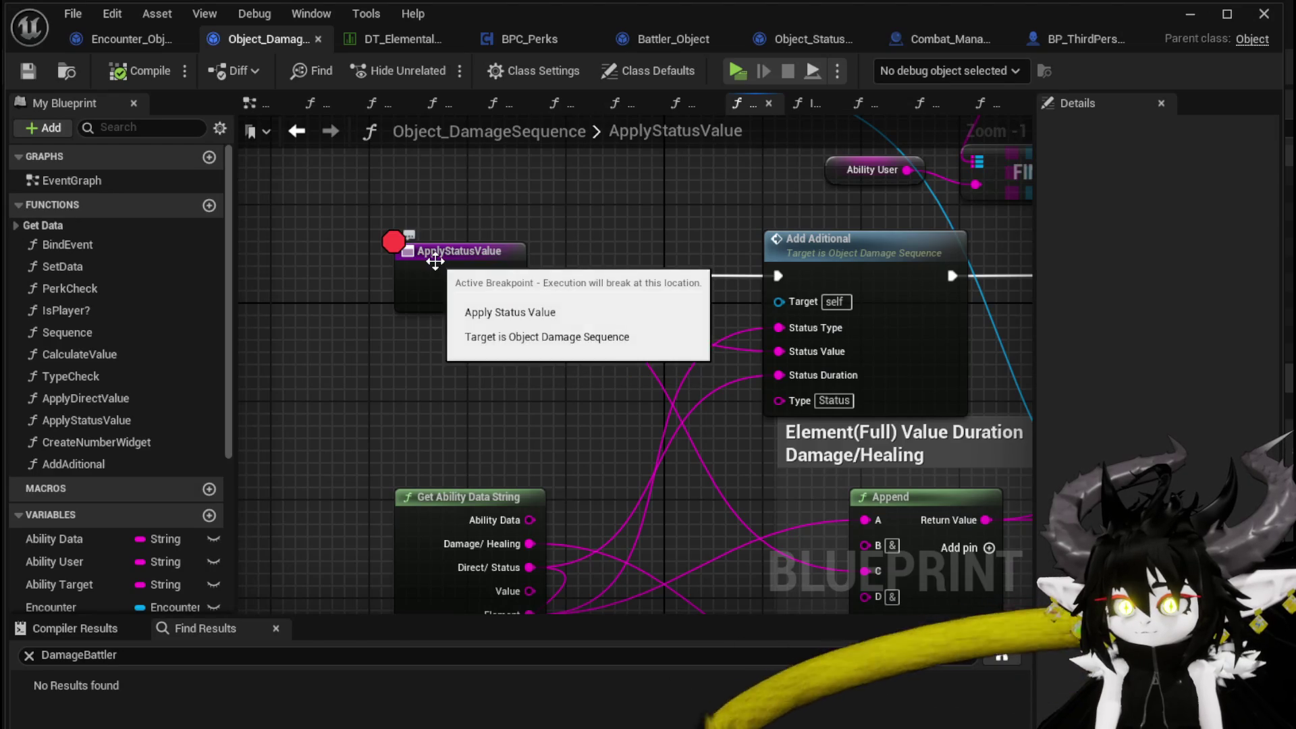
{"action": "right_click", "coordinate": [436, 265]}
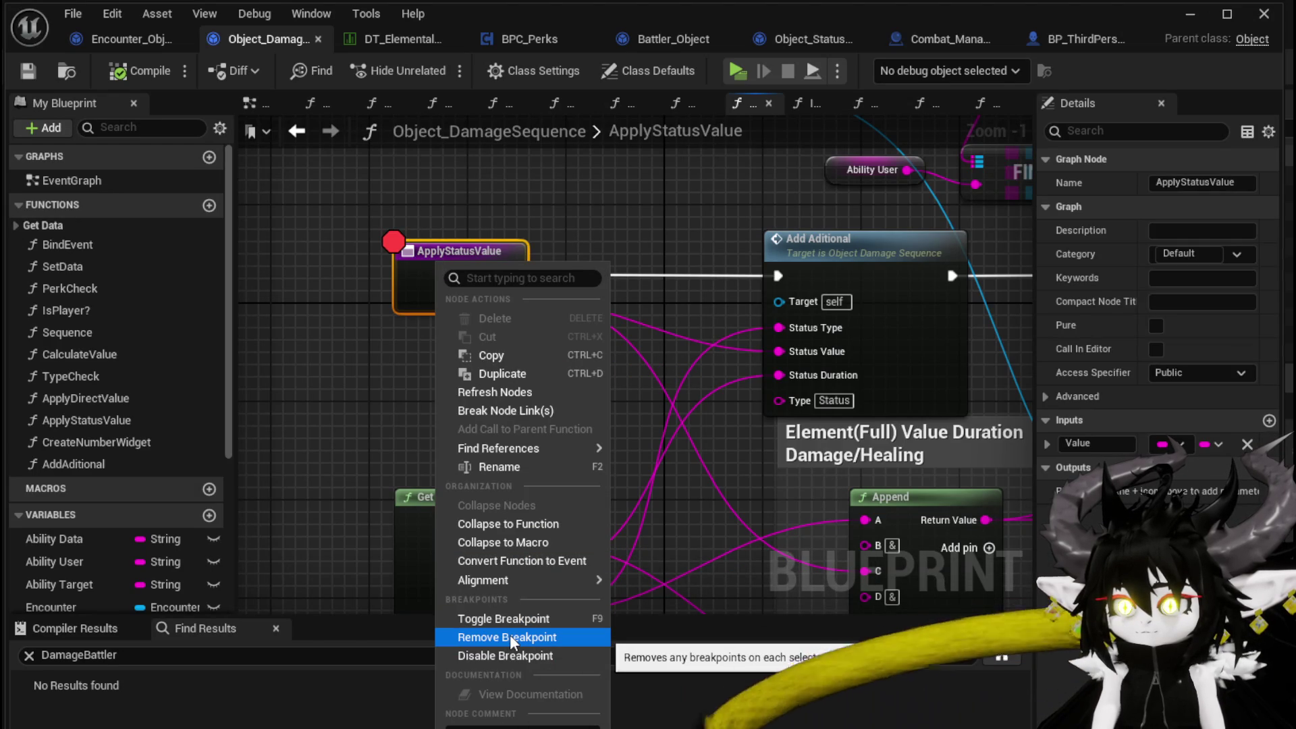
{"action": "mouse_move", "coordinate": [519, 580]}
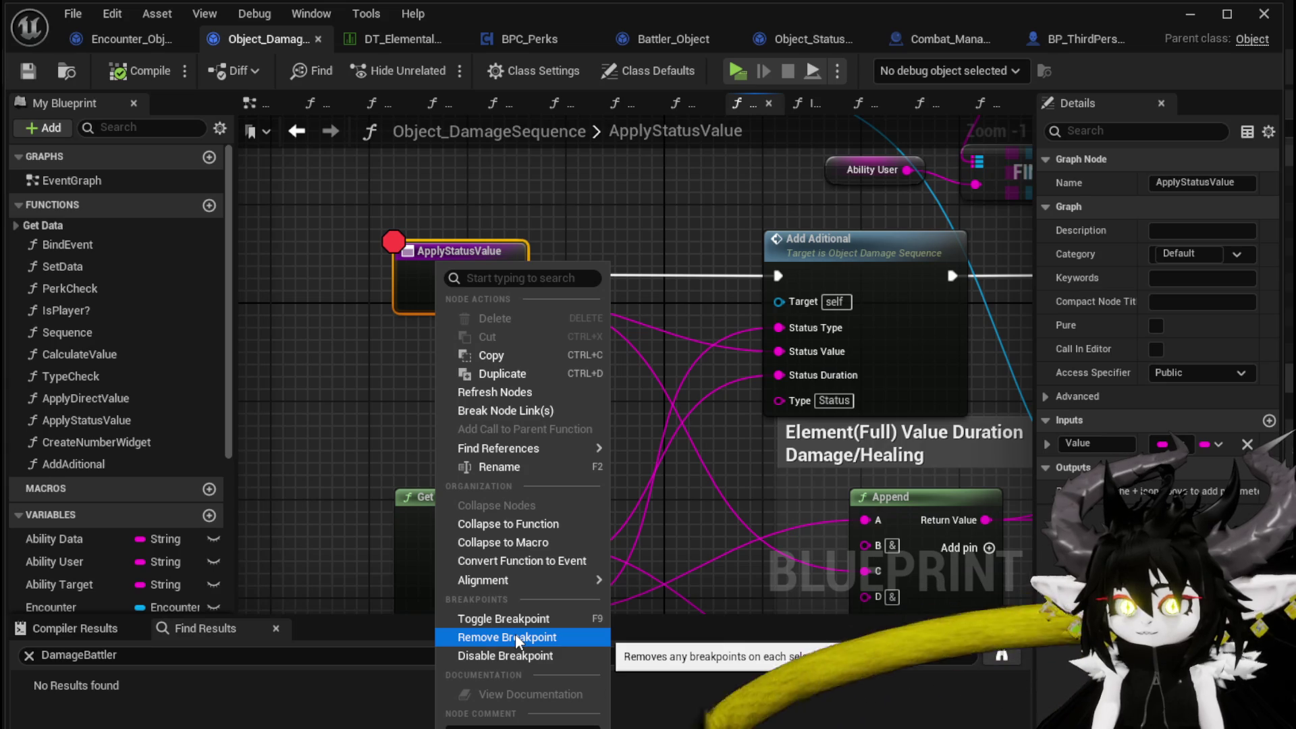
{"action": "left_click", "coordinate": [517, 638]}
- Toggle a breakpoint on the Add Status call node
{"action": "scroll", "coordinate": [958, 394], "scroll_direction": "down", "scroll_amount": 2}
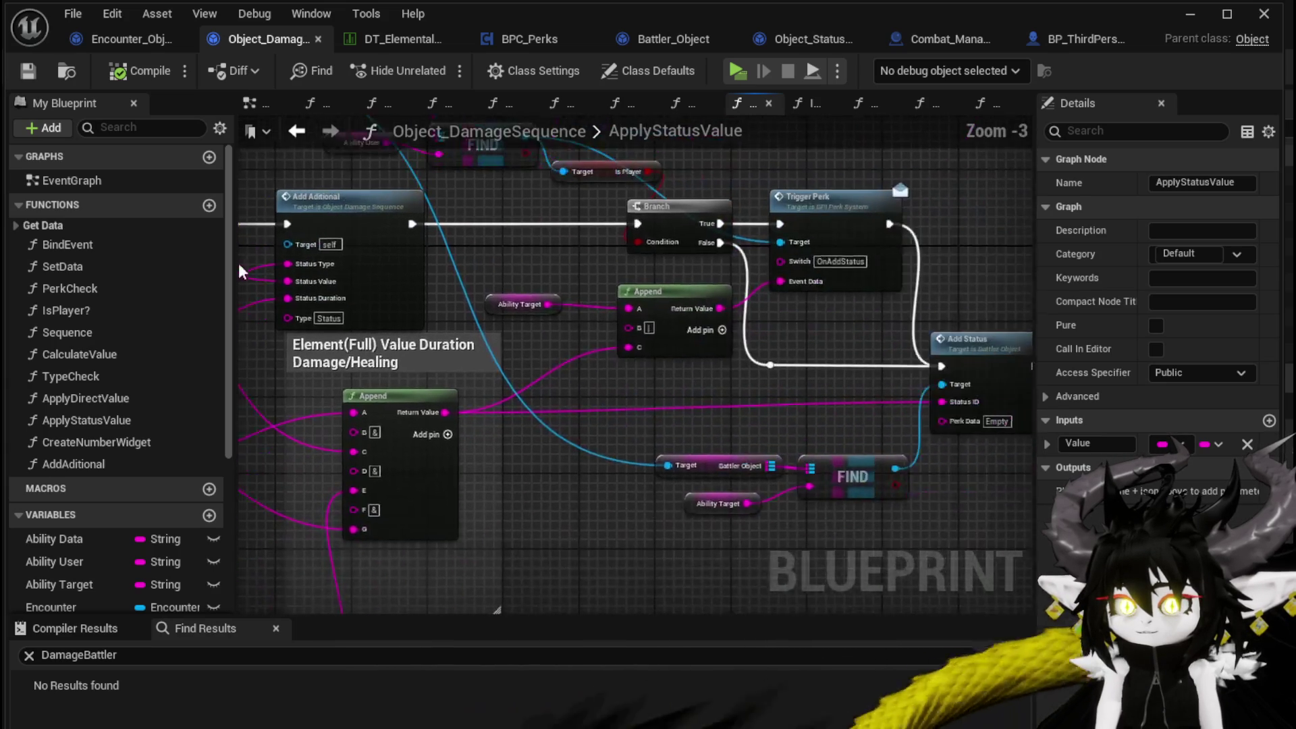
{"action": "right_click", "coordinate": [959, 394]}
{"action": "left_click", "coordinate": [1022, 718]}
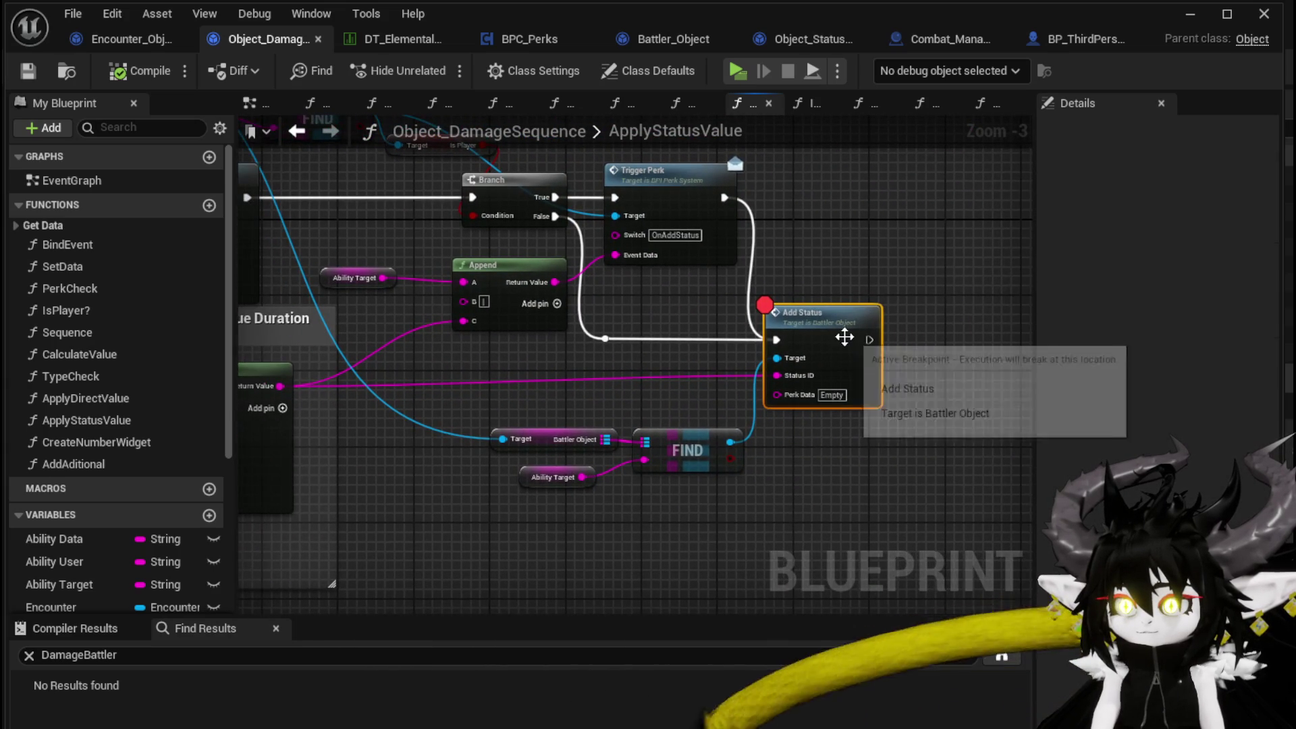
- Open Battler_Object's AddStatus function to look over its nodes, then minimize the Blueprint editor
{"action": "double_click", "coordinate": [844, 336]}
{"action": "scroll", "coordinate": [544, 349], "scroll_direction": "down", "scroll_amount": 5}
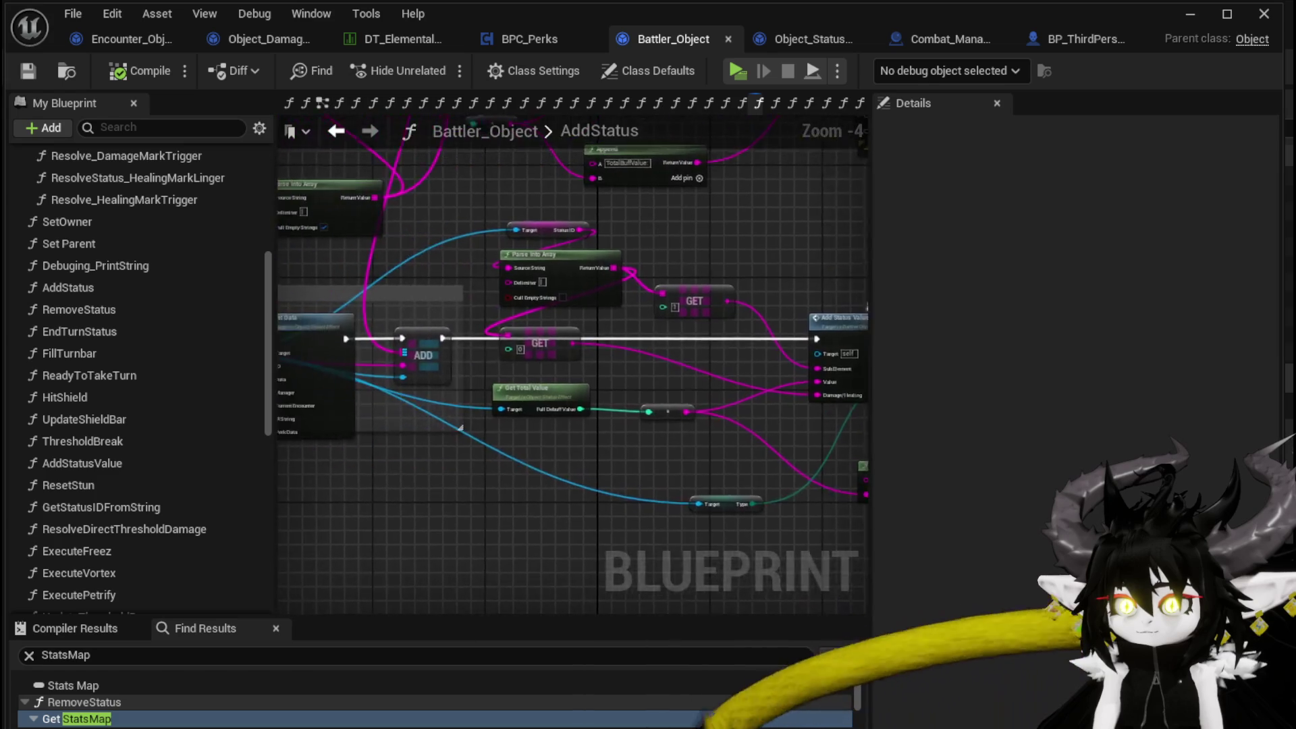
{"action": "mouse_move", "coordinate": [375, 257]}
{"action": "left_mouse_down"}
{"action": "mouse_move", "coordinate": [680, 384]}
{"action": "mouse_move", "coordinate": [732, 375]}
{"action": "mouse_move", "coordinate": [295, 426]}
{"action": "mouse_move", "coordinate": [401, 375]}
{"action": "mouse_move", "coordinate": [337, 303]}
{"action": "mouse_move", "coordinate": [285, 338]}
{"action": "left_mouse_up"}
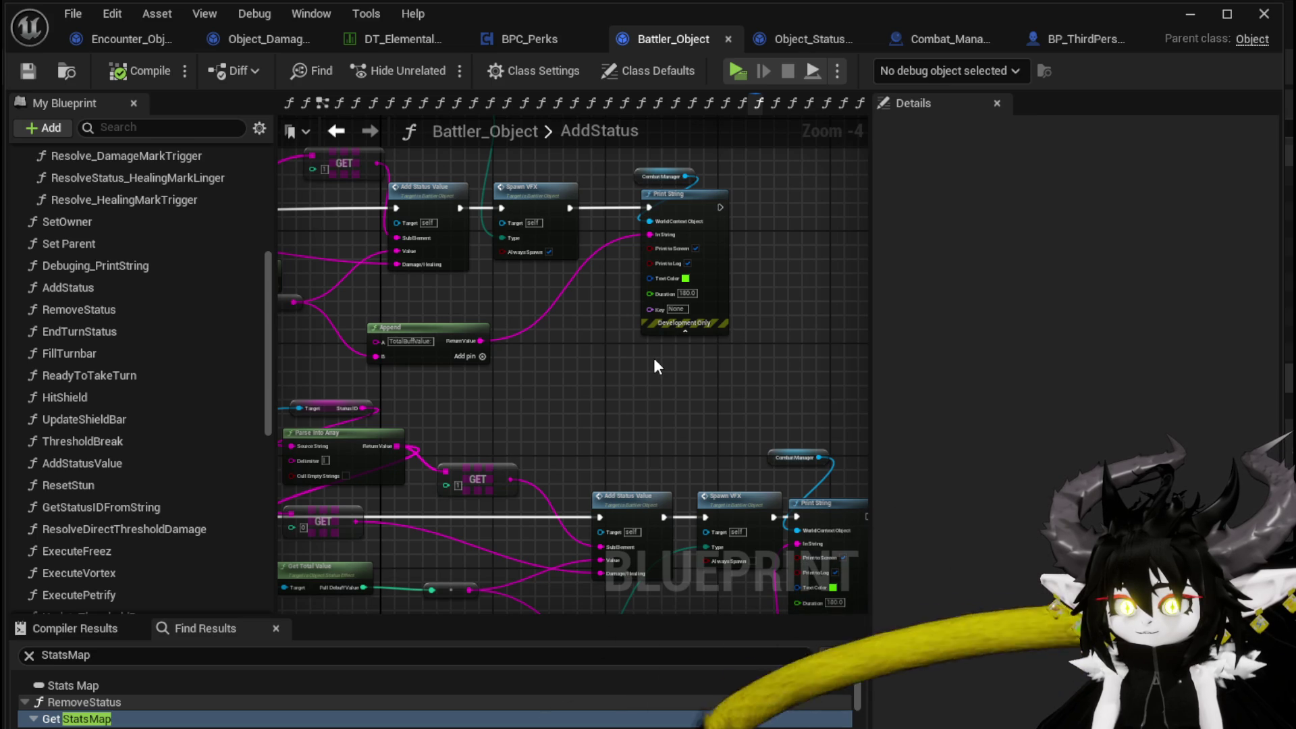
{"action": "scroll", "coordinate": [654, 357], "scroll_direction": "down", "scroll_amount": 1}
{"action": "mouse_move", "coordinate": [613, 357]}
{"action": "left_mouse_down"}
{"action": "mouse_move", "coordinate": [828, 375]}
{"action": "mouse_move", "coordinate": [434, 363]}
{"action": "mouse_move", "coordinate": [480, 367]}
{"action": "mouse_move", "coordinate": [535, 404]}
{"action": "left_mouse_up"}
{"action": "scroll", "coordinate": [467, 335], "scroll_direction": "up", "scroll_amount": 3}
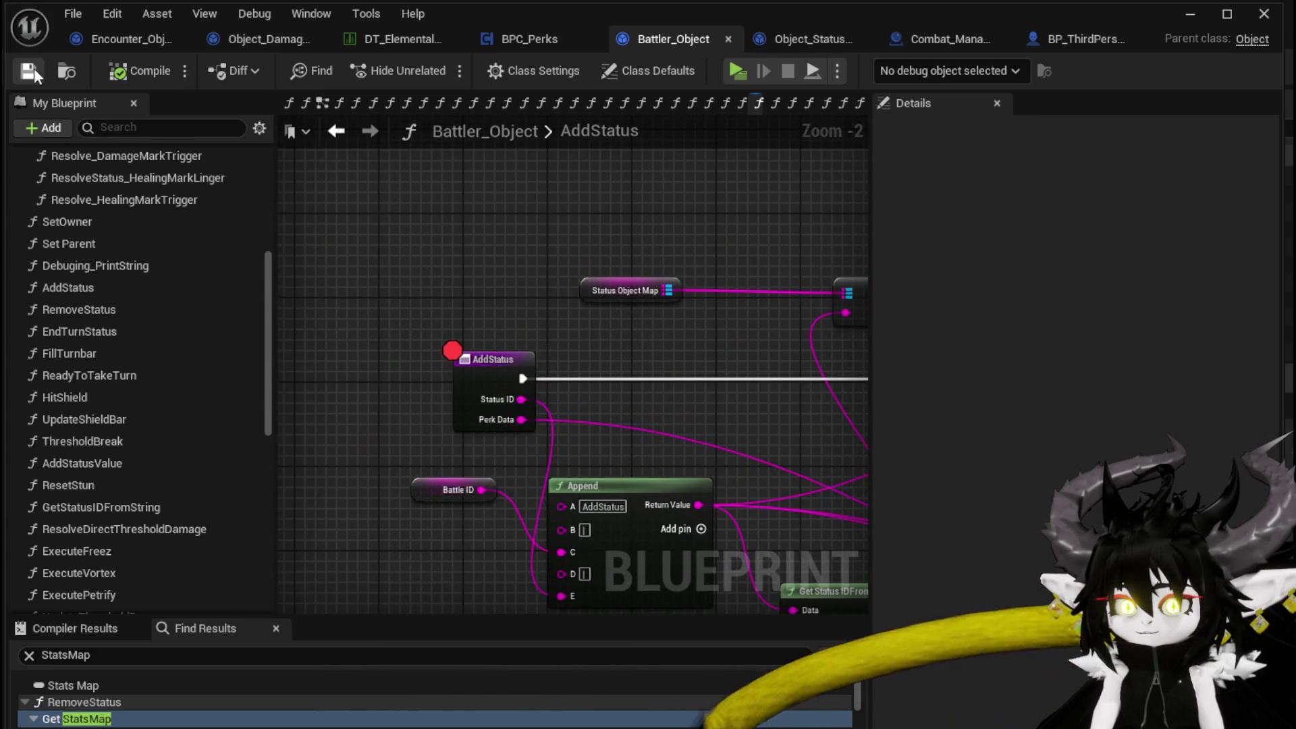
{"action": "left_click", "coordinate": [1178, 20]}
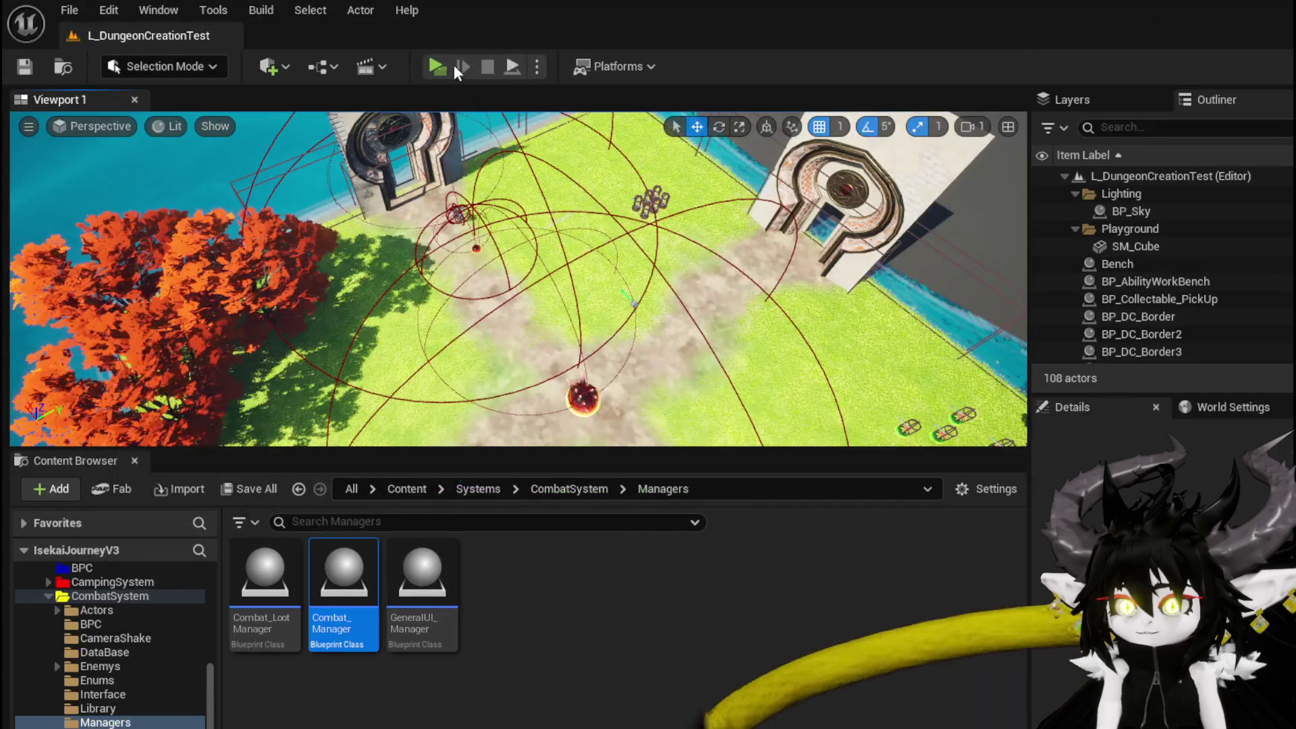
- Start a play-in-editor session and equip the Iron_Head helmet in the head slot
{"action": "left_click", "coordinate": [437, 66]}
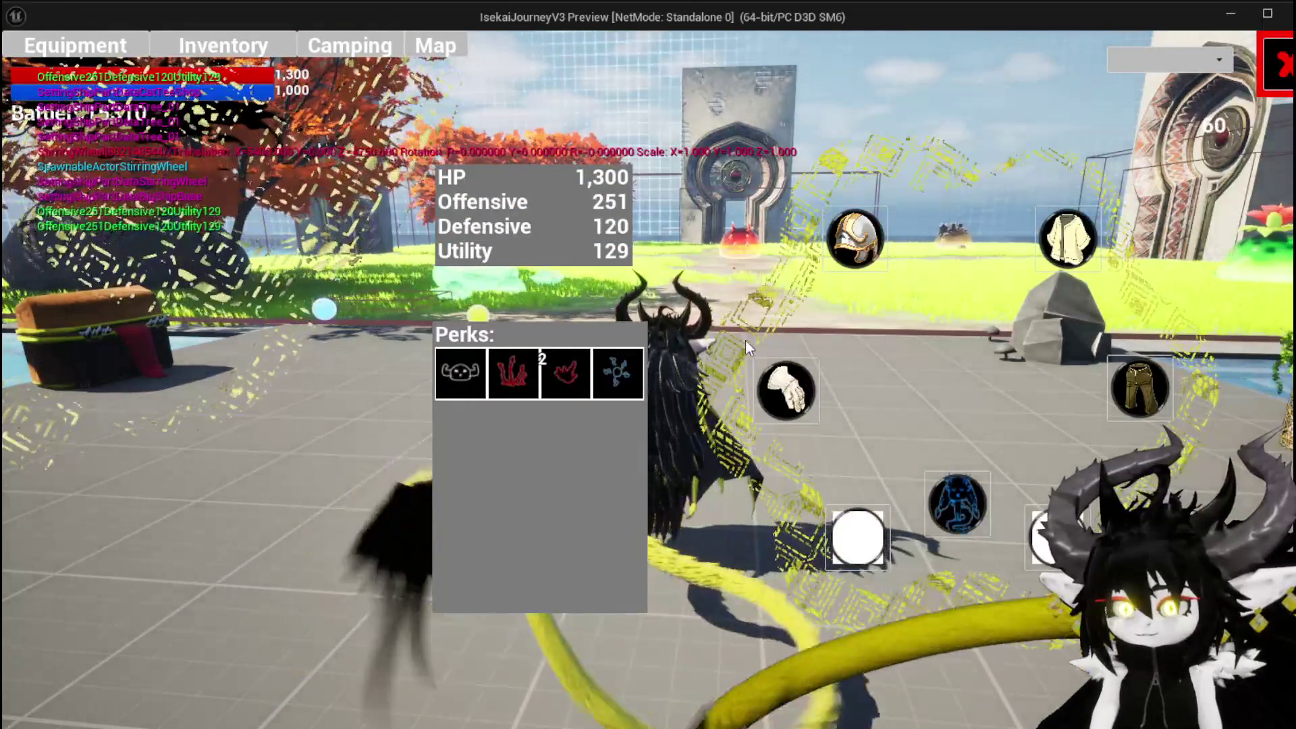
{"action": "mouse_move", "coordinate": [512, 364]}
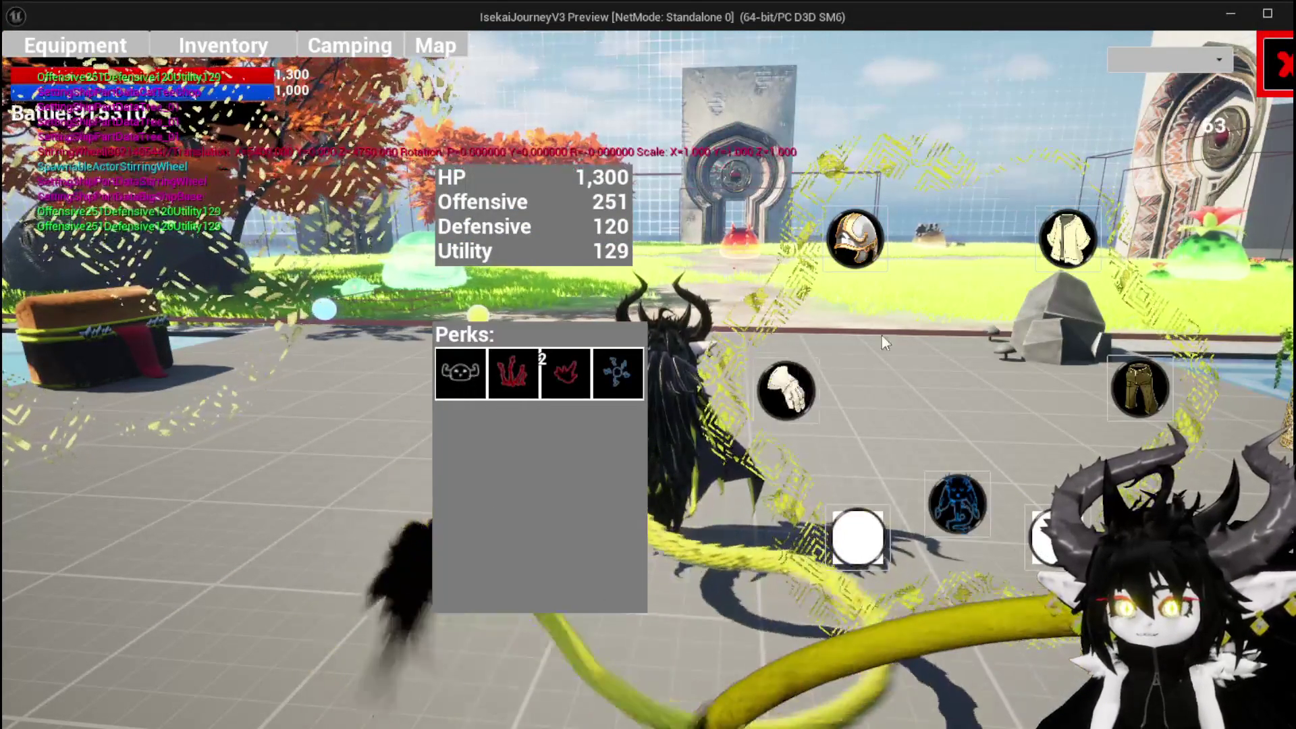
{"action": "left_click", "coordinate": [874, 239]}
{"action": "mouse_move", "coordinate": [113, 201]}
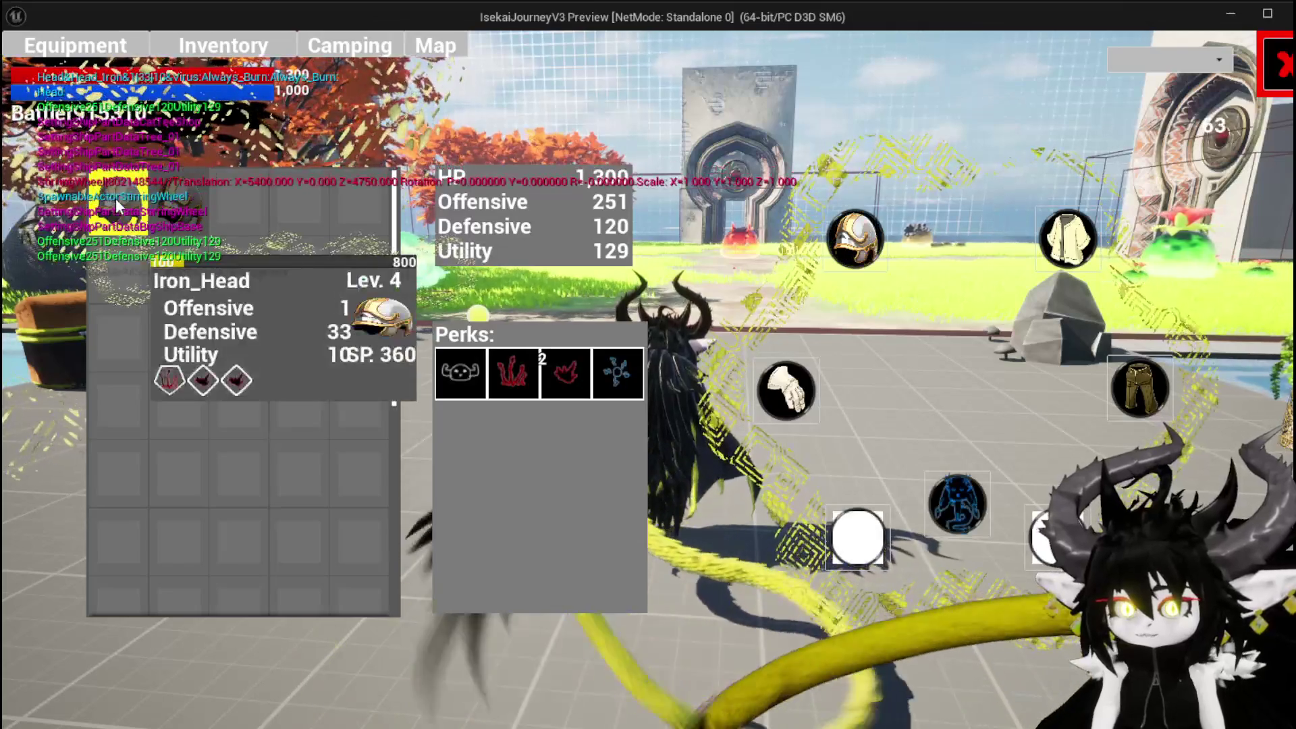
{"action": "left_click", "coordinate": [450, 197]}
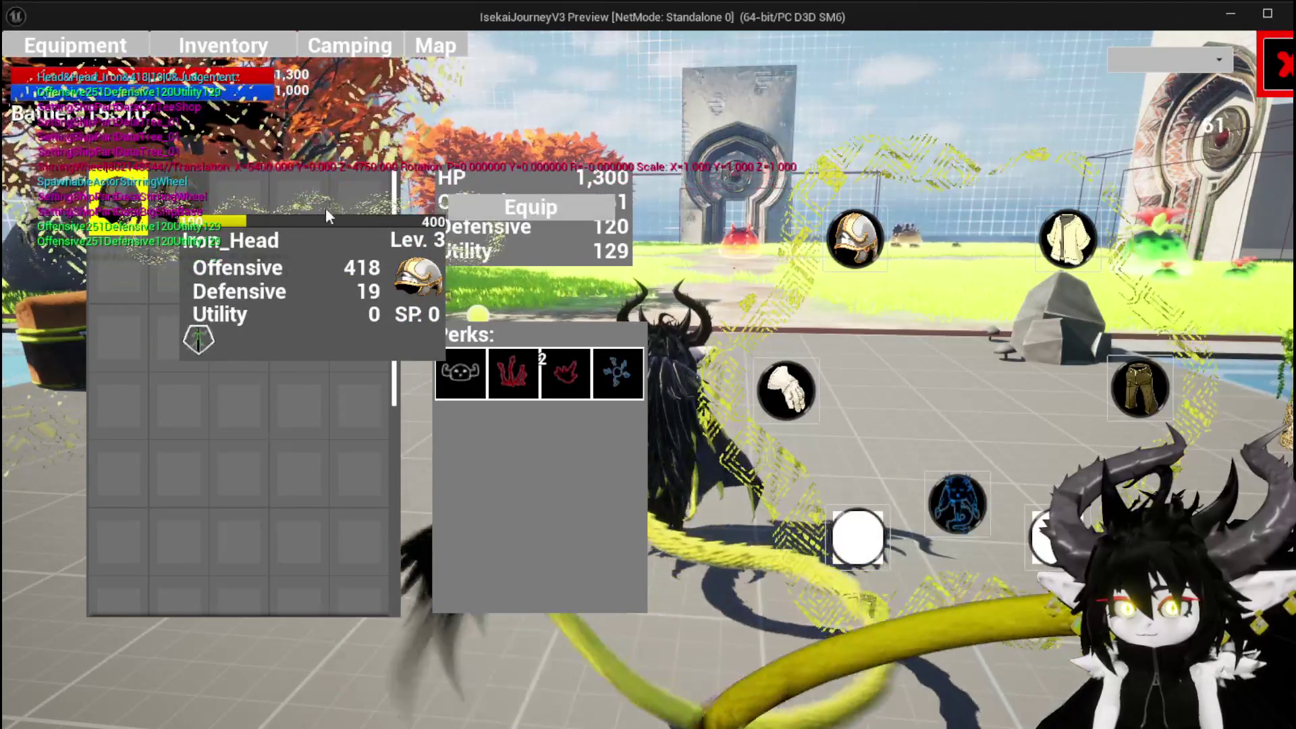
{"action": "left_click", "coordinate": [471, 208]}
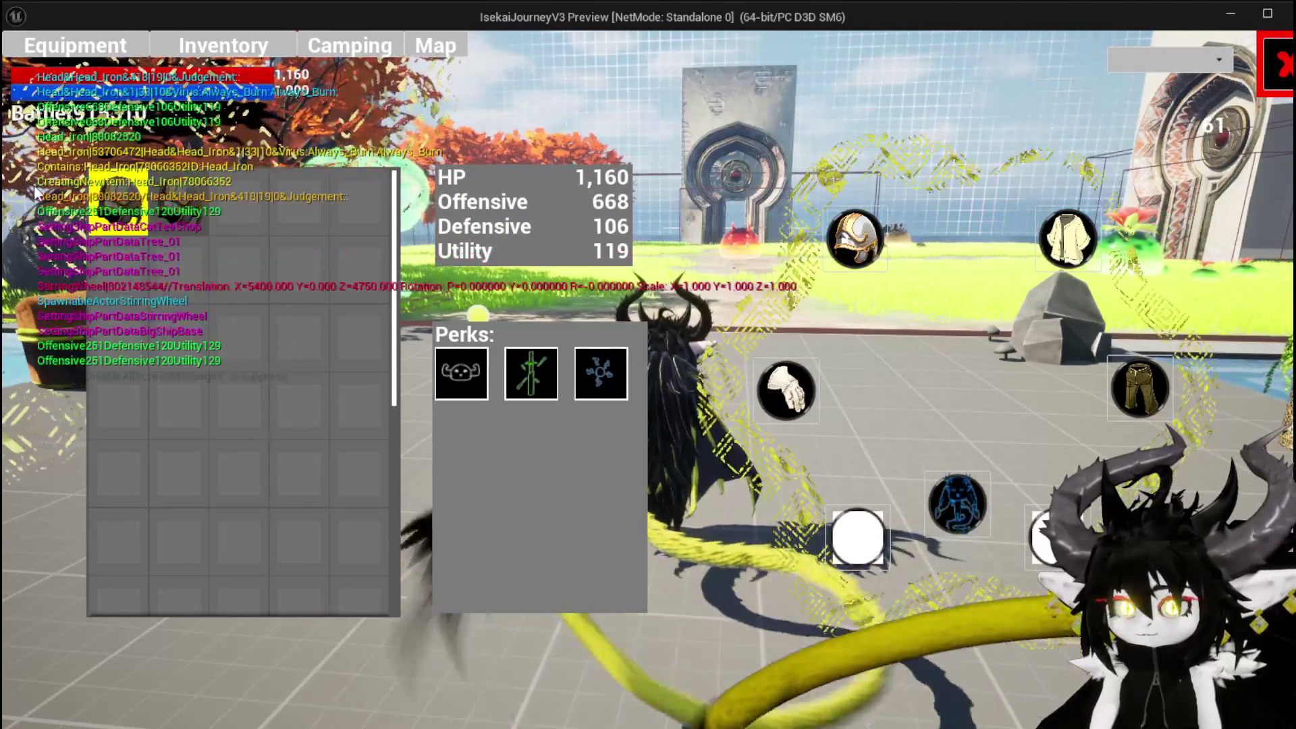
- List the hands-slot items and select the Iron_Hands gloves
{"action": "left_click", "coordinate": [785, 390]}
{"action": "mouse_move", "coordinate": [223, 228]}
{"action": "left_click", "coordinate": [182, 191]}
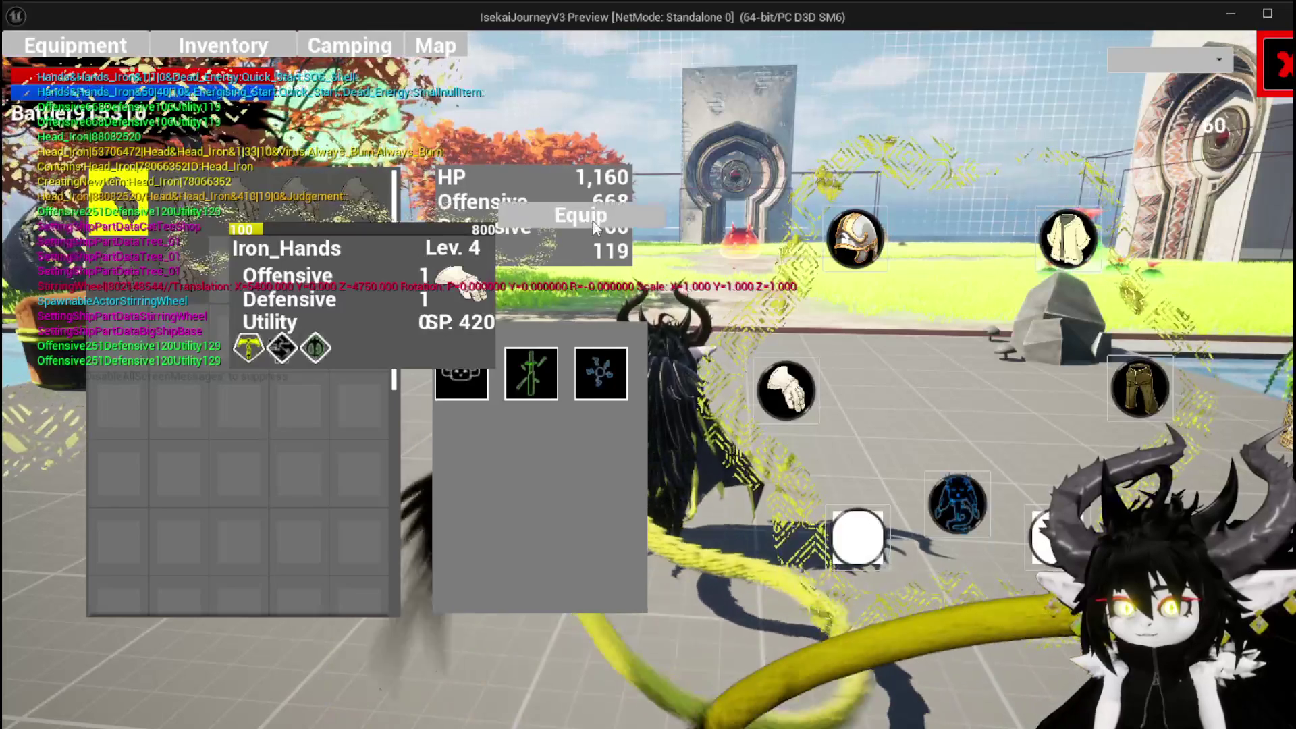